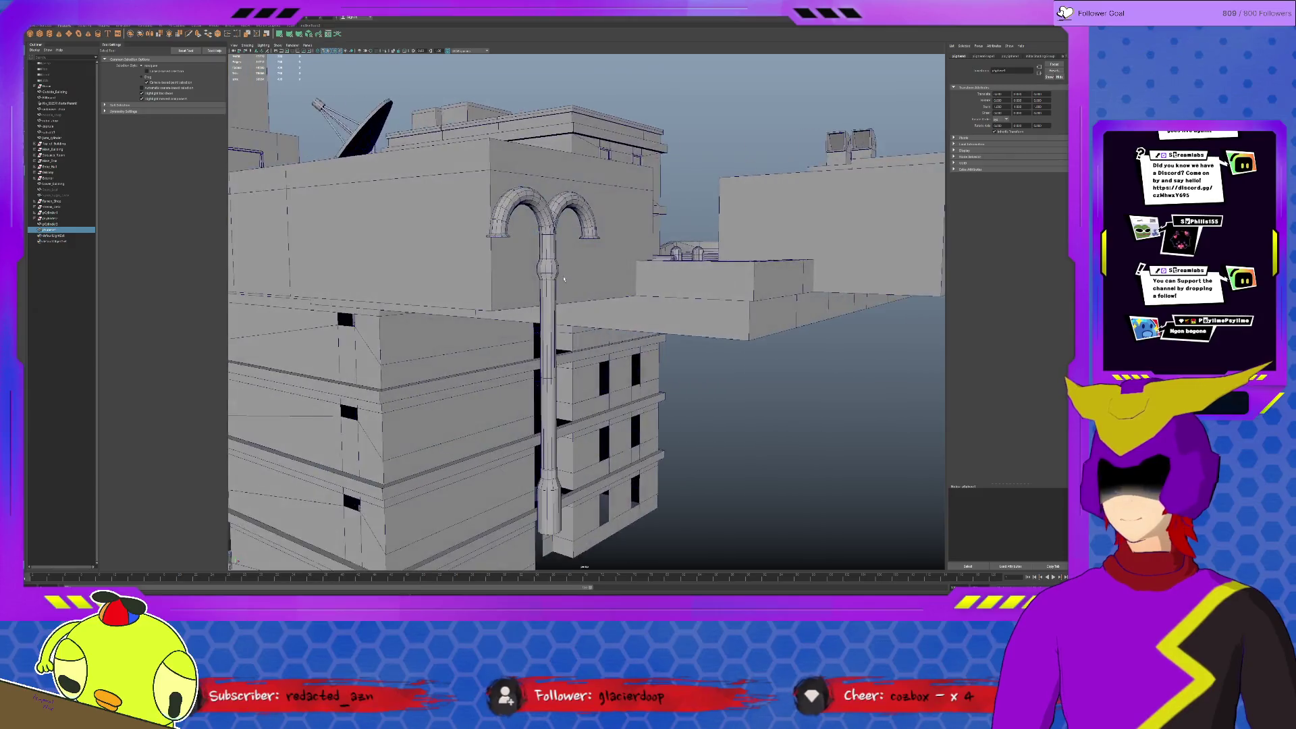
Lower the axis subdivisions of the lamp-end sphere in polySphere1.
key("w")
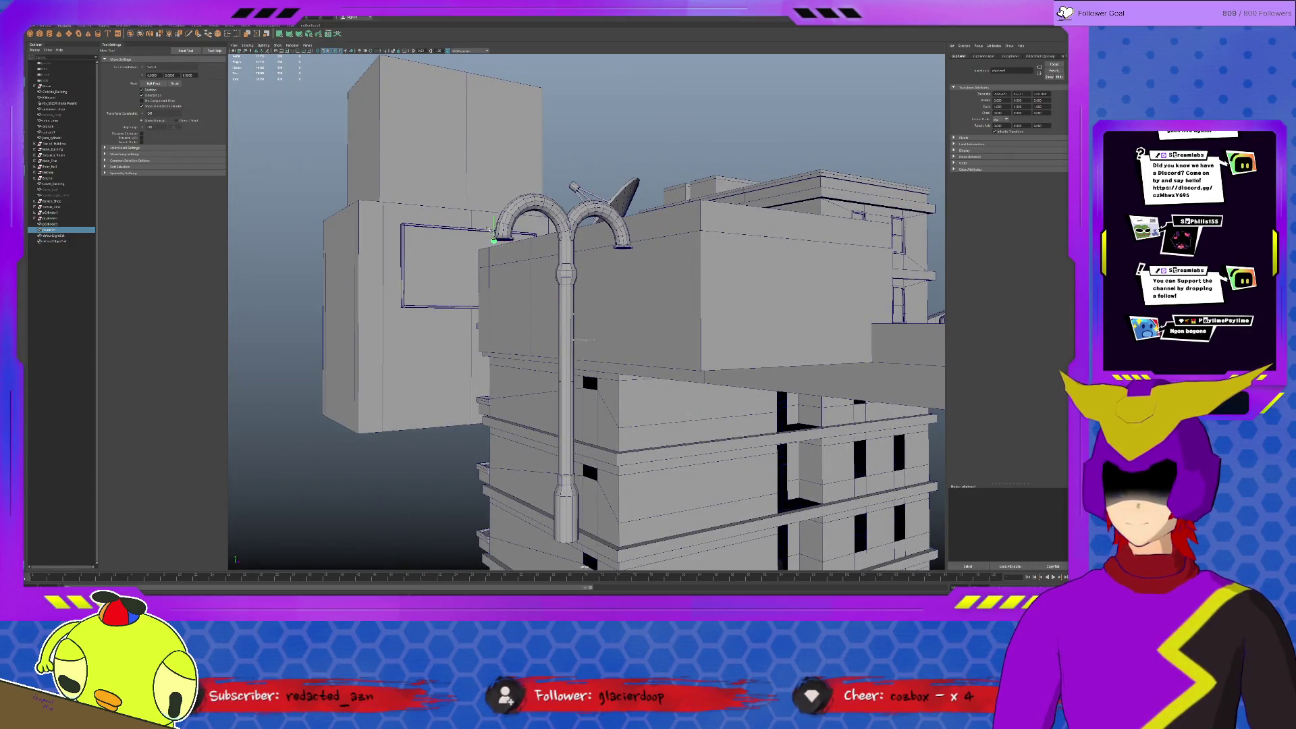
key("f")
left_click_drag(587, 418, 587, 297, "alt")
left_click(1019, 57)
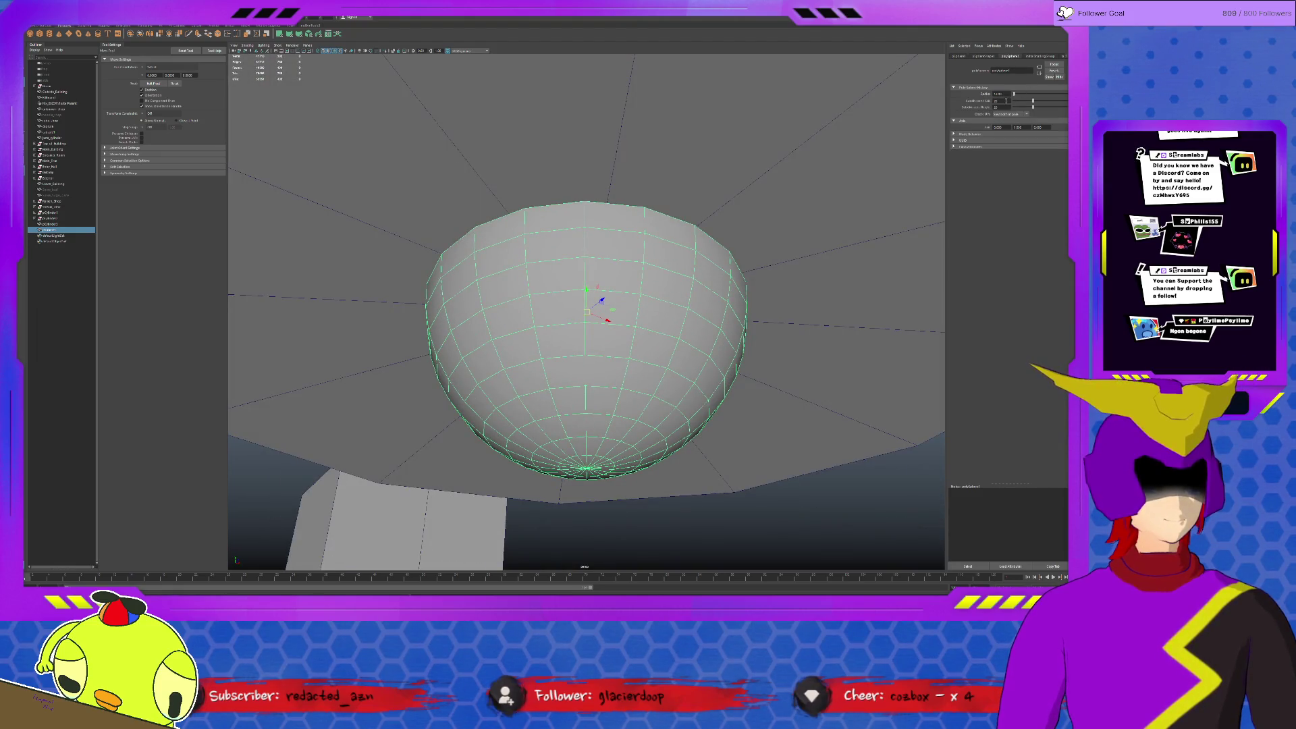
left_click_drag(1033, 101, 1023, 101)
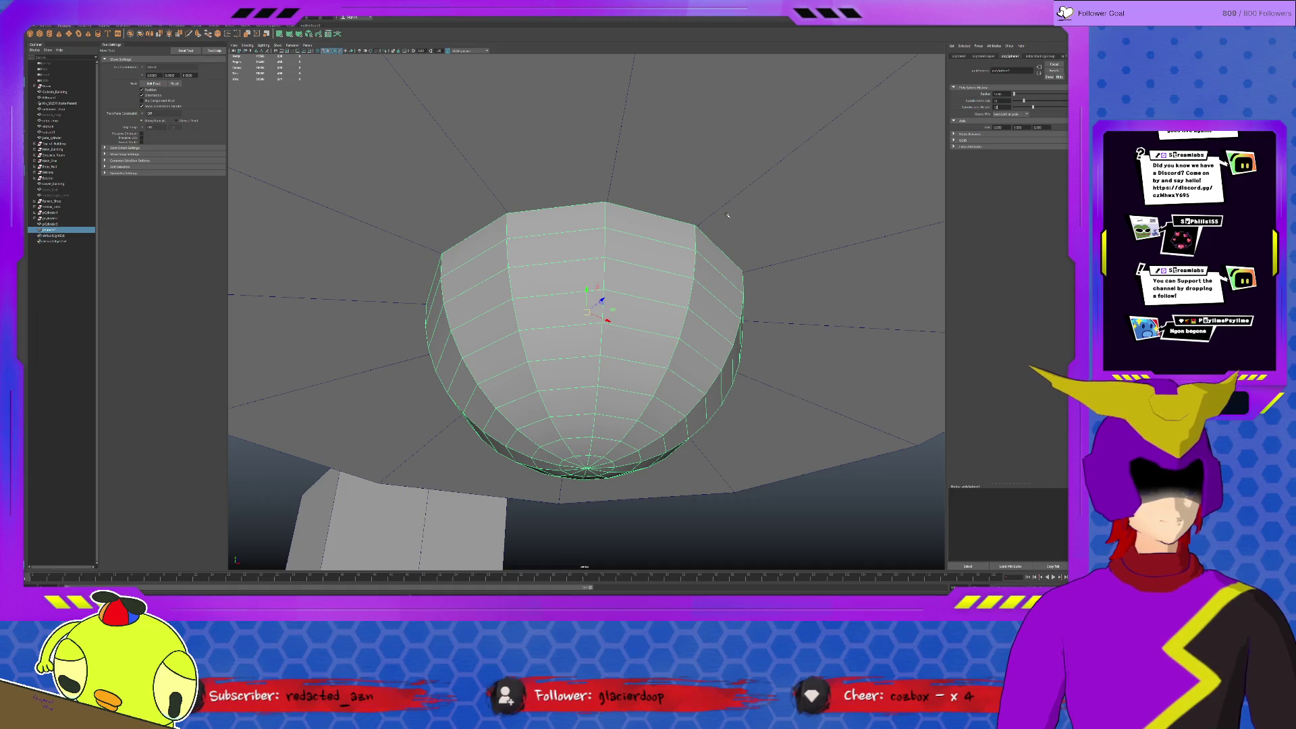
scroll(582, 324, "down", 8)
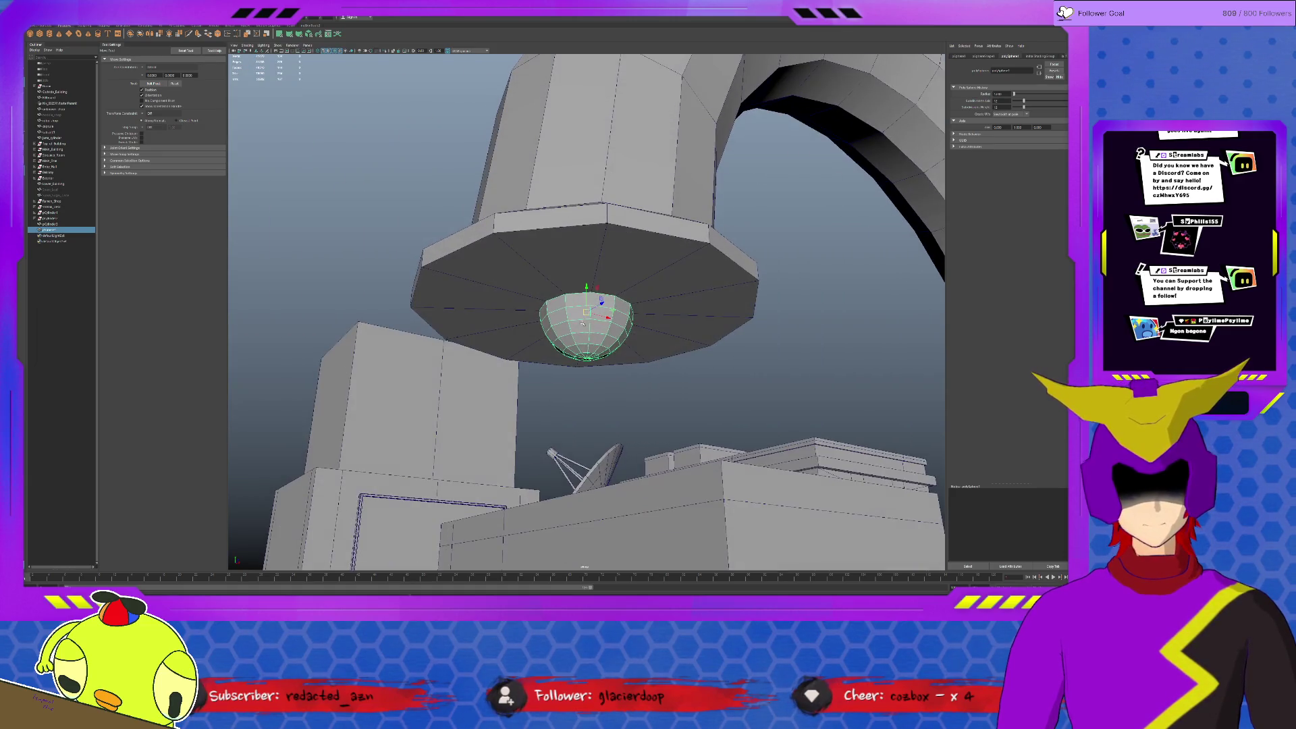
Move the sphere down below the lamp and scale it up.
mouse_move(586, 287)
left_mouse_down()
mouse_move(588, 398)
mouse_move(590, 316)
mouse_move(788, 293)
left_mouse_up()
key("r")
key("w")
key("r")
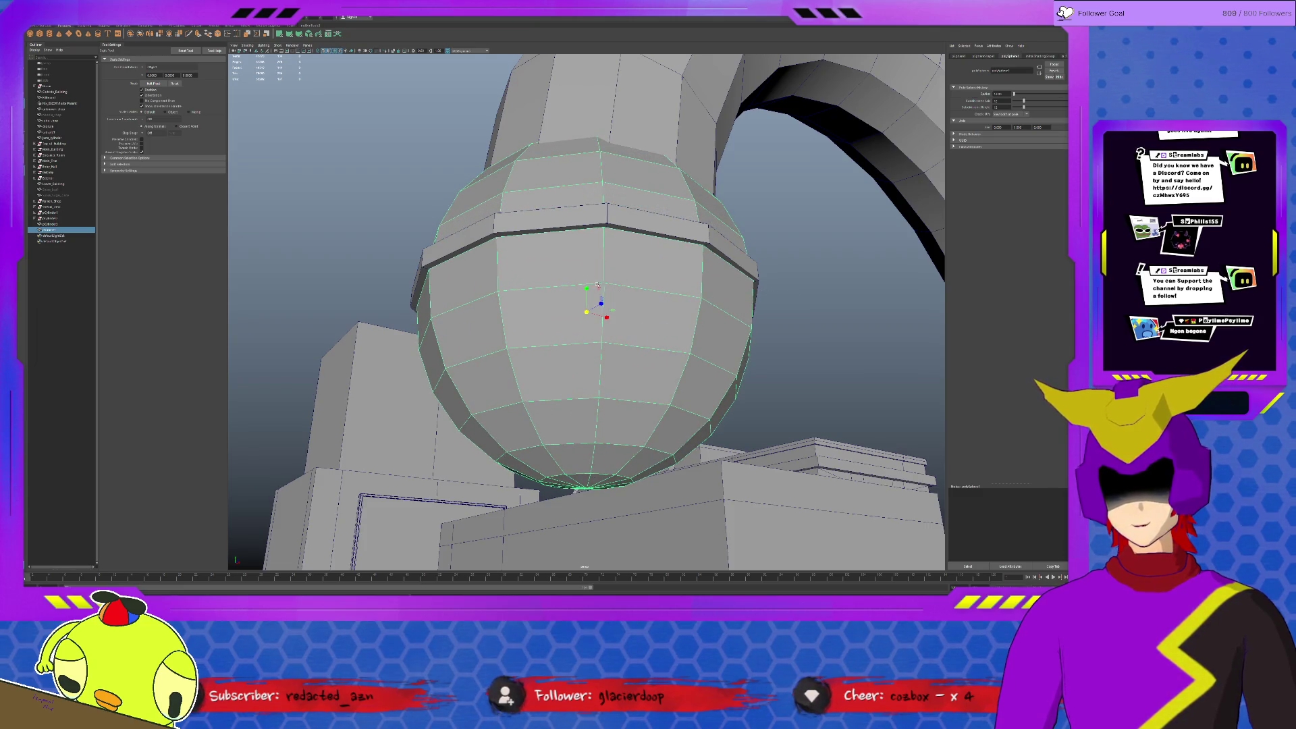
key("f")
Isolate the sphere and delete its top-half faces to leave a bowl.
key("ctrl+1")
key("F11")
left_click_drag(393, 174, 766, 282)
key("Delete")
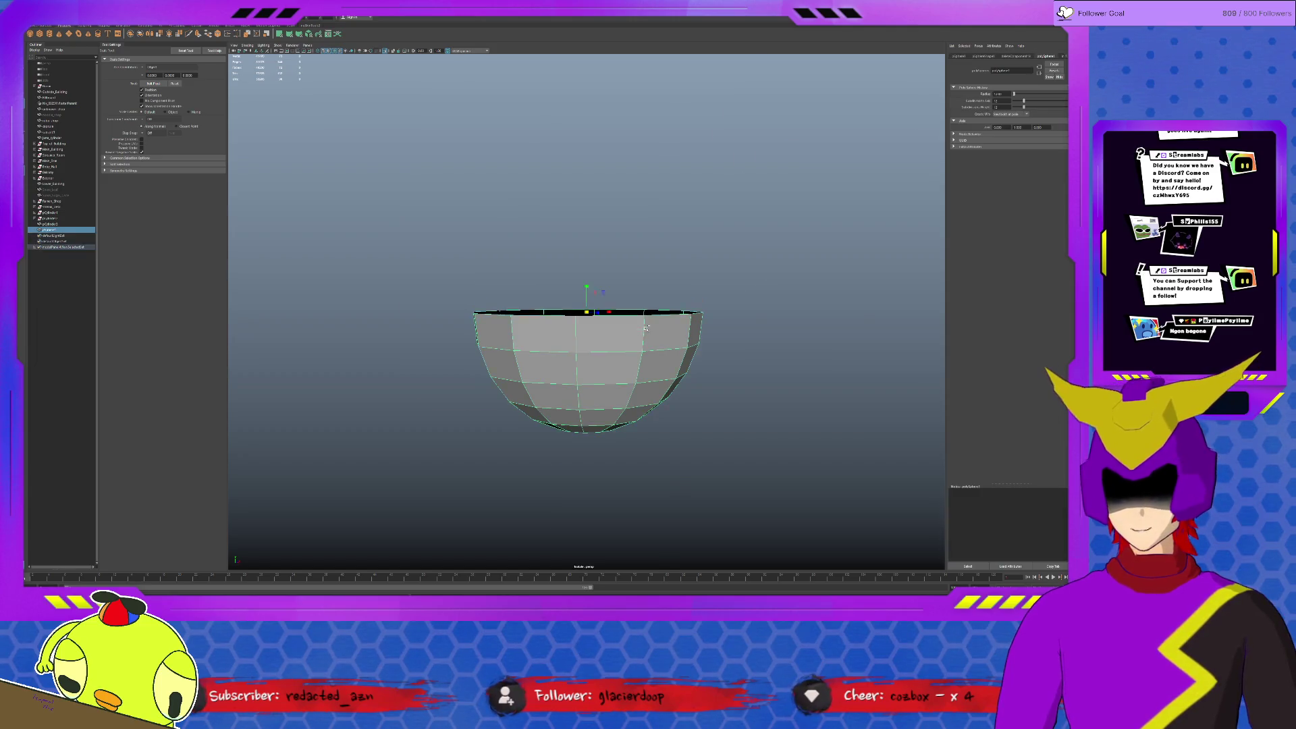
Restore the full scene and duplicate the bowl along X onto the right arm end.
key("ctrl+1")
key("F8")
right_click_drag(645, 327, 673, 324, "alt")
key("w")
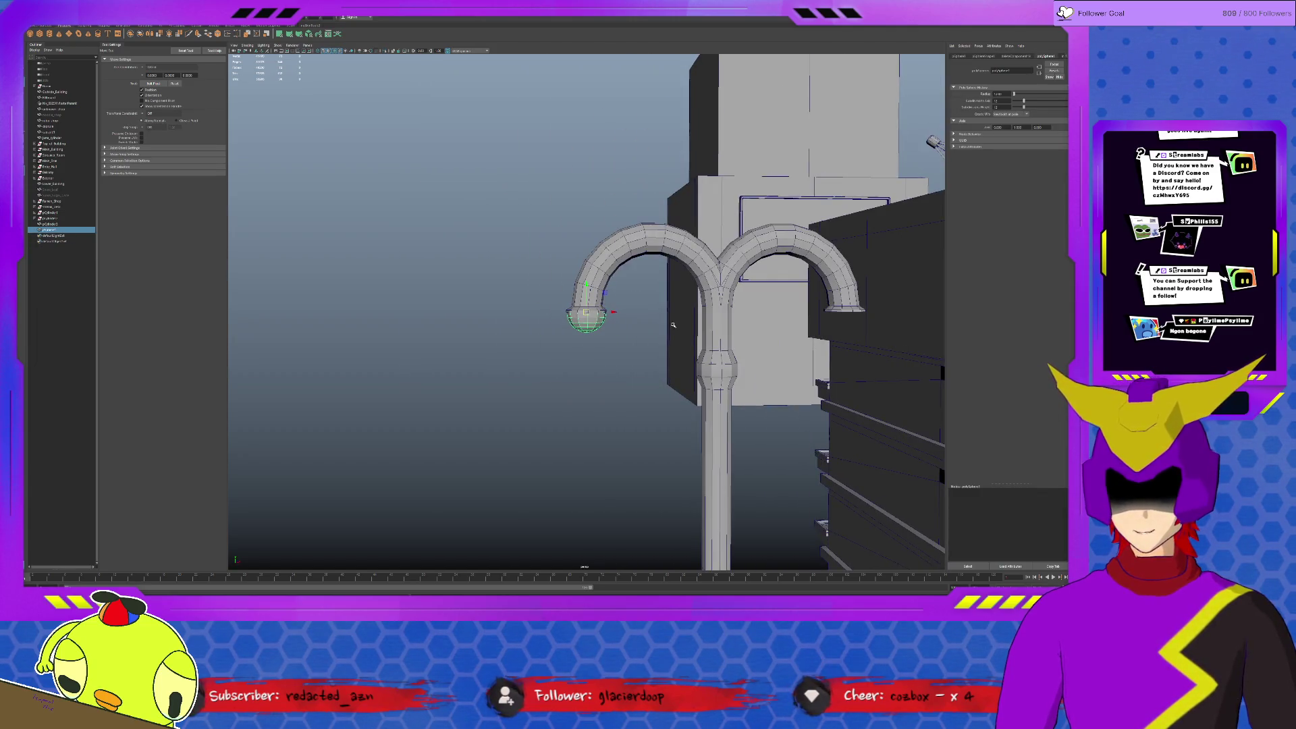
mouse_move(619, 317)
left_mouse_down("alt")
mouse_move(609, 312)
mouse_move(633, 323)
left_mouse_up("alt")
left_click(615, 313)
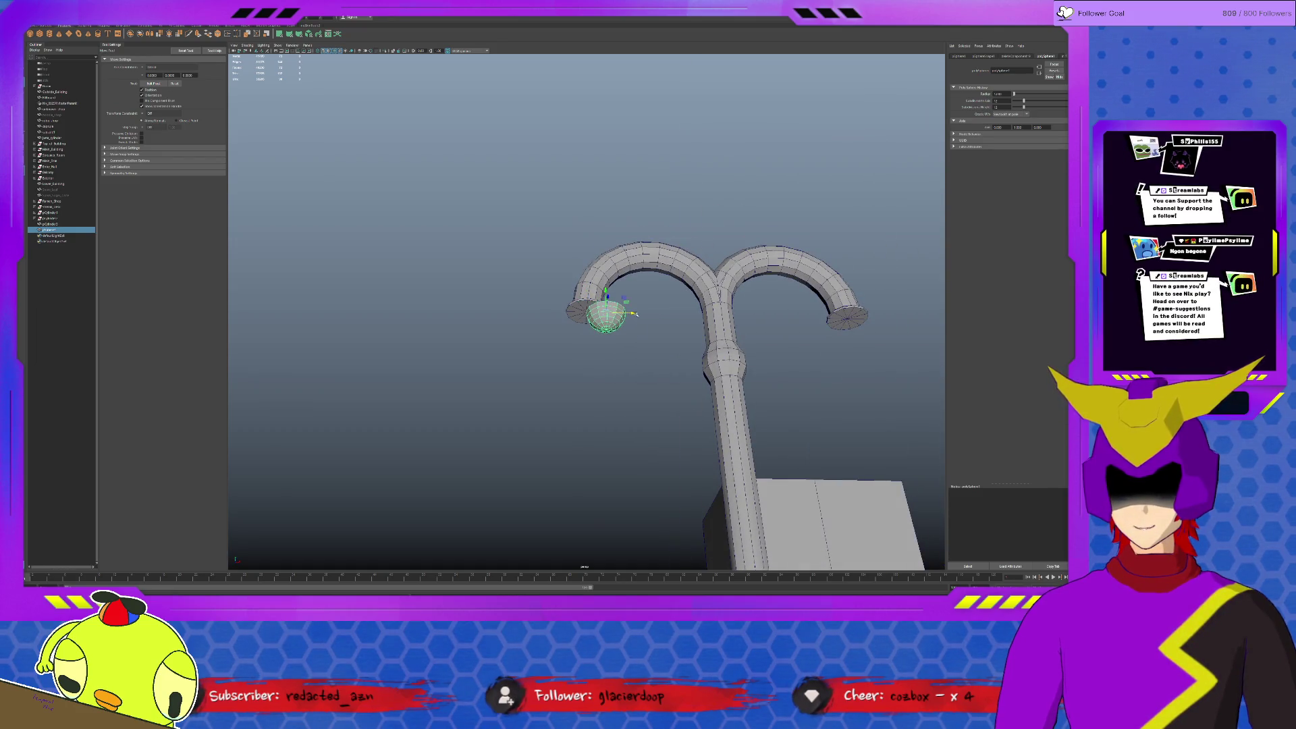
key("ctrl+d")
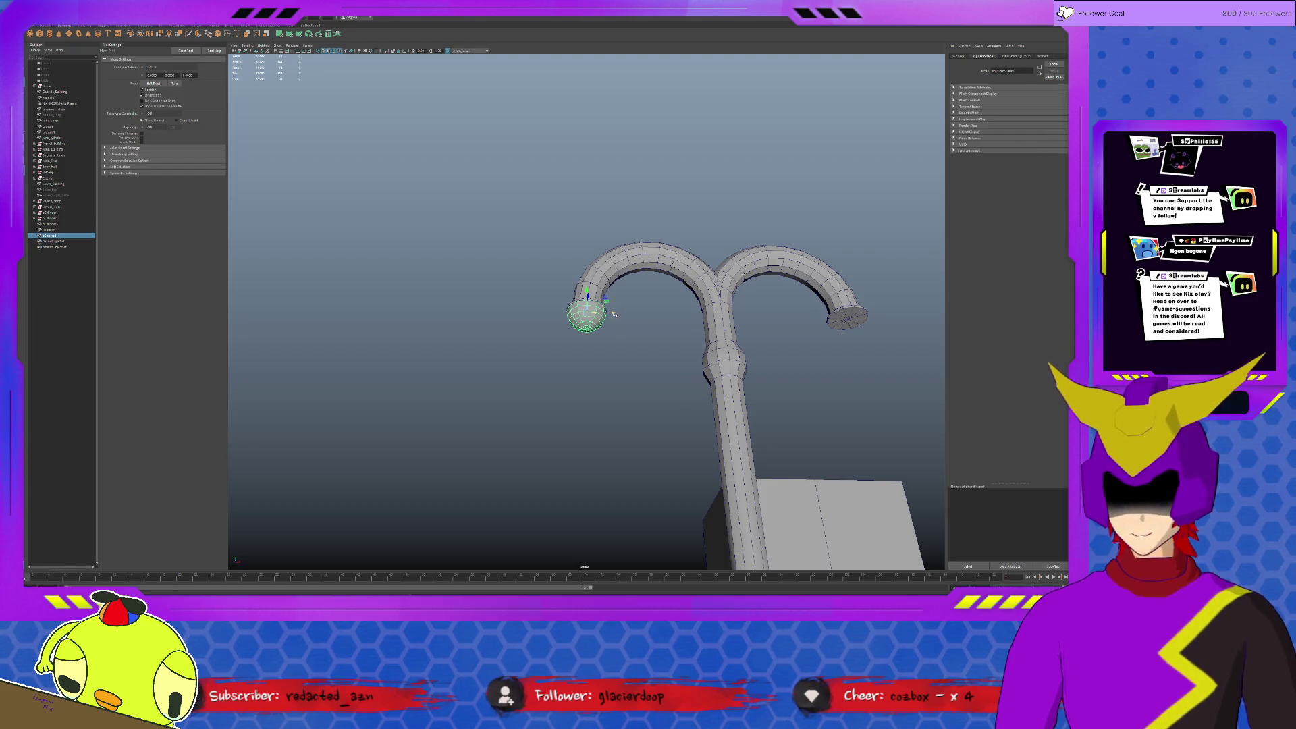
middle_click_drag(612, 313, 846, 317)
Squash both bowl shades flatter in Y.
left_click_drag(821, 334, 796, 357, "alt")
left_click(587, 314)
key("r")
middle_click_drag(587, 288, 587, 293)
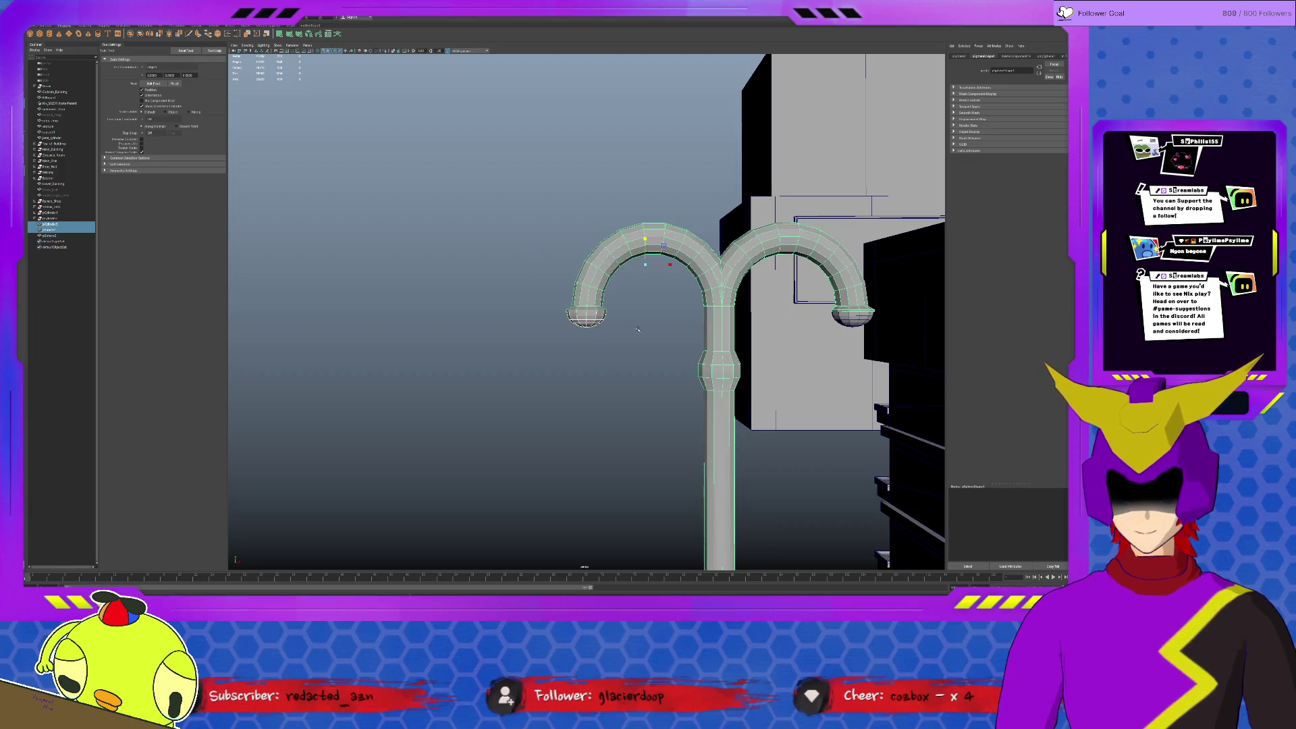
middle_click_drag(520, 279, 334, 279, "alt")
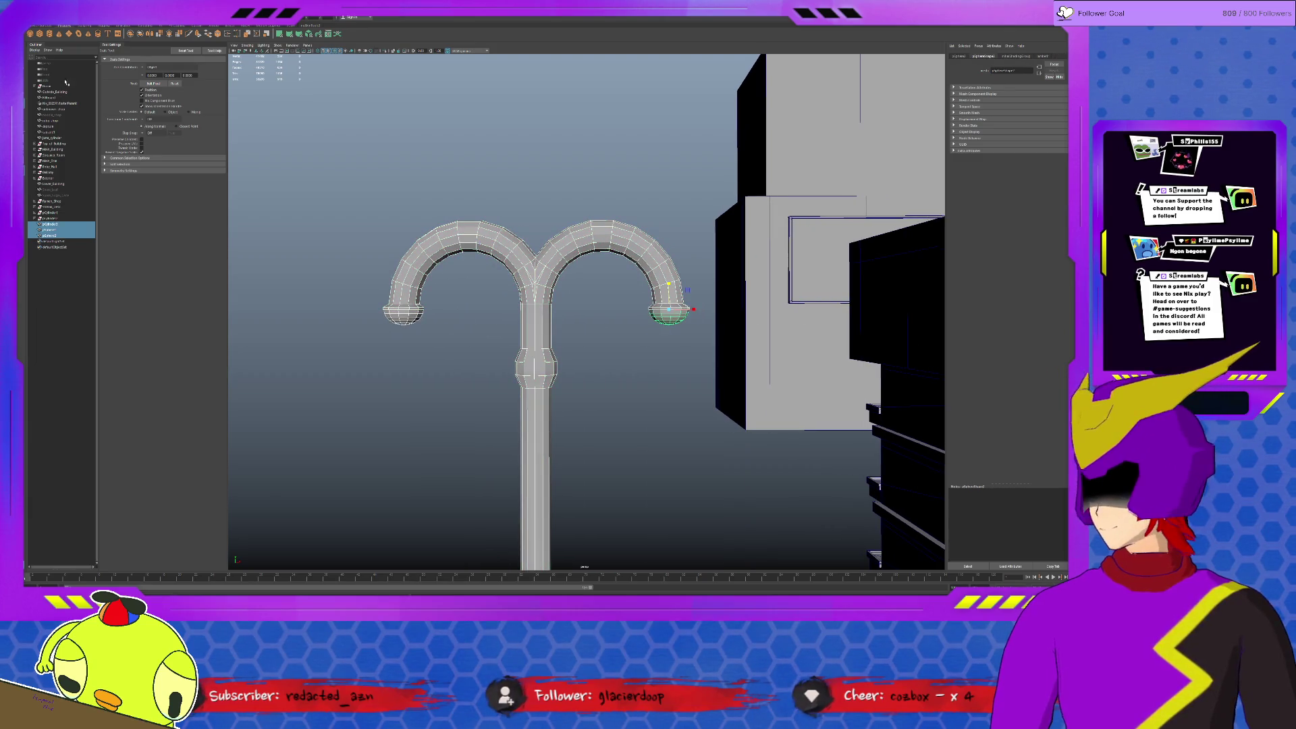
Combine the shades and lamp post into one mesh with Mesh > Combine.
left_click(183, 25)
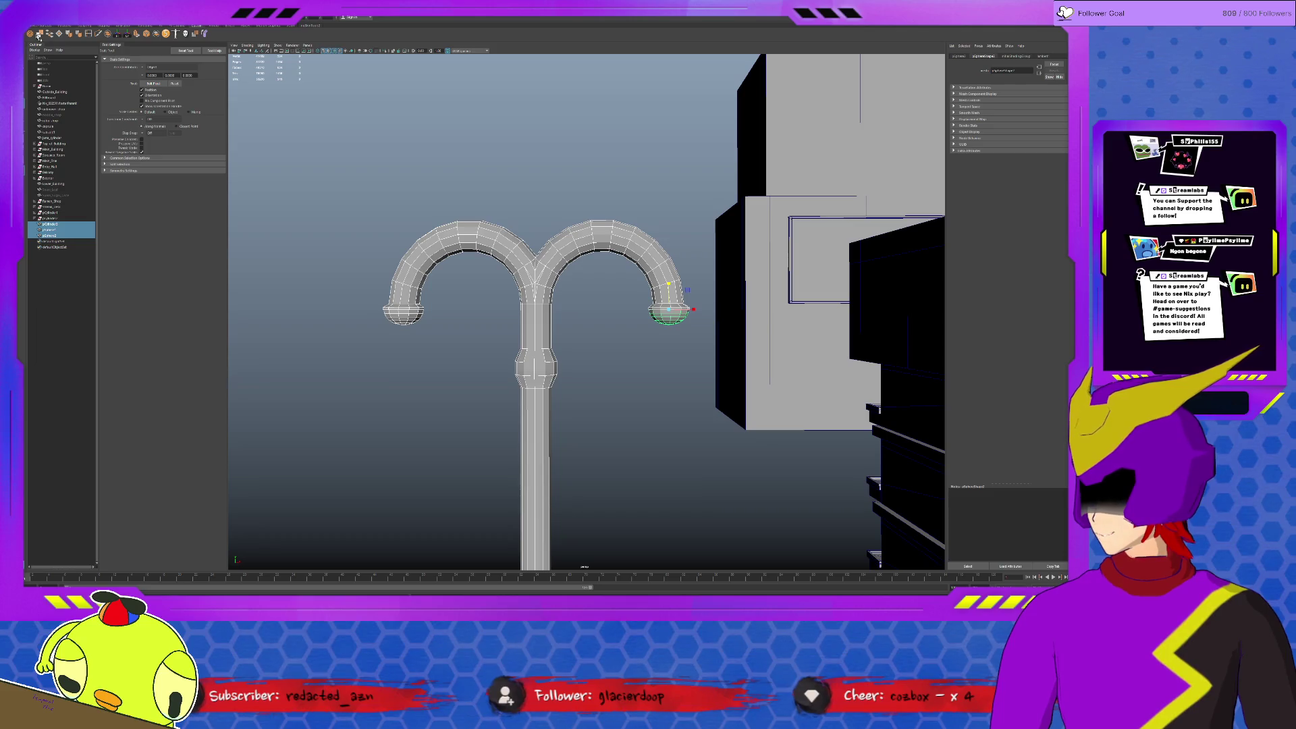
left_click(107, 34)
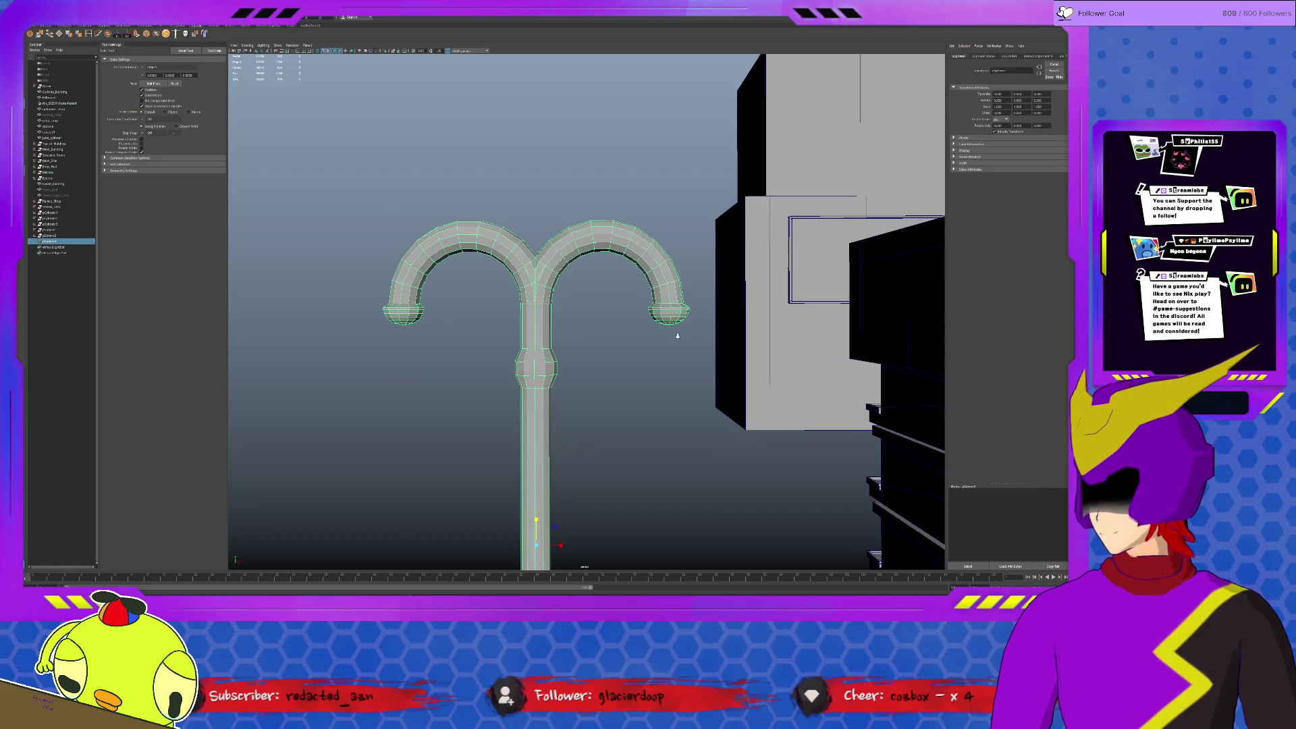
scroll(678, 335, "down", 4)
key("w")
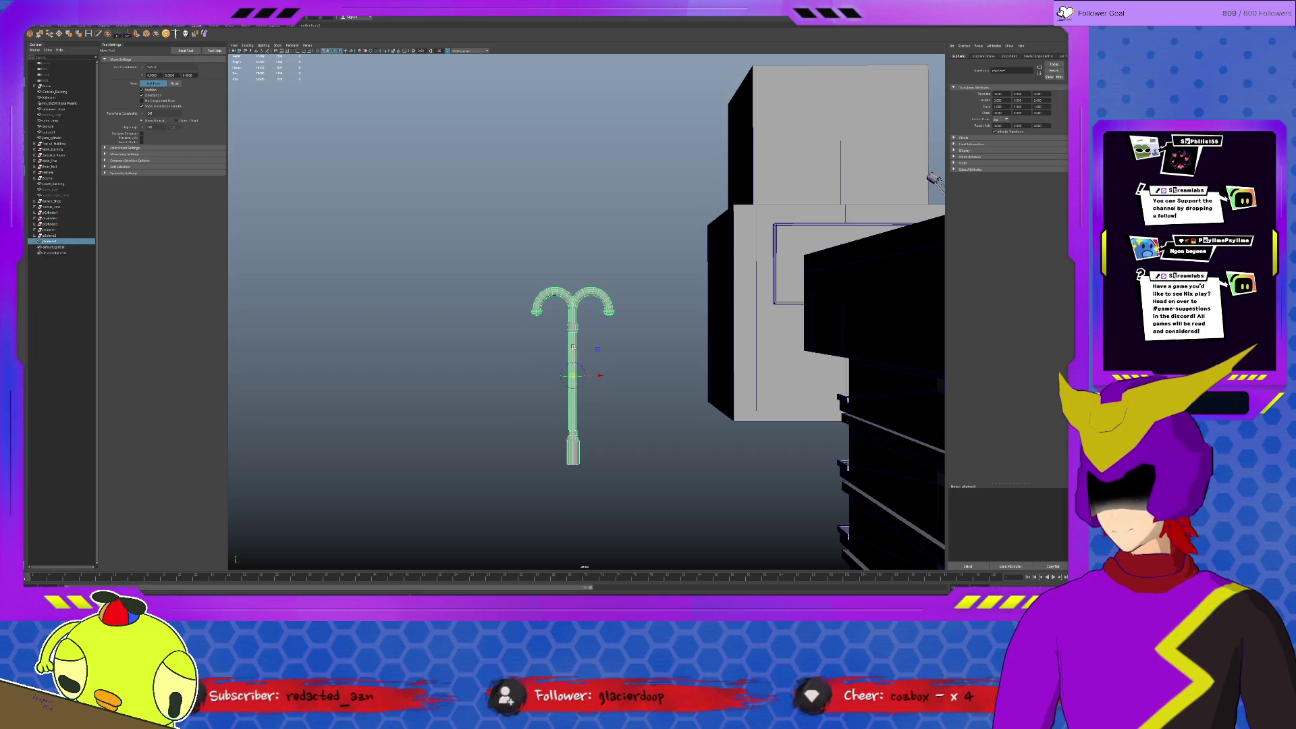
Pick the left arm's end shade and isolate it with Ctrl+1.
scroll(595, 338, "up", 5)
scroll(656, 327, "up", 2)
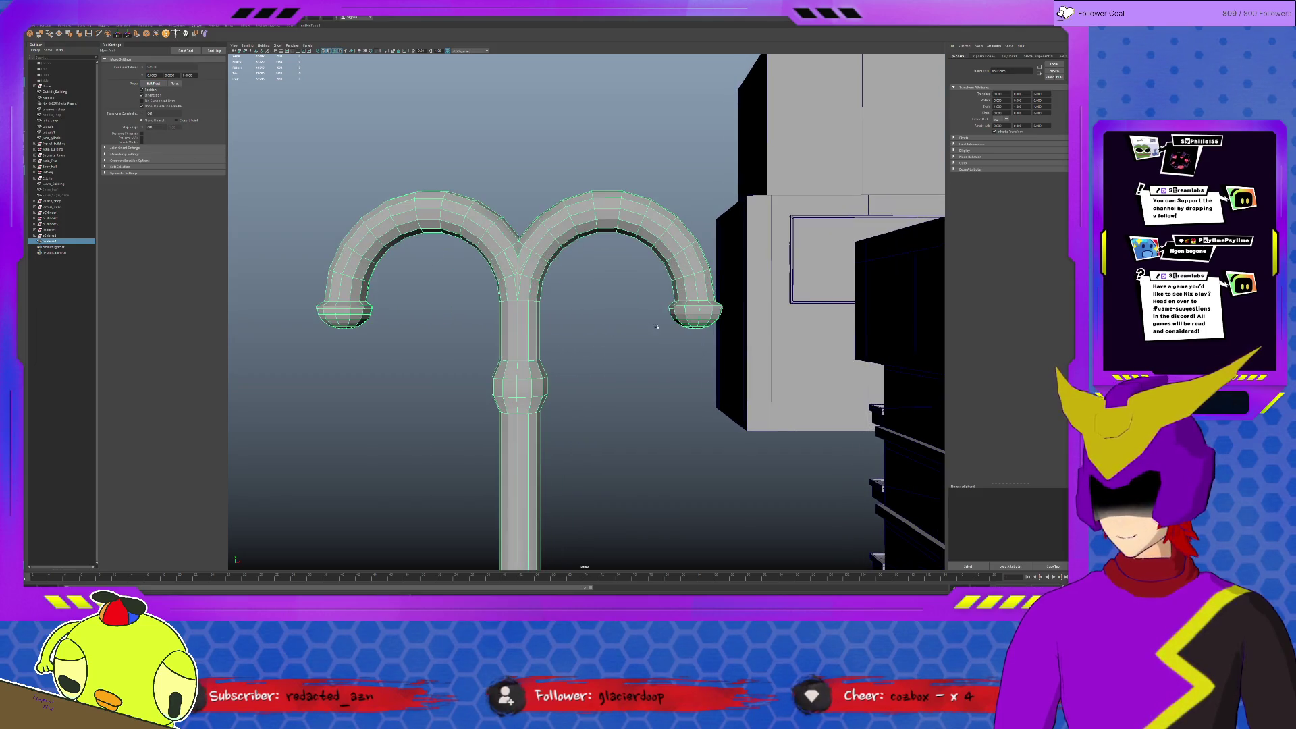
left_click_drag(664, 314, 586, 307, "alt")
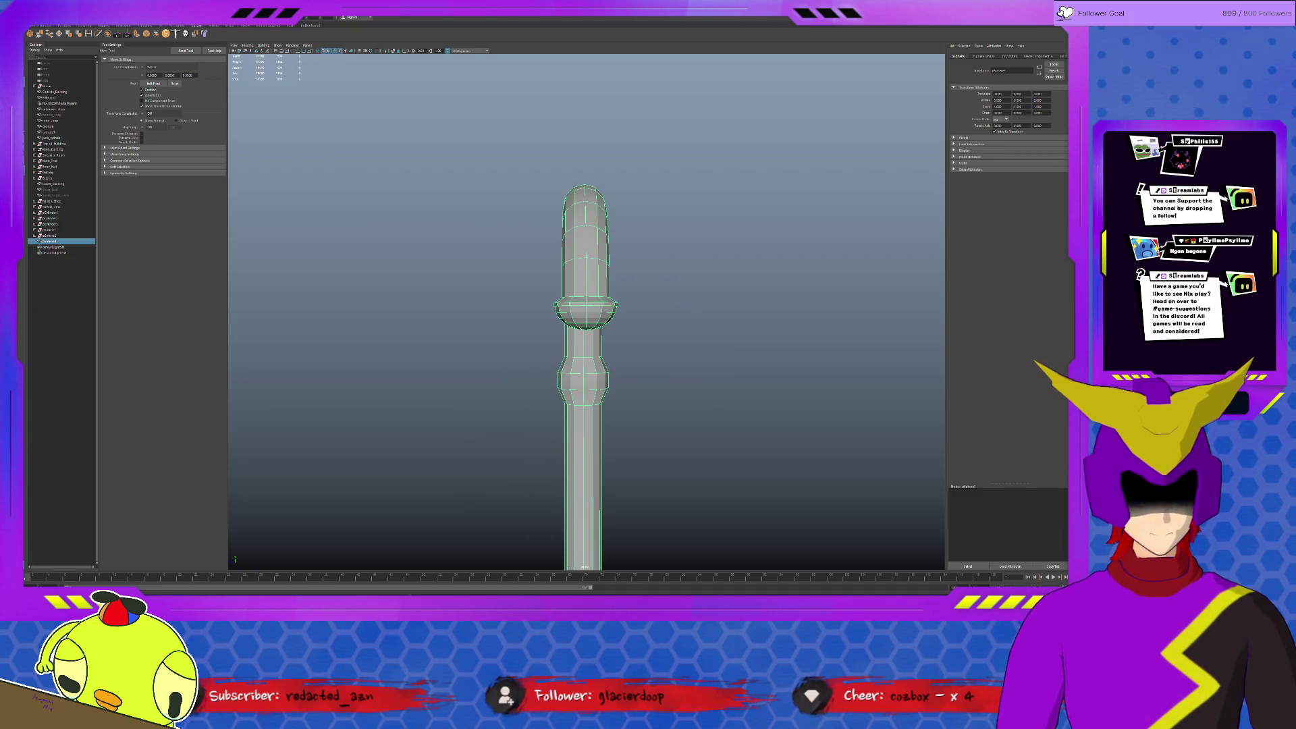
left_click_drag(592, 316, 687, 324, "alt")
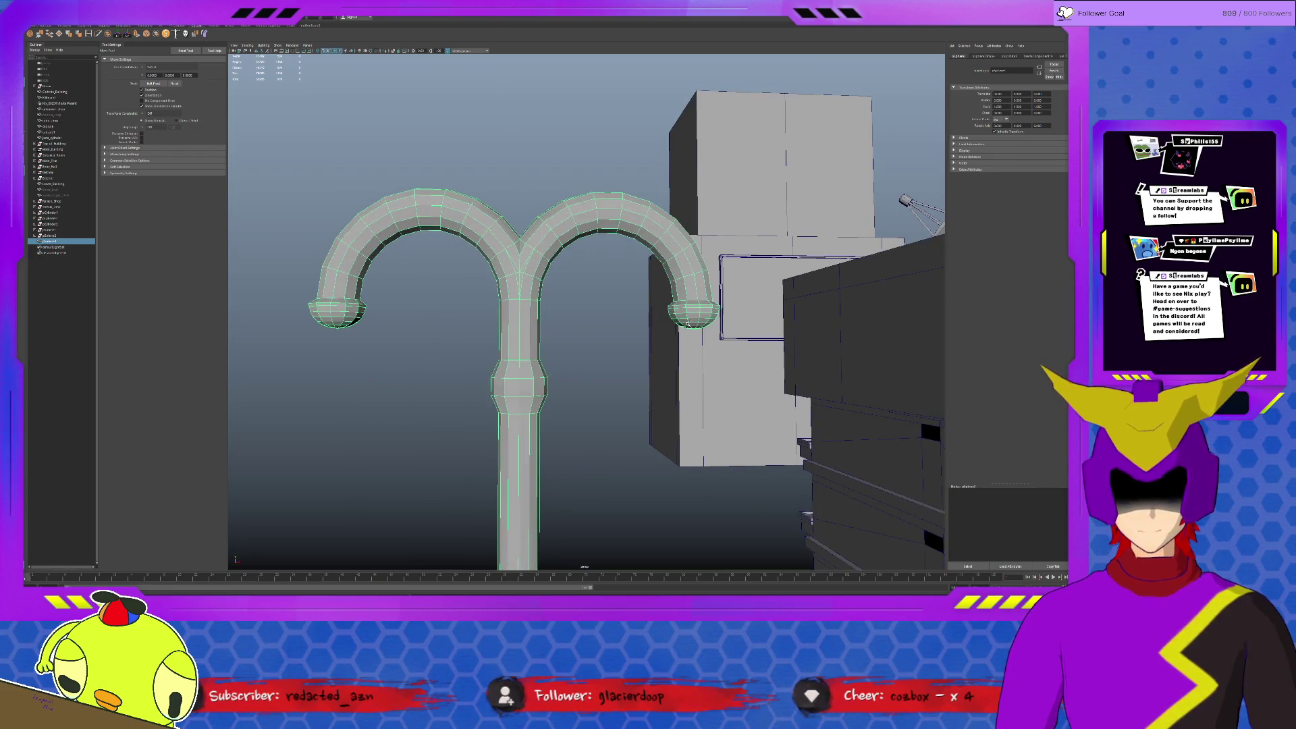
left_click(683, 318)
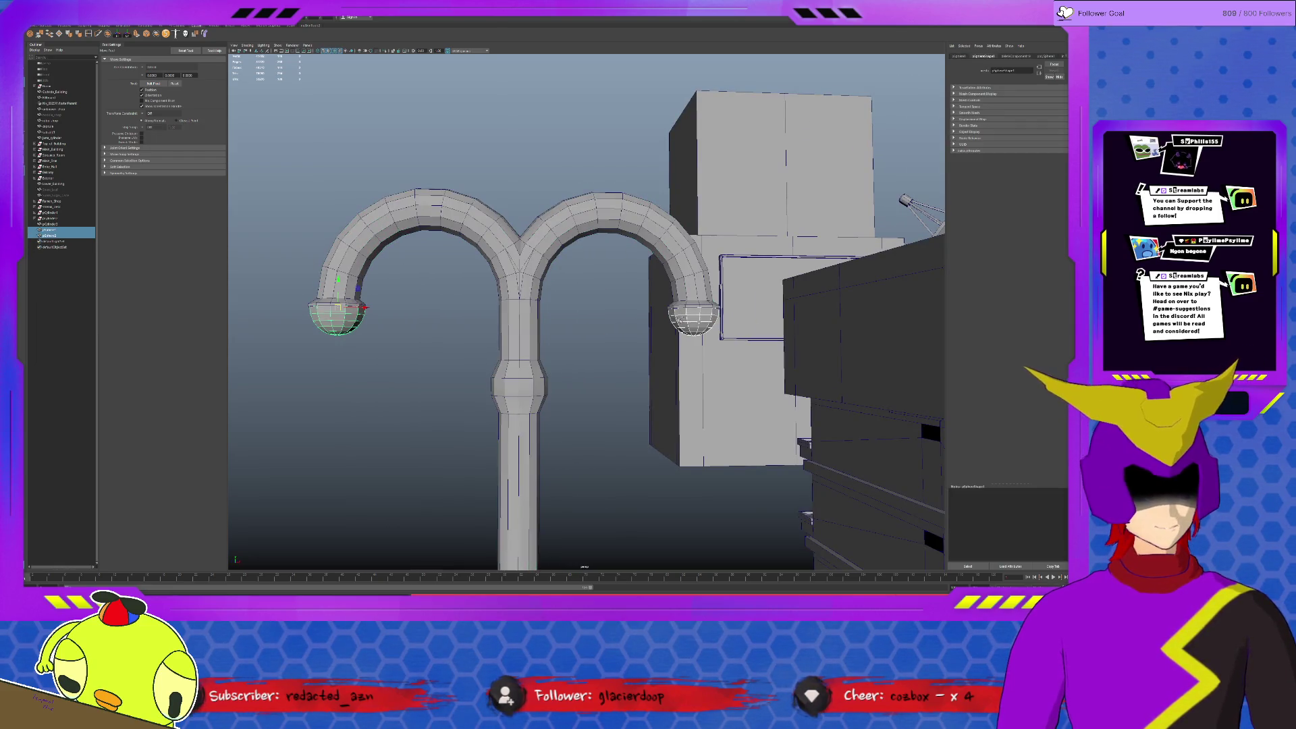
left_click(671, 313)
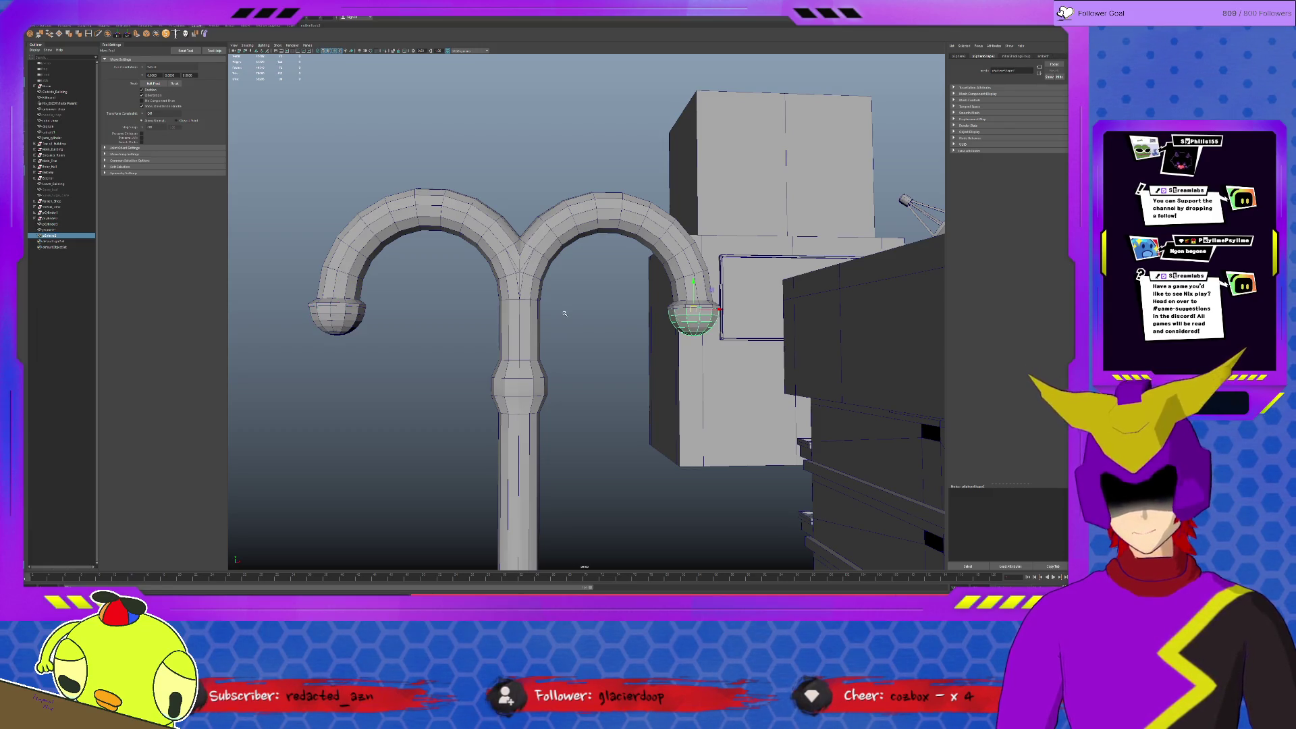
left_click(338, 317)
key("ctrl+1")
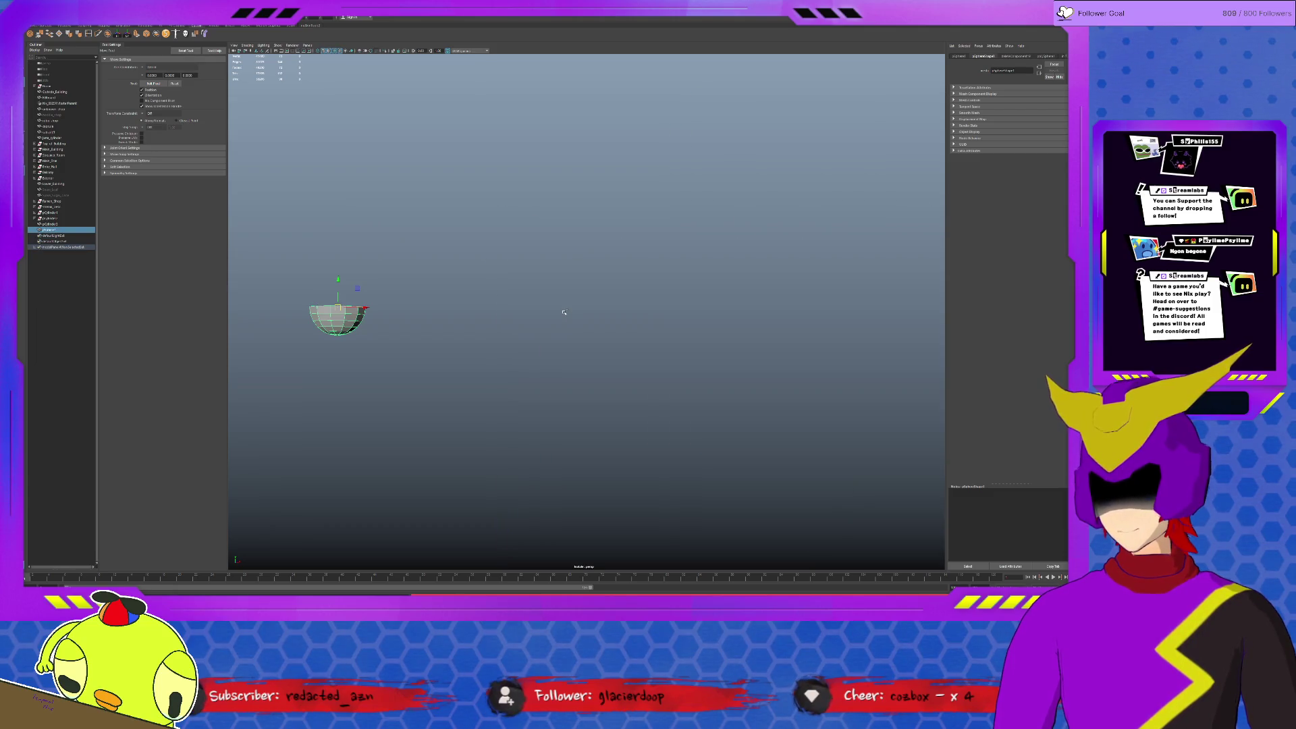
Raise the sphere's pivot, move it below the left arch end and enlarge it uniformly.
left_click(564, 311)
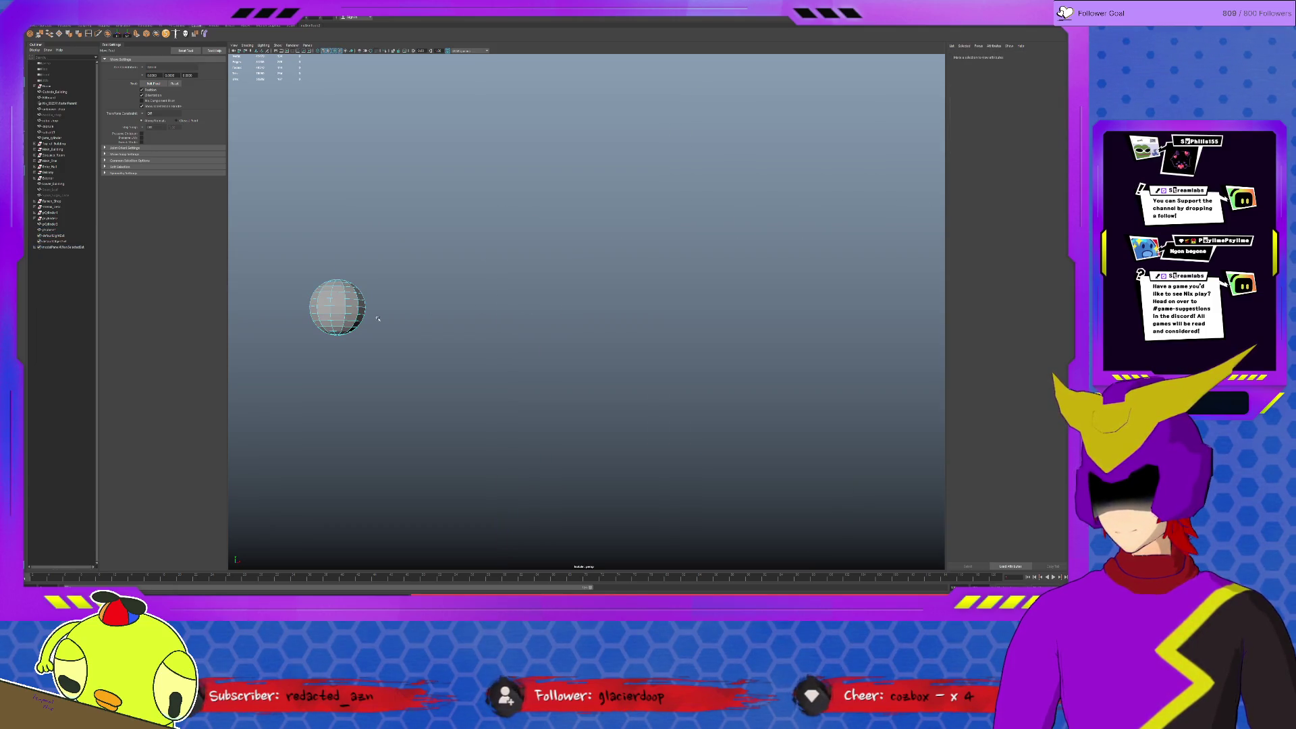
left_click(336, 299)
key("d")
left_click_drag(338, 307, 344, 291)
key("ctrl+1")
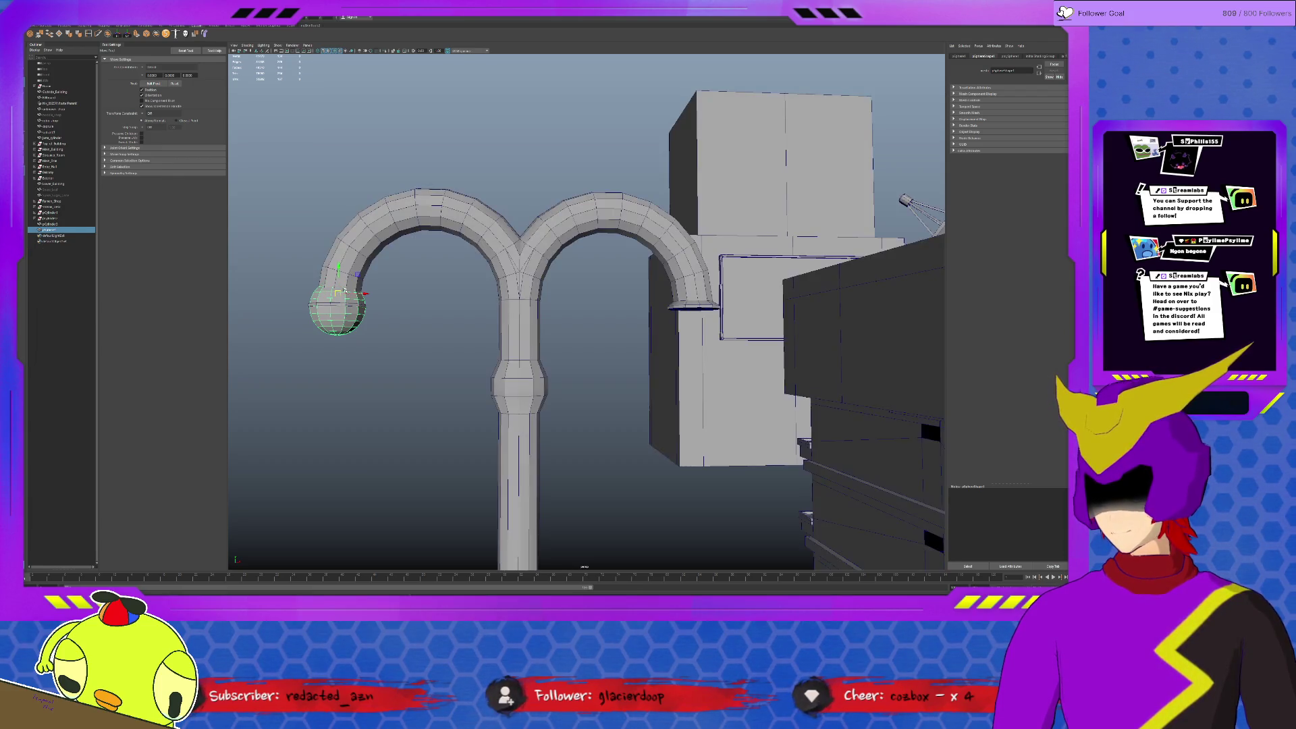
mouse_move(339, 268)
left_mouse_down()
mouse_move(336, 318)
mouse_move(345, 306)
left_mouse_up()
key("r")
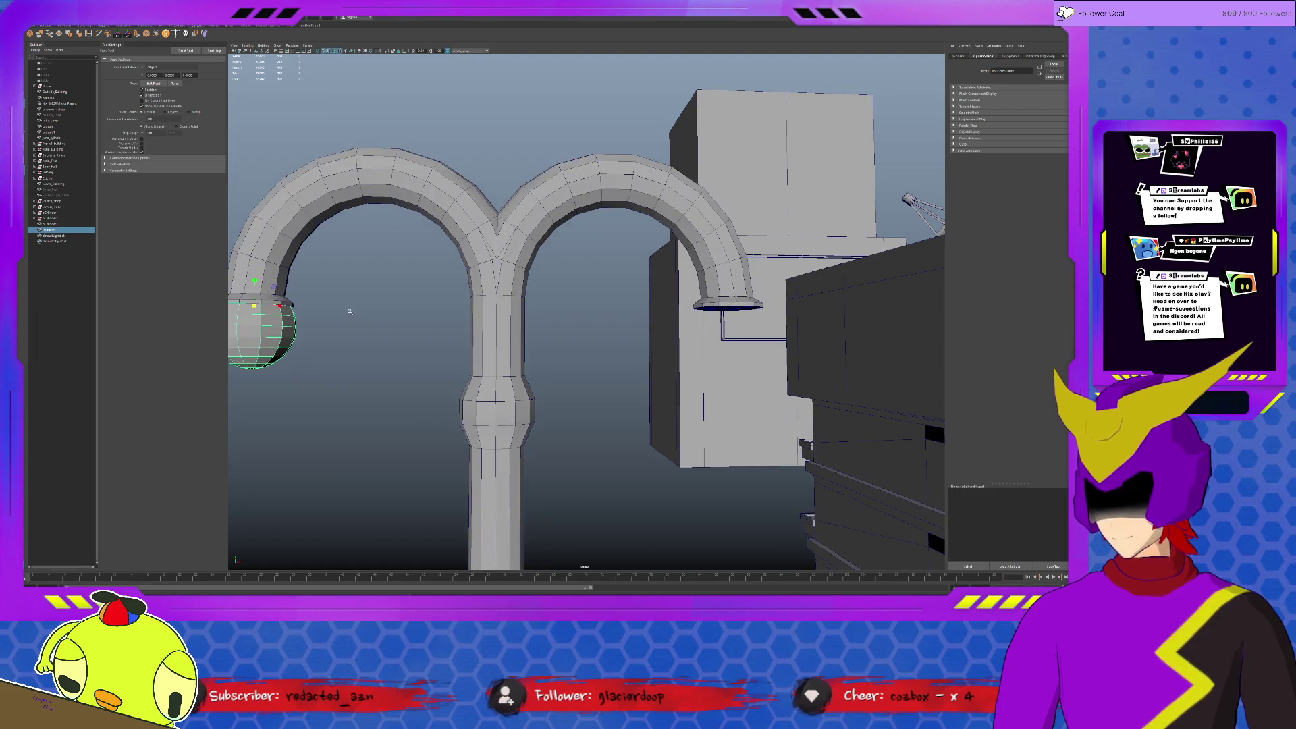
key("f")
left_click_drag(588, 229, 595, 229)
Isolate the globe and delete its top cap face ring.
key("ctrl+1")
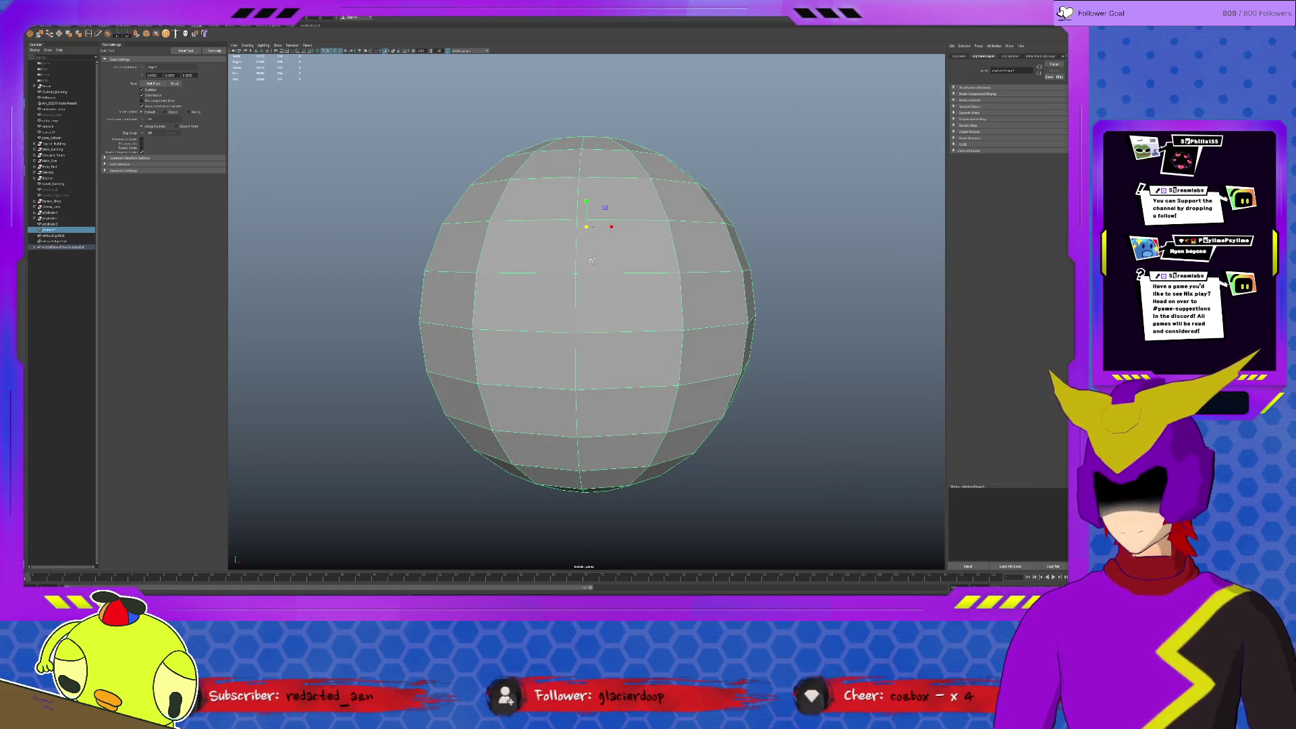
key("F11")
double_click(607, 196)
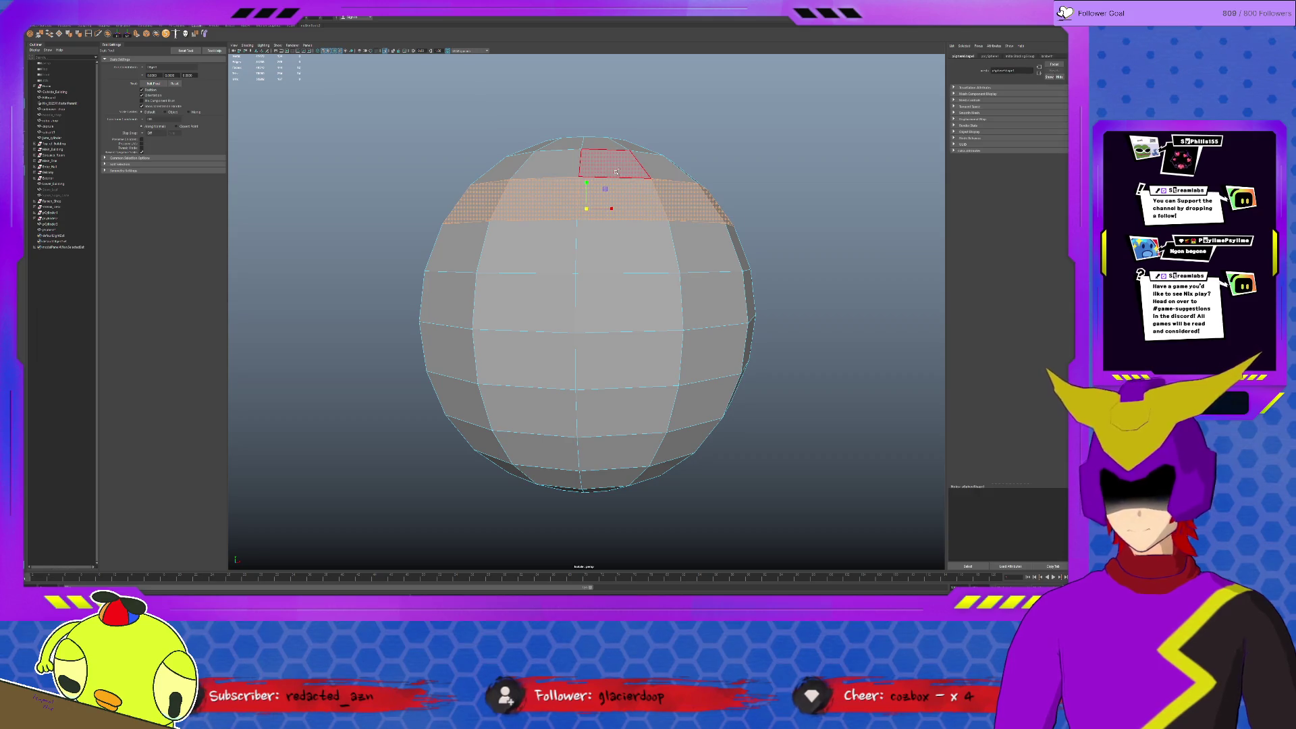
key("Delete")
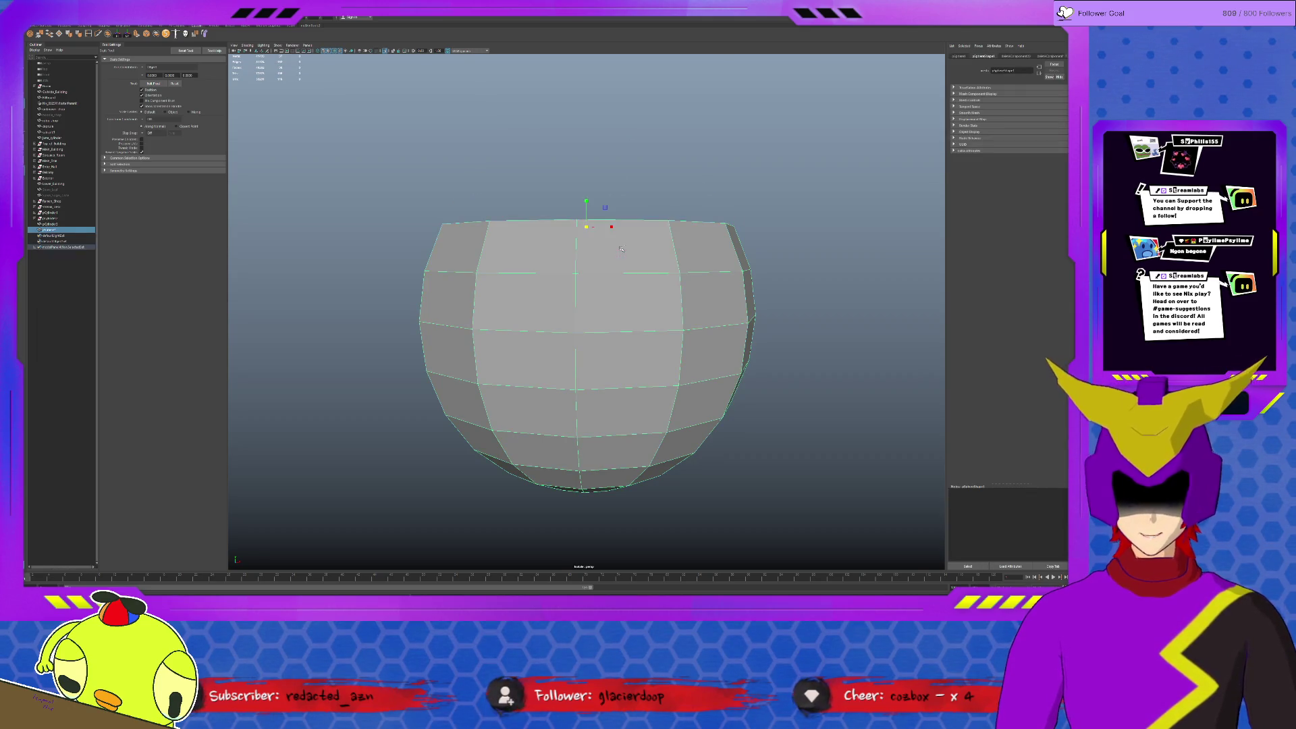
key("ctrl+1")
Duplicate the globe onto the right arm end.
scroll(615, 284, "down", 10)
key("w")
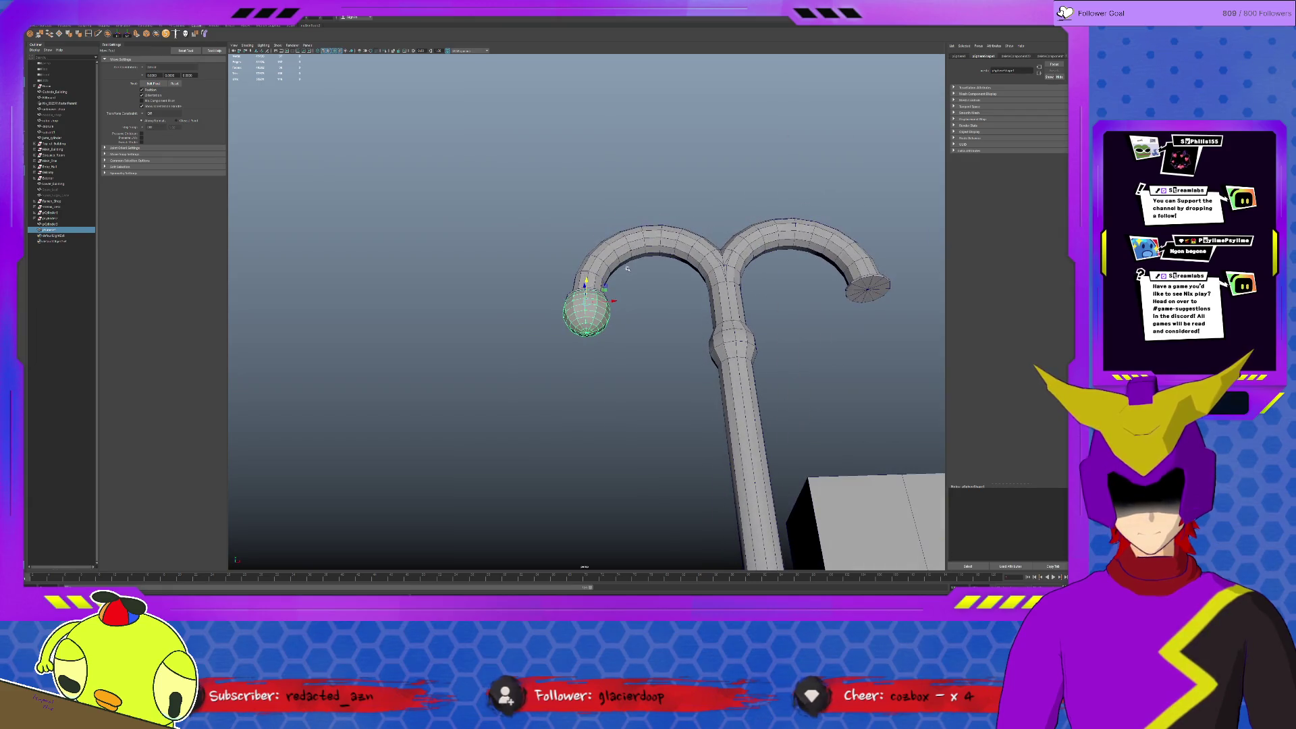
key("ctrl+d")
mouse_move(612, 300)
left_mouse_down()
mouse_move(874, 287)
mouse_move(864, 289)
left_mouse_up()
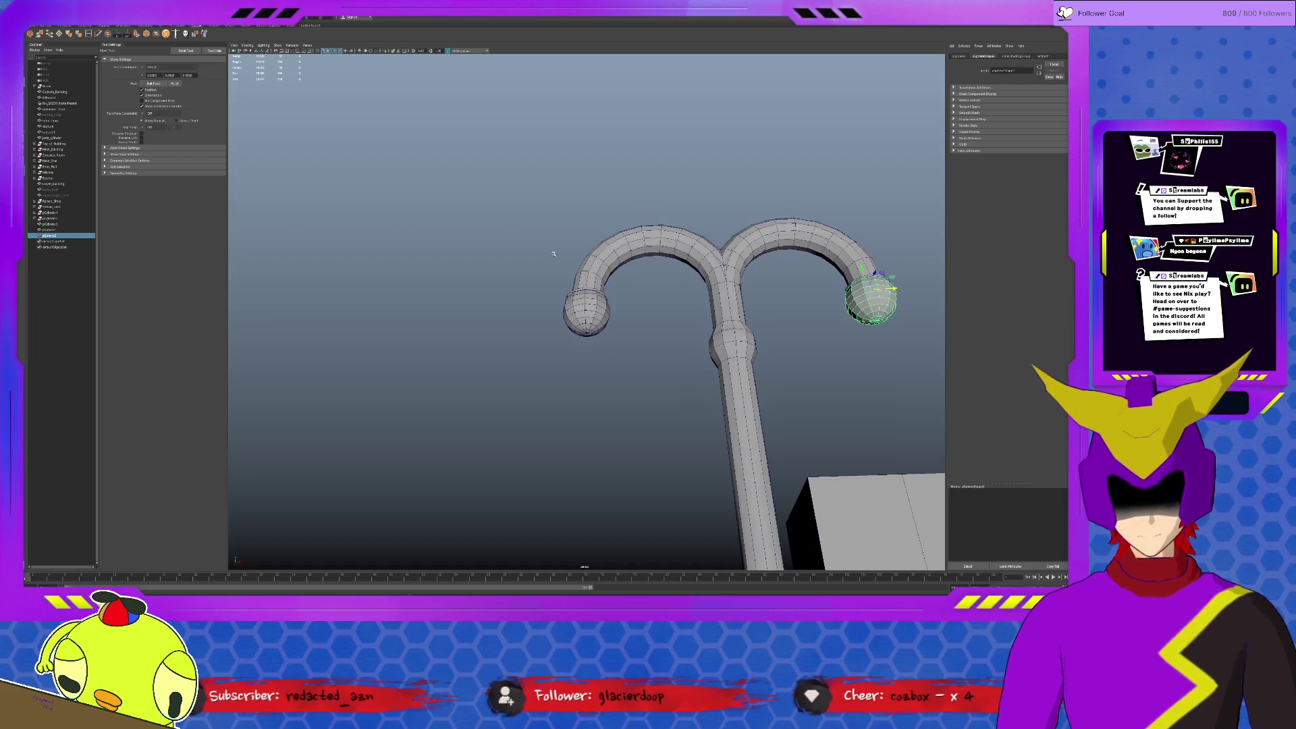
Group the lamp post and both globes with Ctrl+G and adjust the group's pivot.
left_click_drag(554, 254, 644, 357, "shift")
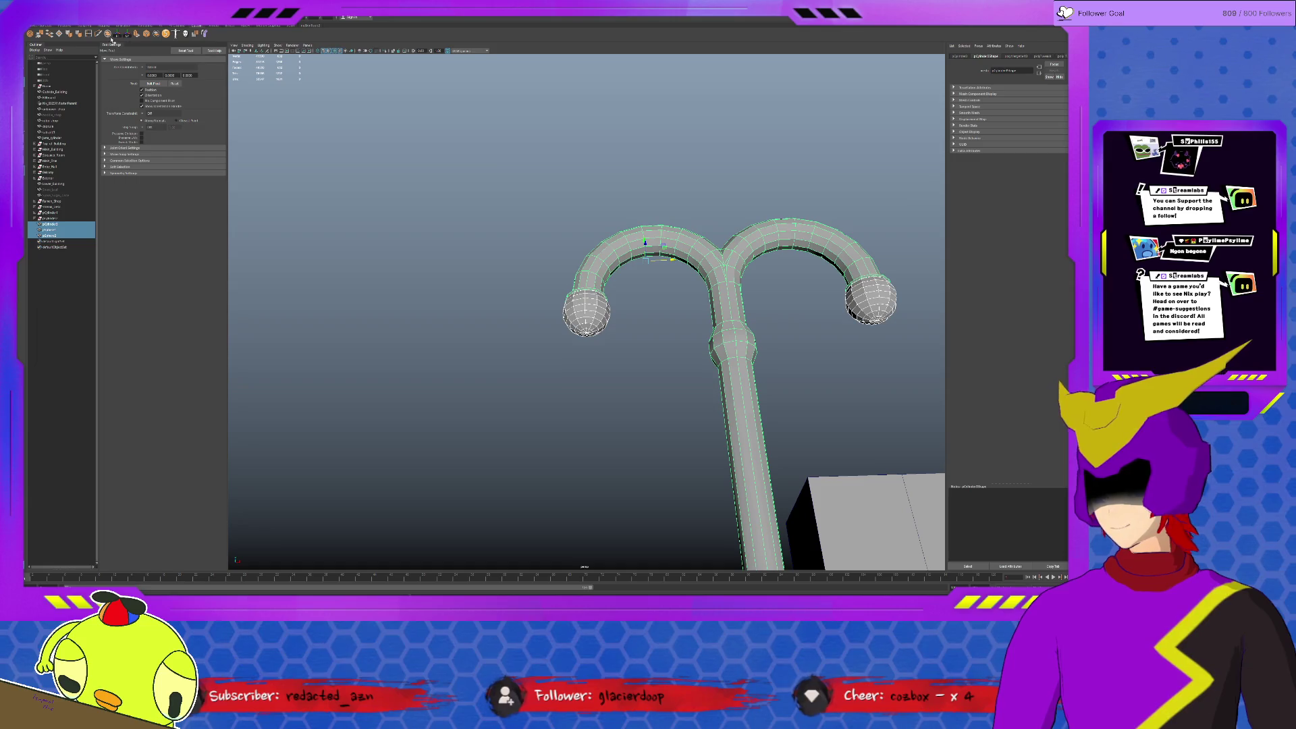
key("ctrl+g")
scroll(655, 403, "down", 3)
key("d")
mouse_move(638, 478)
left_mouse_down("alt")
mouse_move(642, 428)
mouse_move(642, 442)
mouse_move(652, 432)
left_mouse_up("alt")
left_click(652, 432)
scroll(608, 374, "up", 6)
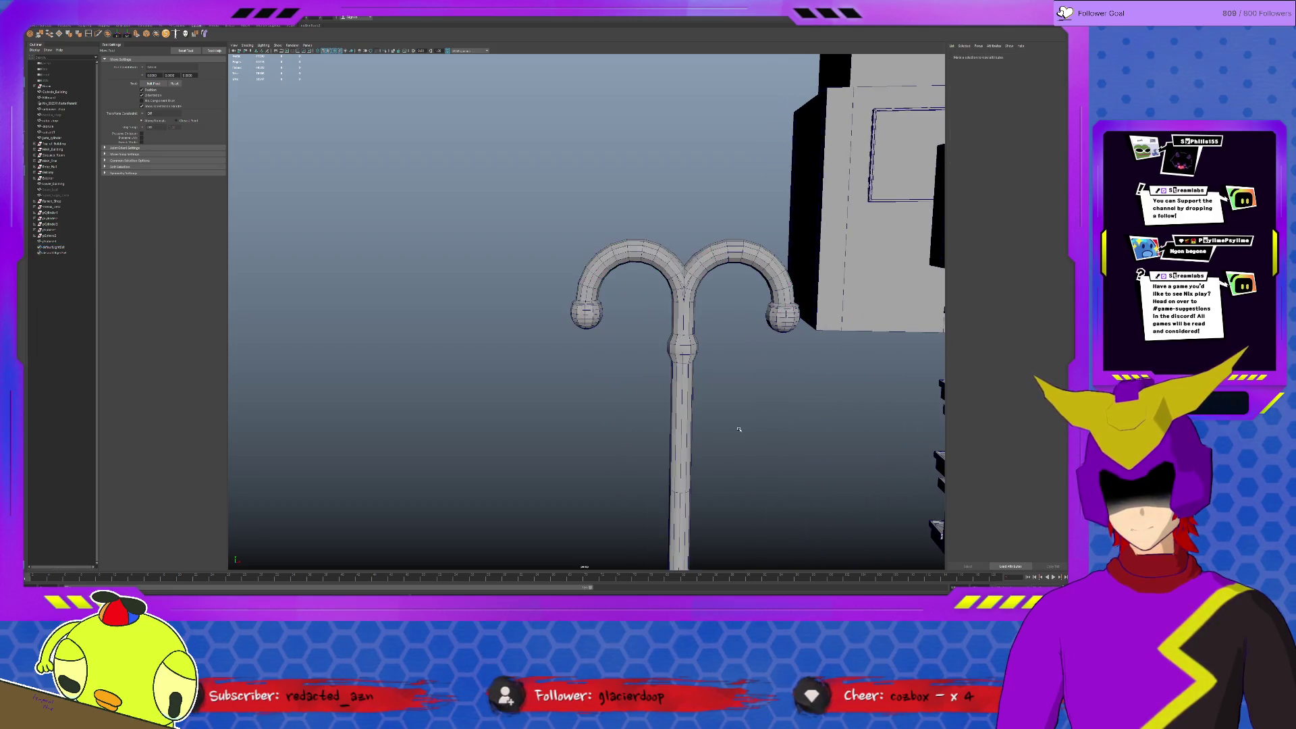
Select the lamp post, clear the selection, and undo twice to get the sphere isolated.
left_click(605, 373)
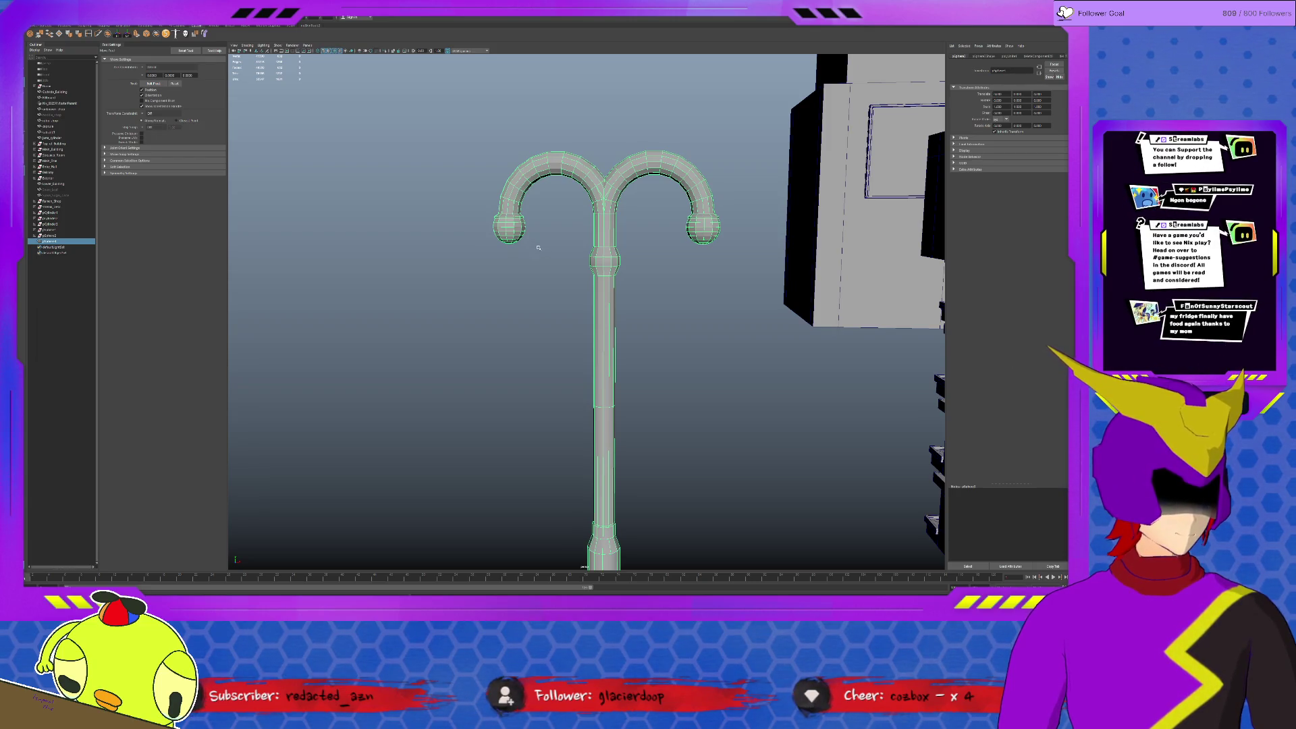
left_click_drag(538, 247, 619, 282, "alt")
left_click(618, 282)
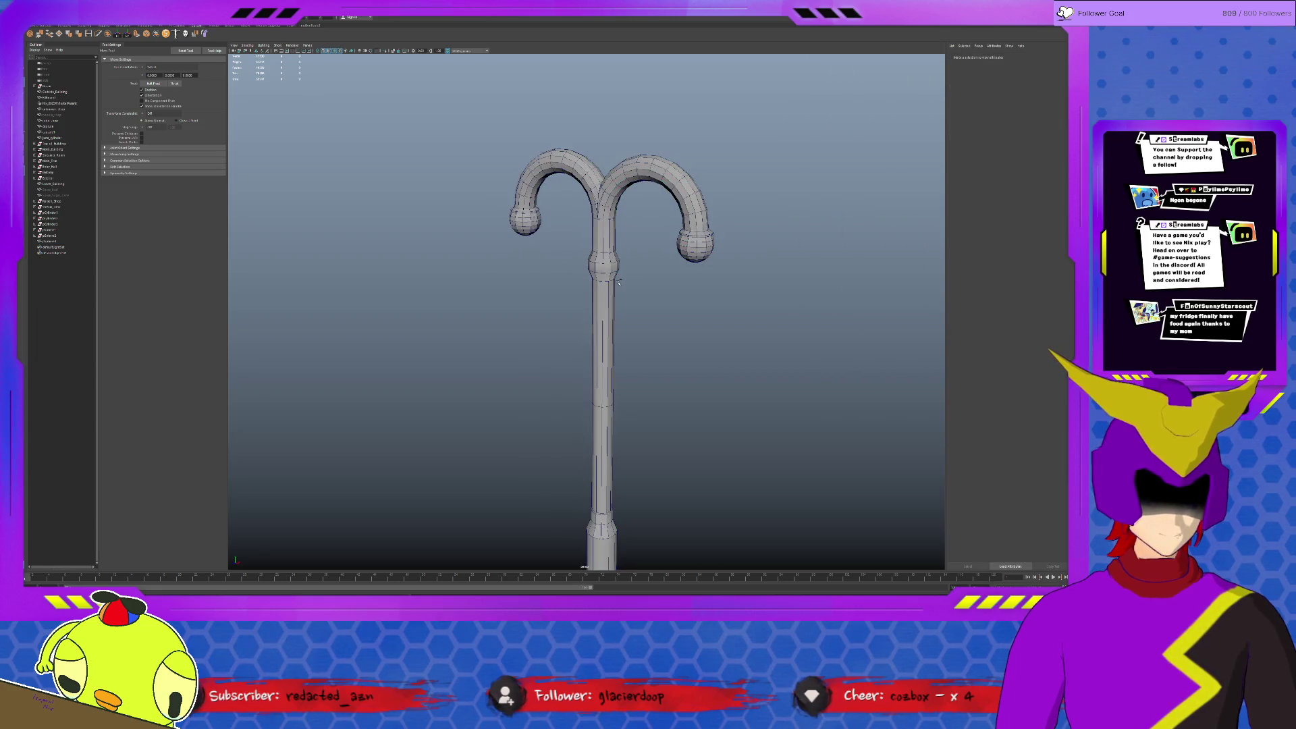
key("ctrl+z")
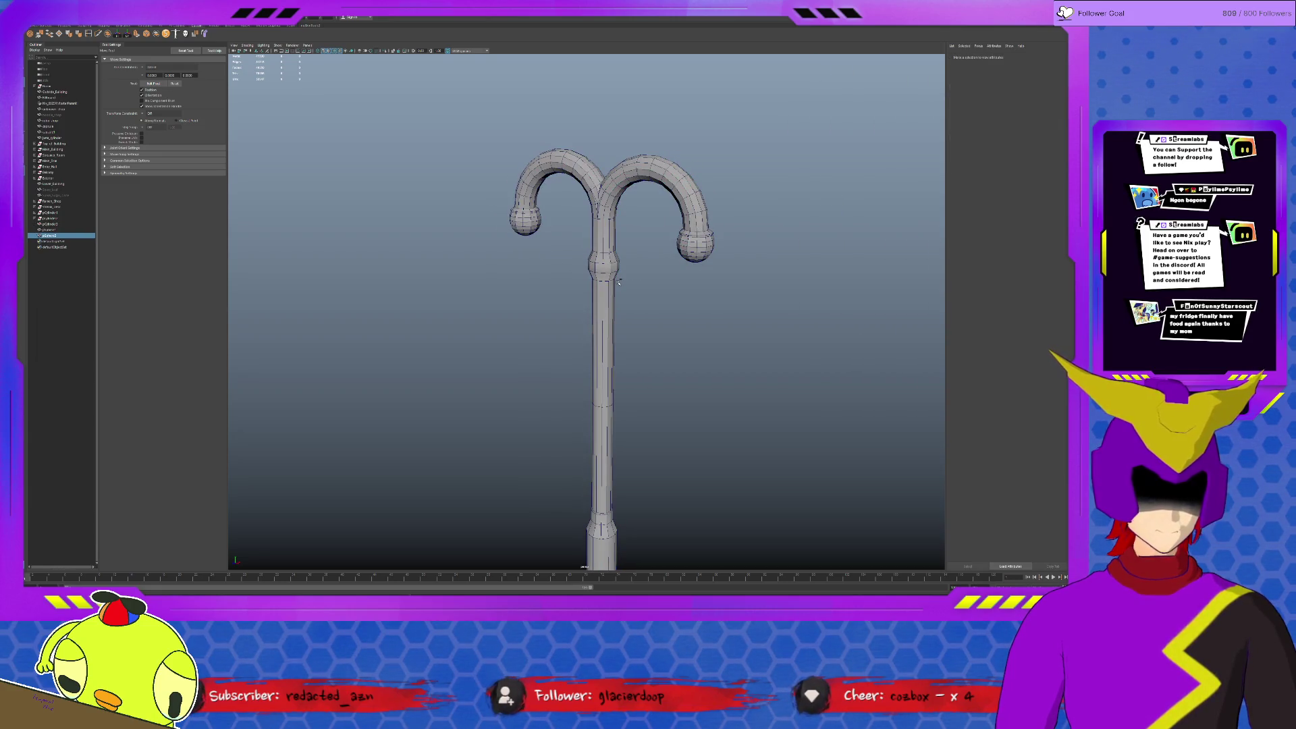
key("ctrl+z")
key("ctrl+z")
key("ctrl+z")
key("ctrl+z")
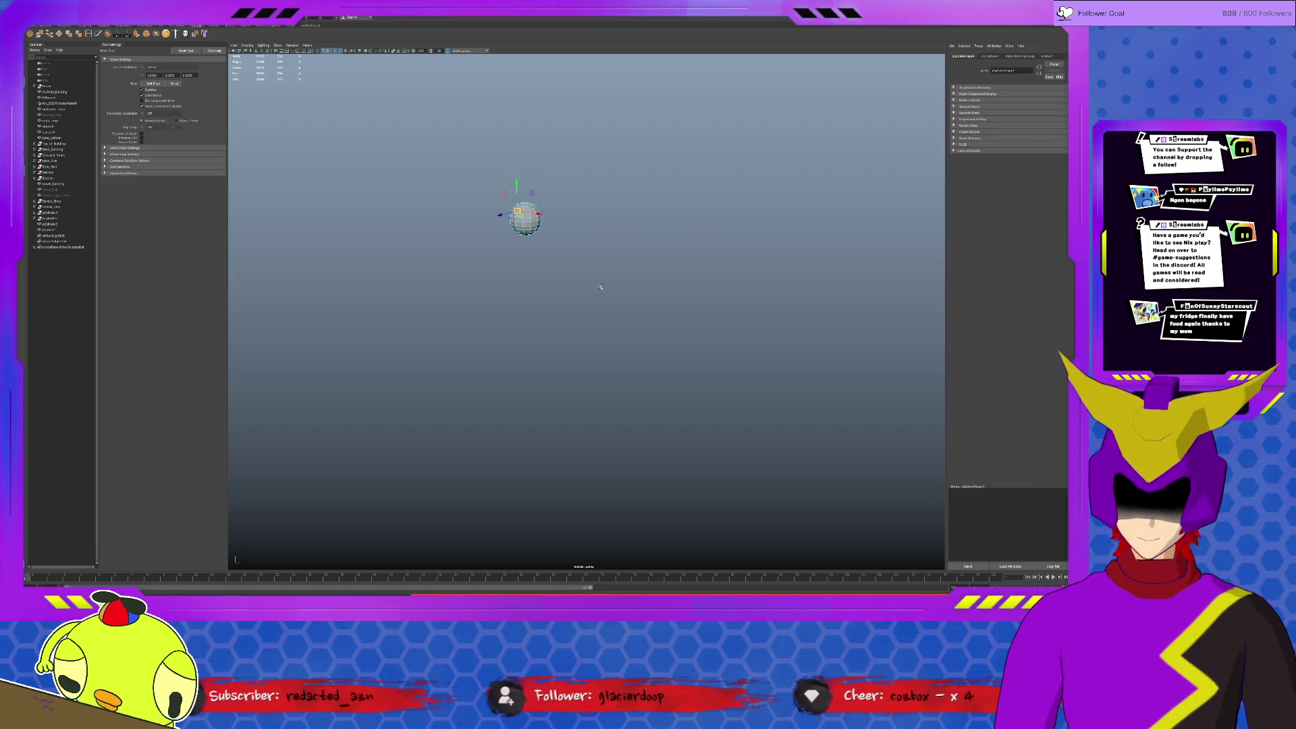
Move the sphere's pivot to its top and lower it below the arm end.
mouse_move(581, 281)
middle_mouse_down("alt")
mouse_move(642, 375)
mouse_move(648, 350)
mouse_move(677, 391)
middle_mouse_up("alt")
mouse_move(677, 391)
left_mouse_down("alt")
mouse_move(676, 364)
mouse_move(629, 340)
left_mouse_up("alt")
left_click(676, 364)
key("d")
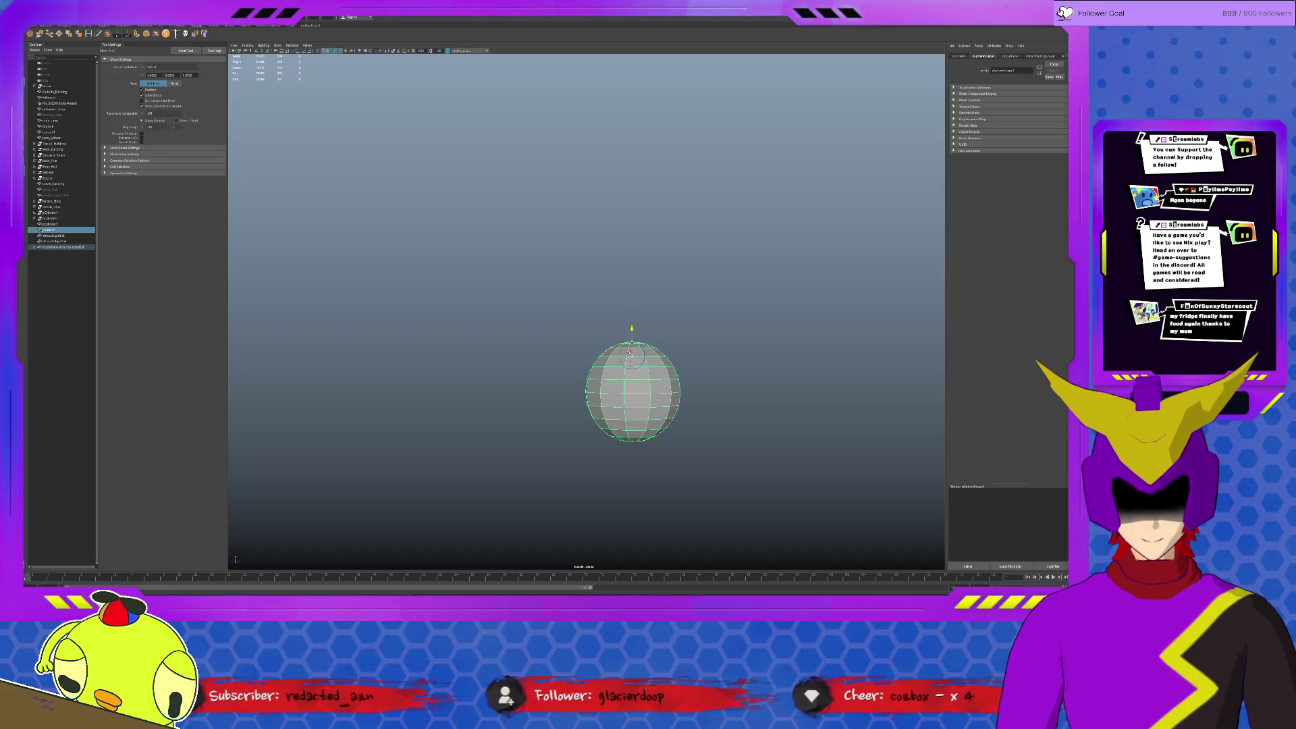
key("ctrl+1")
mouse_move(633, 324)
left_mouse_down()
mouse_move(624, 367)
mouse_move(721, 366)
left_mouse_up()
Shrink and reposition the sphere so it fits snugly under the arm end.
key("r")
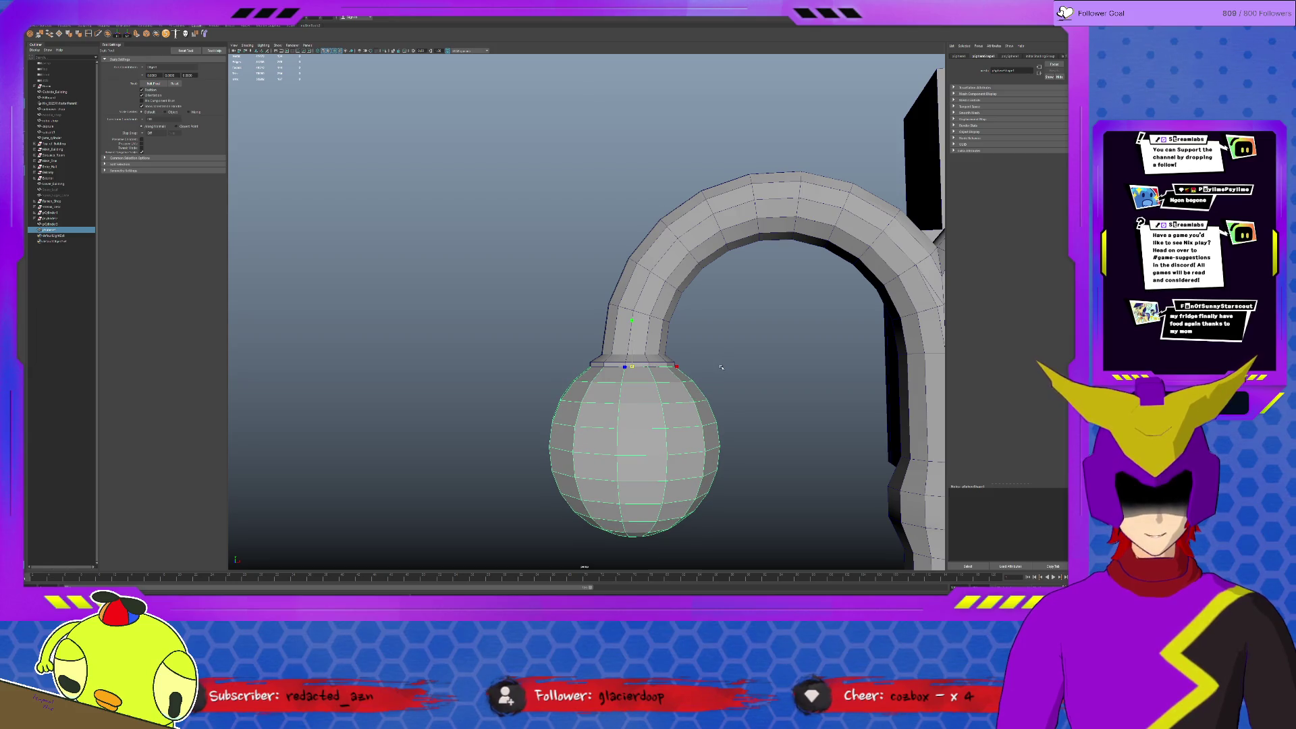
left_click_drag(626, 366, 580, 394)
key("w")
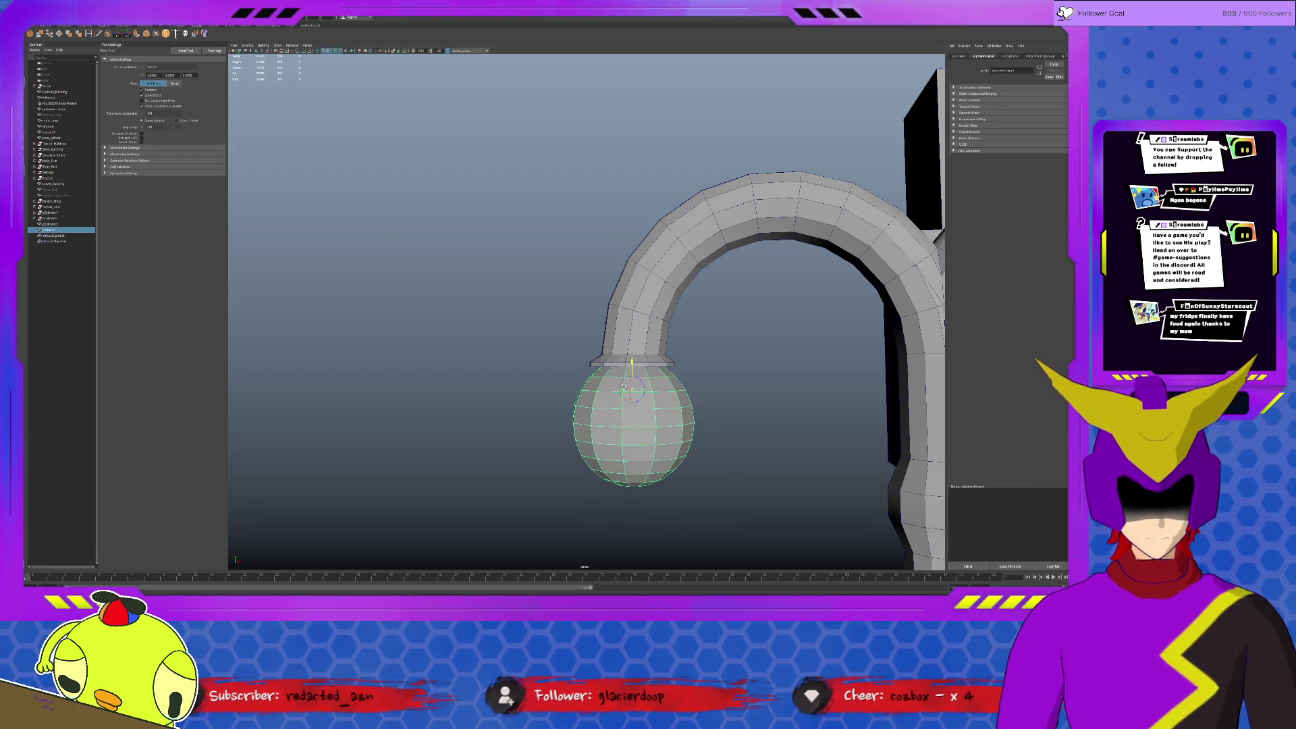
mouse_move(625, 379)
left_mouse_down()
mouse_move(646, 384)
mouse_move(651, 405)
left_mouse_up()
key("r")
key("ctrl+1")
key("ctrl+1")
key("w")
Duplicate the ball onto the other arm's end.
key("ctrl+d")
mouse_move(627, 332)
left_mouse_down()
mouse_move(827, 331)
mouse_move(763, 335)
mouse_move(709, 361)
left_mouse_up()
scroll(653, 421, "down", 3)
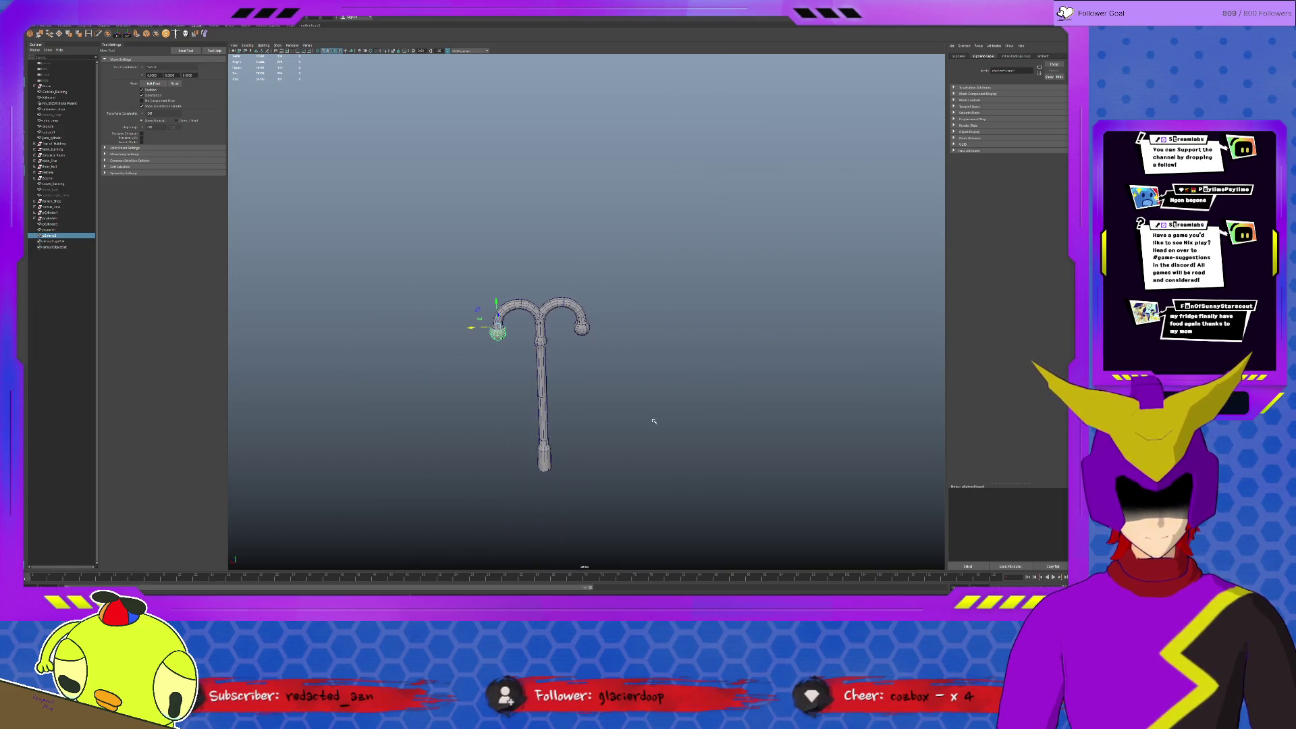
Combine the lamp post and both balls into one mesh.
left_click_drag(420, 226, 608, 482)
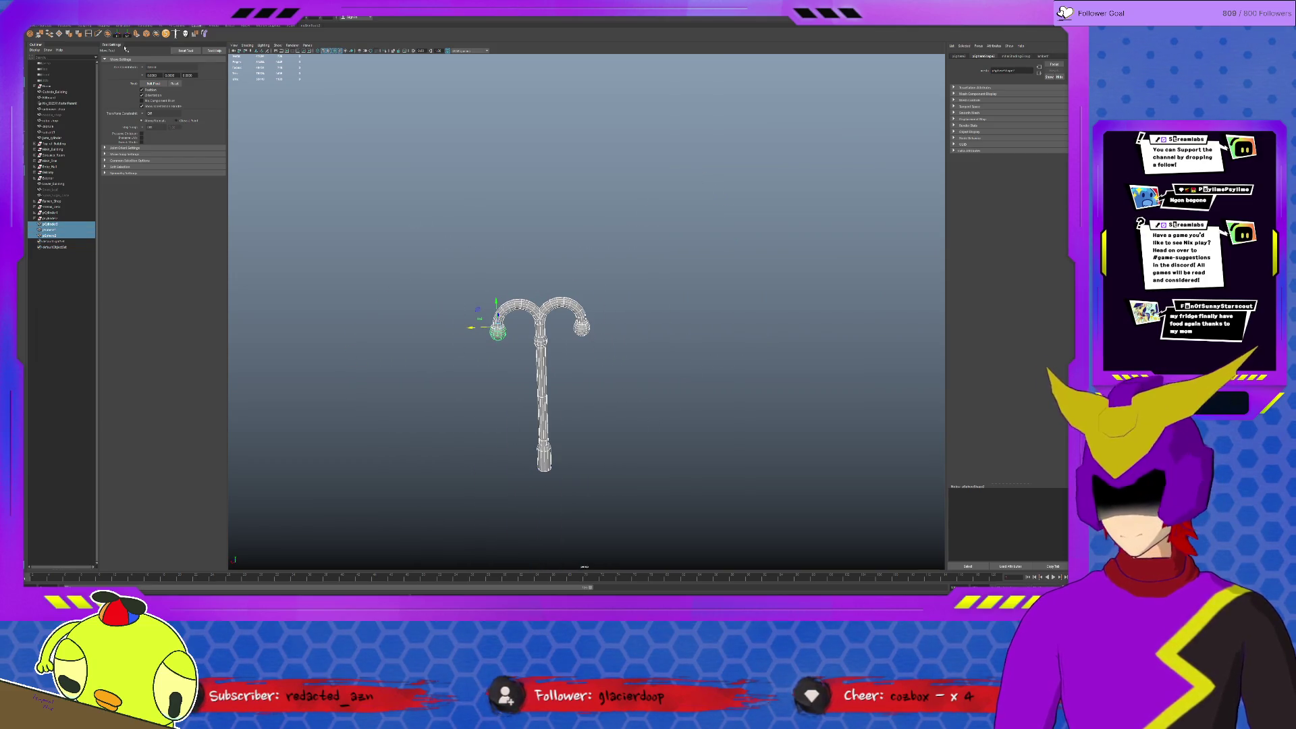
left_click(68, 37)
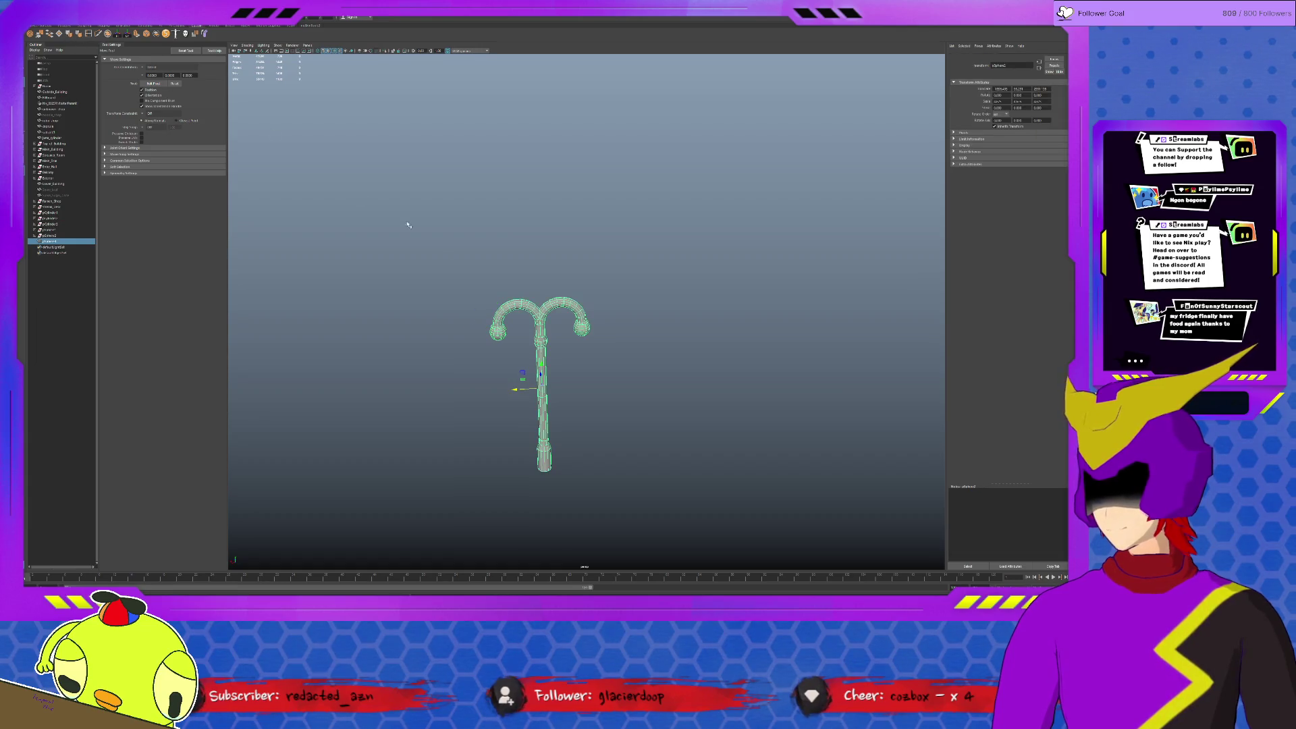
key("d")
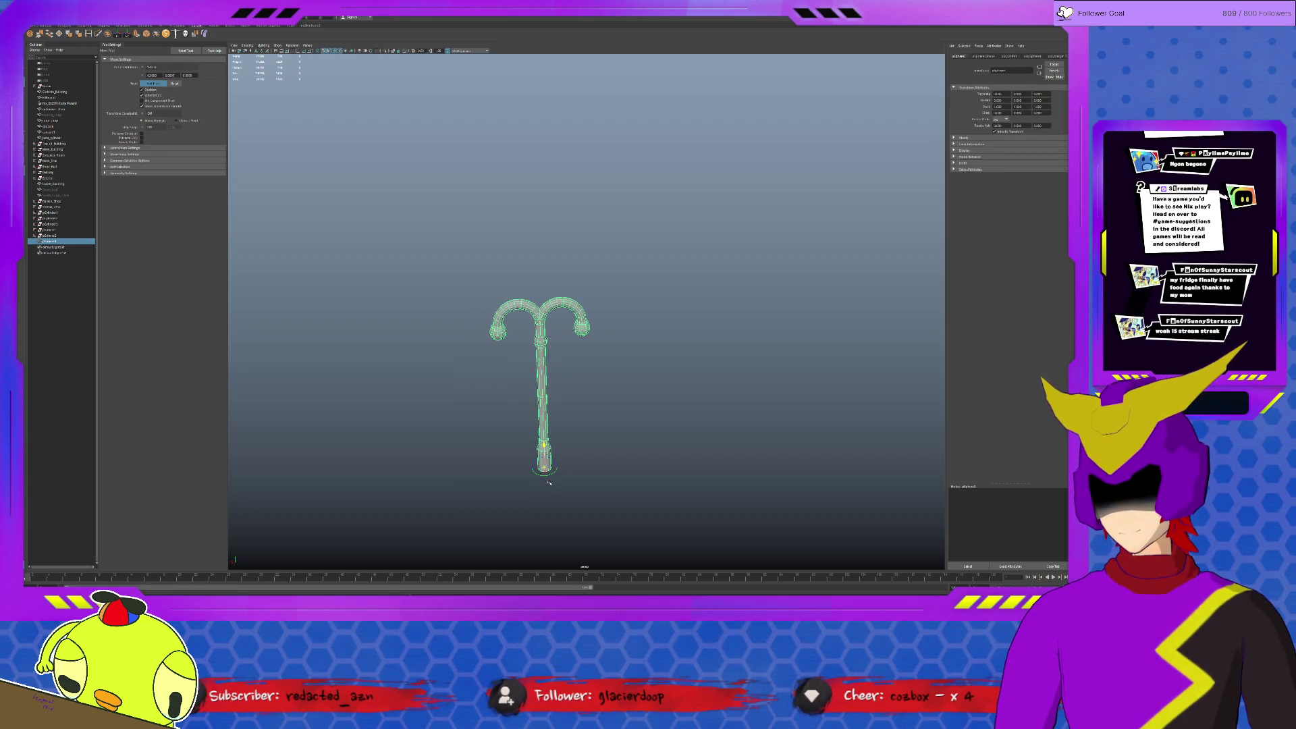
scroll(568, 420, "down", 5)
Move the lamp post onto the rooftop oval and turn it 90 degrees about Y.
middle_click_drag(567, 420, 680, 410, "alt")
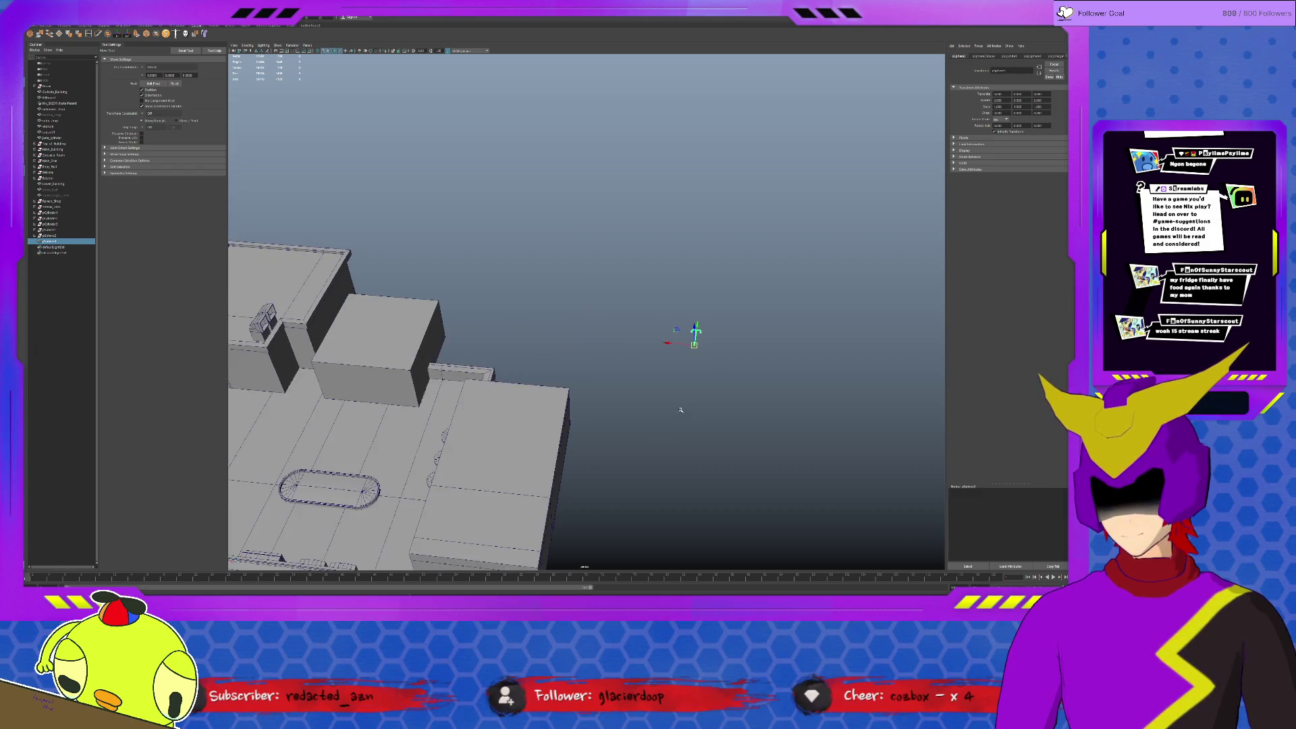
mouse_move(695, 344)
left_mouse_down()
mouse_move(348, 485)
mouse_move(361, 489)
left_mouse_up()
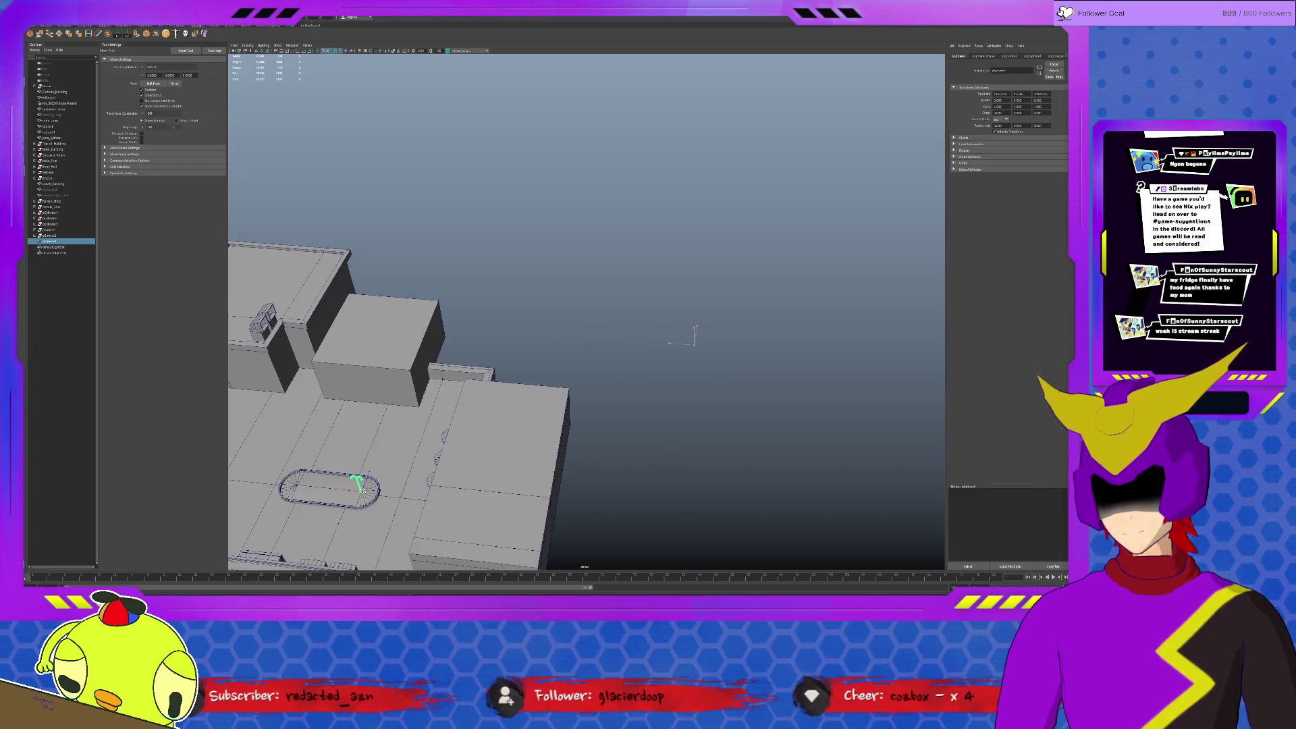
key("f")
key("e")
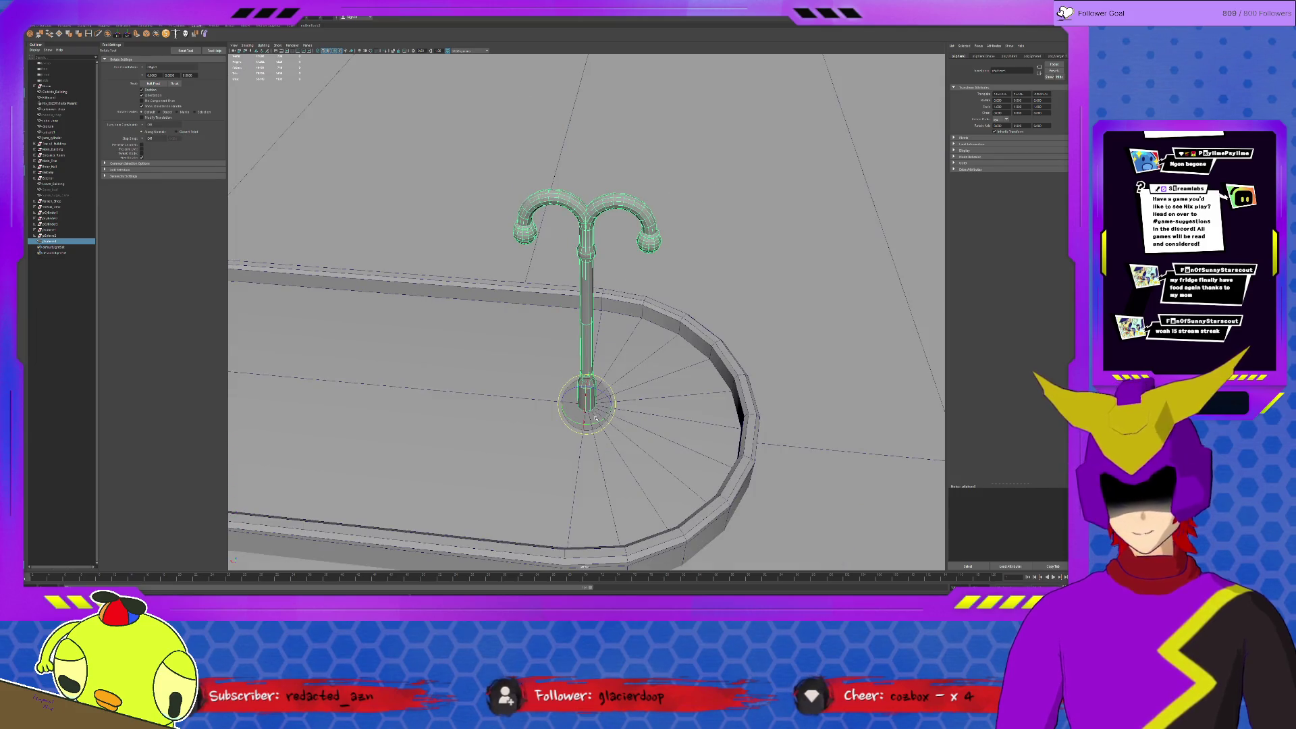
left_click_drag(599, 422, 565, 426)
scroll(571, 418, "down", 5)
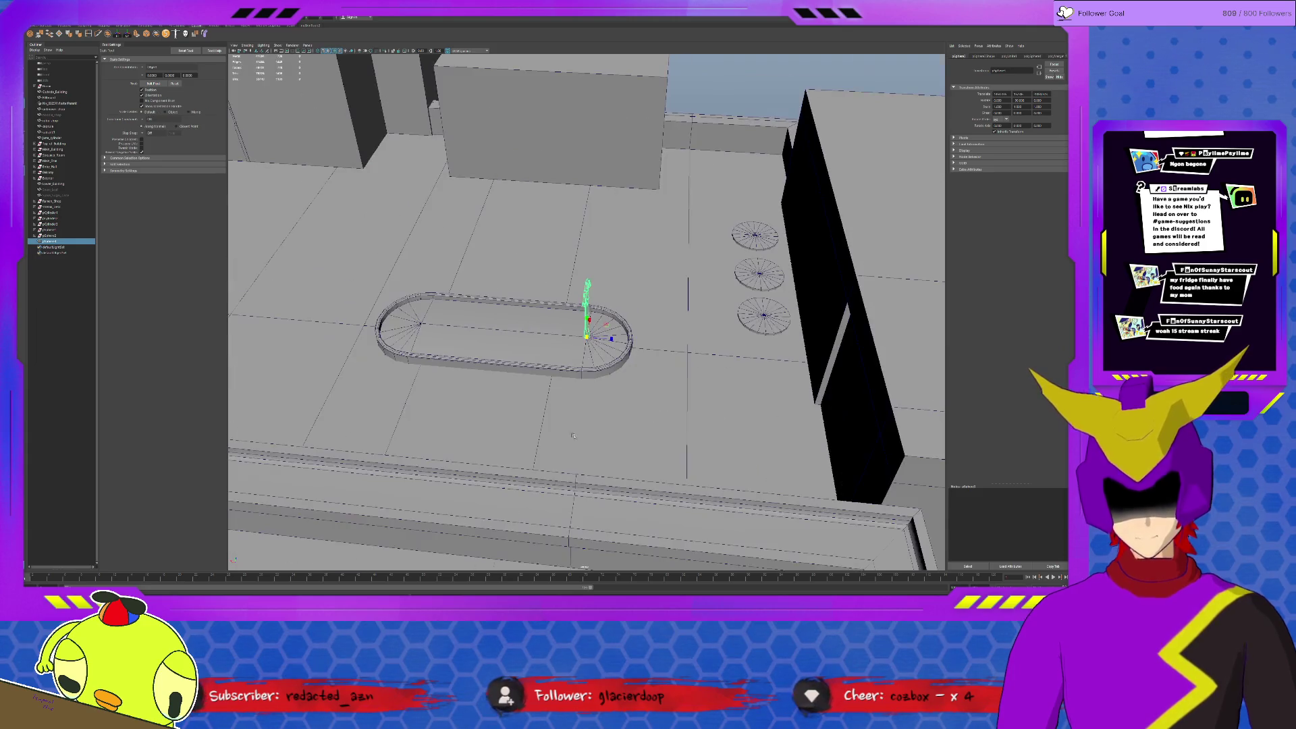
Scale the lamp post up into a tall pole and duplicate it.
key("r")
mouse_move(587, 336)
left_mouse_down()
mouse_move(798, 329)
mouse_move(658, 333)
mouse_move(615, 351)
mouse_move(617, 339)
mouse_move(917, 296)
mouse_move(555, 348)
mouse_move(820, 334)
mouse_move(734, 371)
left_mouse_up()
key("w")
key("ctrl+d")
key("ctrl+d")
key("ctrl+d")
left_click_drag(707, 371, 631, 376, "alt")
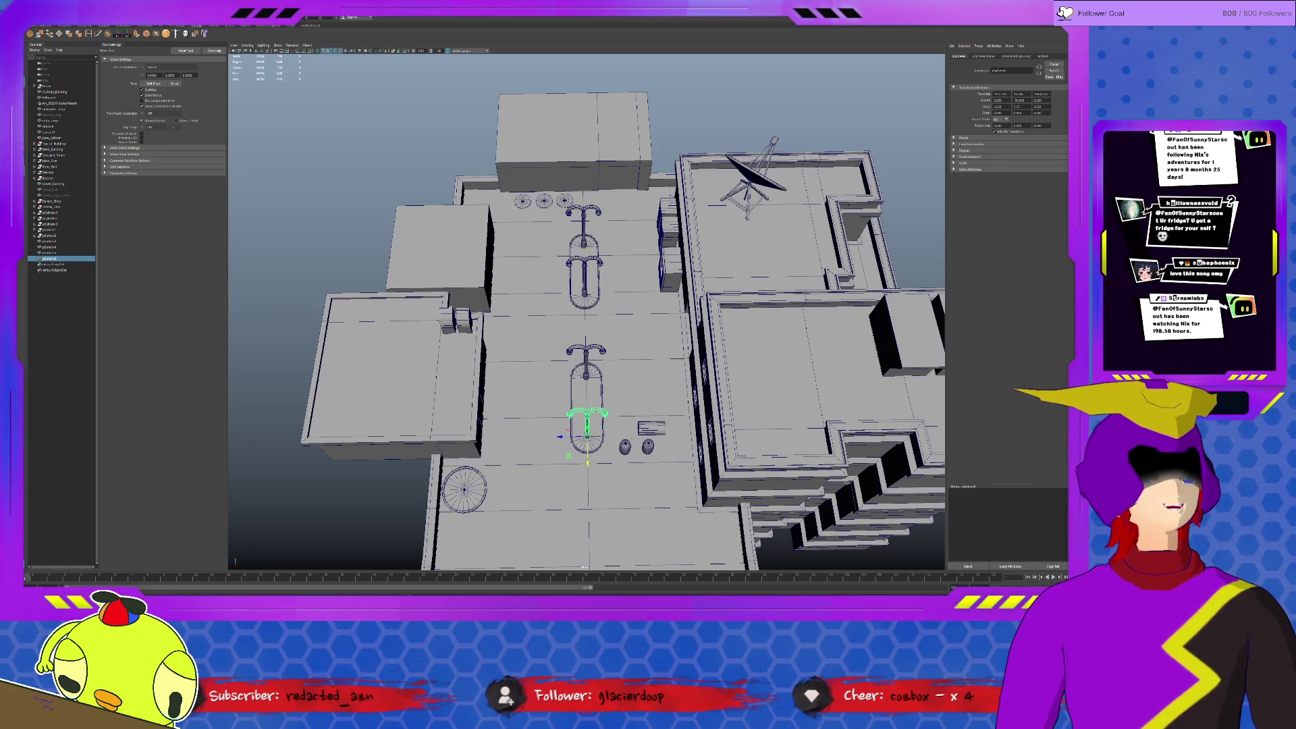
Survey the rooftop street, then duplicate the front lamp post and move it further down.
mouse_move(524, 468)
left_mouse_down("alt")
mouse_move(570, 432)
mouse_move(534, 435)
mouse_move(650, 483)
left_mouse_up("alt")
scroll(649, 483, "up", 3)
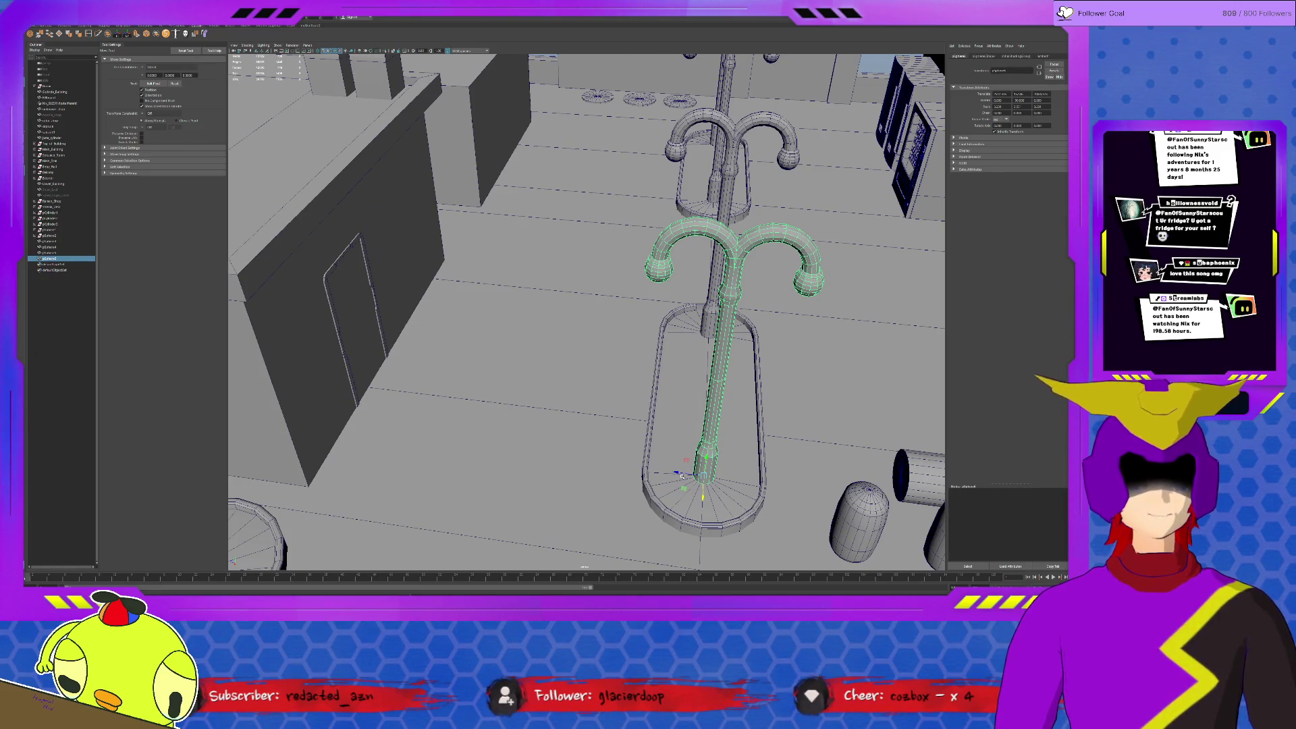
scroll(684, 488, "down", 5)
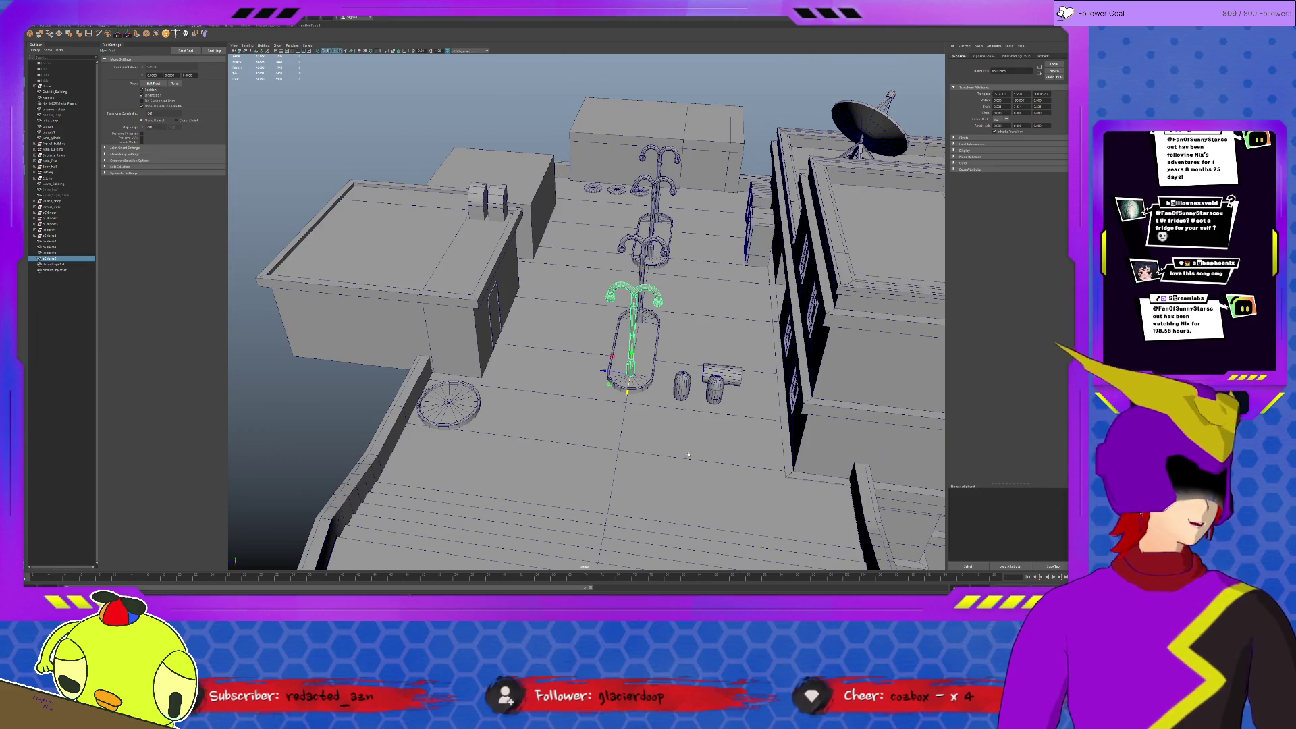
scroll(687, 459, "up", 4)
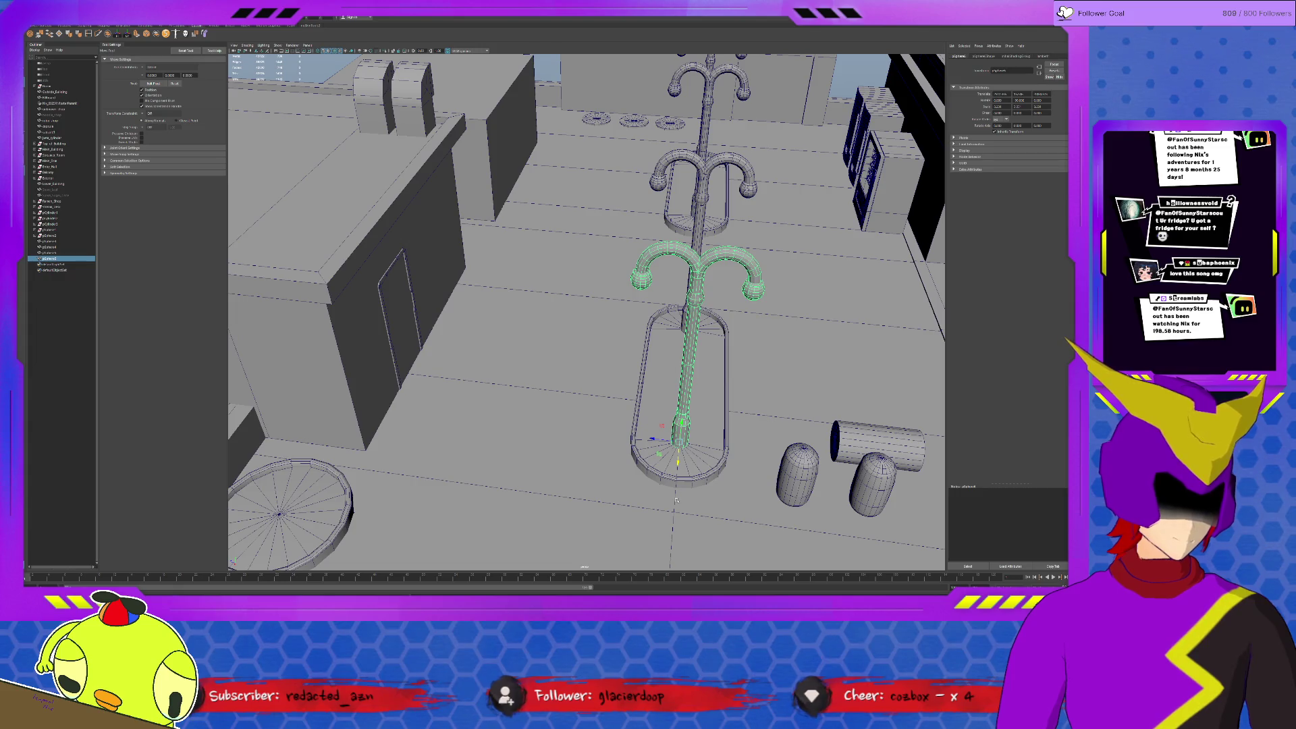
key("ctrl+d")
mouse_move(682, 456)
left_mouse_down()
mouse_move(658, 533)
mouse_move(657, 358)
mouse_move(672, 318)
mouse_move(776, 414)
left_mouse_up()
Isolate the copied lamp and delete the right arm's end faces and leftover piece.
key("ctrl+1")
key("F11")
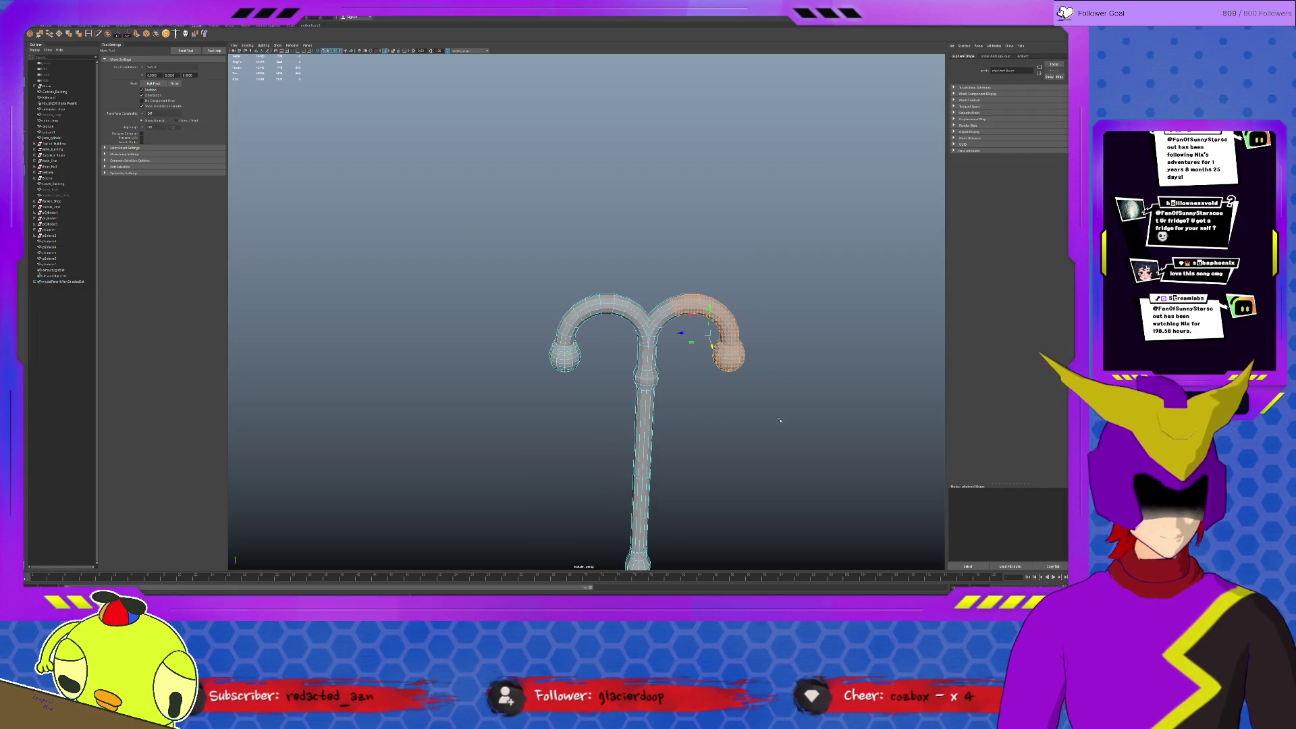
key("Delete")
scroll(779, 420, "up", 2)
left_click(775, 332)
mouse_move(729, 376)
left_mouse_down("alt")
mouse_move(769, 337)
mouse_move(789, 337)
left_mouse_up("alt")
key("Delete")
left_click(797, 290)
key("Delete")
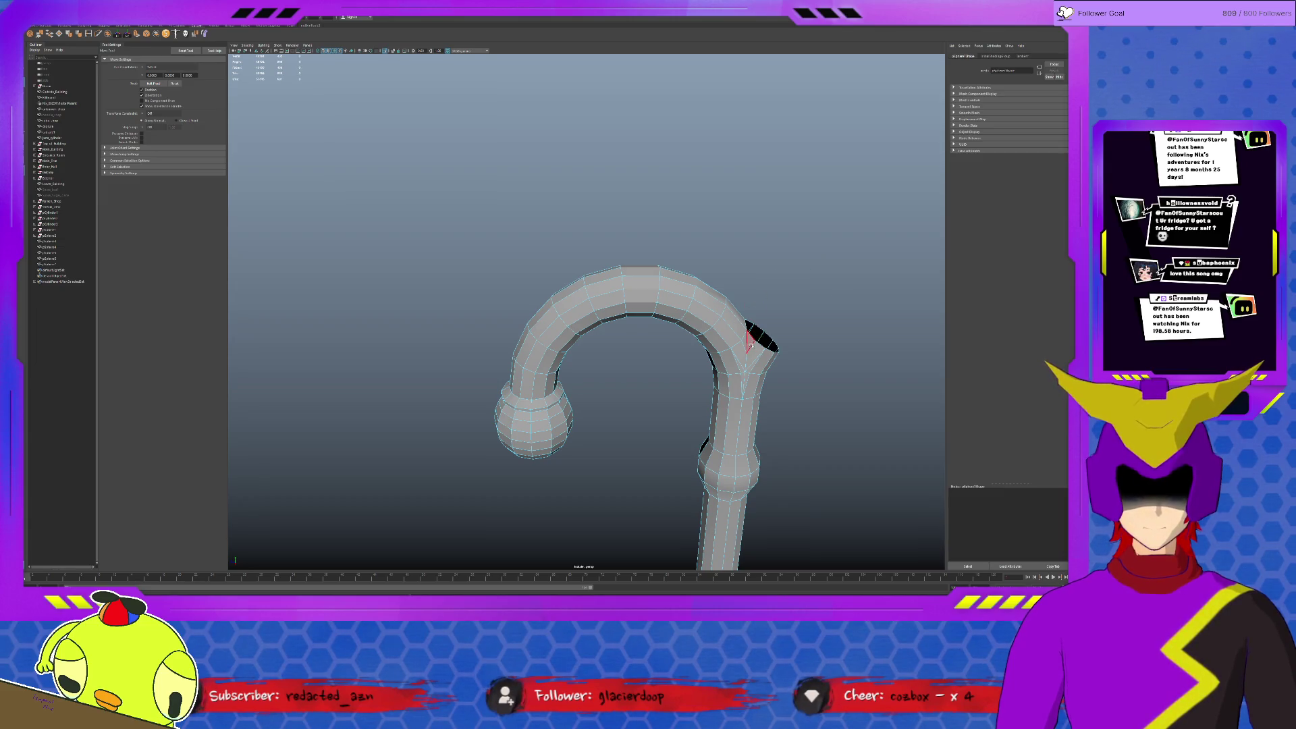
Select the border edges of the arm's open end to check the cut.
double_click(753, 348)
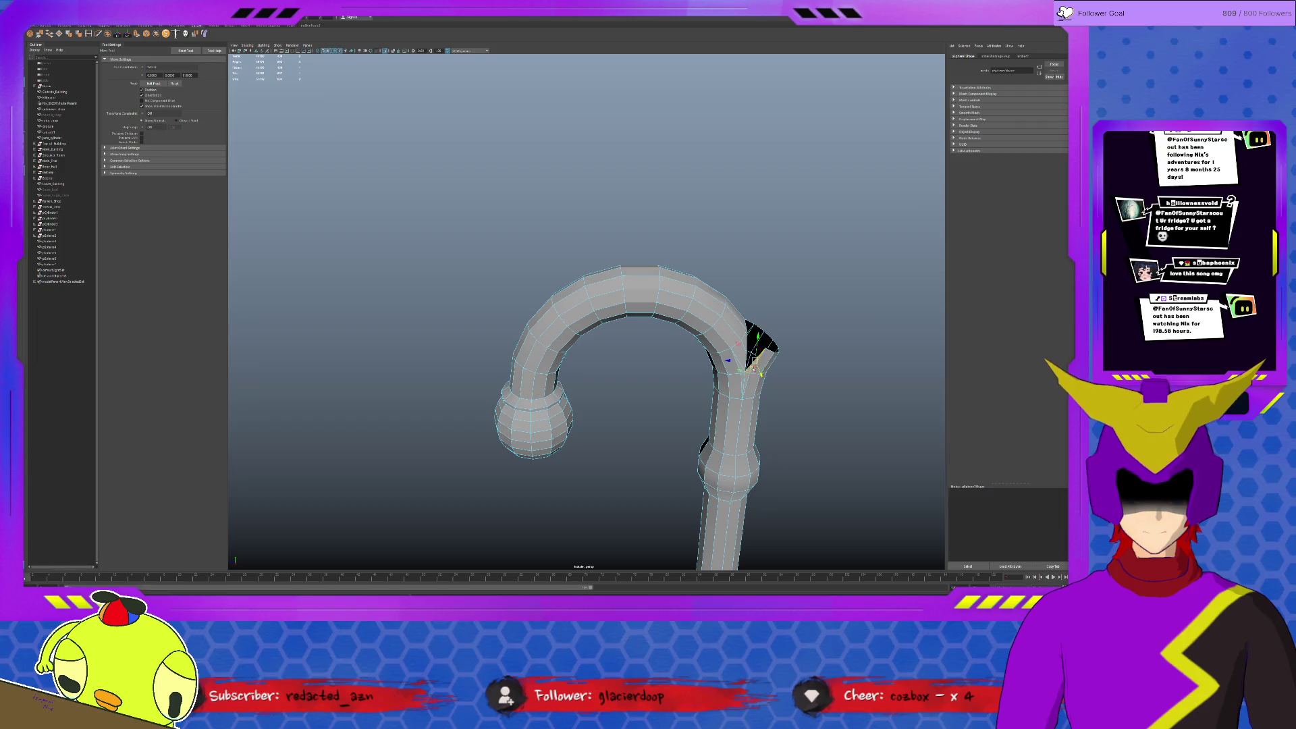
left_click(757, 370)
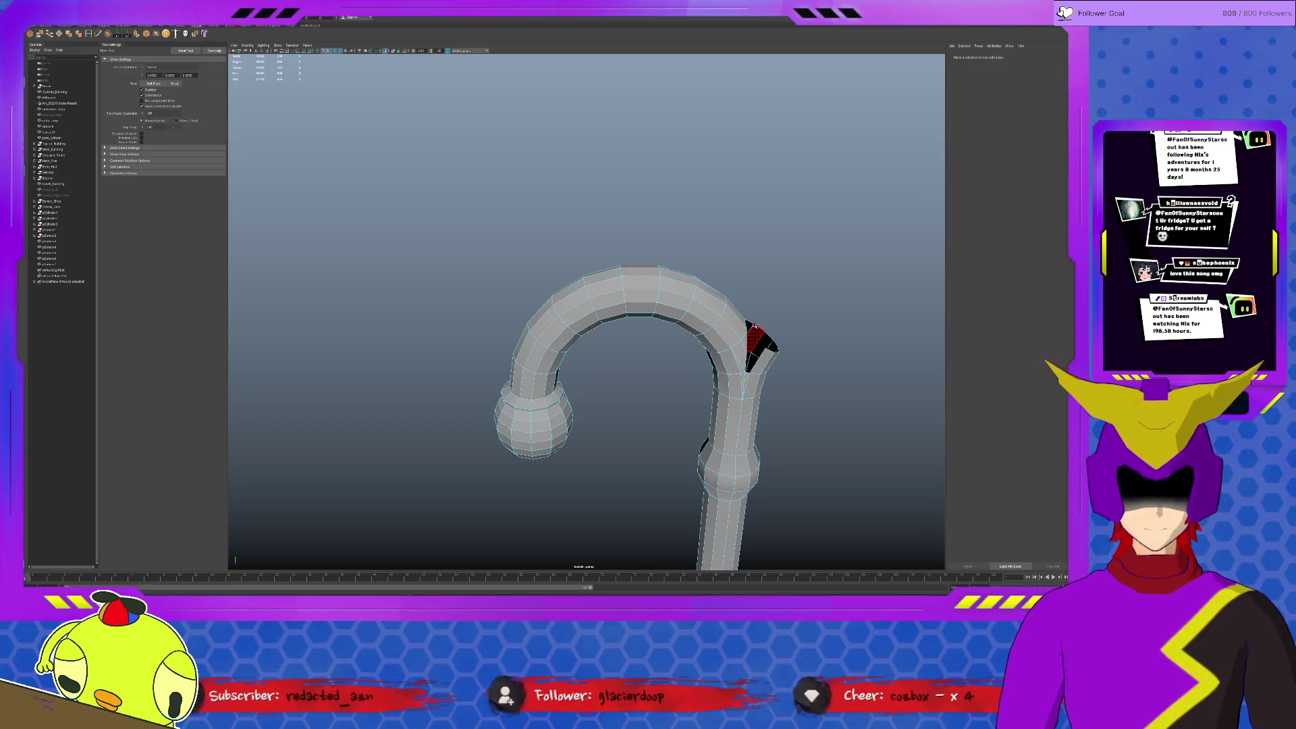
left_click(755, 332)
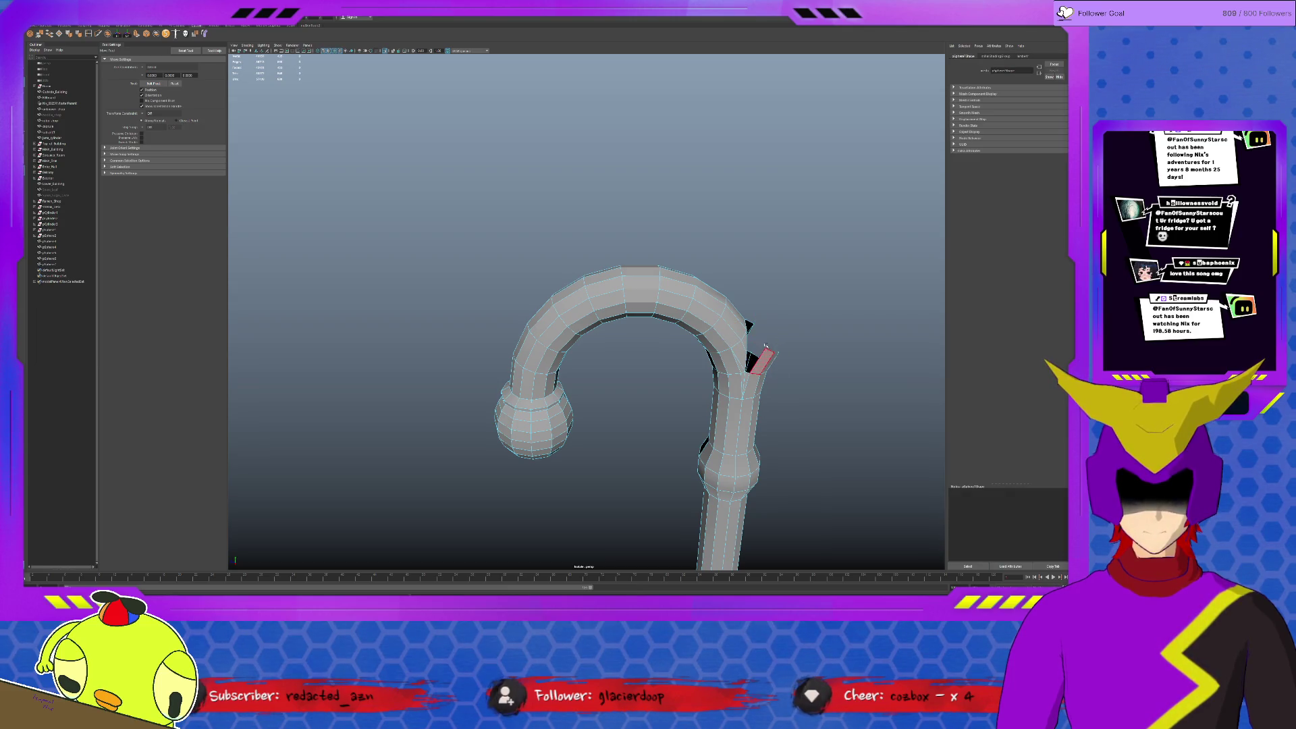
left_click(775, 348)
scroll(769, 350, "up", 3)
left_click_drag(765, 352, 675, 338, "alt")
Pick faces around the lower opening, then select the open edges around the gap.
left_click(634, 345)
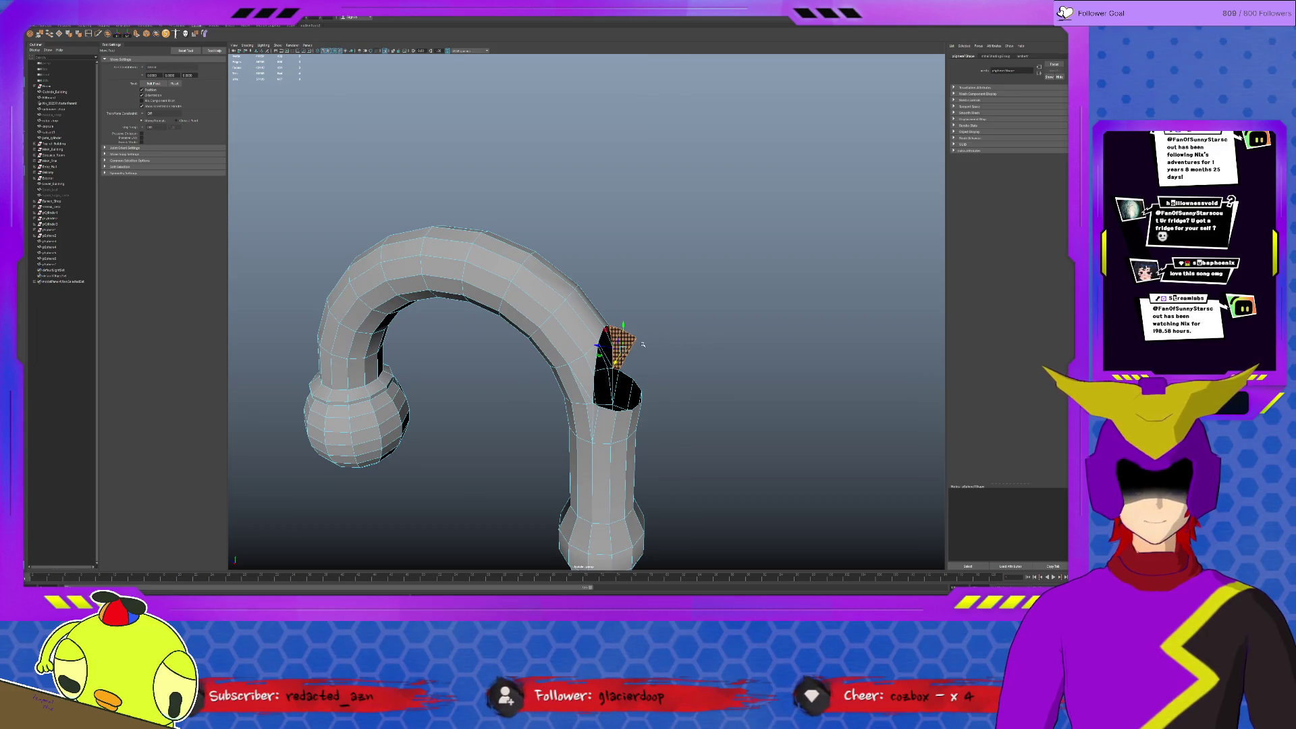
left_click(642, 345)
left_click(621, 388)
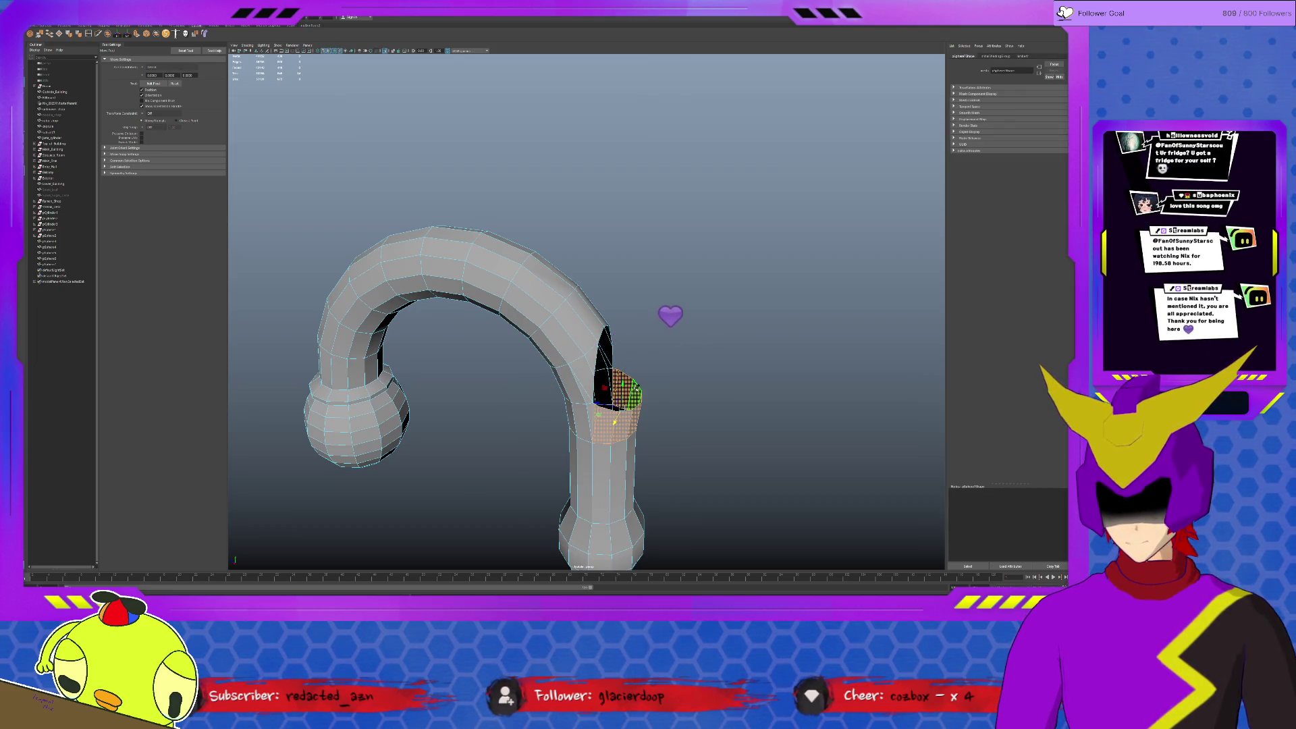
left_click(614, 405)
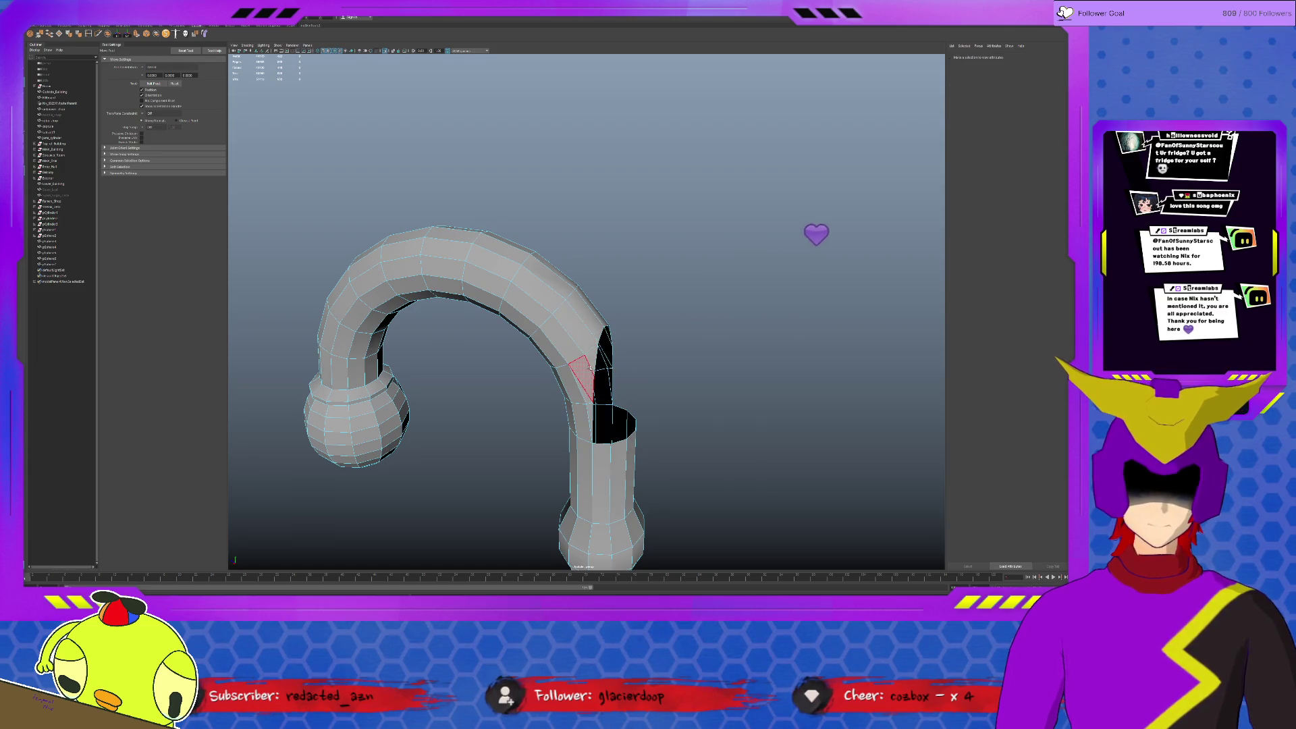
left_click_drag(591, 367, 701, 317, "alt")
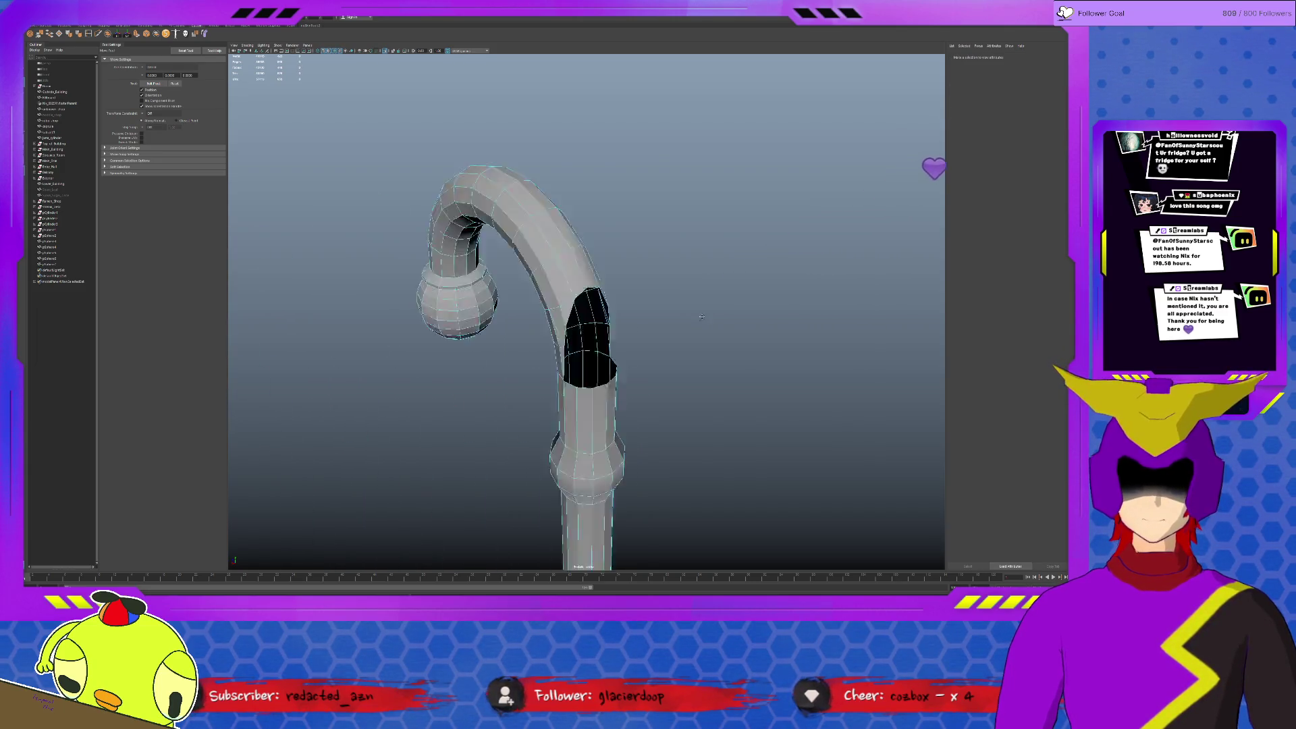
right_click_drag(701, 316, 737, 325, "alt")
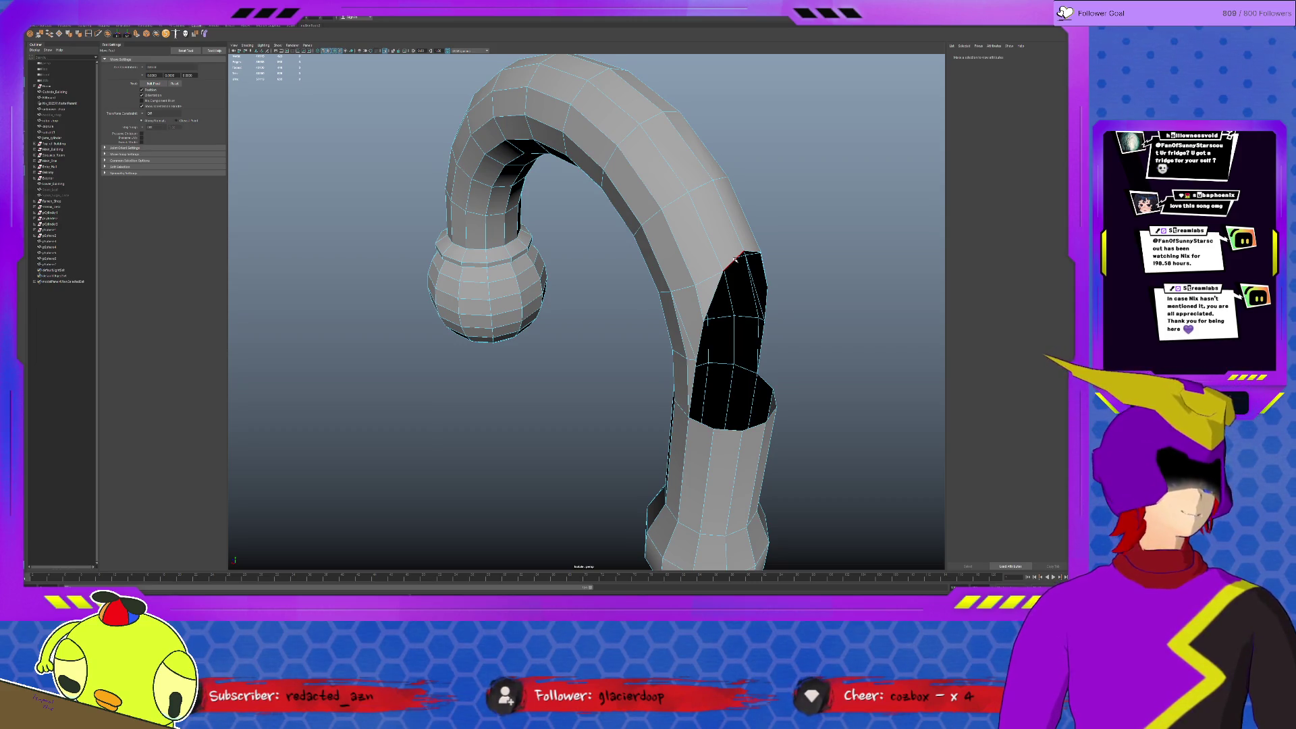
left_click(734, 258)
Add the opposite gap edges and bridge them with new faces on the arm.
left_click_drag(734, 258, 484, 354, "alt")
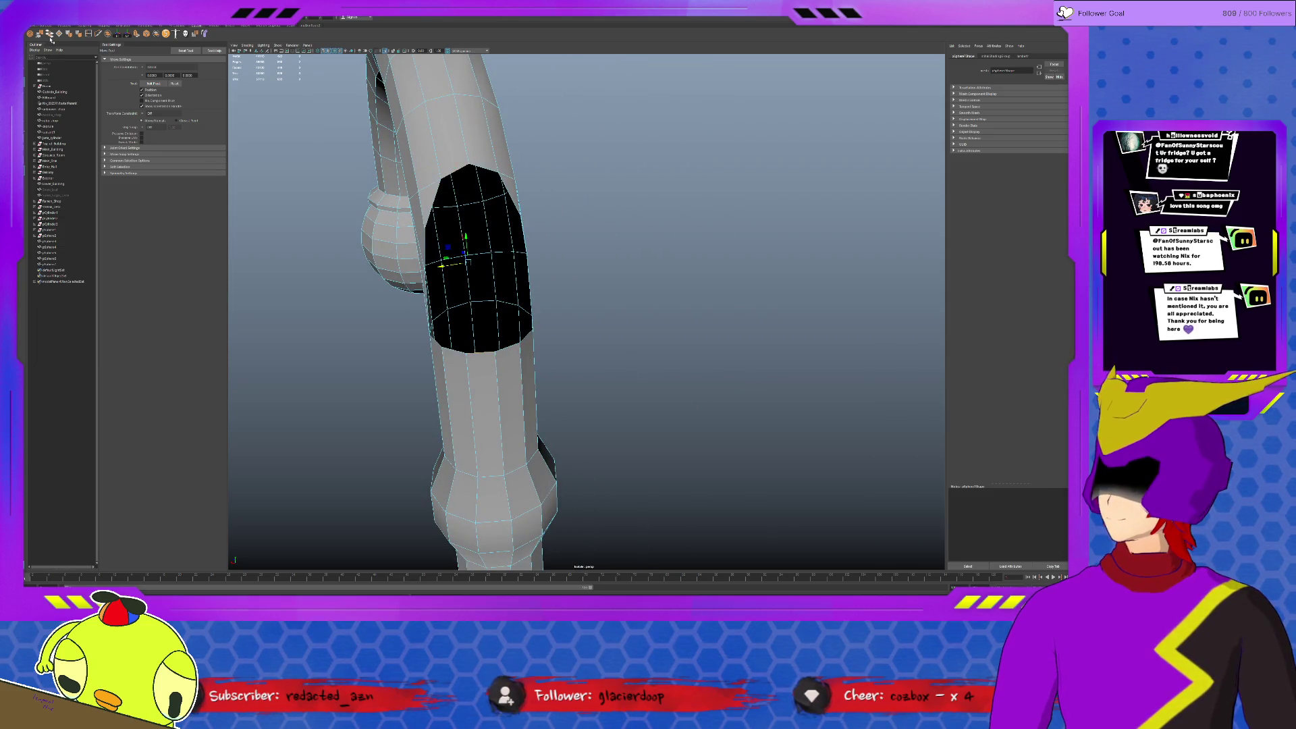
right_click_drag(484, 354, 552, 269, "shift")
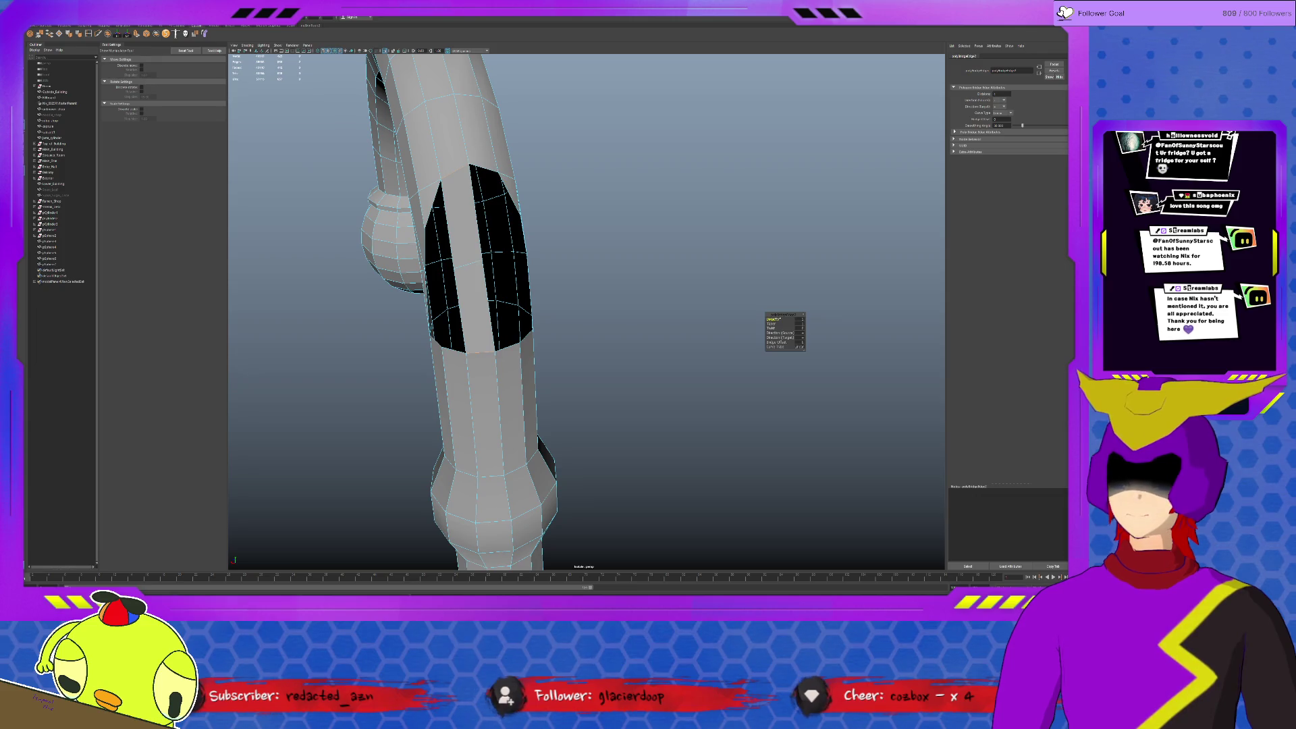
left_click(509, 341)
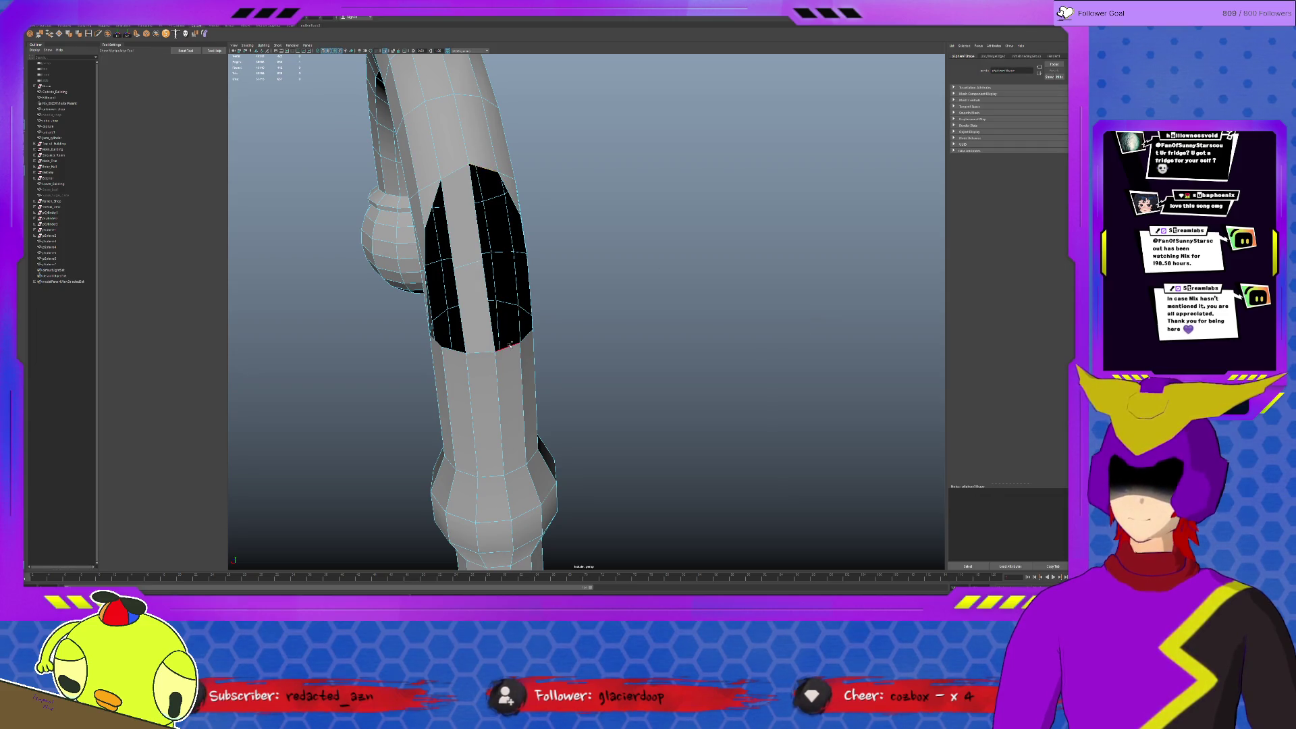
right_click_drag(510, 346, 801, 308, "shift")
mouse_move(513, 324)
left_mouse_down("alt")
mouse_move(538, 261)
mouse_move(625, 290)
mouse_move(439, 270)
left_mouse_up("alt")
Select the faces of the band on the lamp post's shaft and delete them.
key("q")
left_click(471, 287)
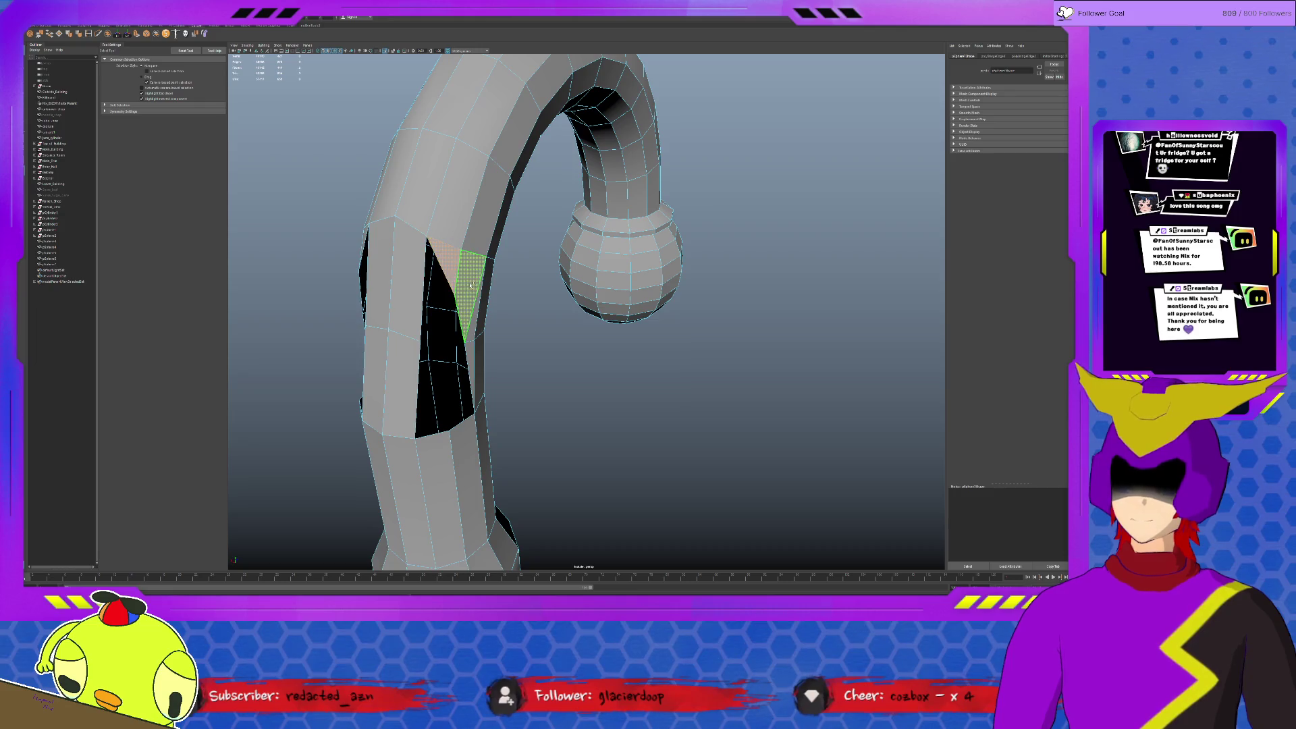
left_click(517, 309)
left_click_drag(517, 309, 573, 284, "alt")
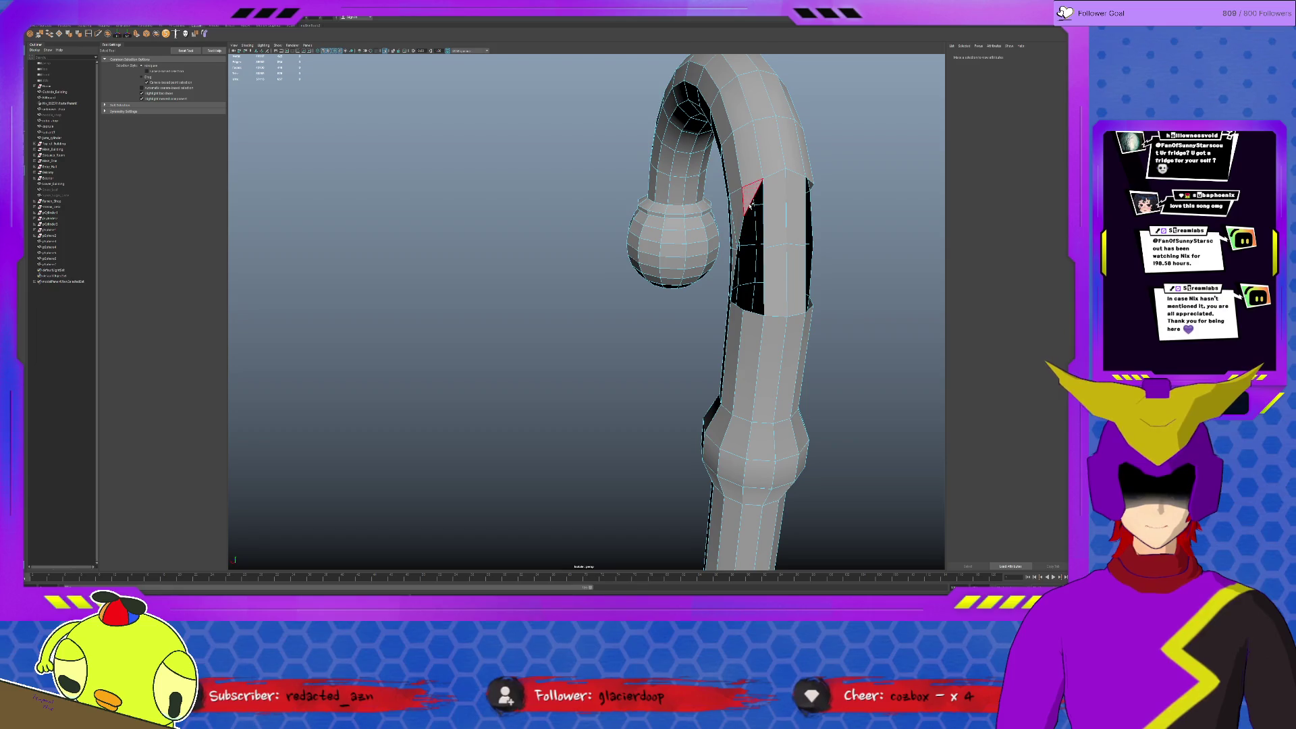
left_click(751, 204)
left_click(790, 203, "shift")
key("Delete")
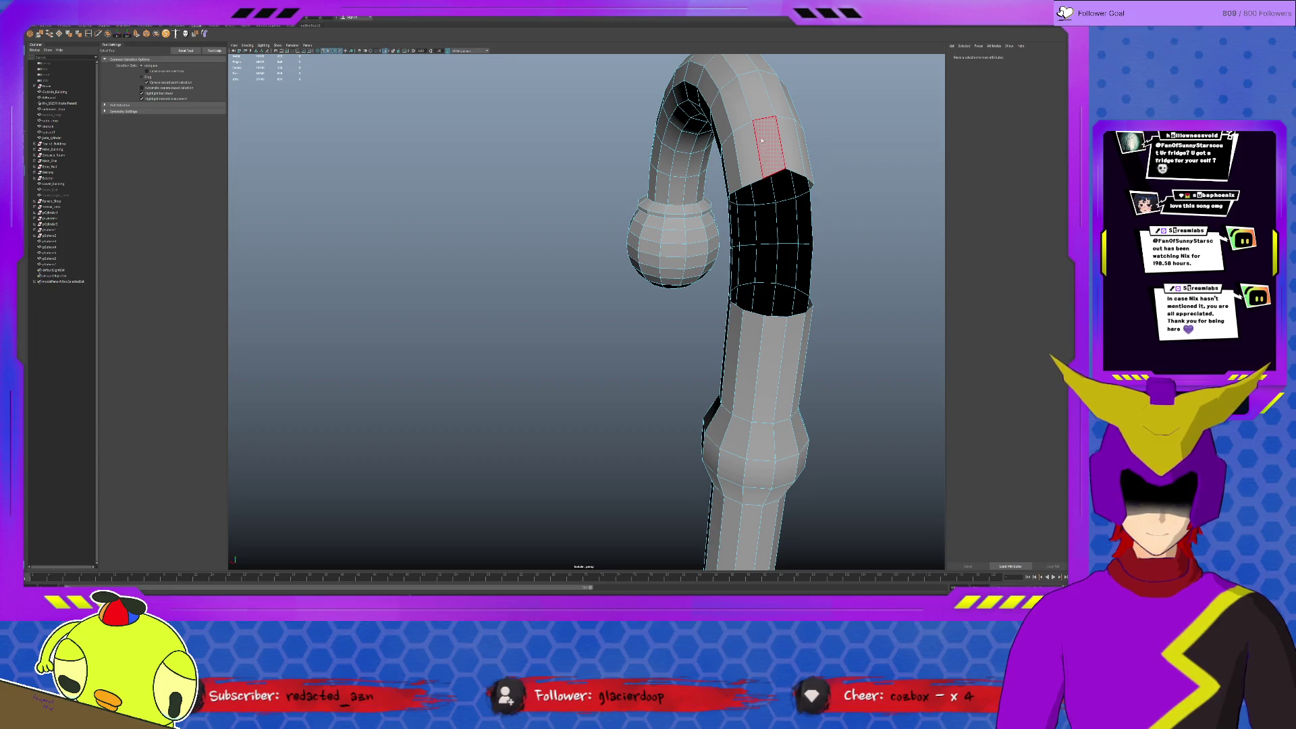
Bridge the open gap in the shaft using Edit Mesh > Bridge.
left_click(769, 176)
left_click_drag(775, 183, 901, 211, "alt")
middle_click_drag(901, 210, 717, 195, "alt")
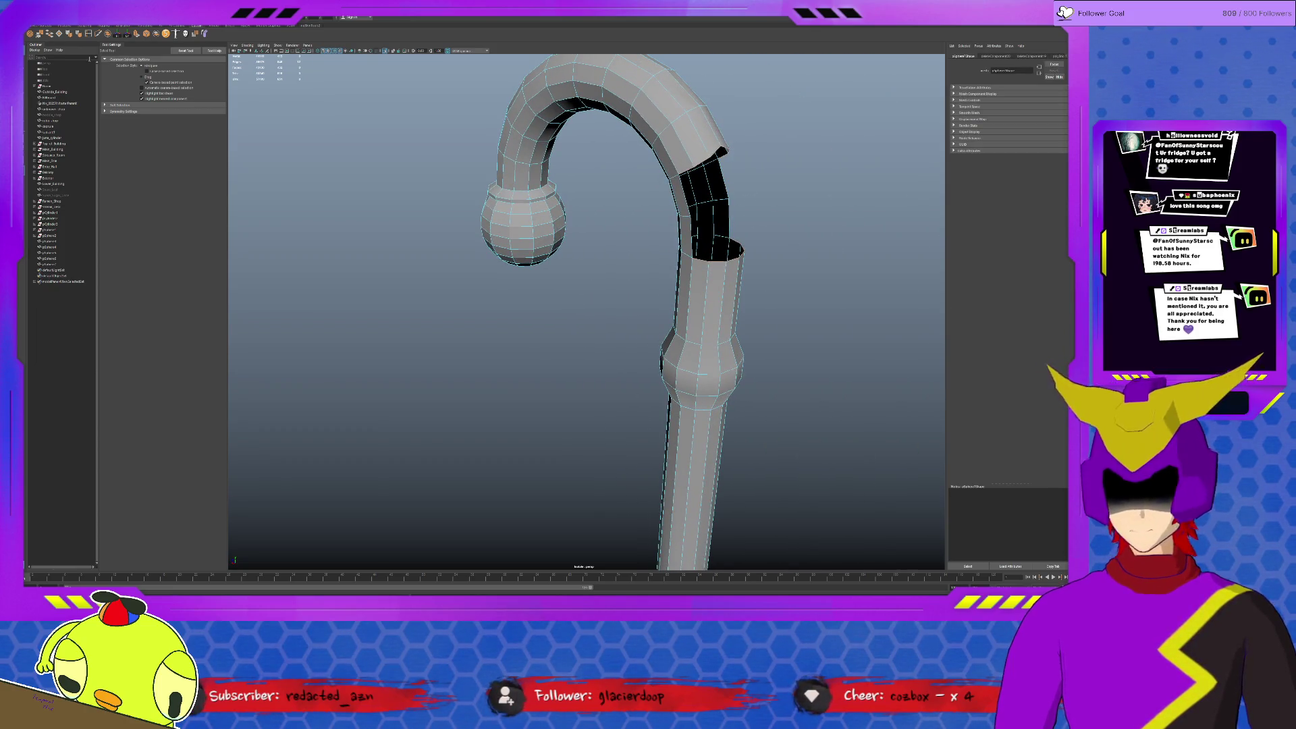
left_click(50, 33)
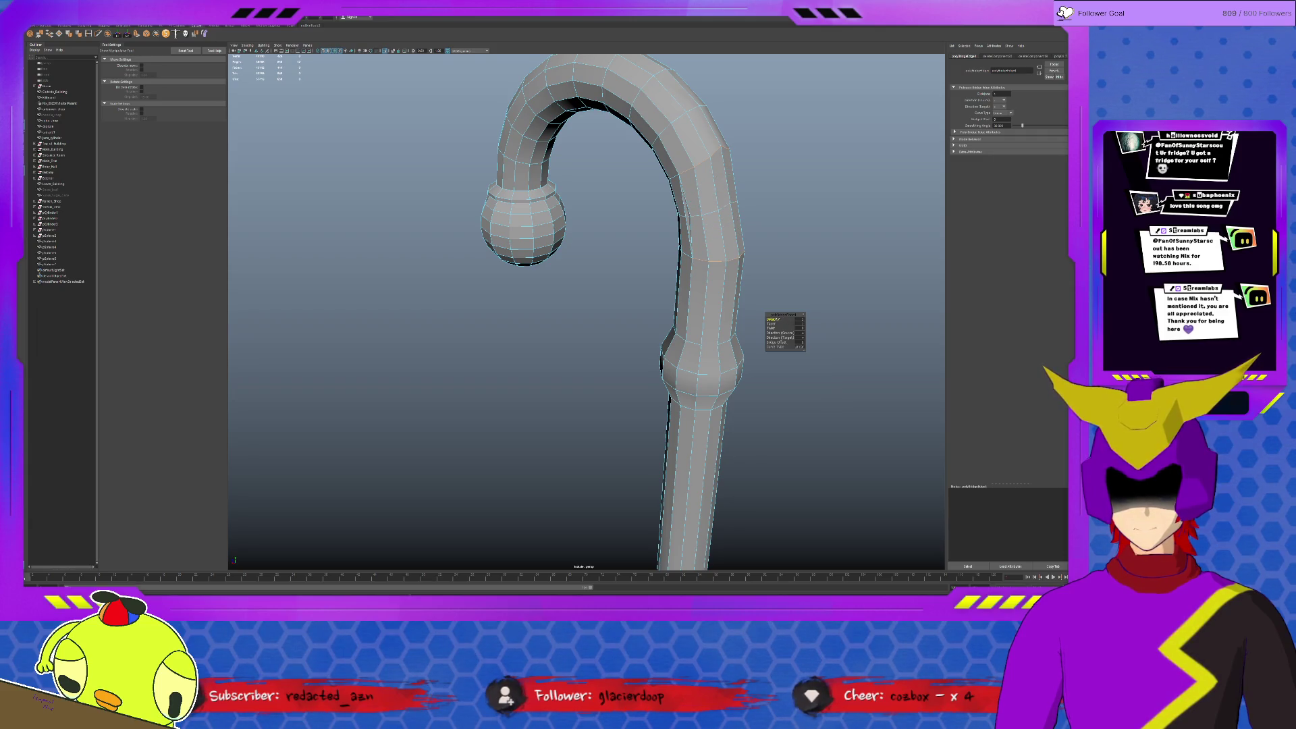
left_click(712, 196)
key("w")
left_click_drag(712, 196, 783, 200, "alt")
Merge the overlapping vertices on the bridged shaft, then return to whole-object selection.
scroll(784, 200, "up", 3)
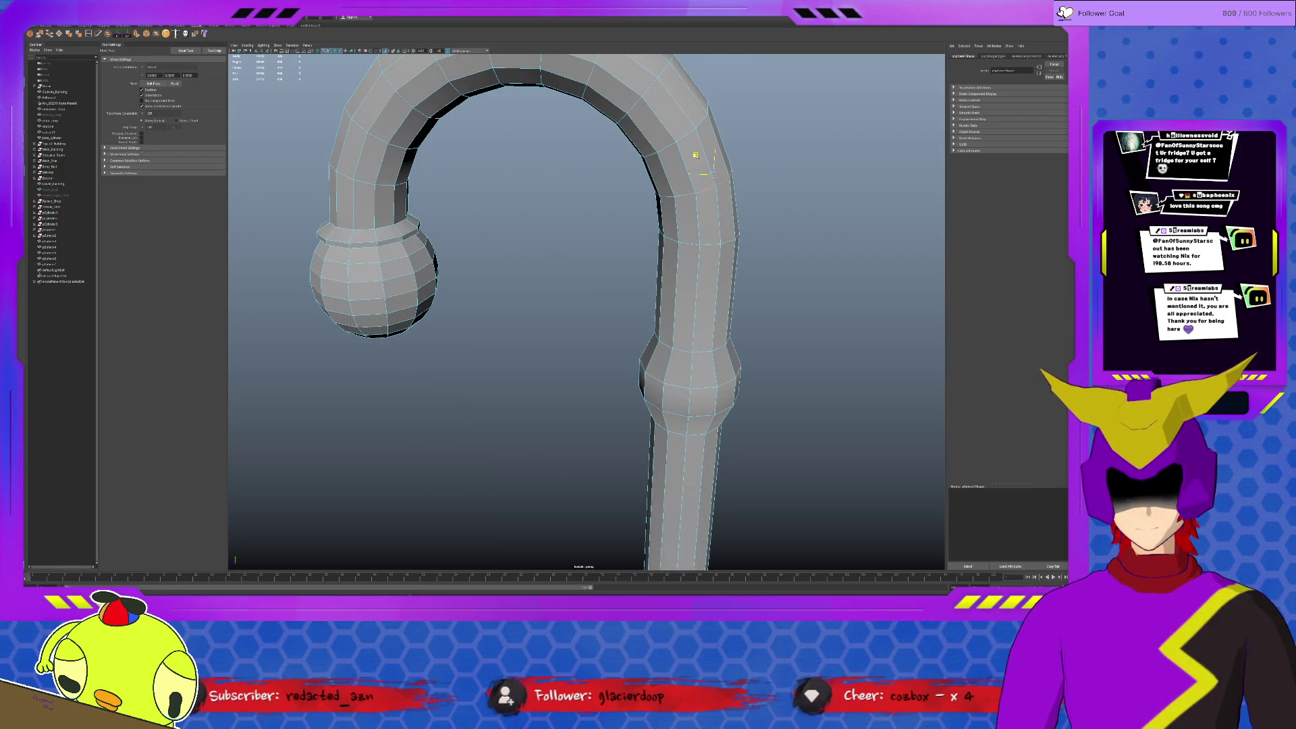
mouse_move(783, 200)
left_mouse_down("alt")
mouse_move(674, 223)
mouse_move(747, 200)
mouse_move(699, 274)
left_mouse_up("alt")
scroll(699, 270, "up", 5)
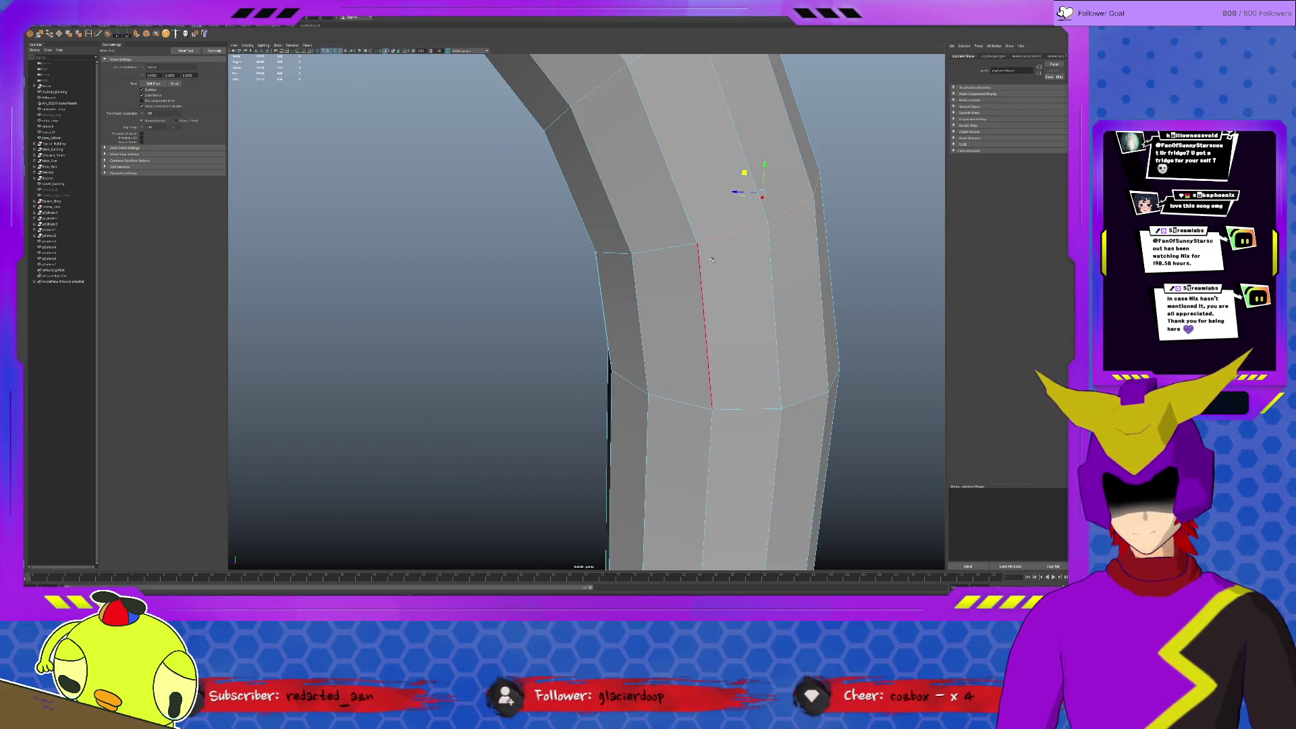
left_click(697, 236)
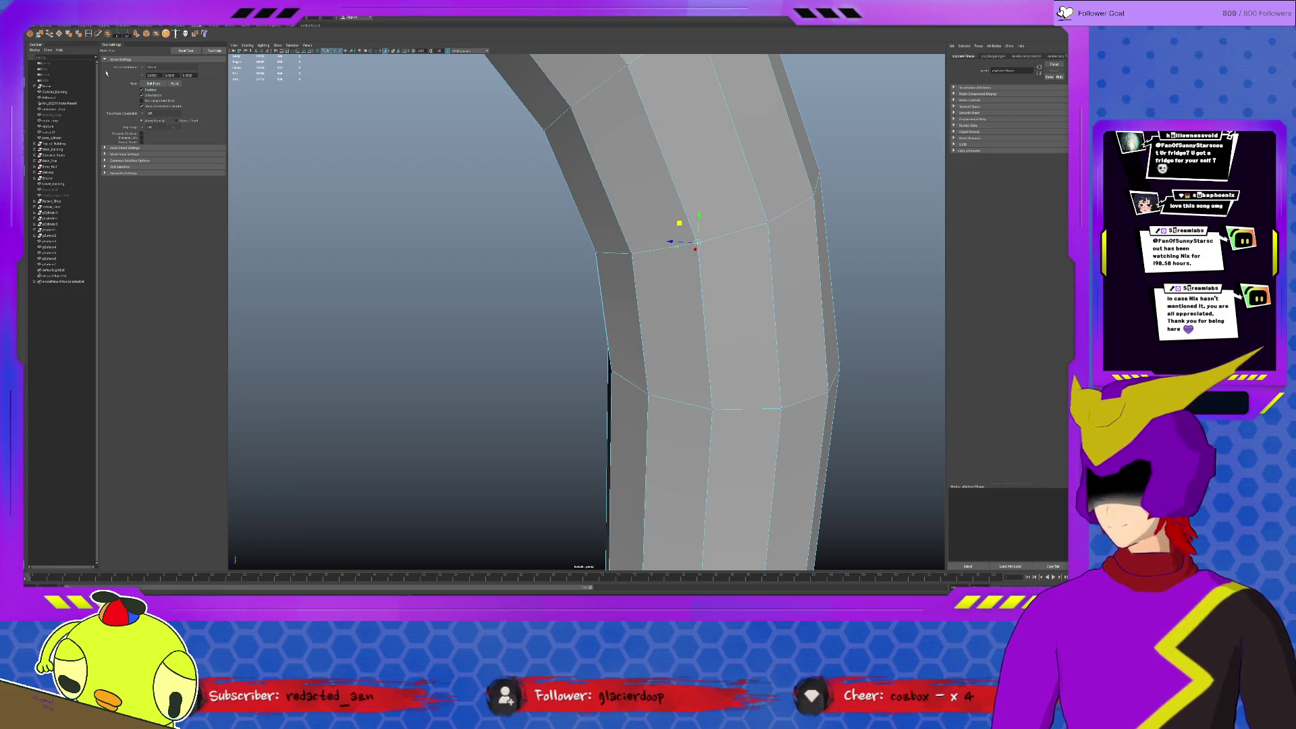
left_click(38, 34)
mouse_move(541, 231)
left_mouse_down("alt")
mouse_move(540, 255)
mouse_move(538, 231)
mouse_move(328, 212)
mouse_move(608, 209)
left_mouse_up("alt")
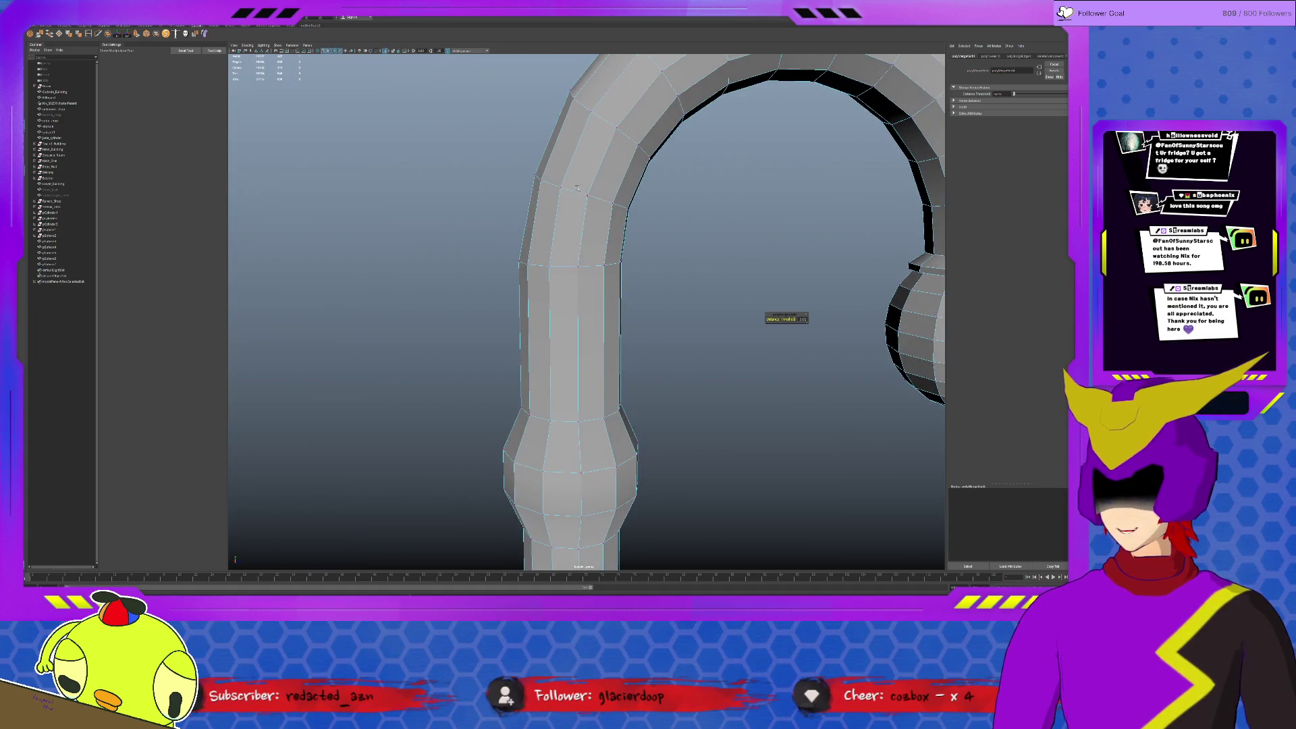
key("g")
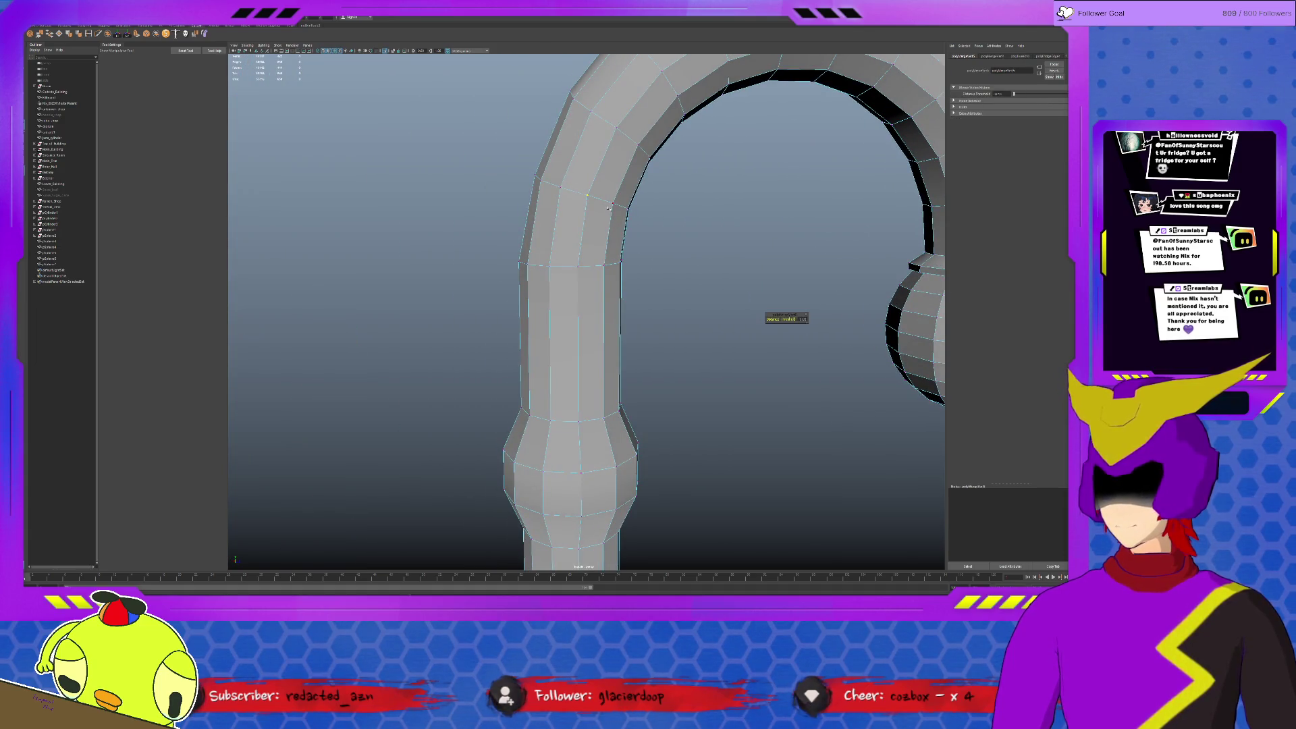
scroll(579, 182, "up", 2)
left_click_drag(586, 157, 628, 178, "alt")
key("F8")
key("q")
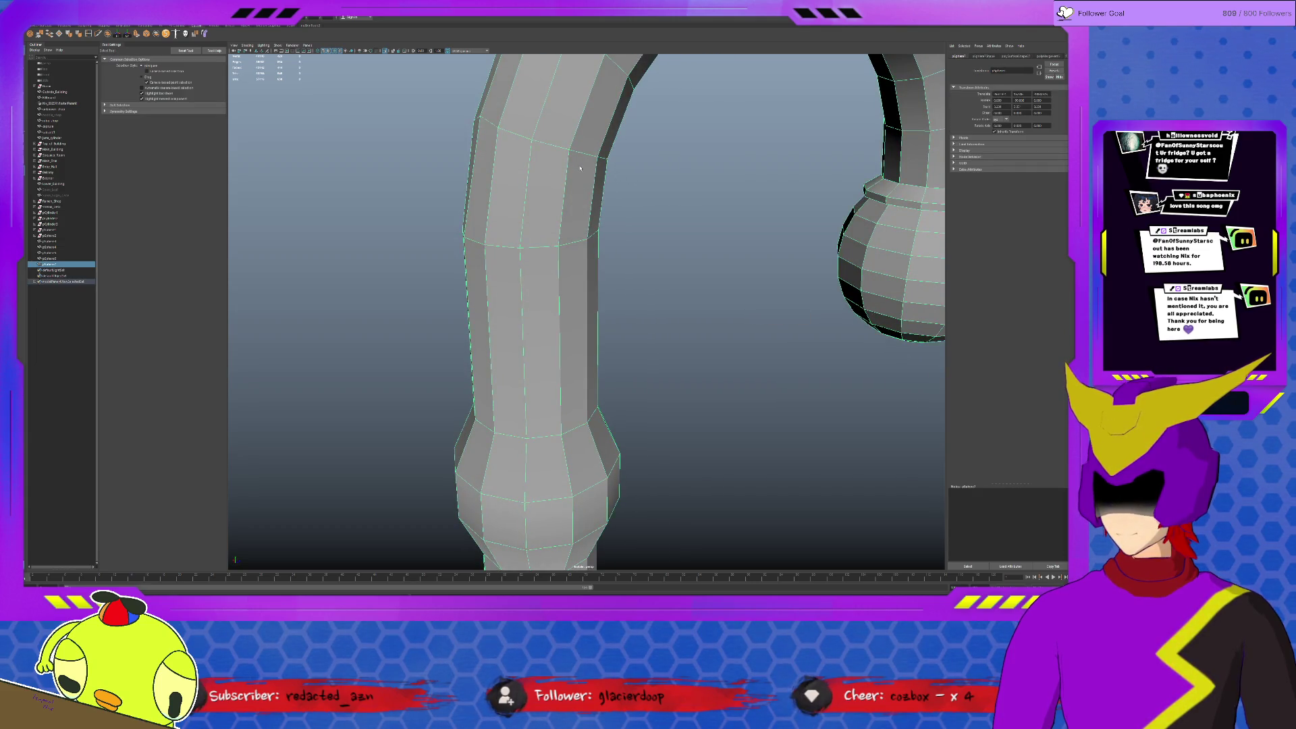
scroll(593, 297, "down", 6)
Move the single-hook lamp post onto the curved rim of the semicircular terrace.
key("w")
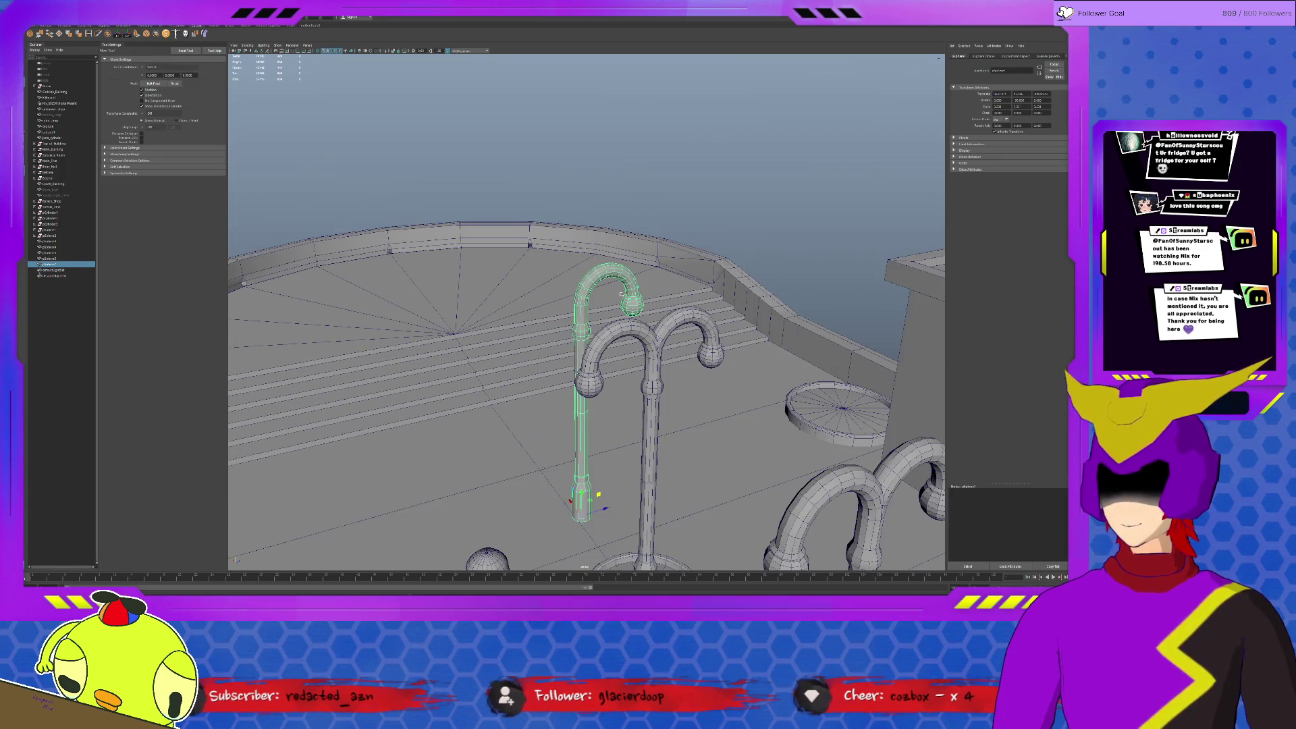
scroll(593, 297, "down", 5)
mouse_move(592, 297)
left_mouse_down("alt")
mouse_move(622, 336)
mouse_move(594, 338)
mouse_move(791, 225)
mouse_move(789, 235)
left_mouse_up("alt")
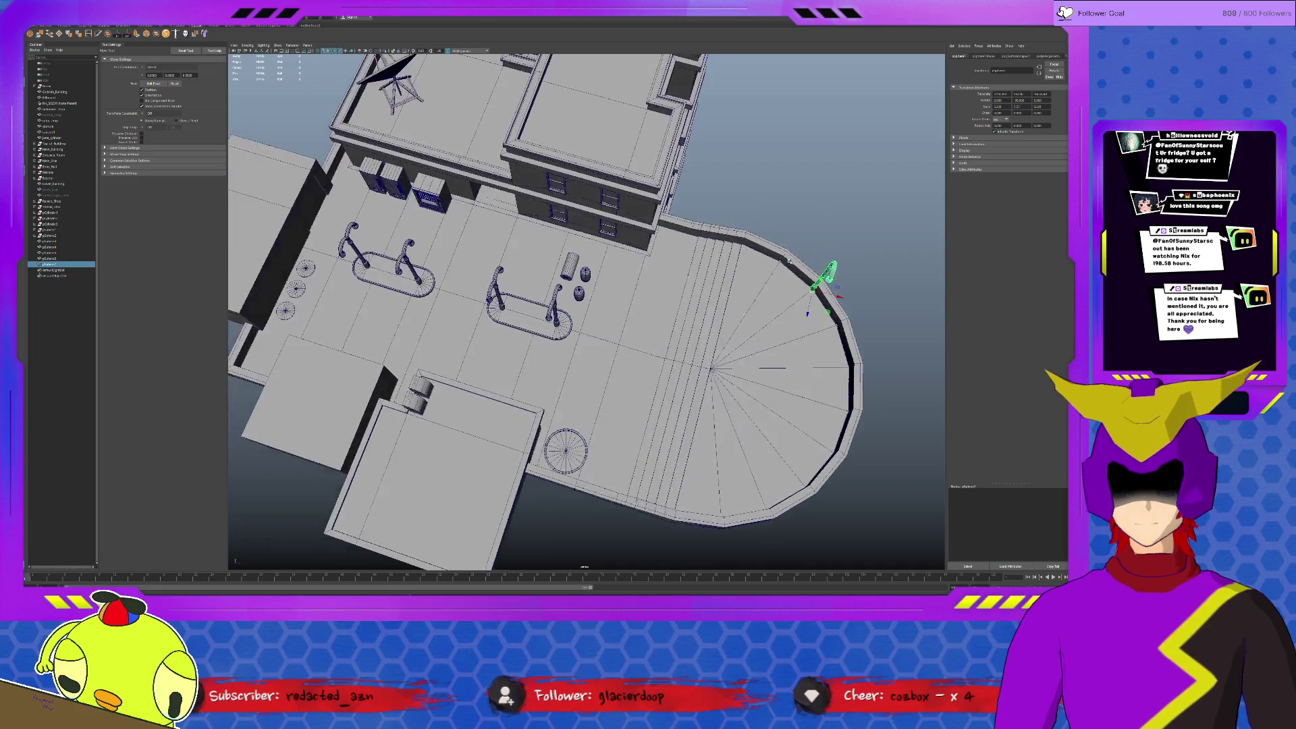
scroll(813, 251, "up", 5)
mouse_move(814, 250)
left_mouse_down("alt")
mouse_move(734, 359)
mouse_move(754, 362)
left_mouse_up("alt")
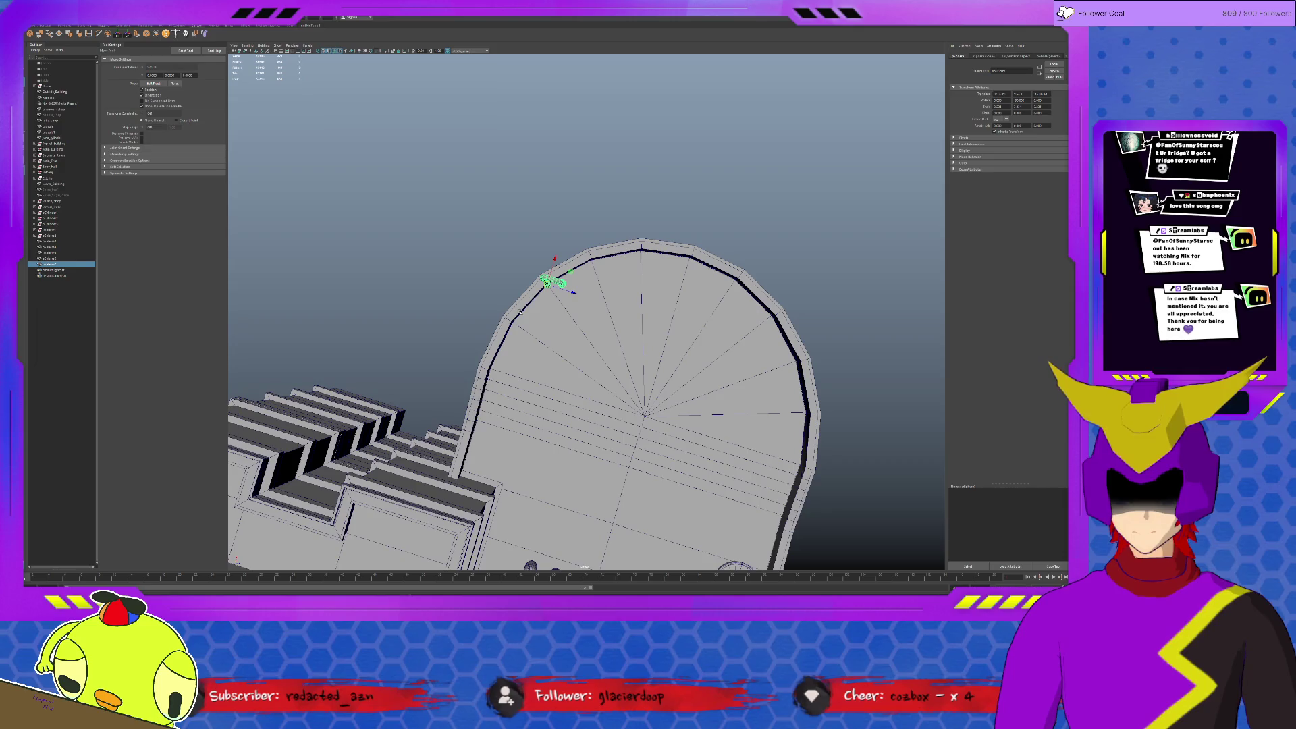
Rotate the lamp post with absolute angle snapping turned on.
left_click_drag(525, 303, 534, 291, "alt")
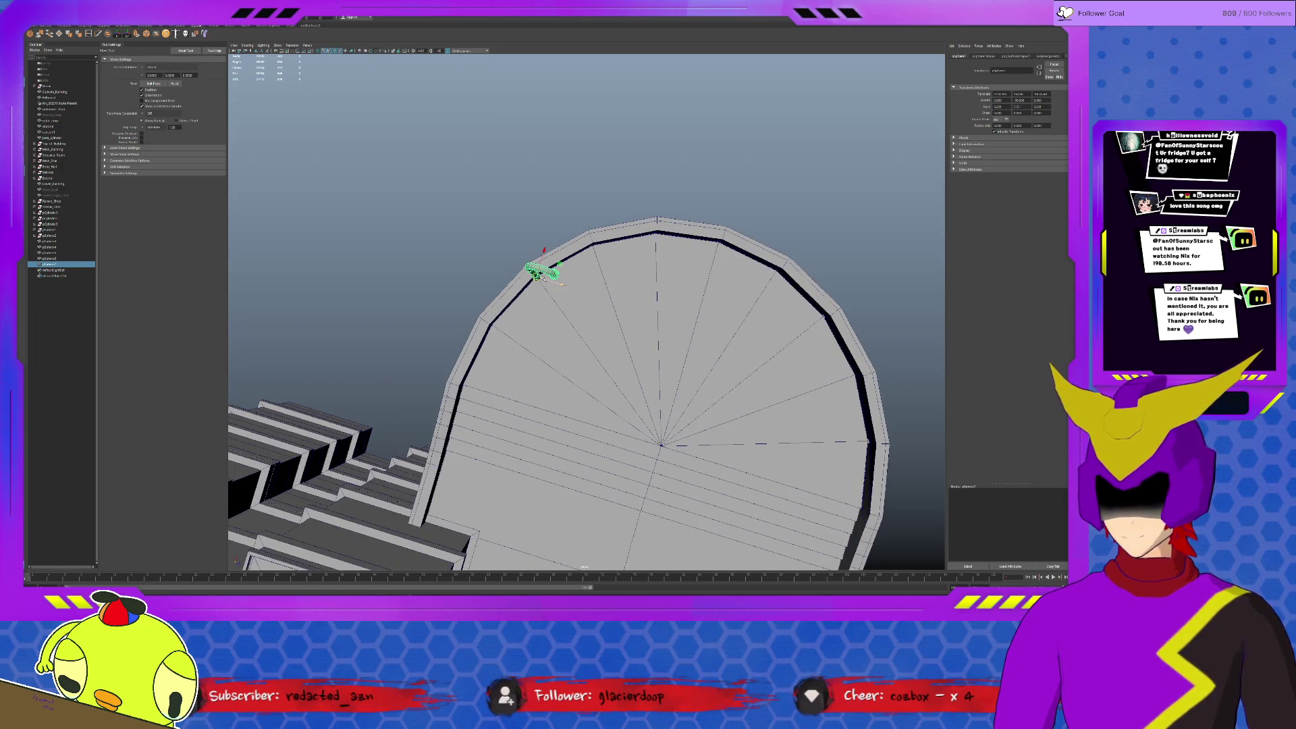
key("e")
key("j")
left_click_drag(547, 298, 539, 301)
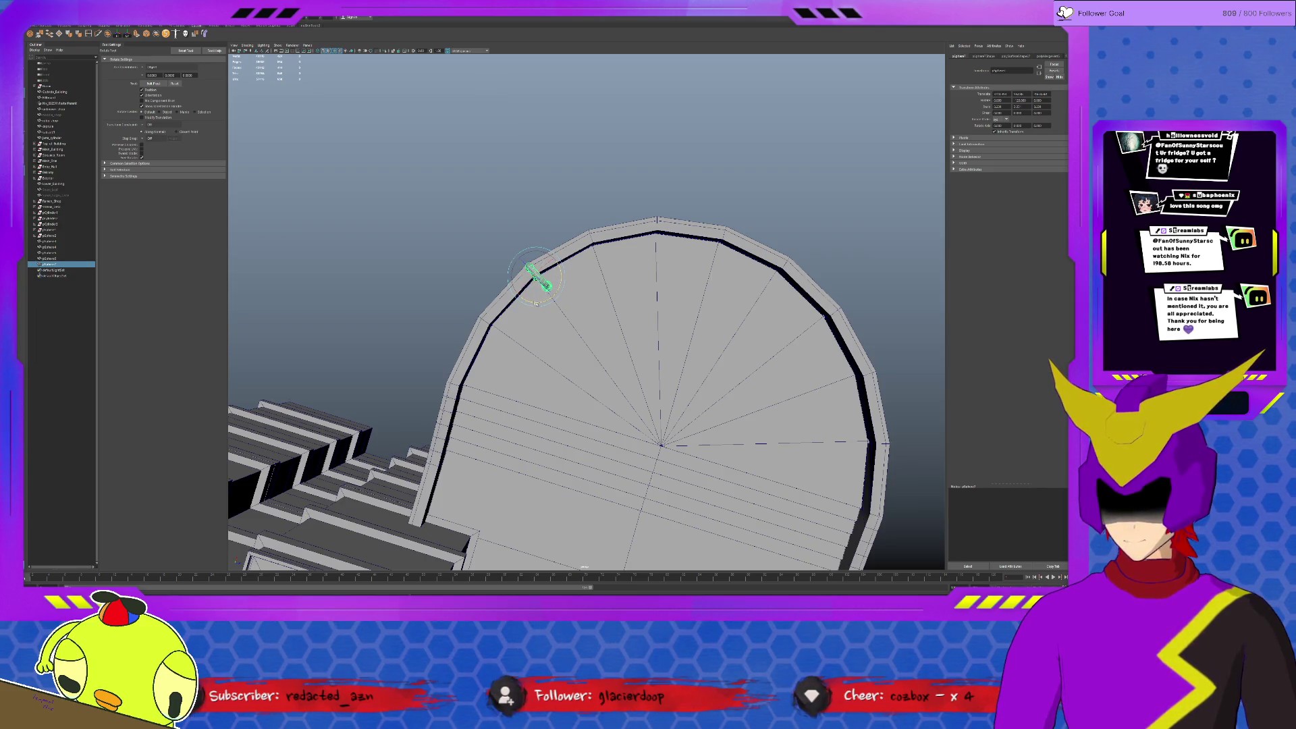
mouse_move(565, 293)
left_mouse_down("alt")
mouse_move(661, 265)
mouse_move(645, 317)
mouse_move(591, 330)
mouse_move(568, 308)
left_mouse_up("alt")
left_click_drag(613, 386, 608, 405)
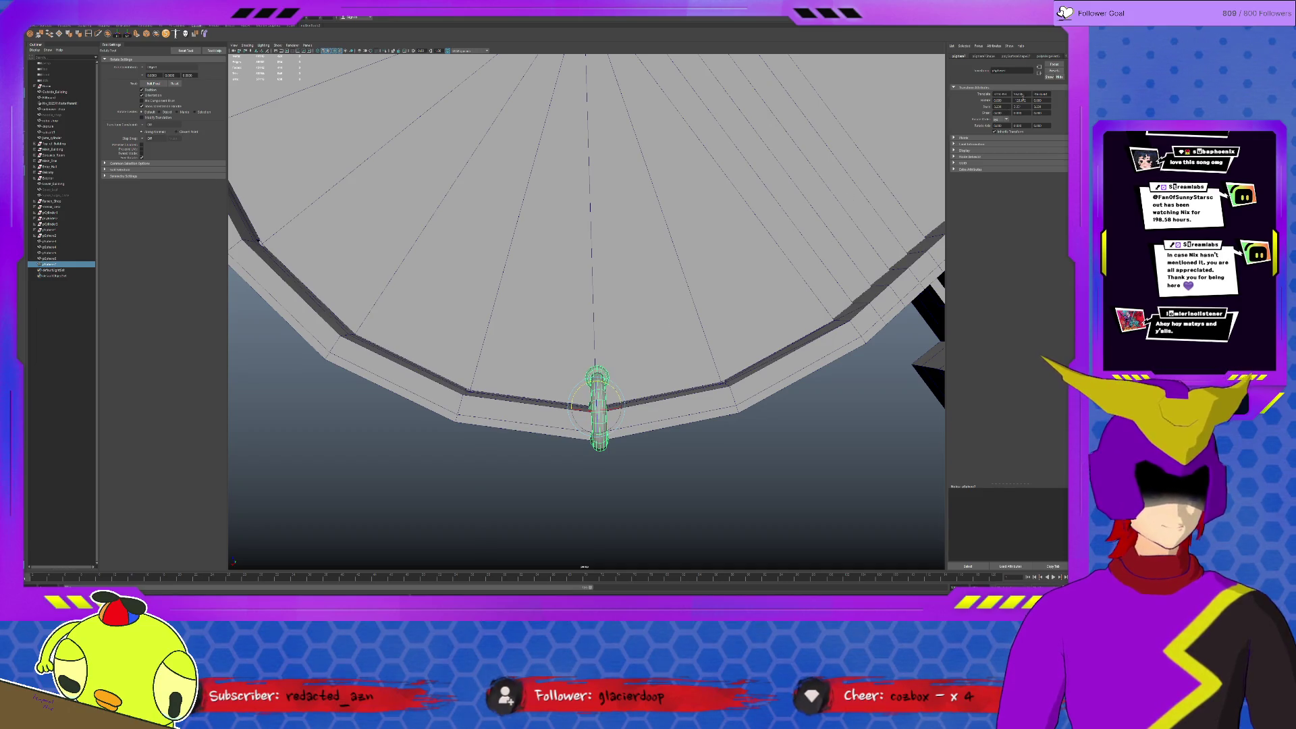
left_click_drag(610, 399, 556, 289)
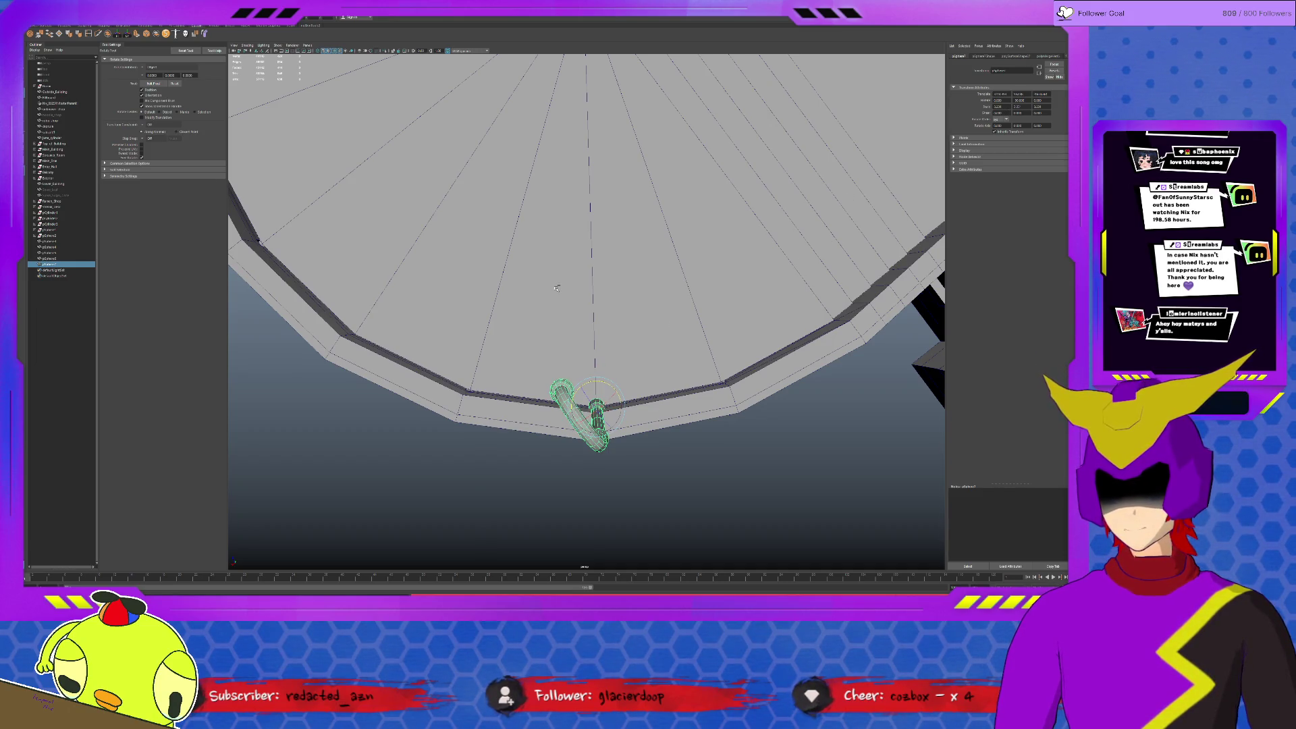
key("ctrl+z")
key("ctrl+z")
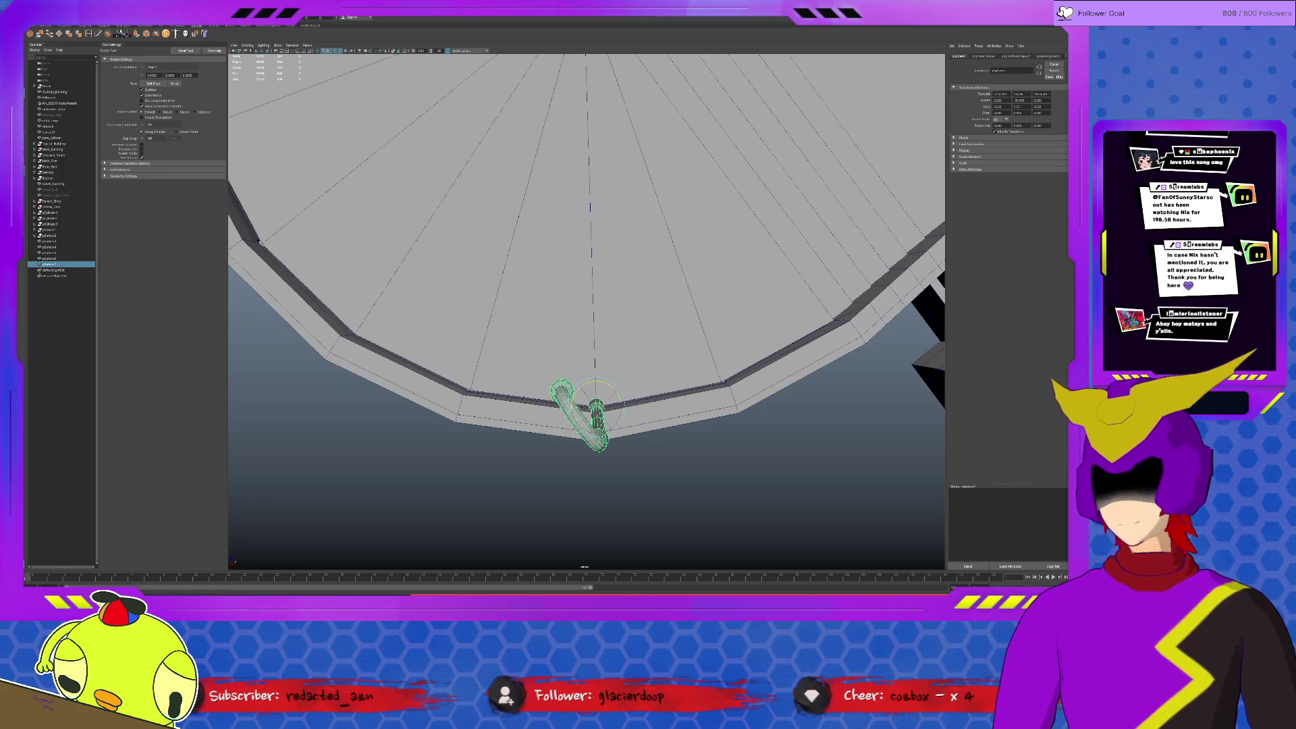
Freeze the lamp post's transformations and rotate it upright.
left_click(118, 35)
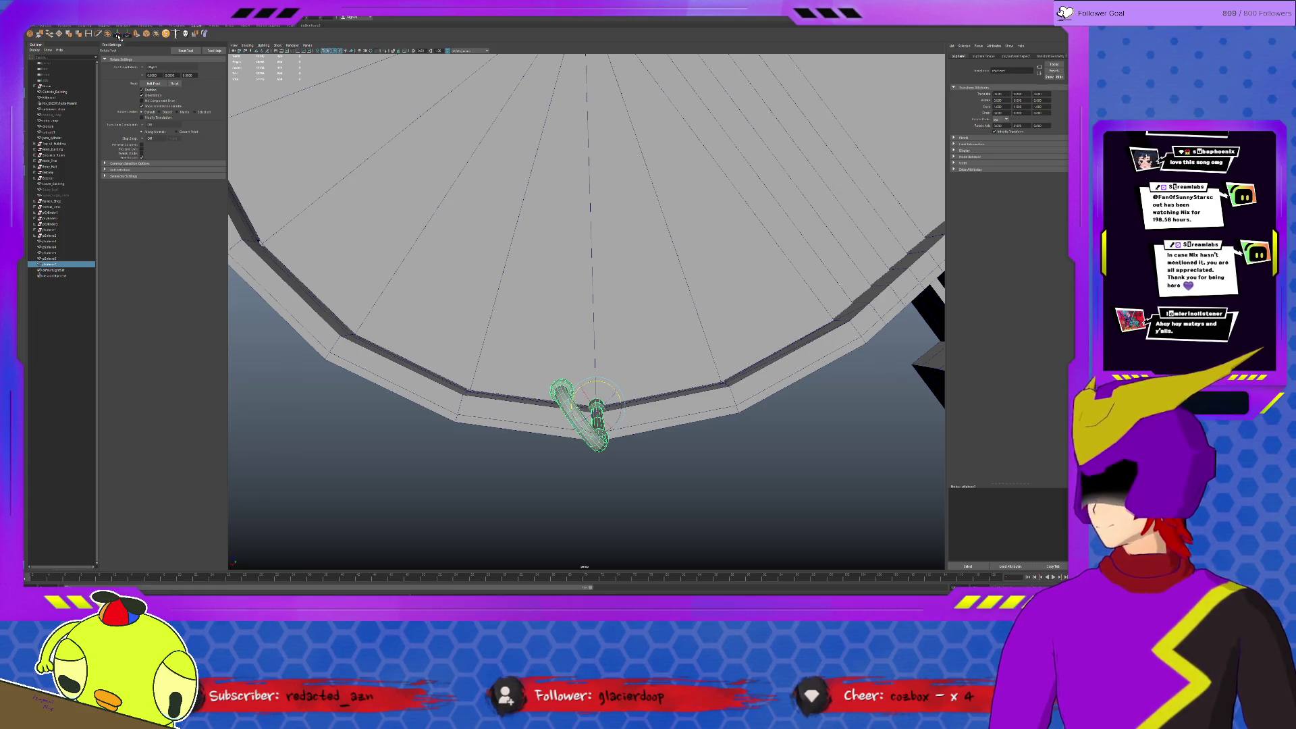
left_click_drag(608, 400, 607, 388)
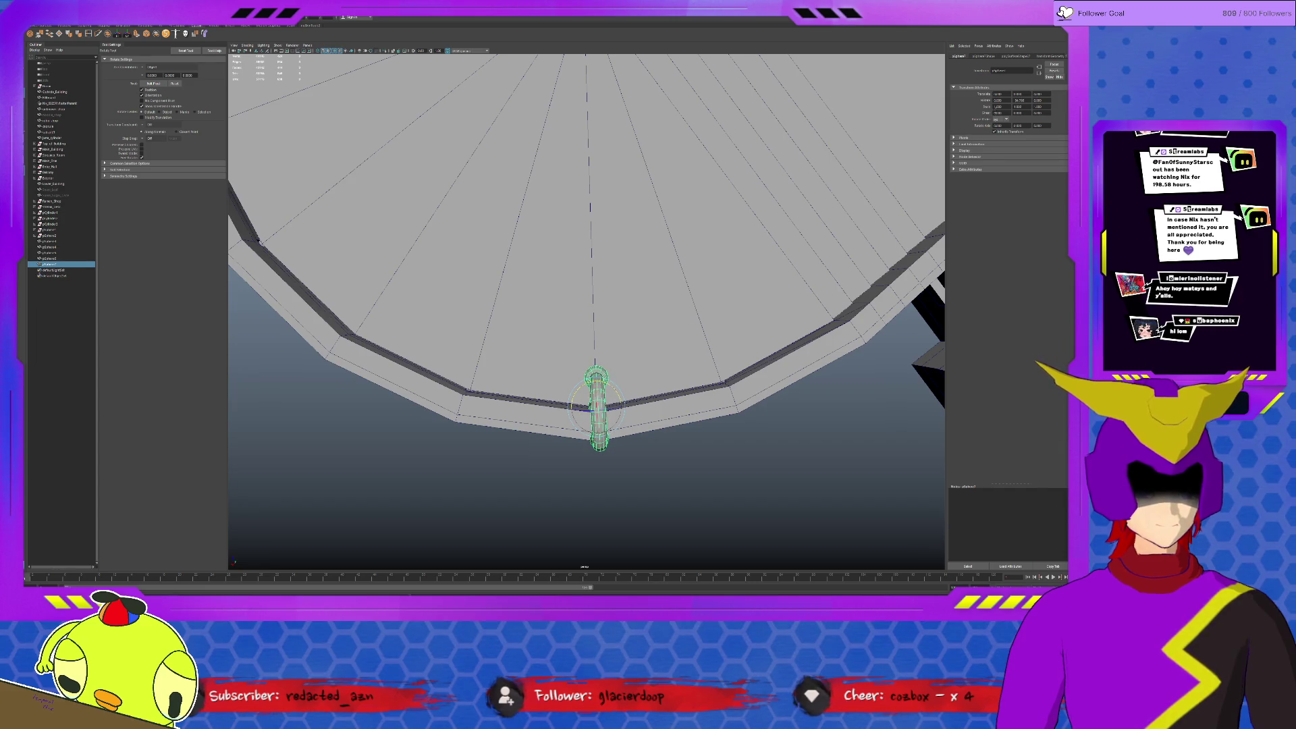
double_click(1019, 101)
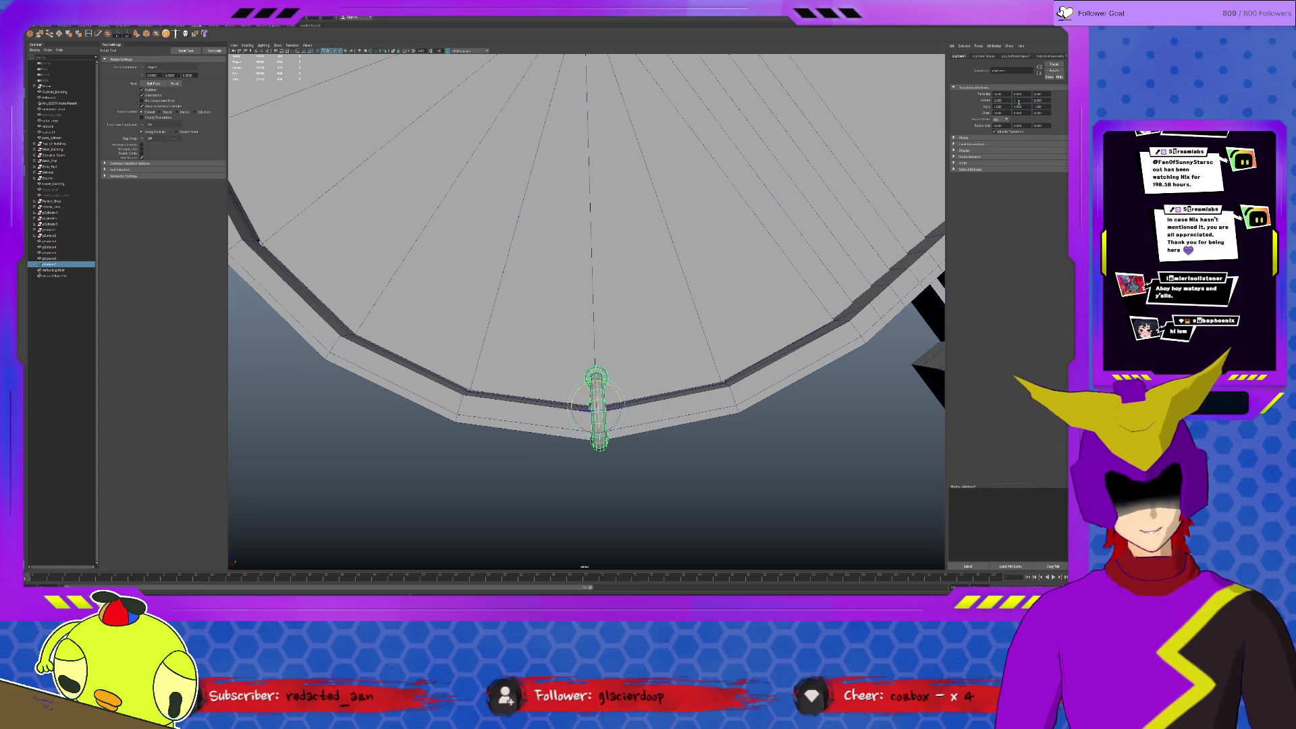
mouse_move(513, 419)
left_mouse_down("alt")
mouse_move(535, 428)
mouse_move(600, 388)
mouse_move(615, 394)
mouse_move(517, 398)
left_mouse_up("alt")
Duplicate the lamp post to the rim's right side and set its Rotate Y to -42.
key("w")
key("ctrl+d")
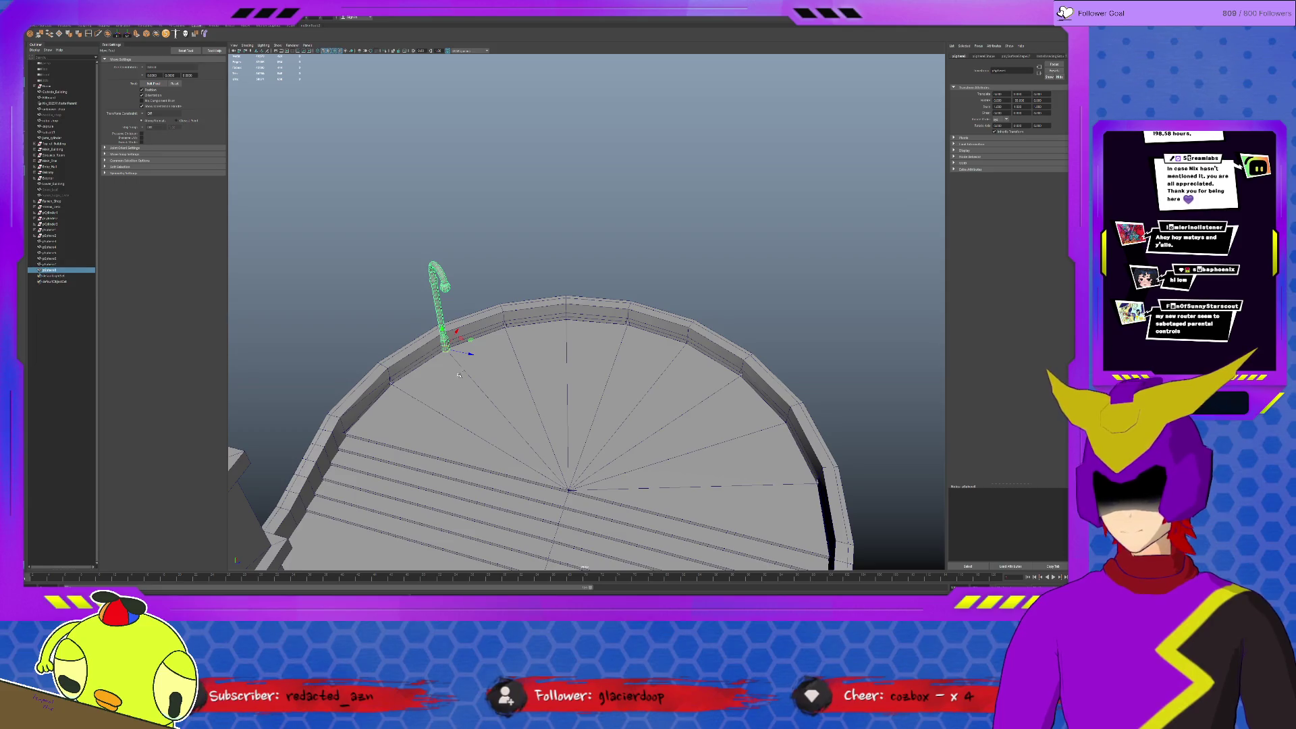
mouse_move(445, 349)
left_mouse_down()
mouse_move(737, 384)
mouse_move(781, 425)
left_mouse_up()
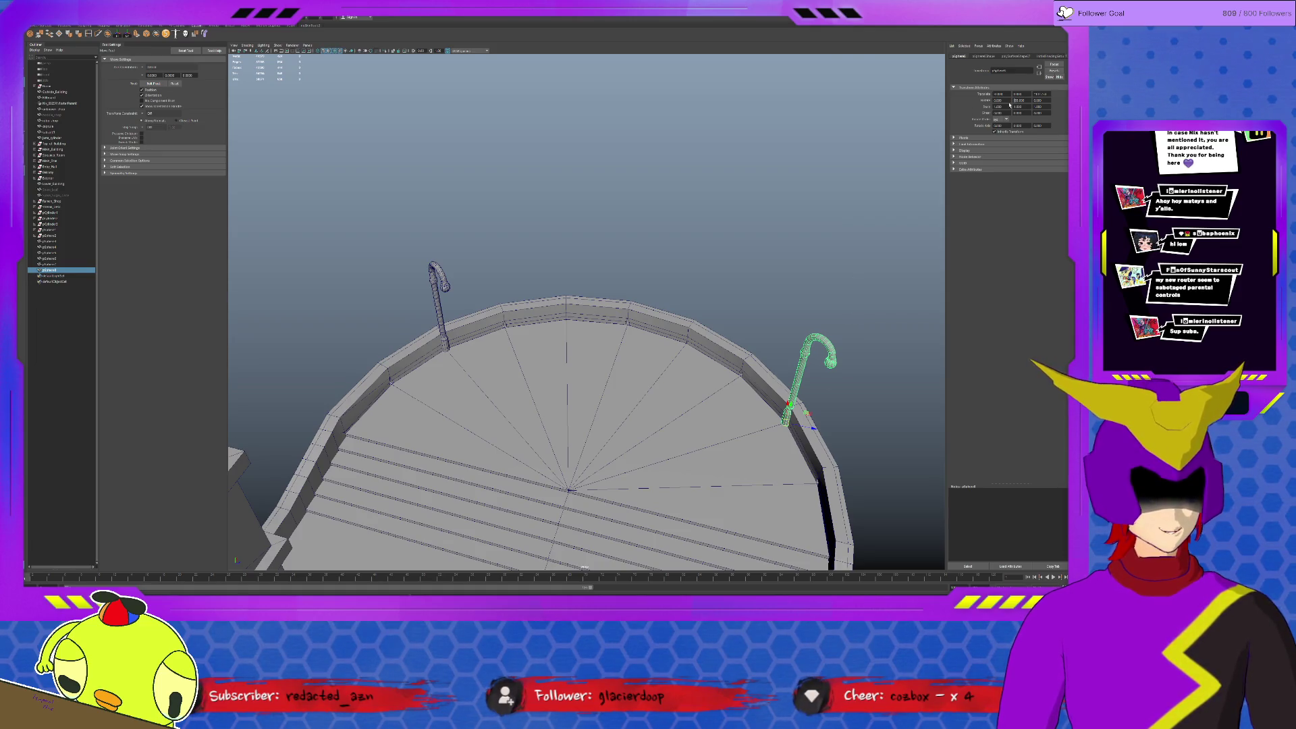
key("Return")
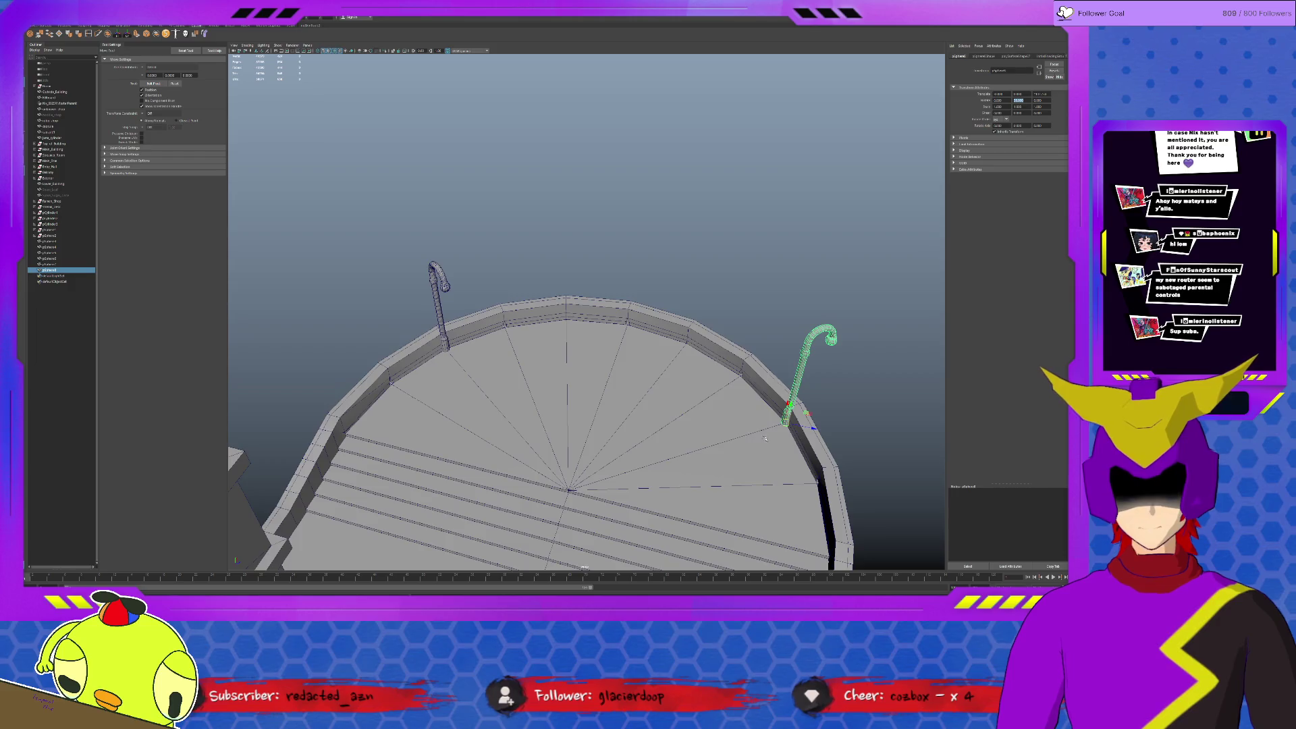
key("f")
key("e")
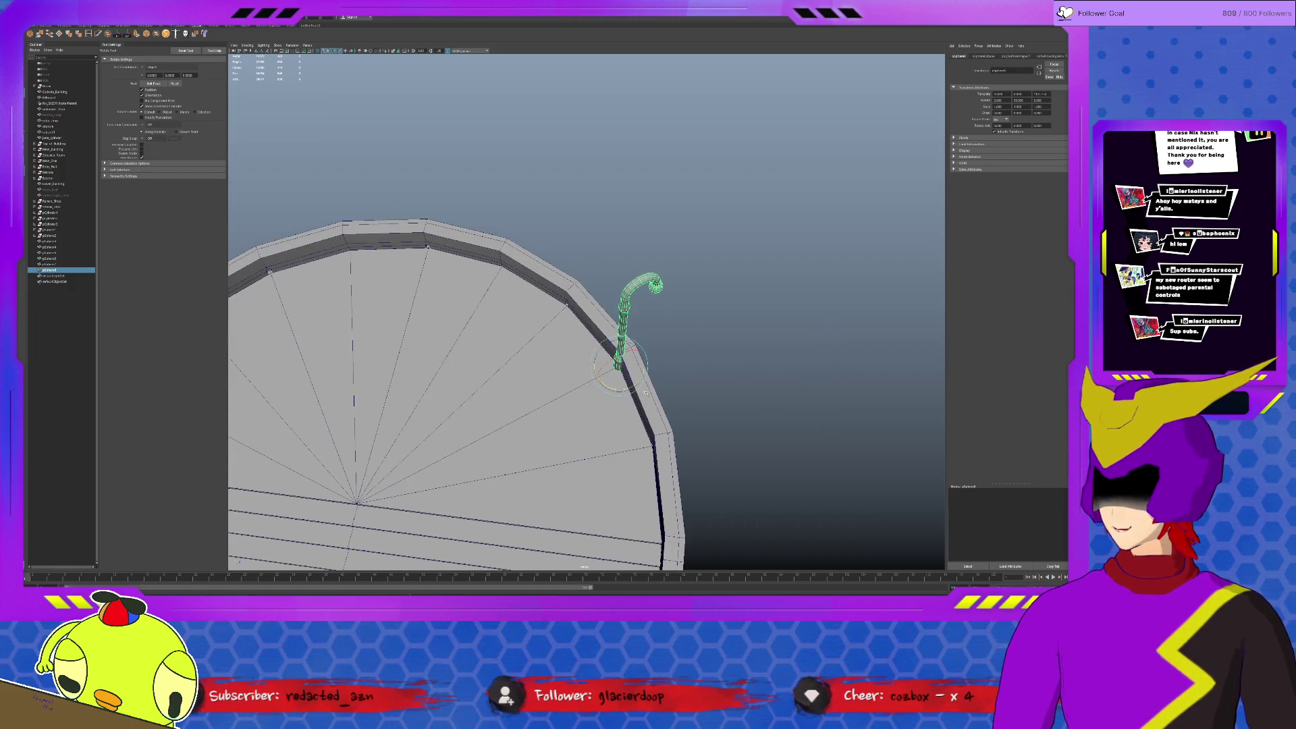
mouse_move(646, 393)
left_mouse_down()
mouse_move(574, 389)
mouse_move(682, 417)
left_mouse_up()
left_click_drag(624, 329, 621, 331)
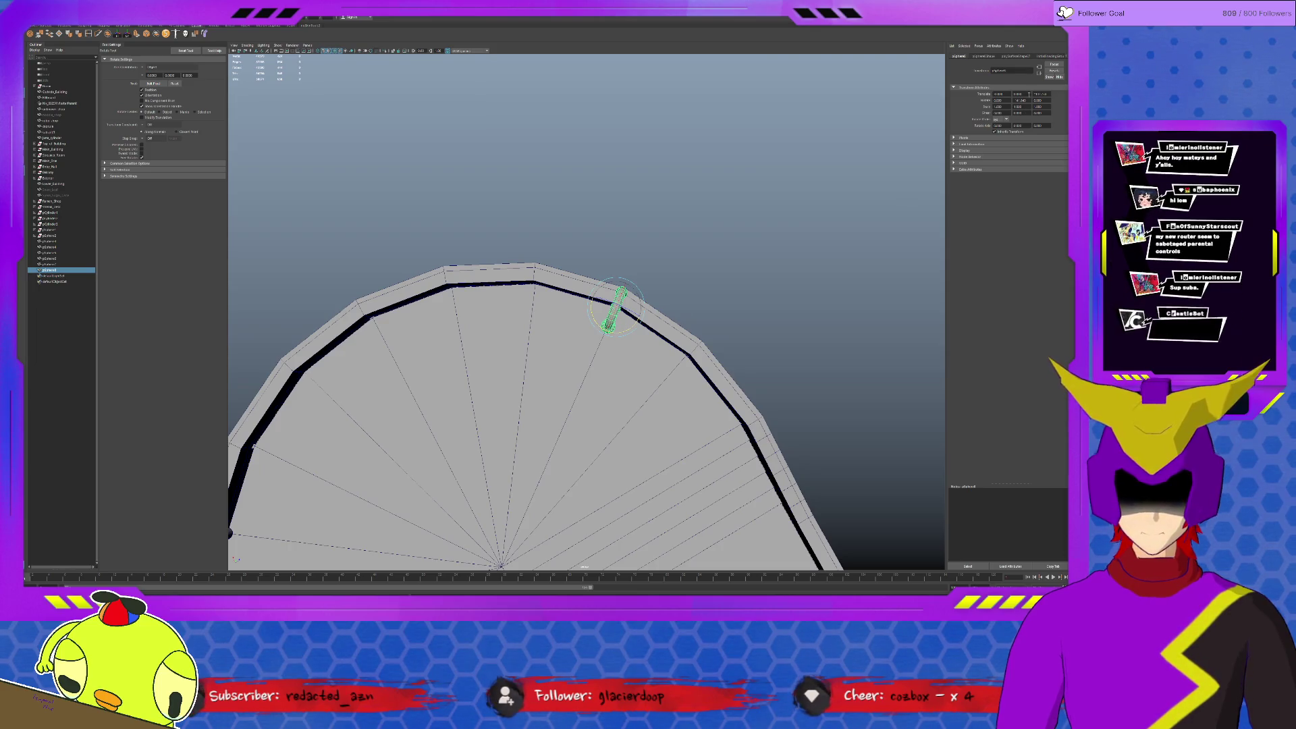
double_click(1024, 100)
type("1")
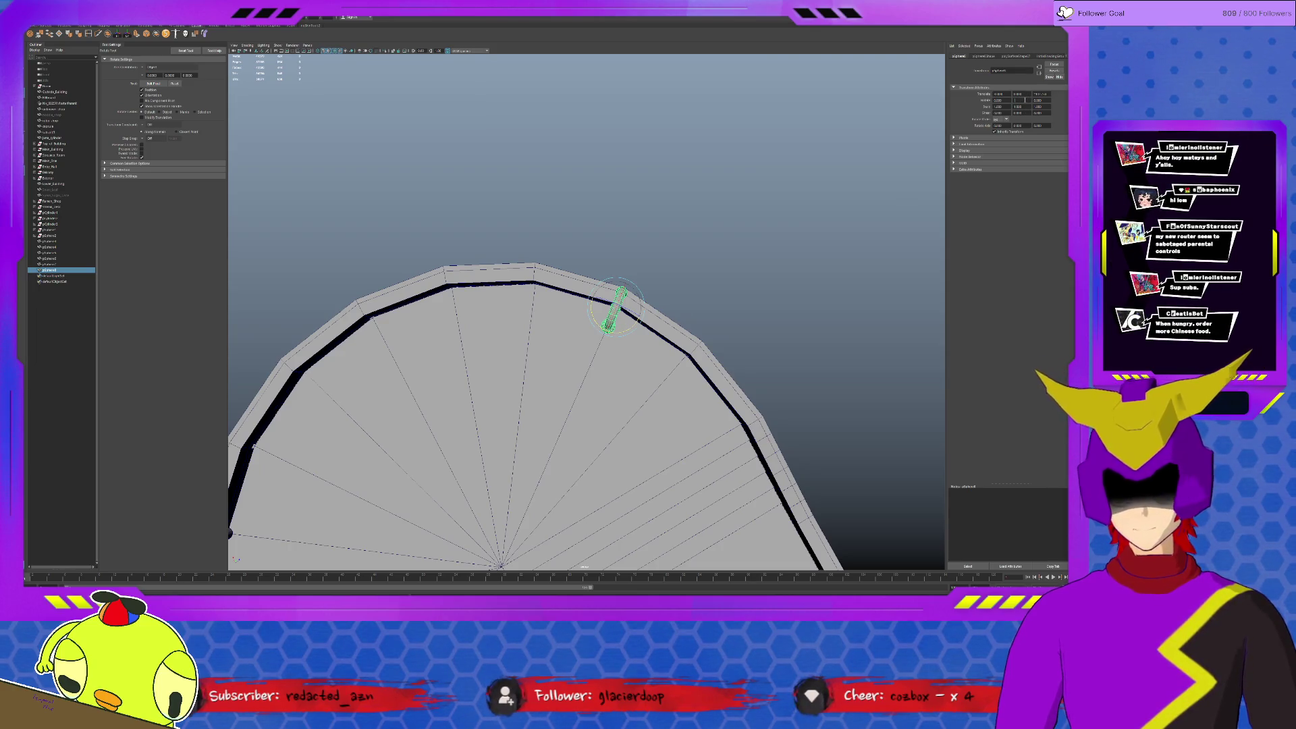
type("2")
key("Return")
Duplicate a lamp post and place the copy at the top centre of the rim.
mouse_move(816, 344)
left_mouse_down("alt")
mouse_move(729, 533)
mouse_move(701, 540)
left_mouse_up("alt")
left_click_drag(602, 357, 630, 383, "alt")
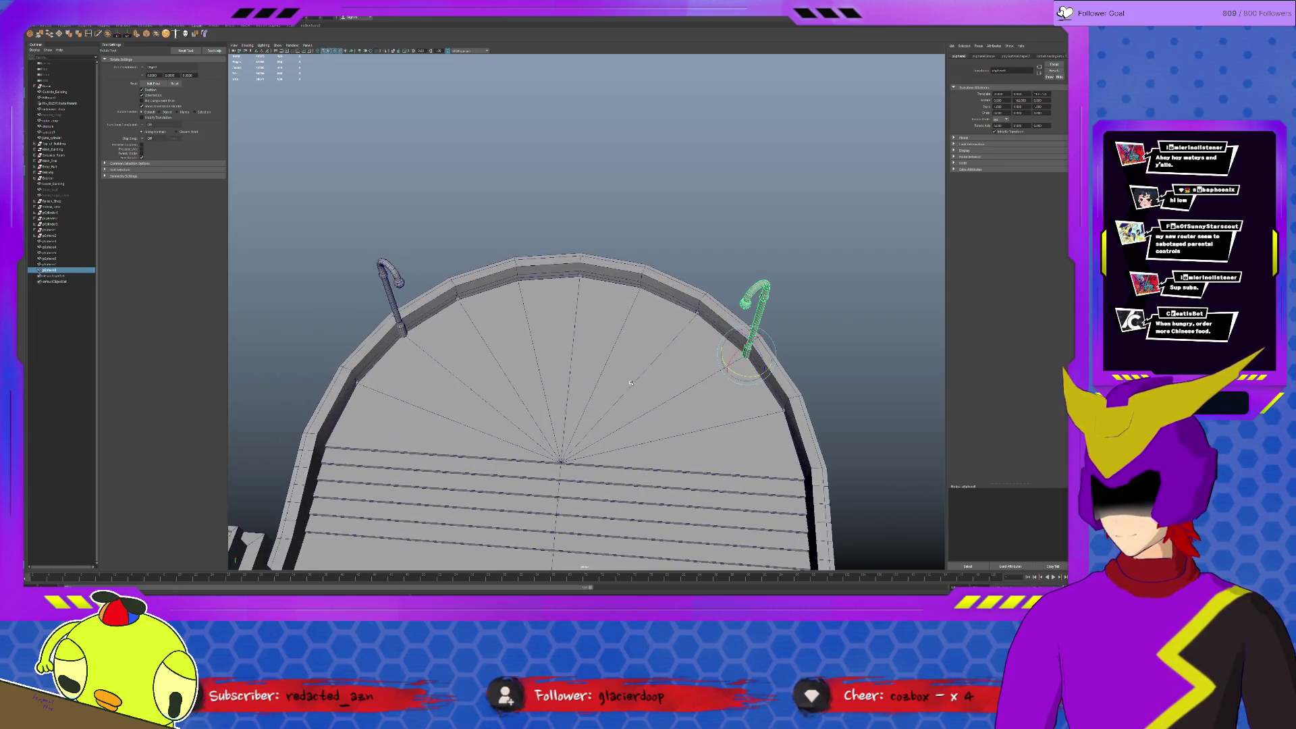
key("w")
key("ctrl+d")
mouse_move(747, 351)
left_mouse_down()
mouse_move(639, 315)
mouse_move(640, 287)
left_mouse_up()
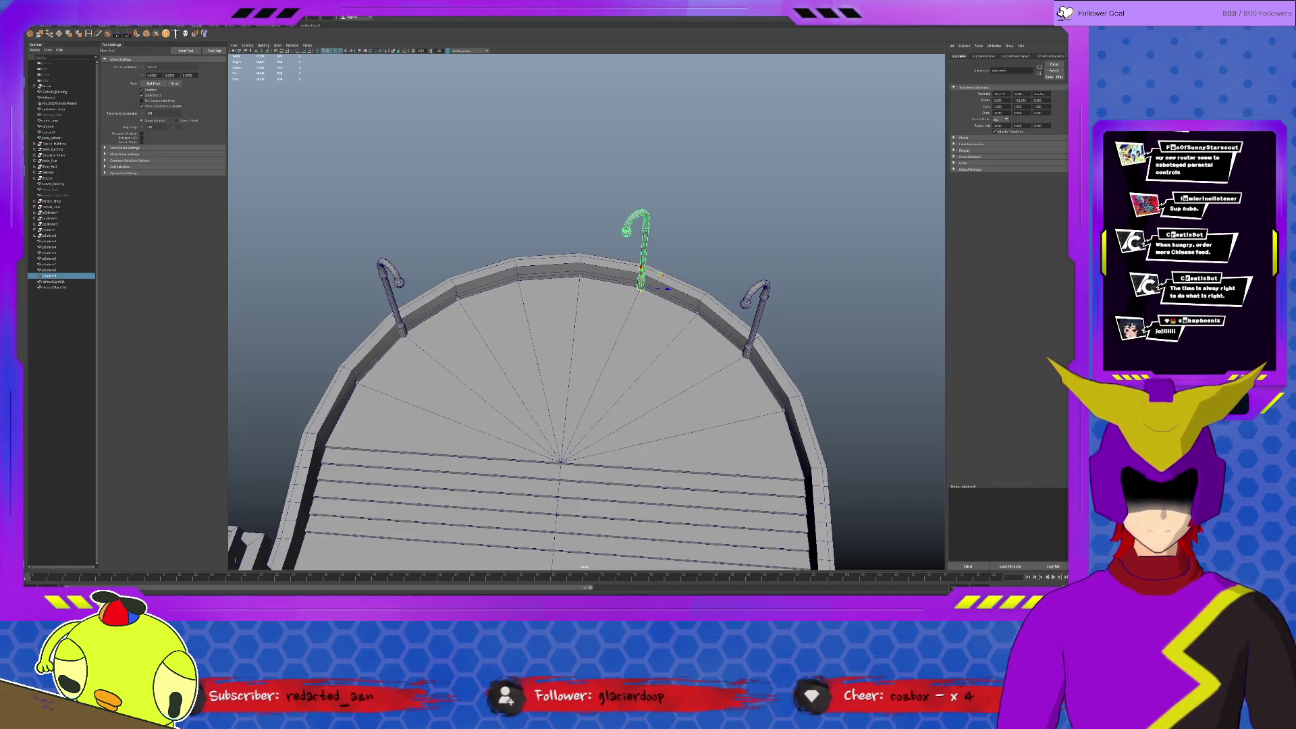
Duplicate the centre lamp post, slide it left along the rim, and turn its hook.
key("ctrl+d")
left_click_drag(641, 273, 524, 283)
key("e")
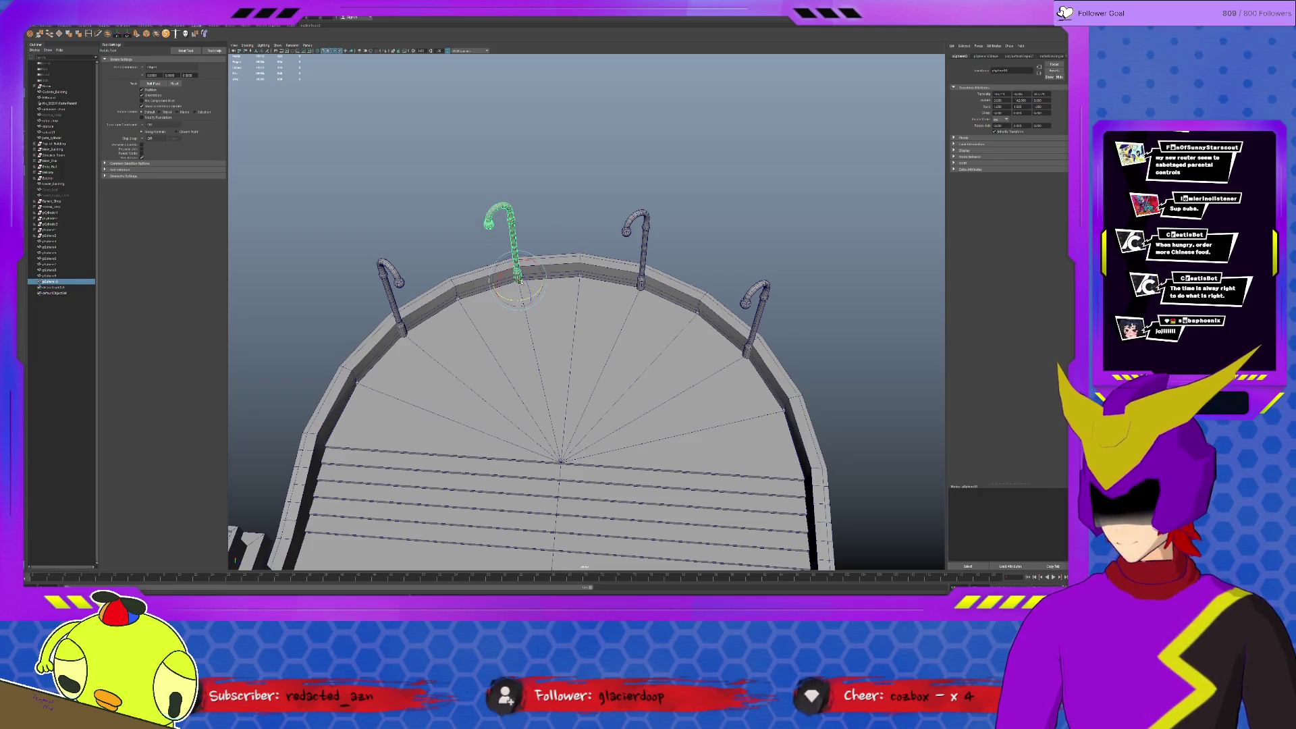
left_click_drag(515, 299, 540, 294)
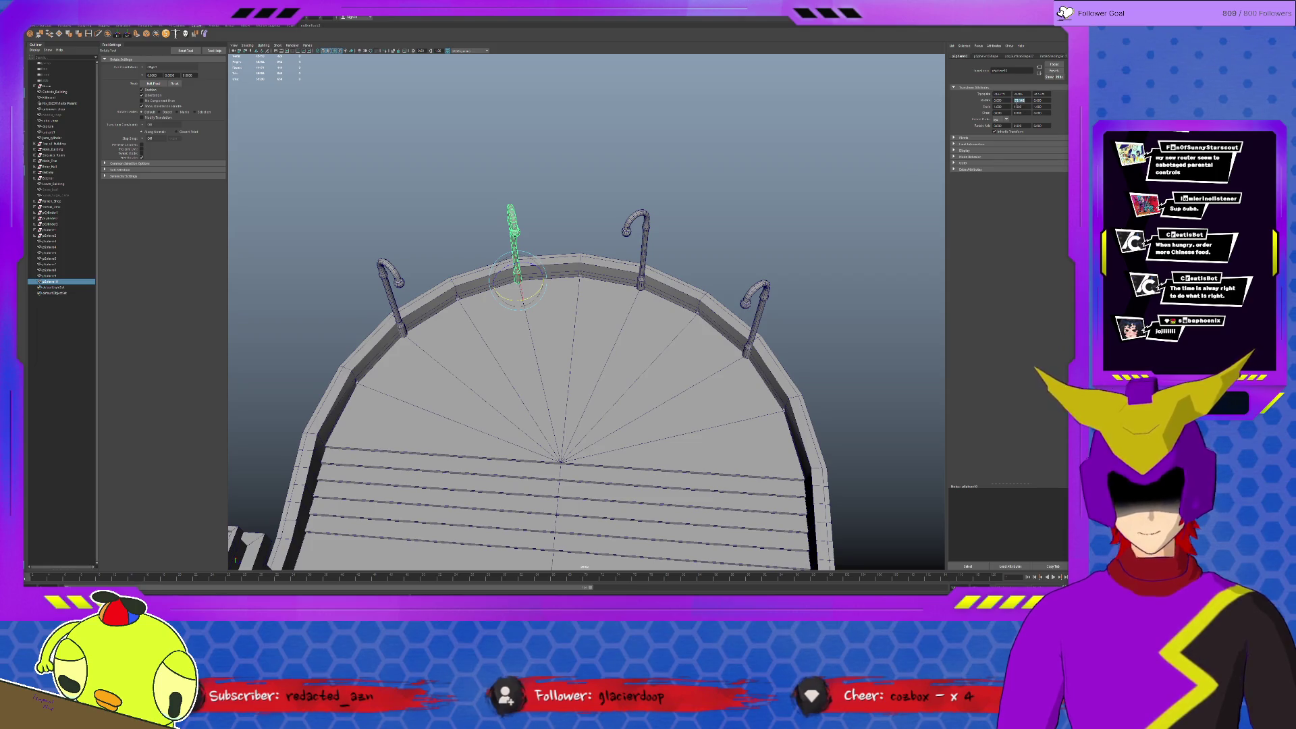
double_click(1017, 99)
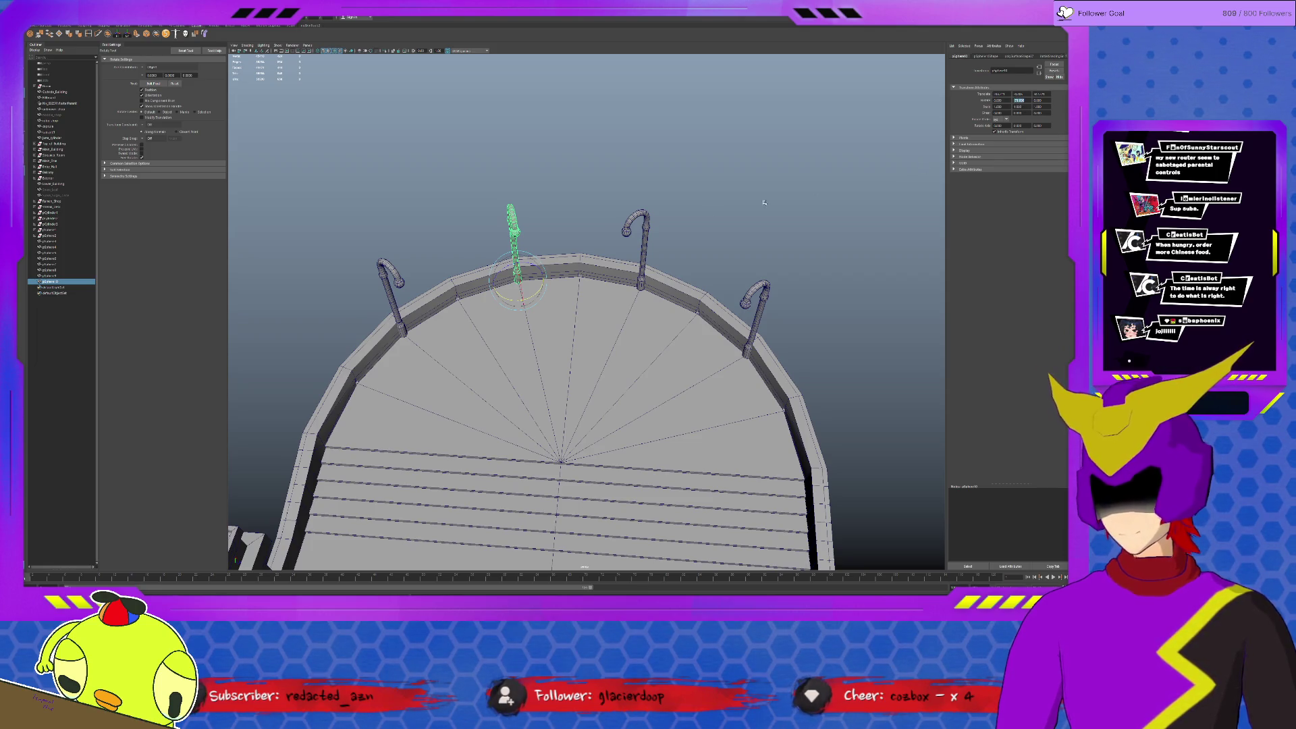
left_click(639, 246)
mouse_move(646, 308)
left_mouse_down("alt")
mouse_move(645, 271)
mouse_move(601, 246)
mouse_move(604, 233)
left_mouse_up("alt")
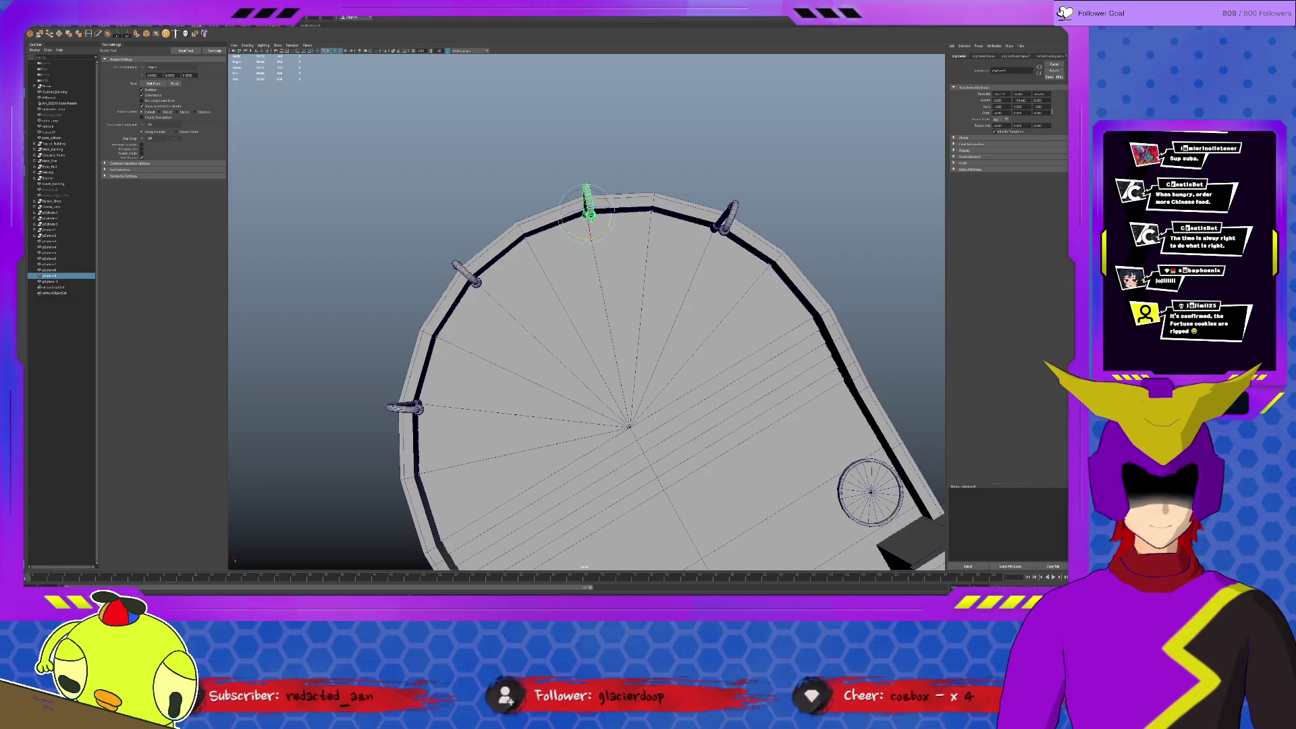
Set the top hook lamp post's Rotate Y to -10 in the Channel Box.
double_click(1029, 101)
type("10")
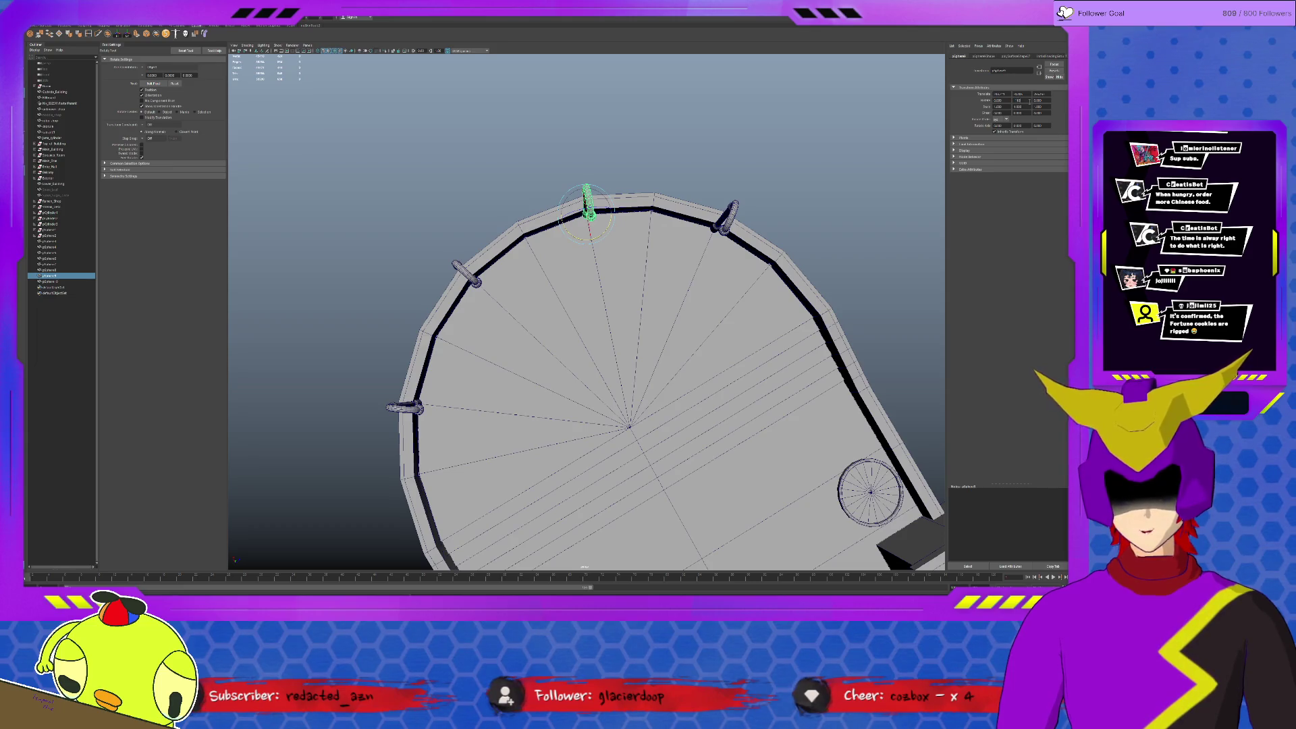
key("Return")
left_click_drag(619, 324, 620, 375, "alt")
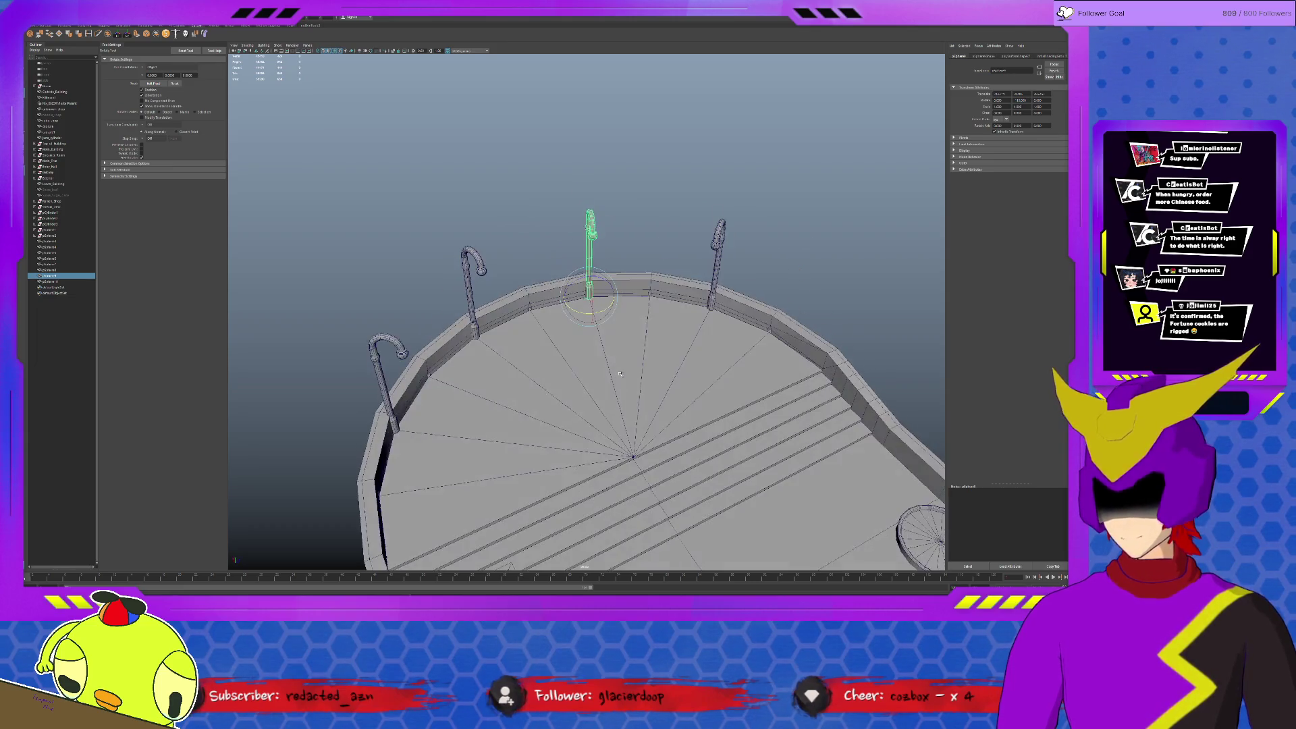
Check the lamp placement in the four-view layout, then return to the single perspective view.
key("space")
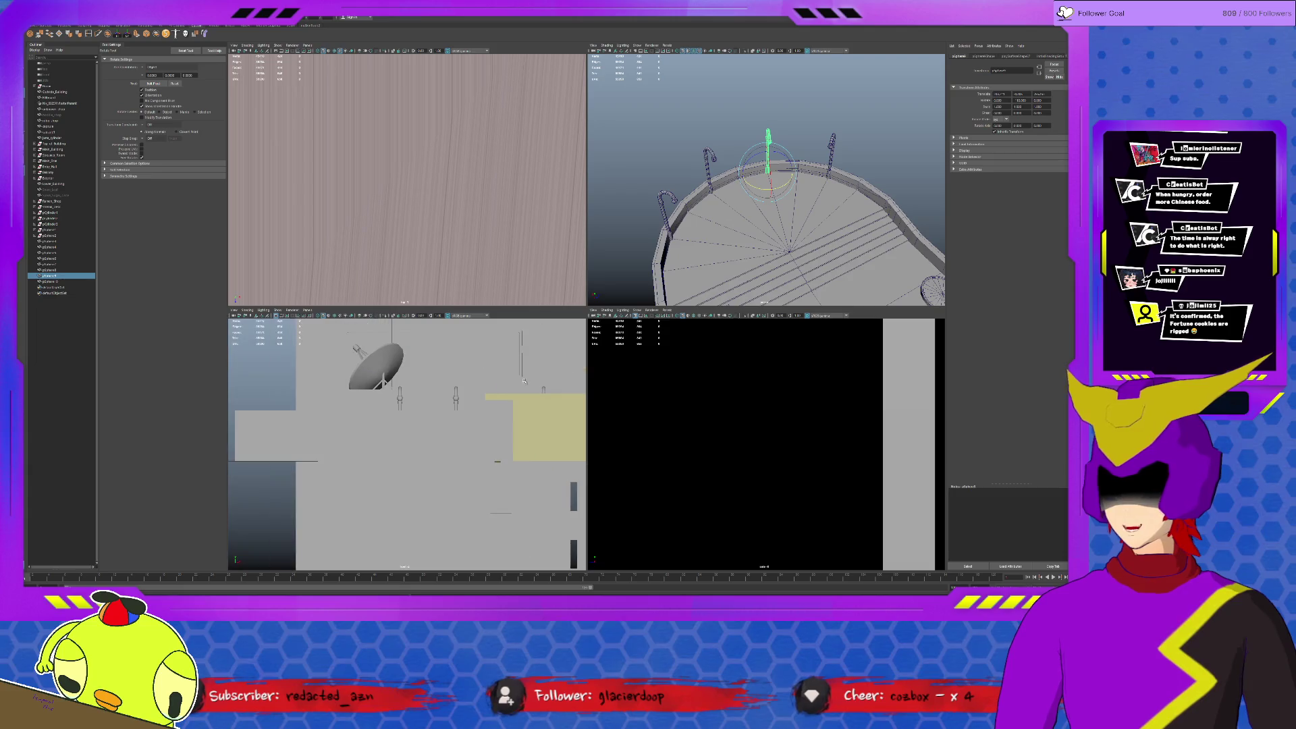
key("f")
scroll(517, 247, "down", 5)
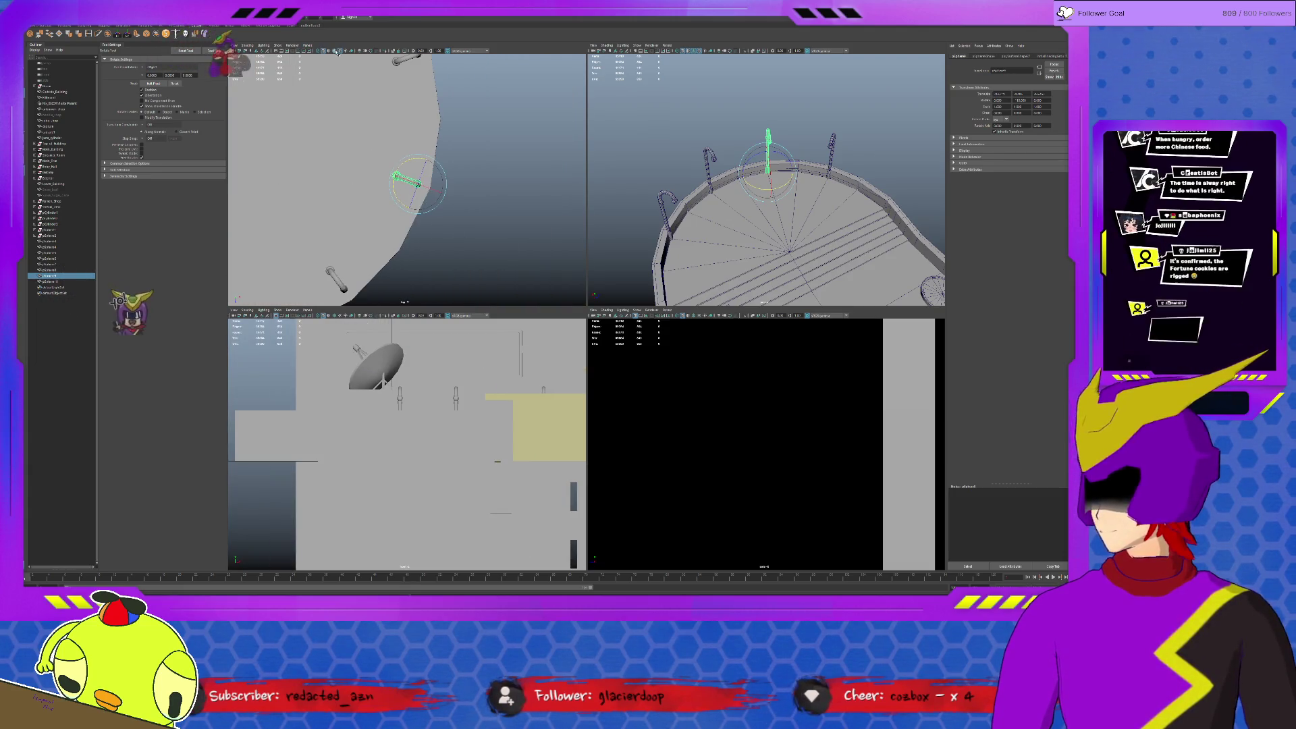
mouse_move(449, 239)
middle_mouse_down("alt")
mouse_move(543, 258)
mouse_move(530, 117)
middle_mouse_up("alt")
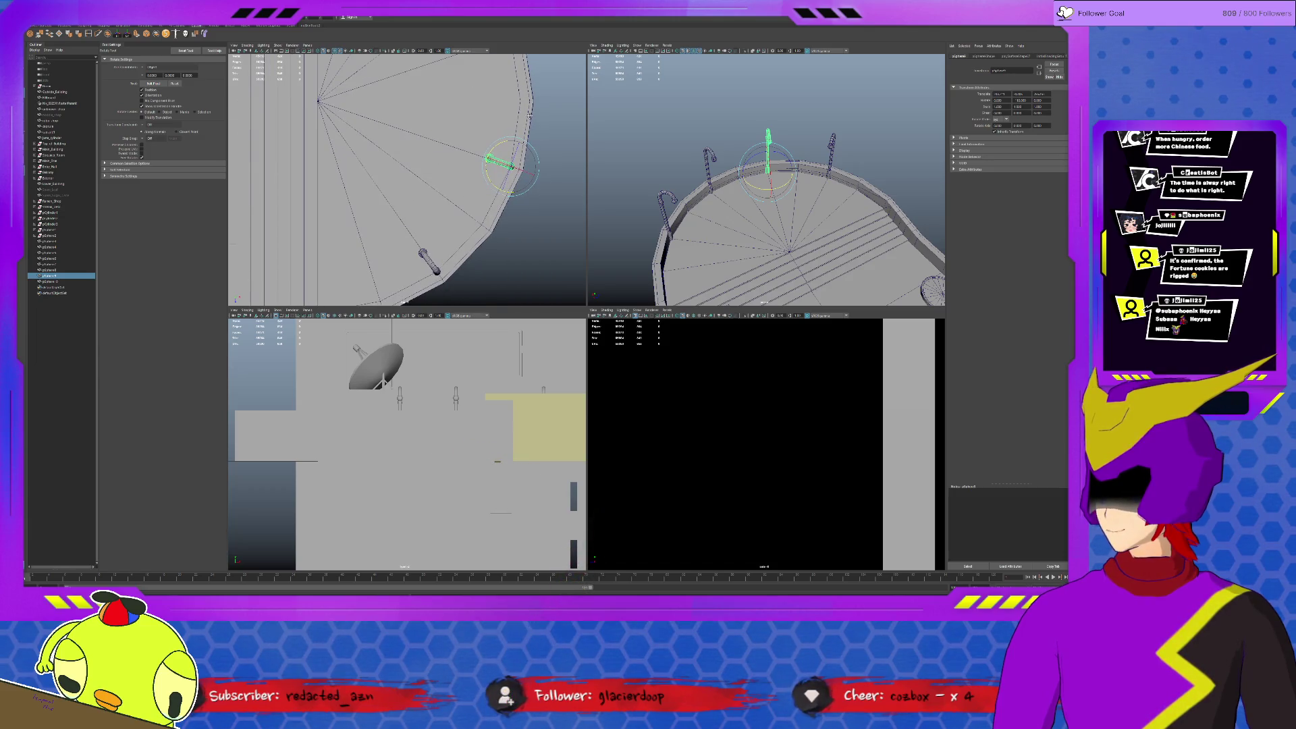
key("space")
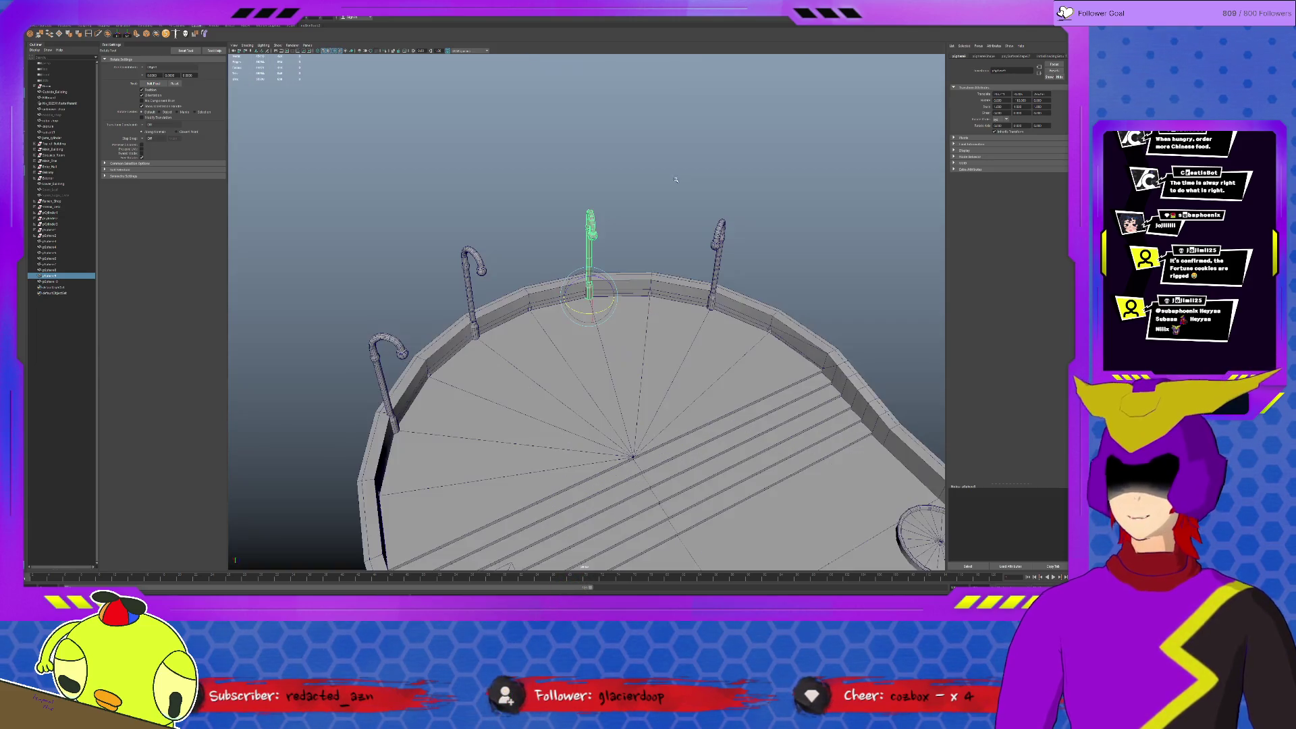
left_click(675, 179)
mouse_move(695, 191)
left_mouse_down("alt")
mouse_move(690, 280)
mouse_move(630, 328)
left_mouse_up("alt")
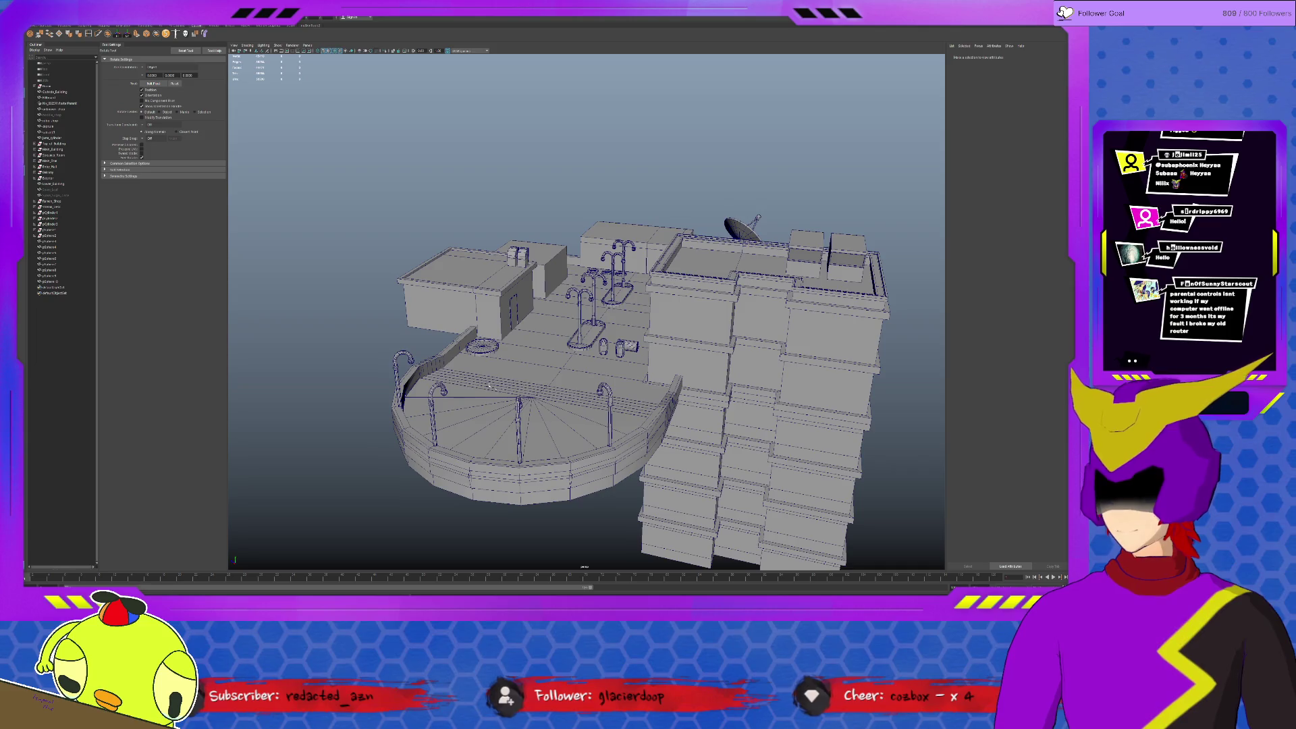
left_click(400, 368)
Duplicate a railing lamp post and move the copy onto the round base disc.
left_click_drag(400, 367, 461, 375, "alt")
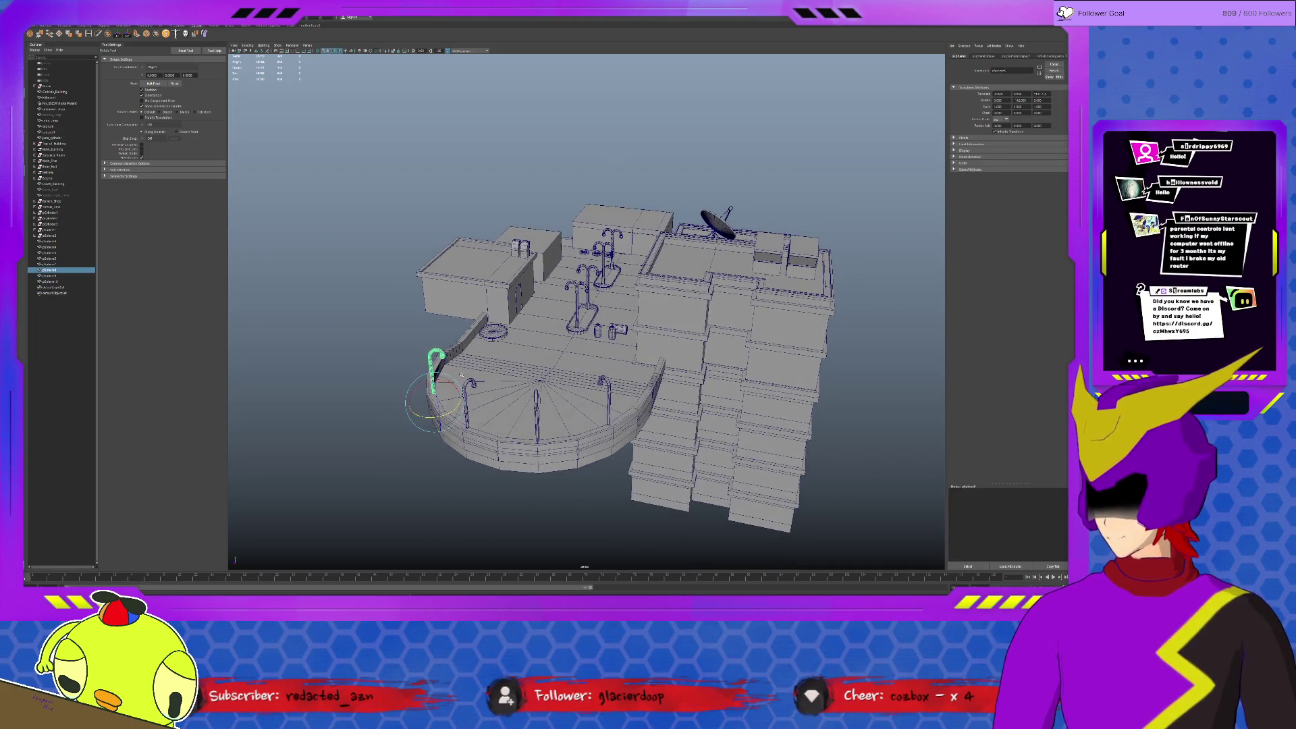
key("w")
key("ctrl+d")
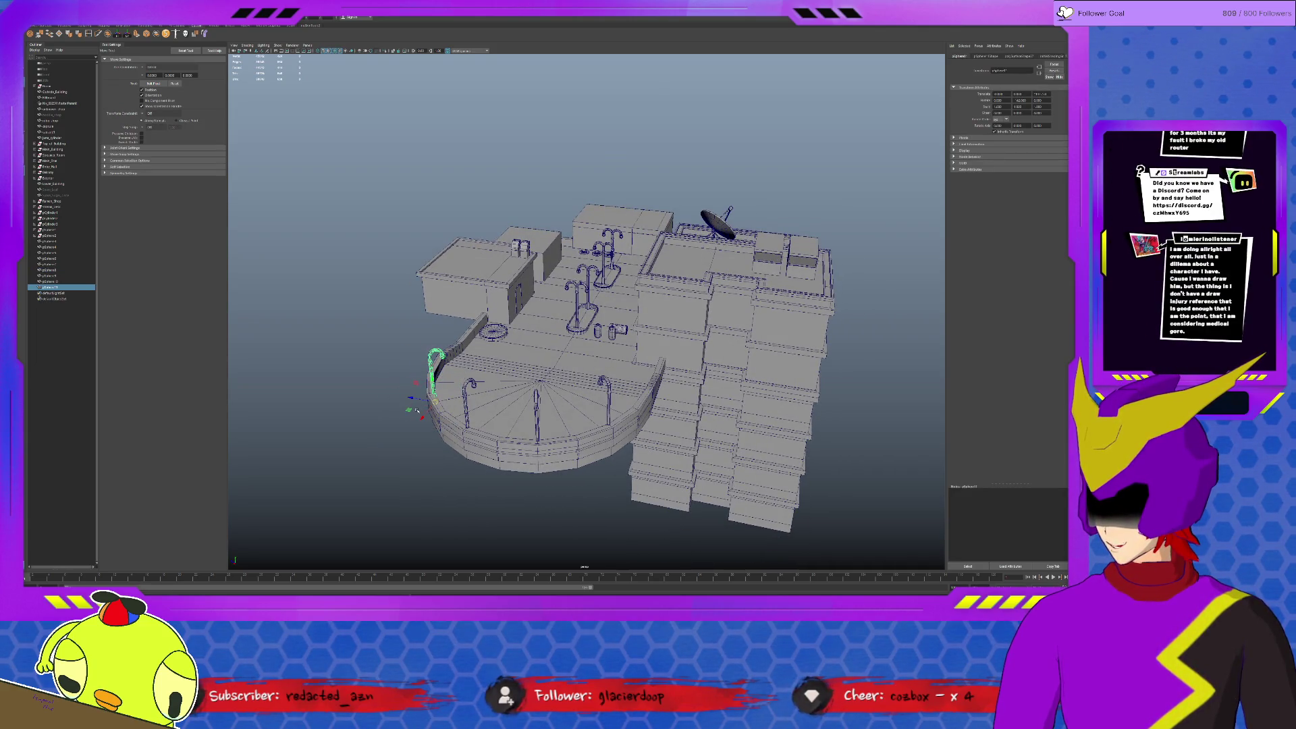
left_click_drag(434, 371, 488, 304)
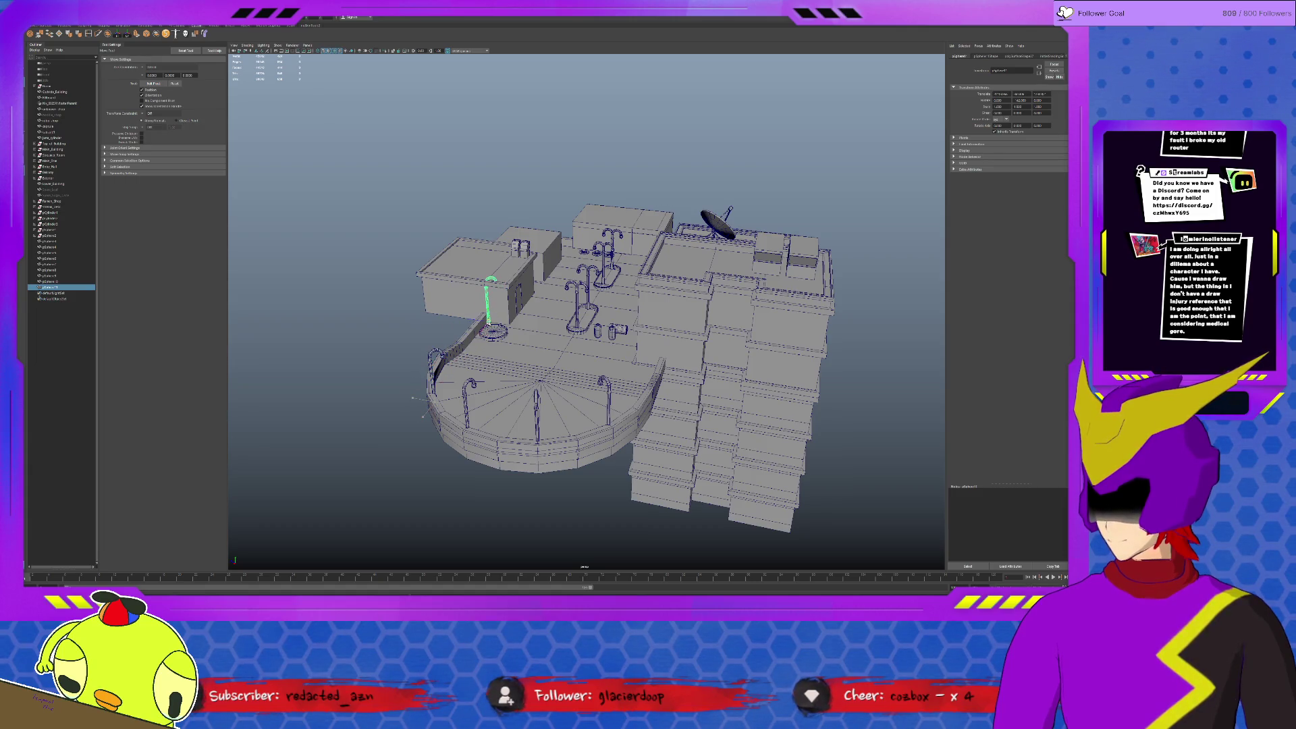
key("f")
Turn the copy's lamp head the other way and centre it on the disc.
key("e")
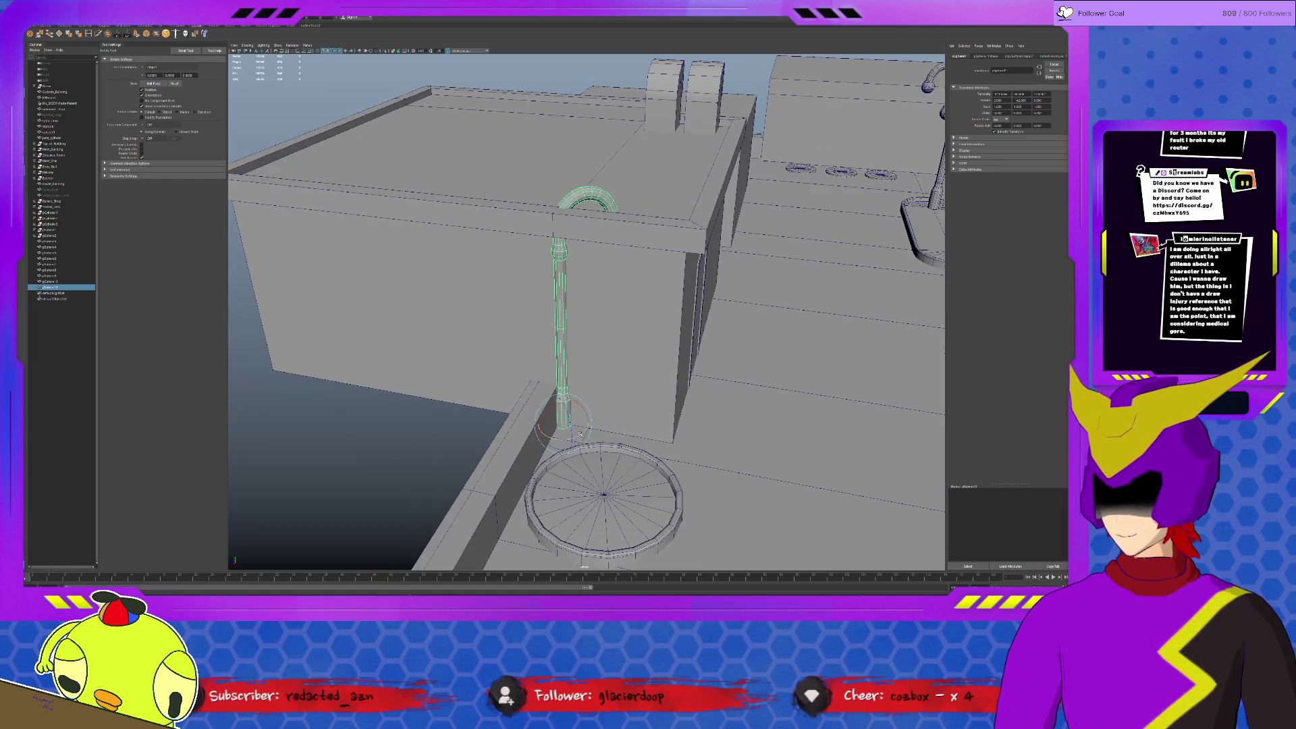
mouse_move(544, 442)
left_mouse_down()
mouse_move(577, 439)
mouse_move(543, 440)
mouse_move(634, 480)
left_mouse_up()
key("w")
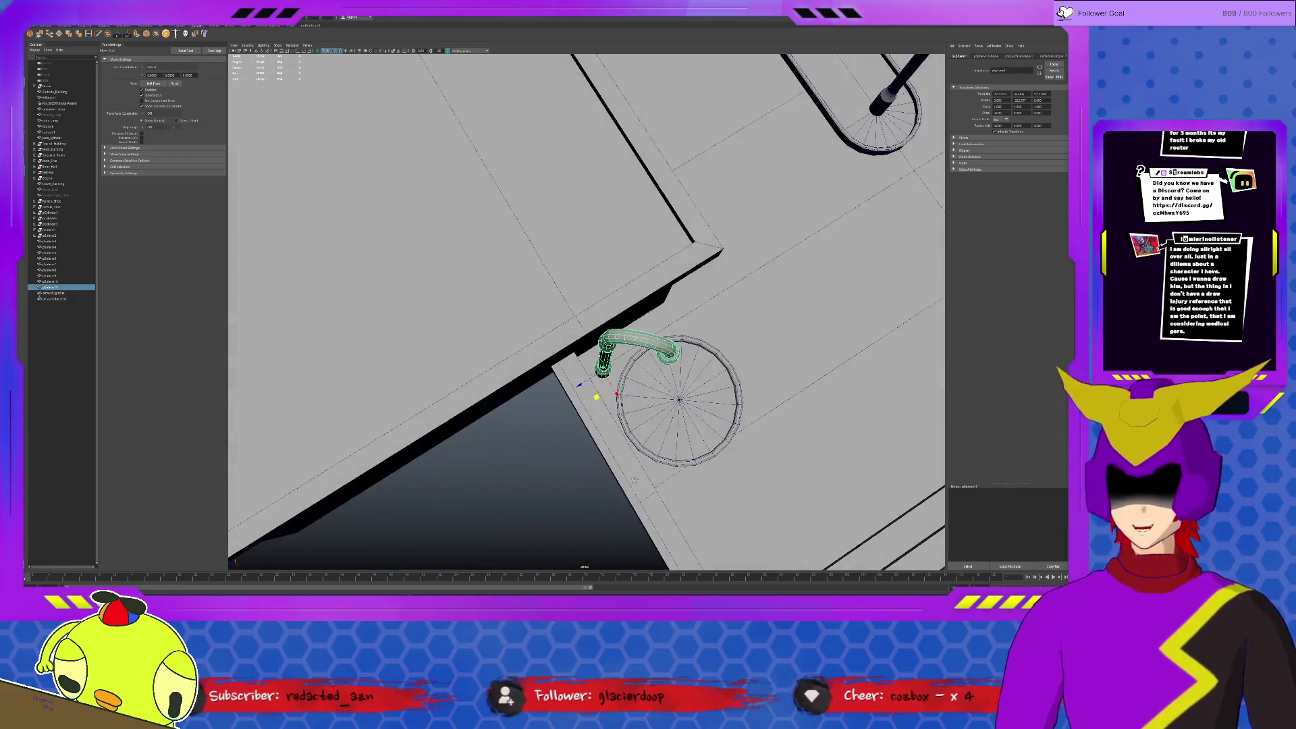
left_click_drag(597, 397, 599, 398)
key("e")
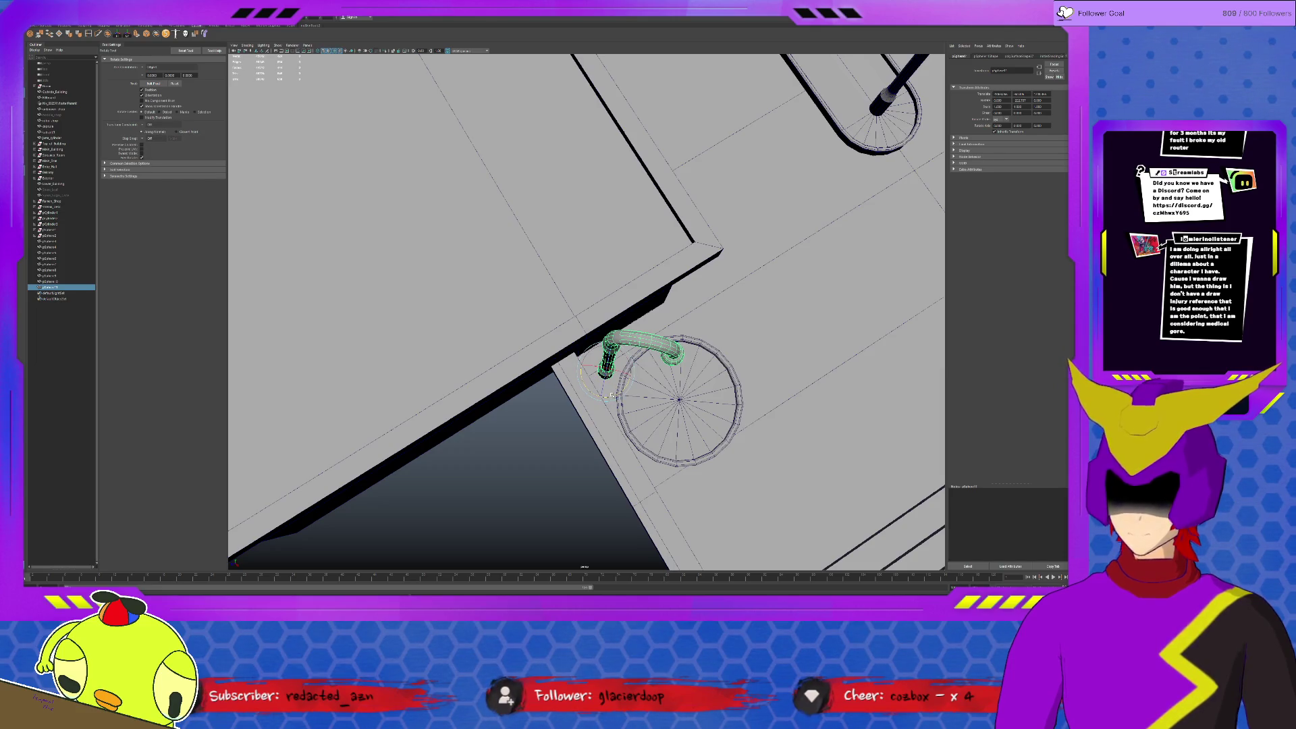
scroll(614, 399, "down", 2)
mouse_move(616, 403)
left_mouse_down("alt")
mouse_move(601, 381)
mouse_move(624, 374)
mouse_move(574, 370)
mouse_move(587, 378)
mouse_move(571, 411)
left_mouse_up("alt")
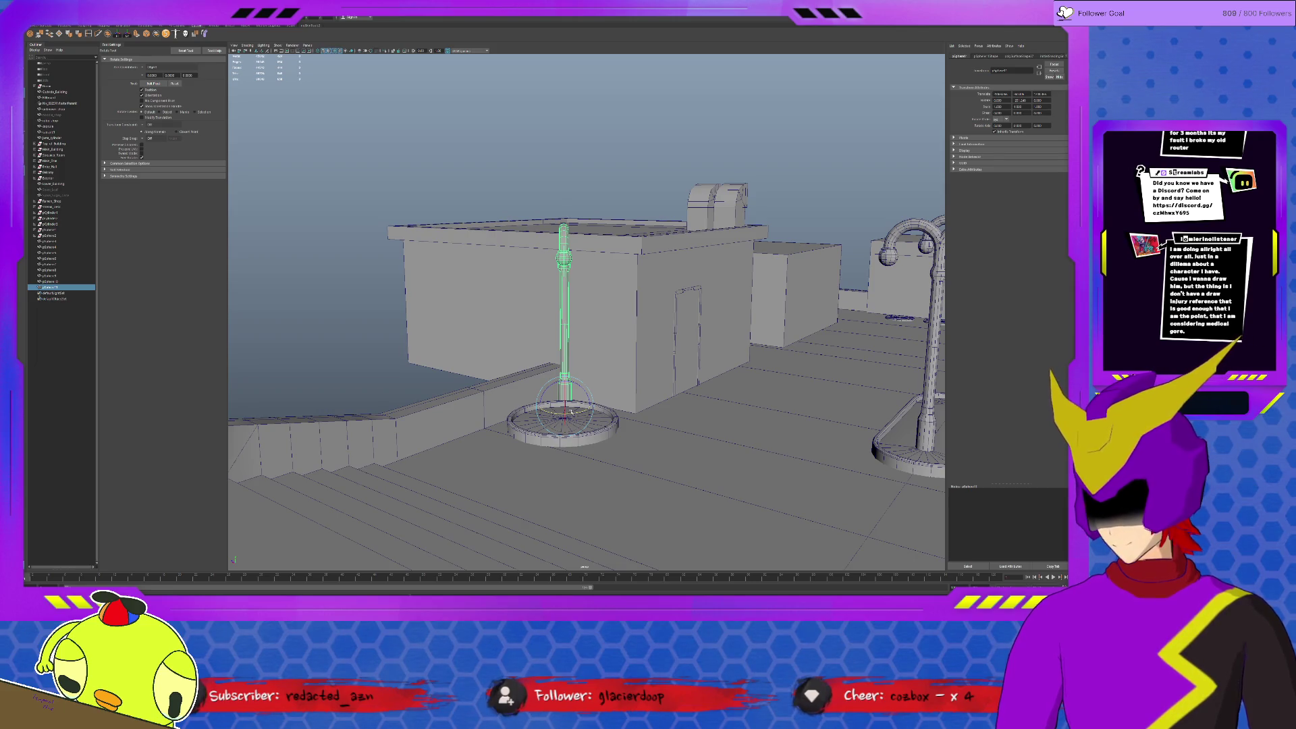
left_click(547, 491)
left_click(563, 420)
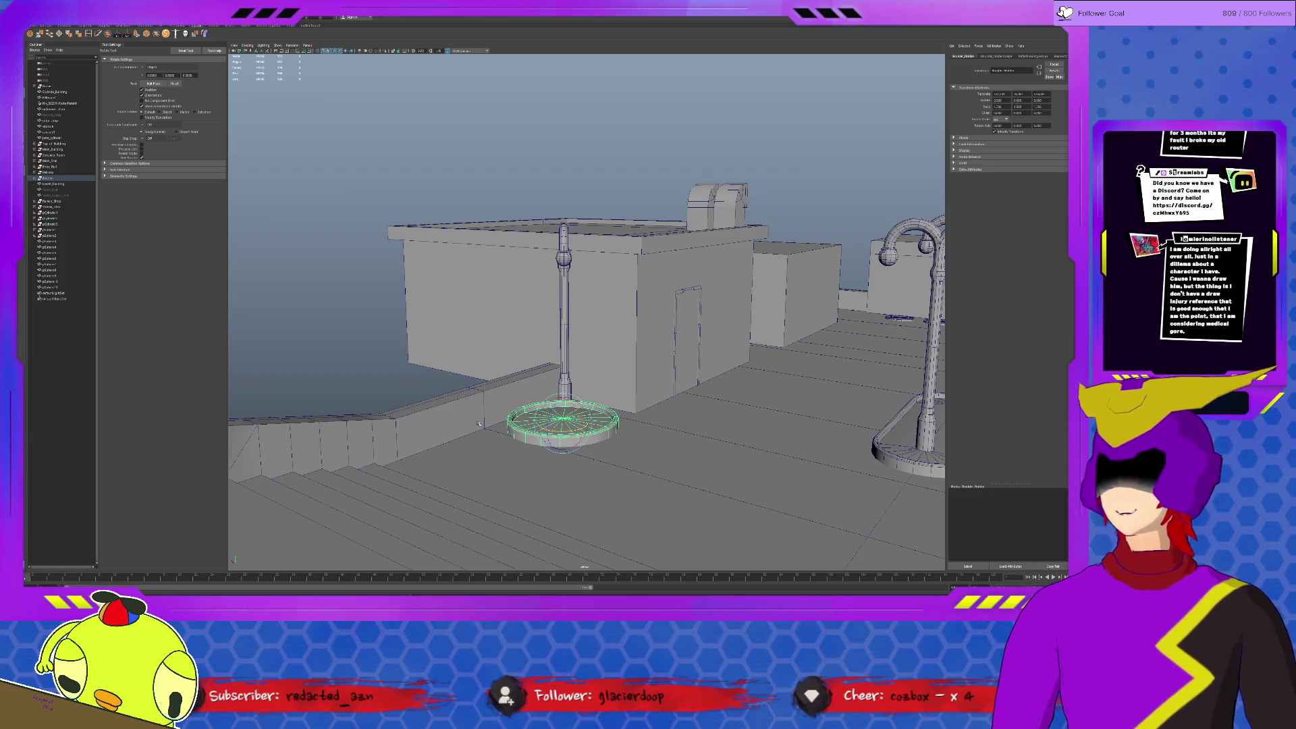
left_click_drag(479, 423, 445, 435, "alt")
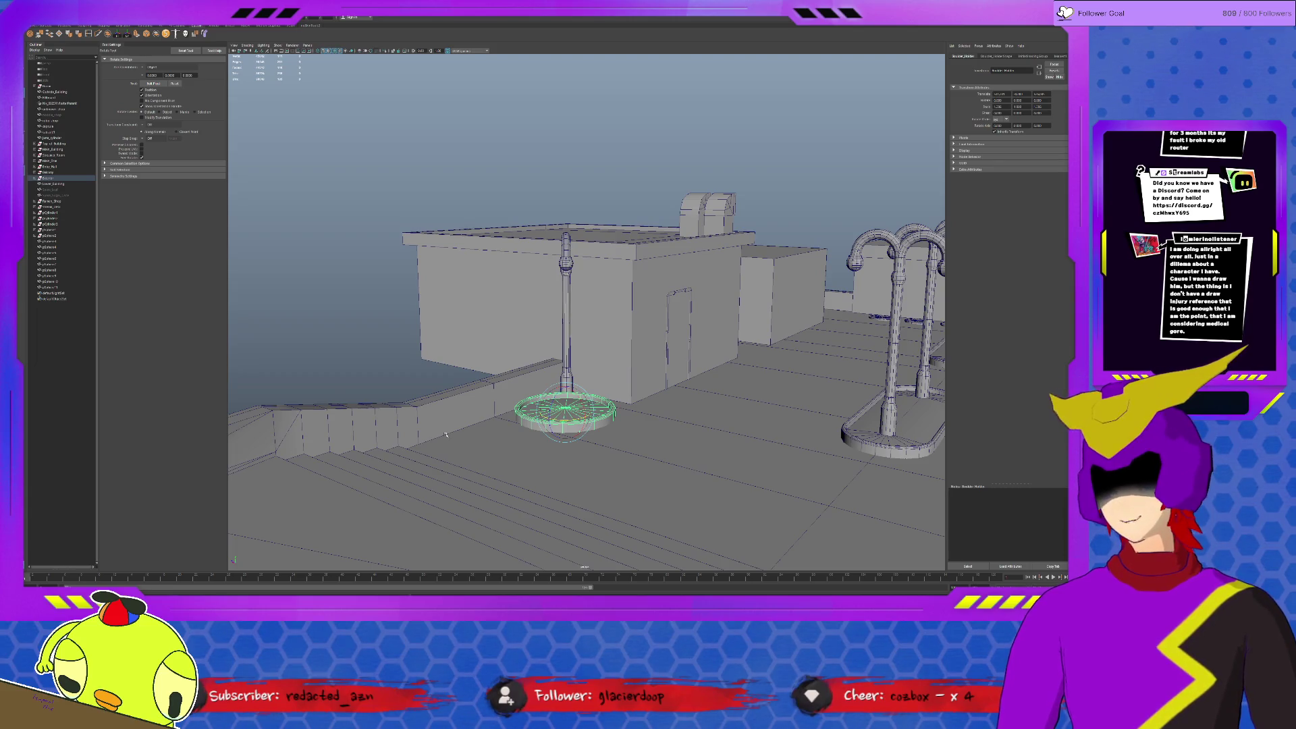
left_click(446, 436)
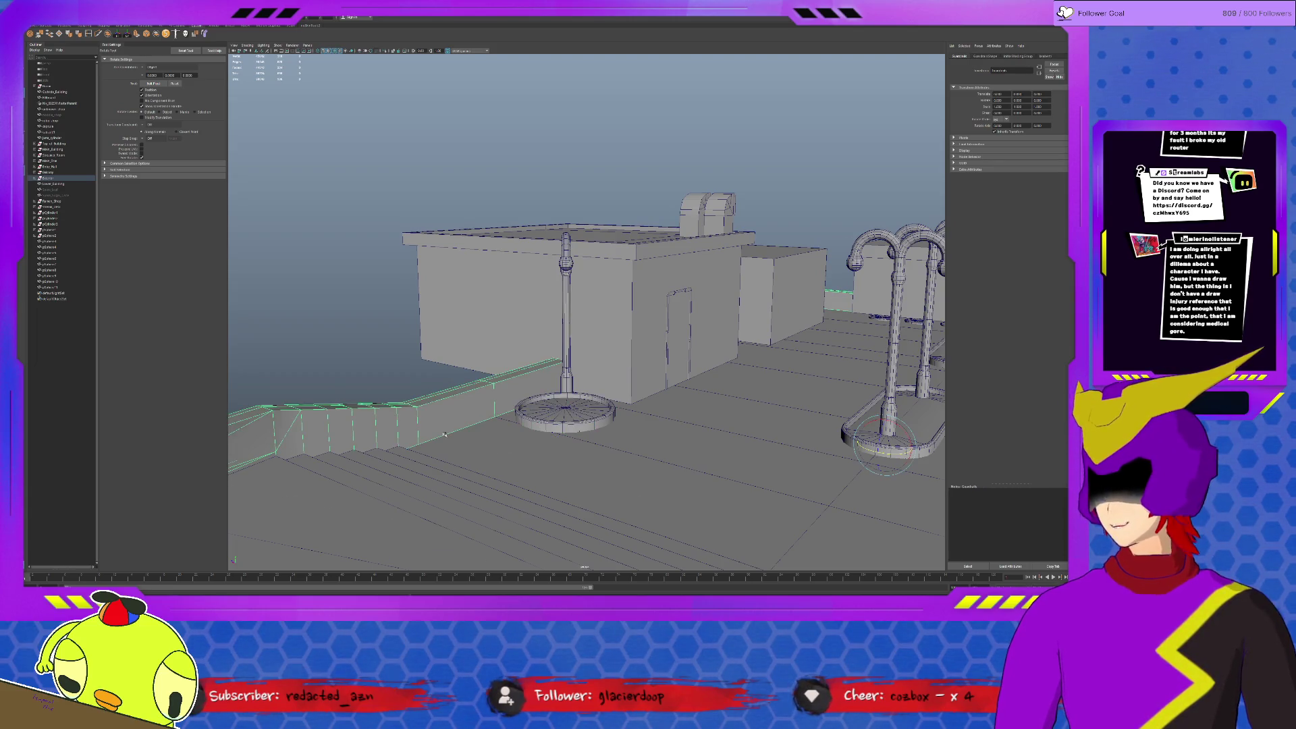
scroll(445, 434, "down", 5)
mouse_move(449, 407)
left_mouse_down("alt")
mouse_move(540, 471)
mouse_move(545, 424)
left_mouse_up("alt")
key("ctrl+1")
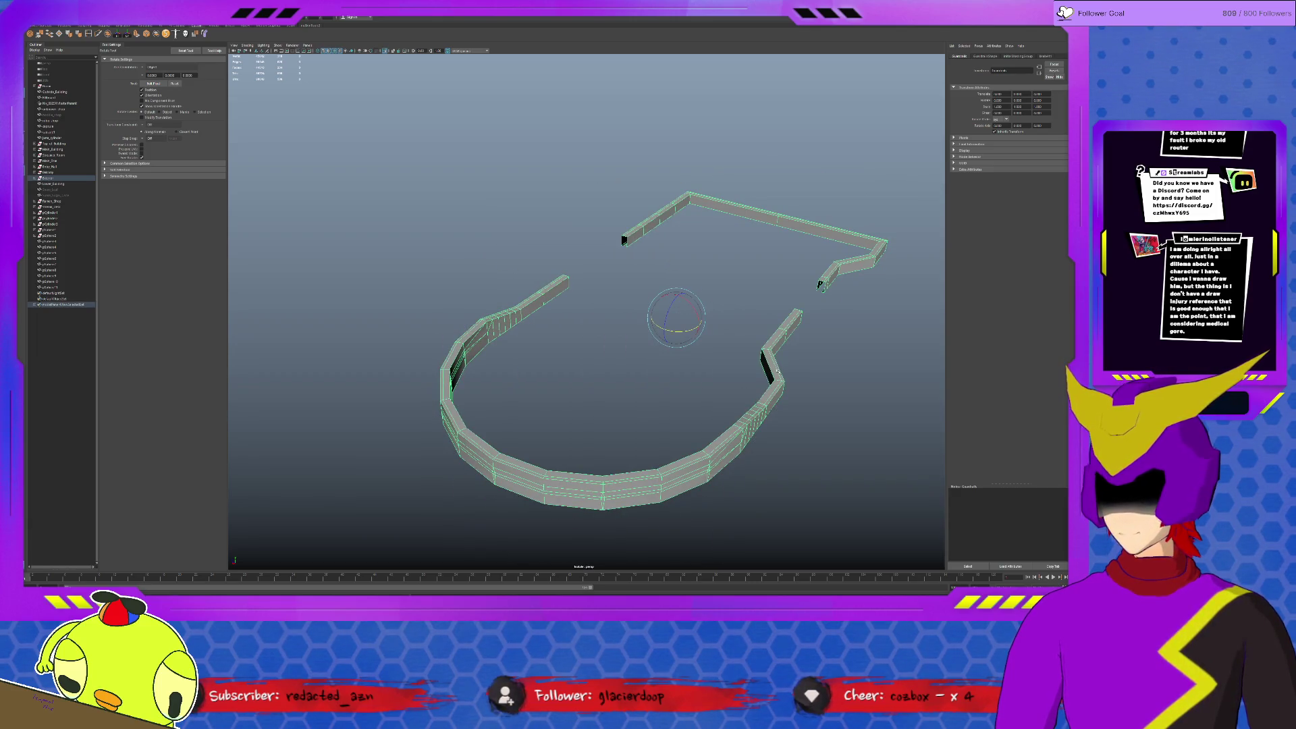
left_click(777, 370)
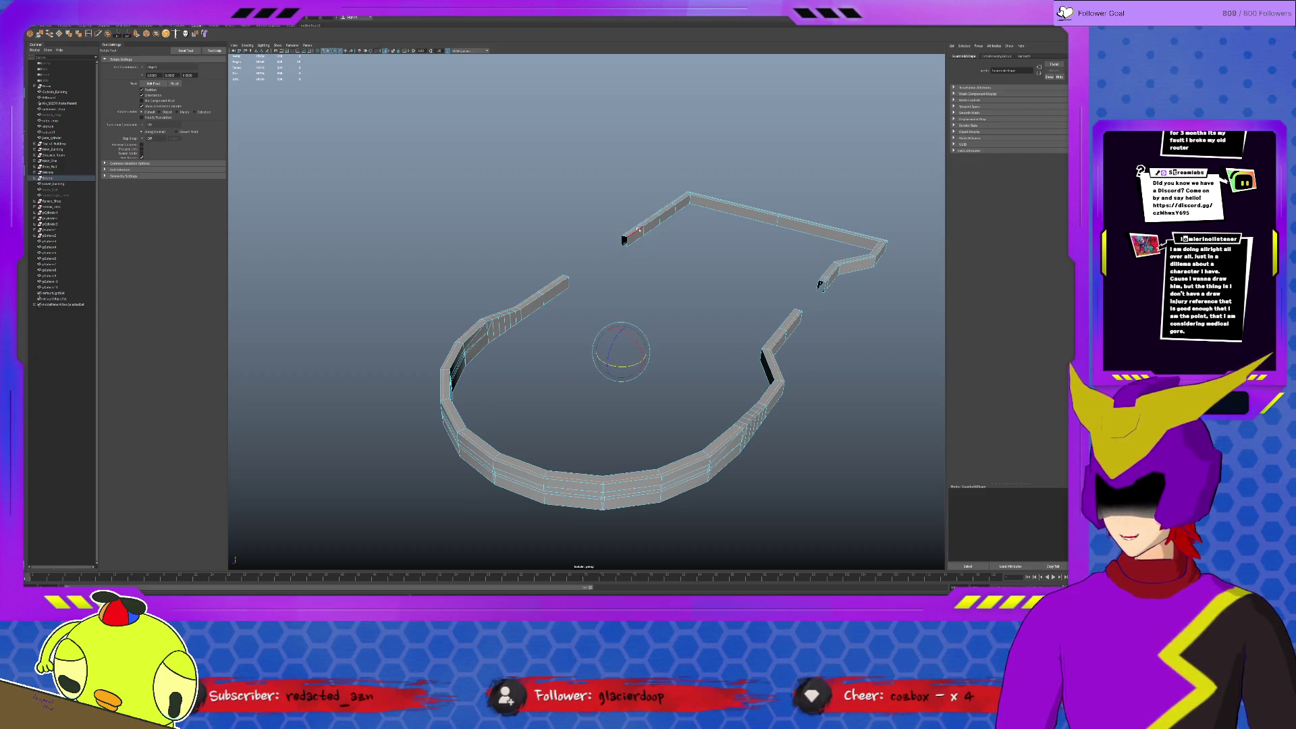
left_click(635, 230)
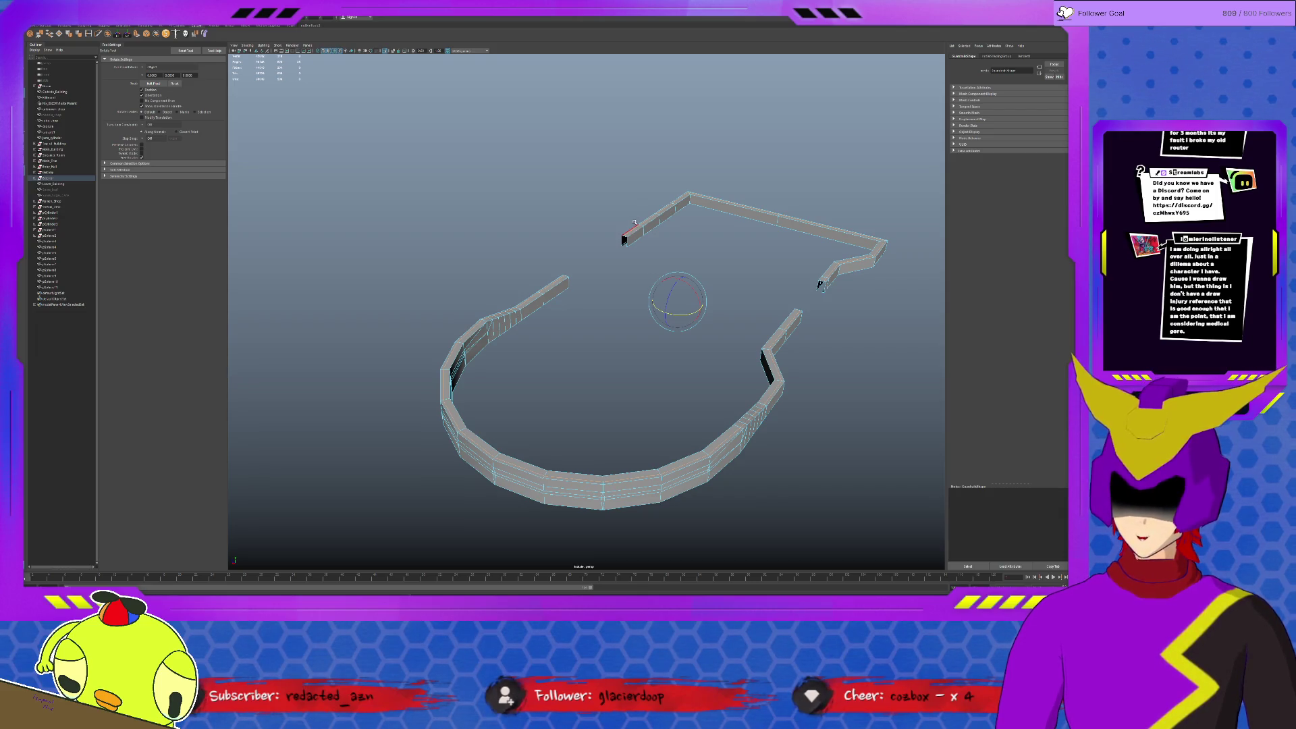
key("ctrl+1")
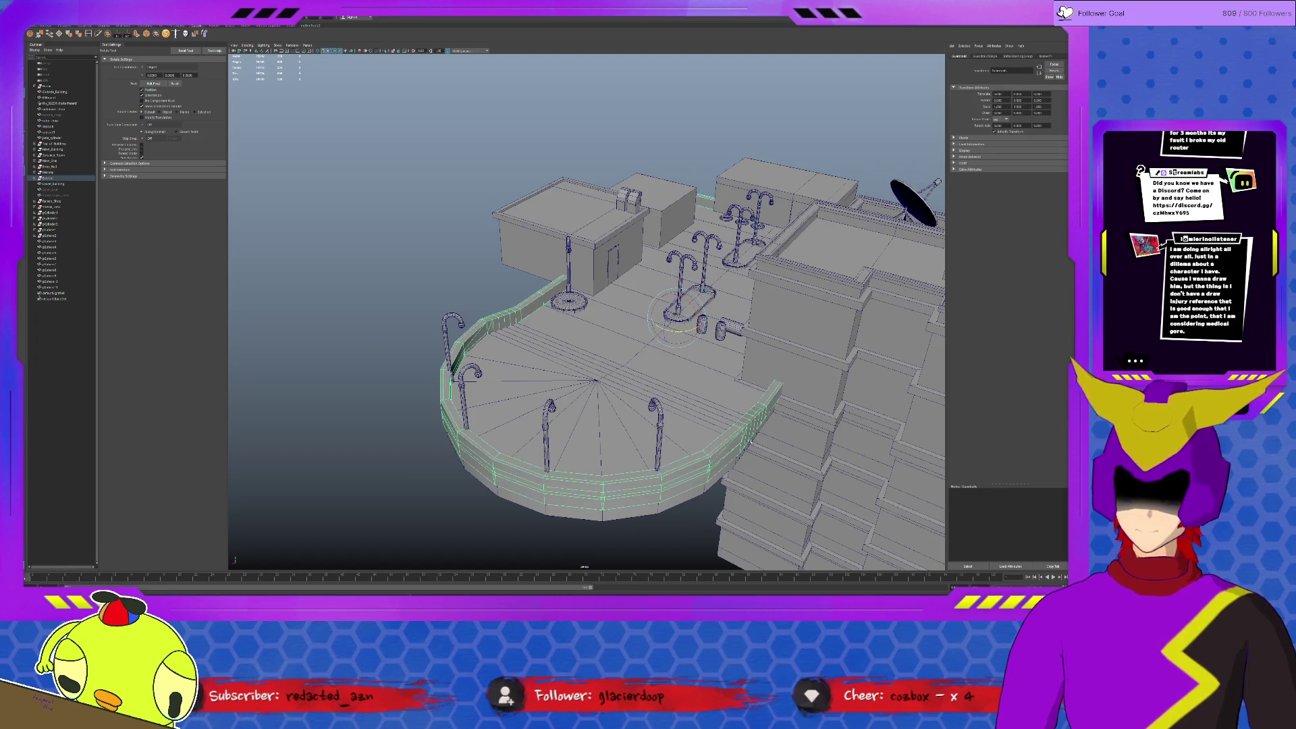
left_click(695, 543)
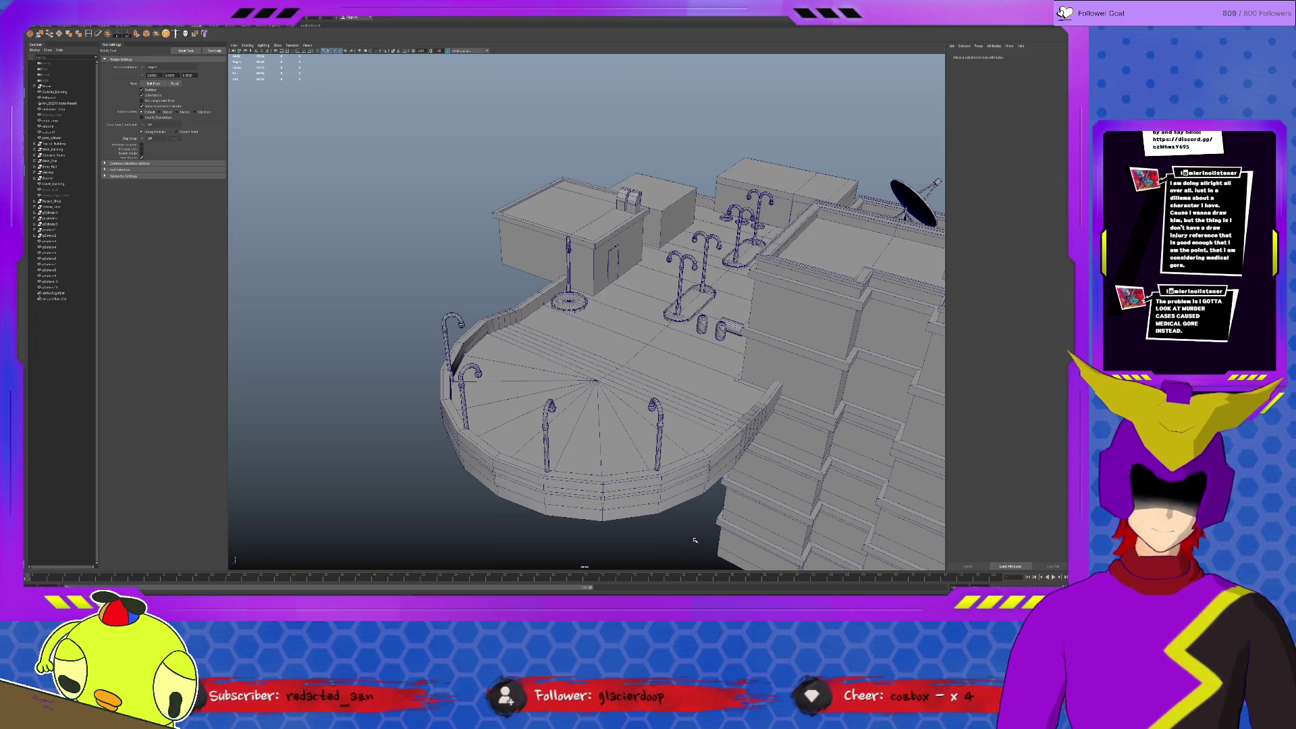
scroll(537, 400, "up", 5)
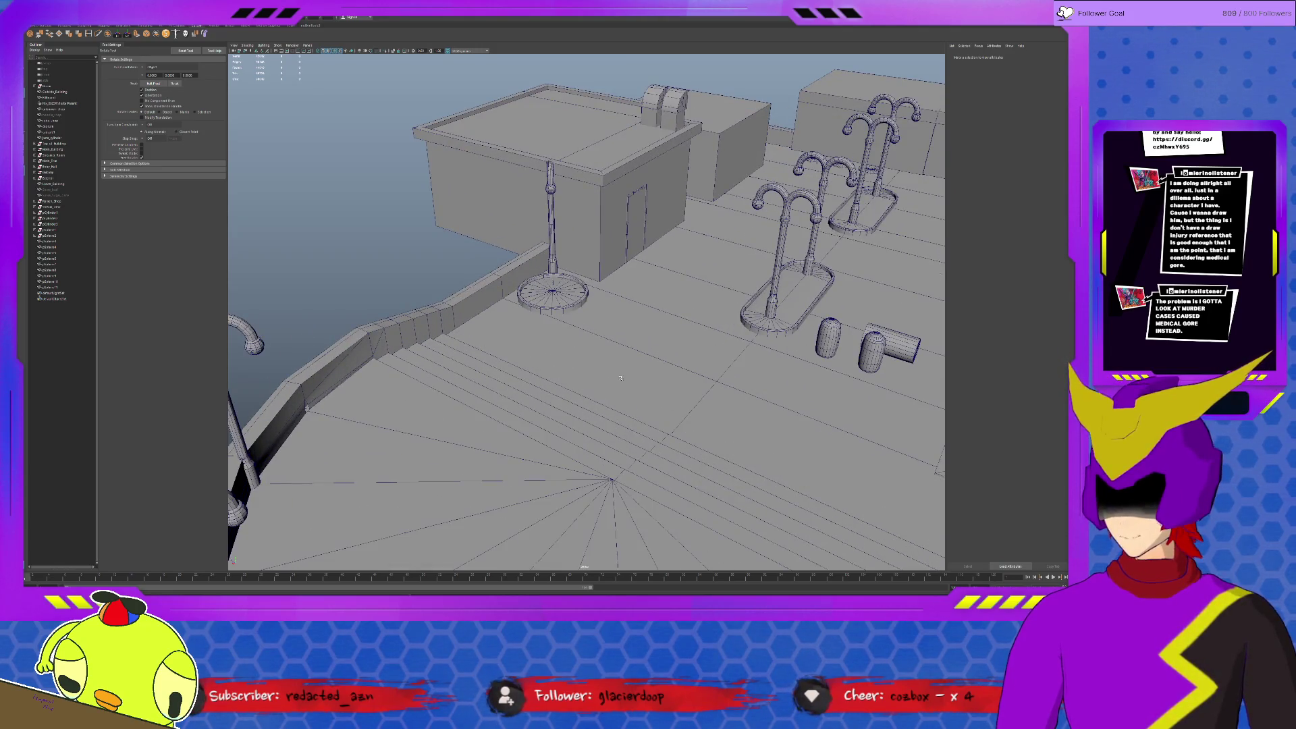
left_click_drag(619, 376, 564, 384, "alt")
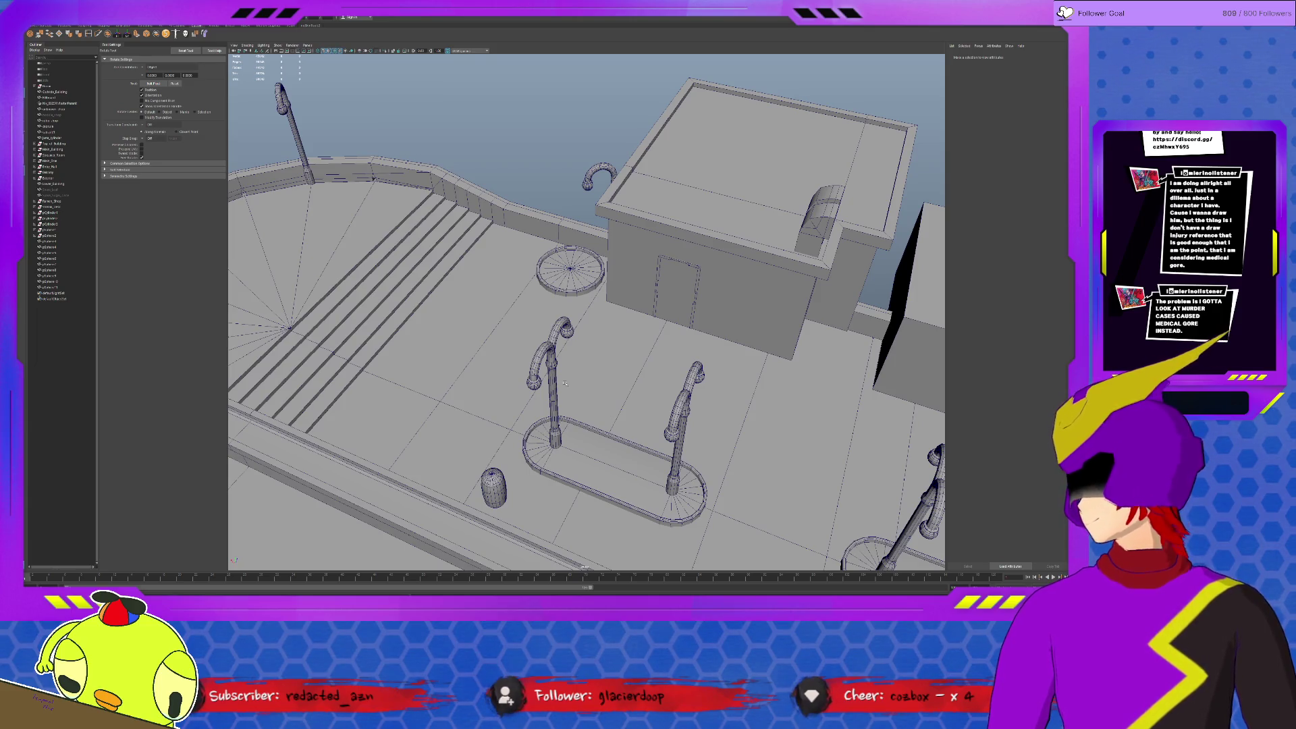
left_click_drag(557, 386, 592, 431, "alt")
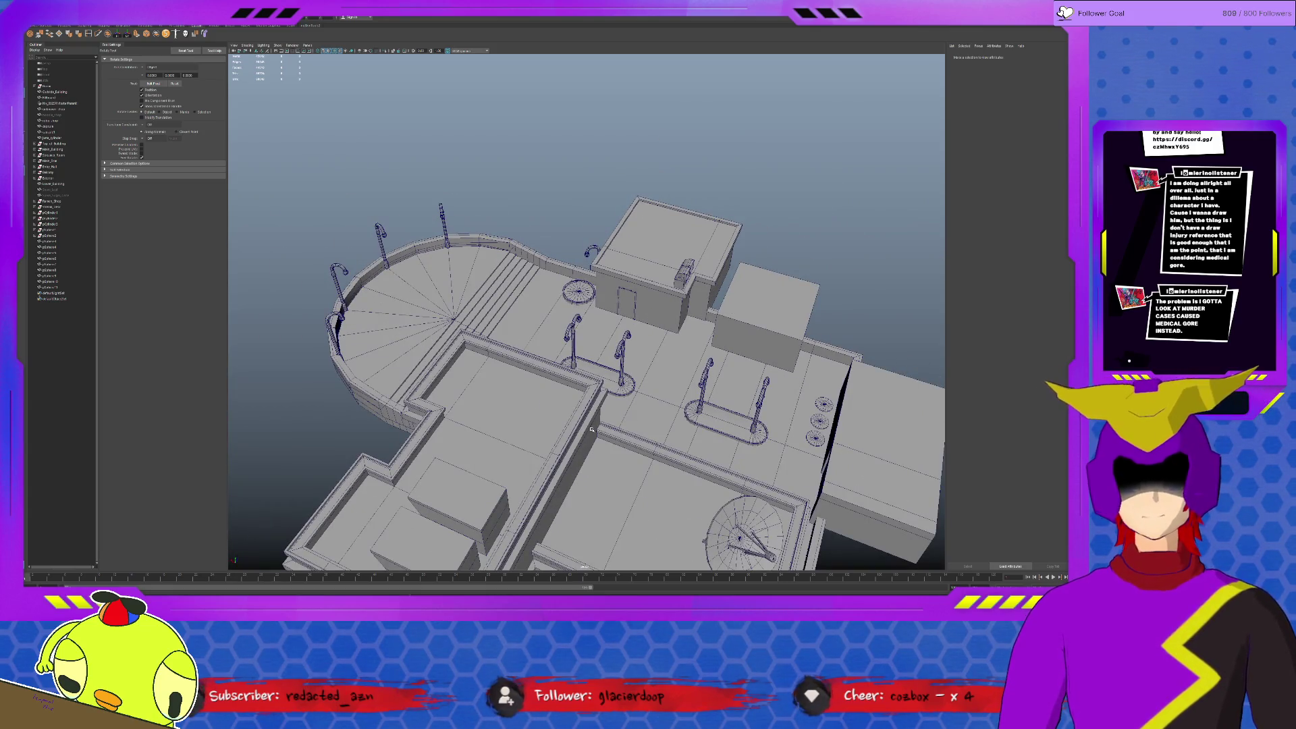
scroll(683, 515, "up", 3)
left_click_drag(675, 518, 665, 479, "alt")
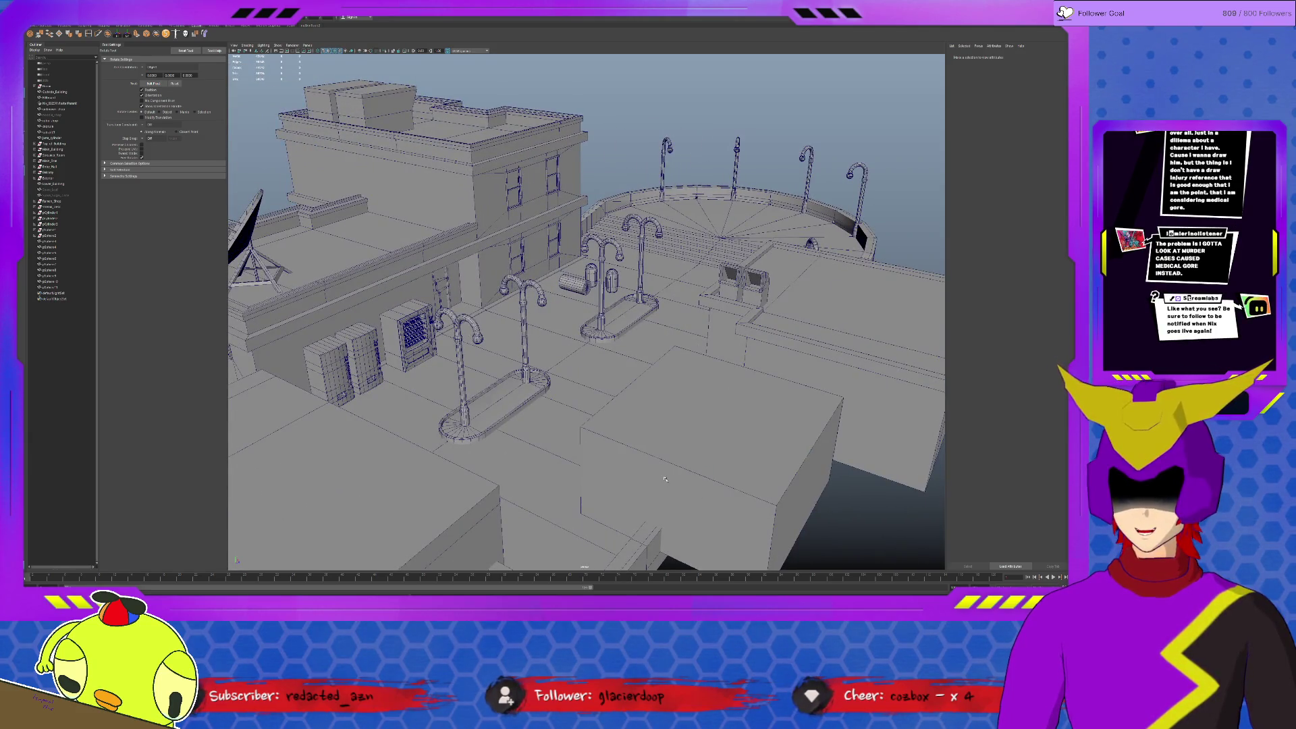
left_click(465, 328)
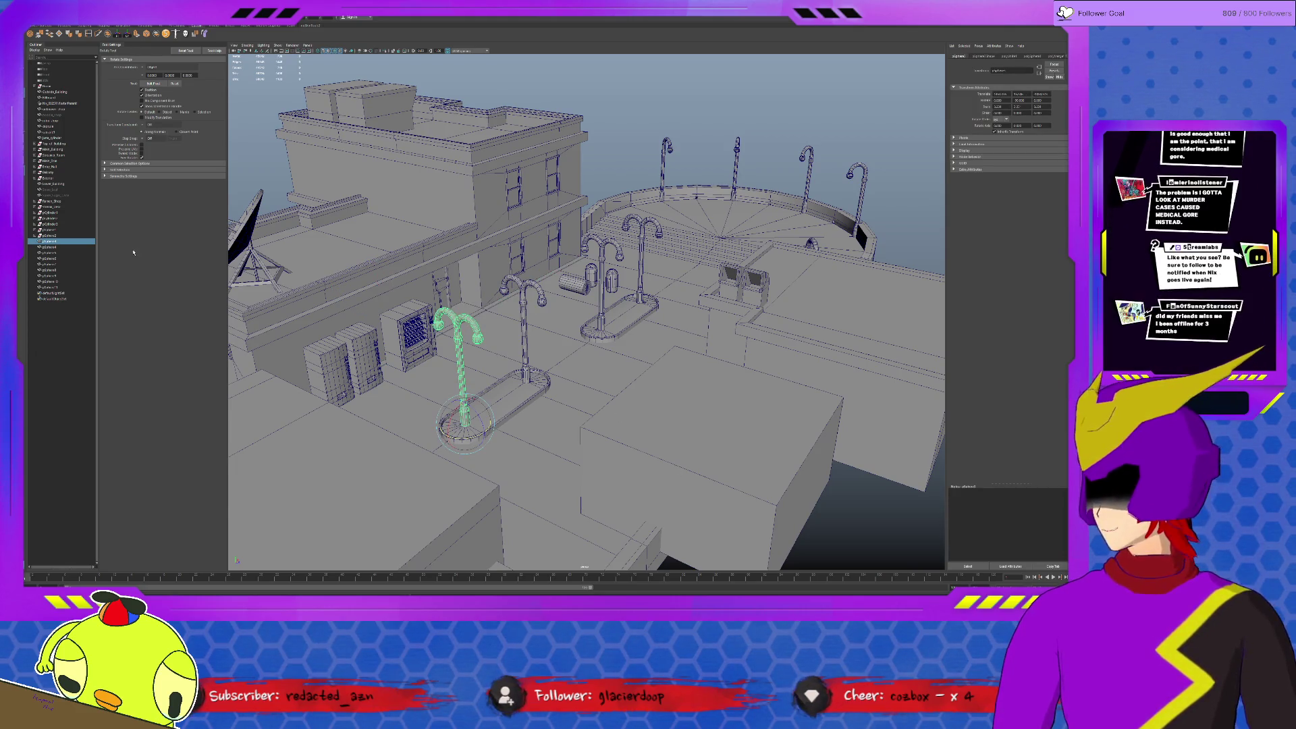
Rename the first lamp posts in the Outliner to Post_light and Post_Light3.
double_click(65, 242)
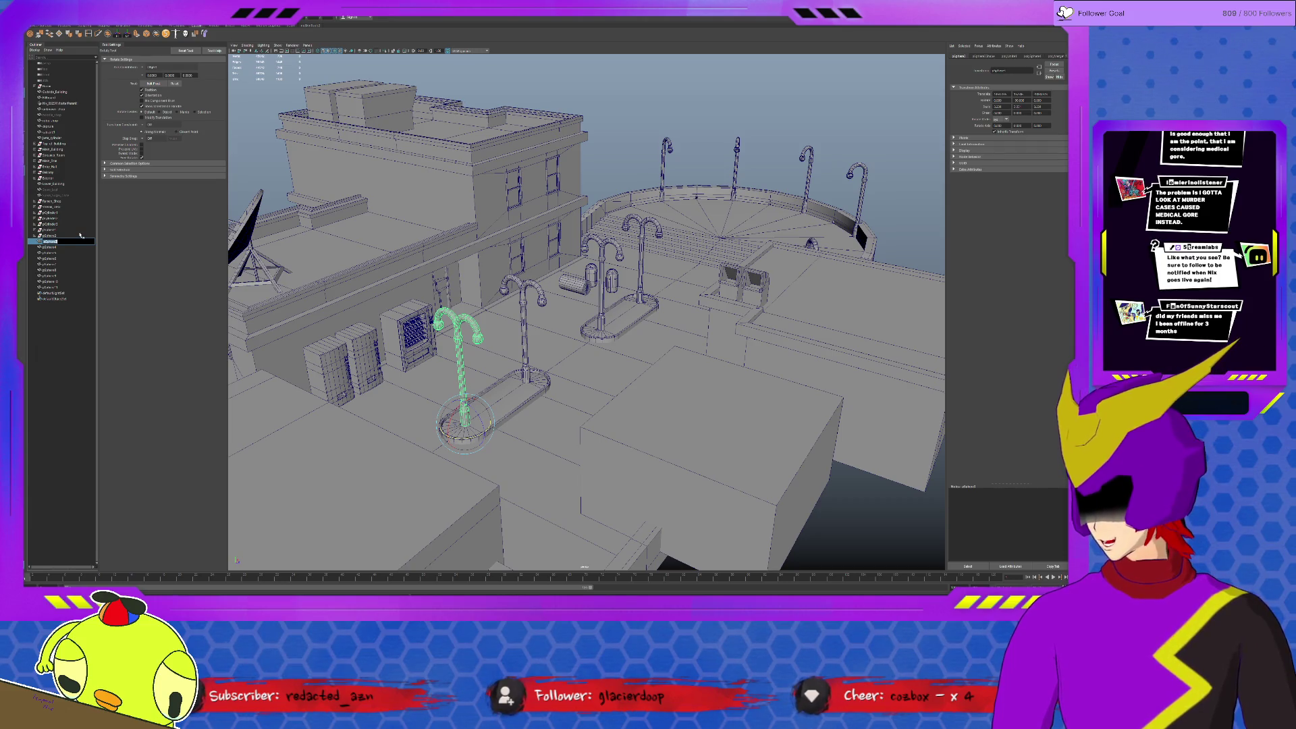
type("Post_Light")
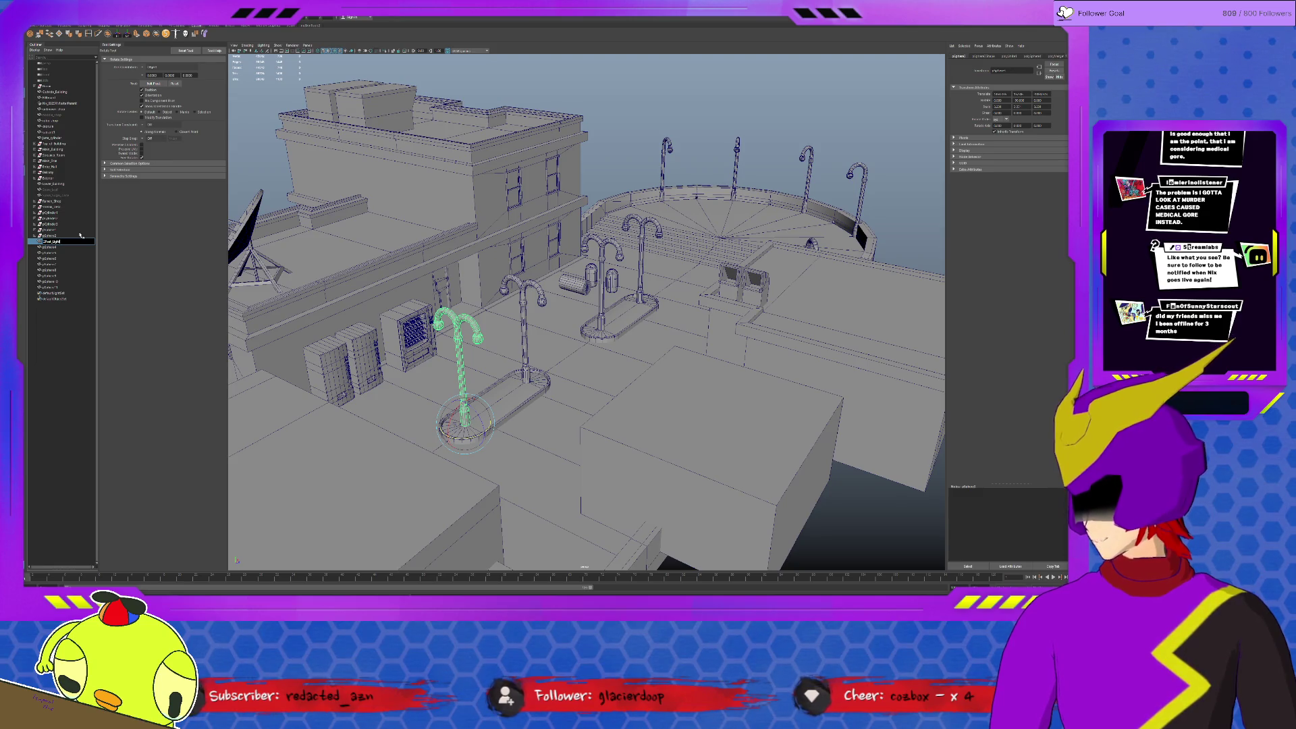
key("Return")
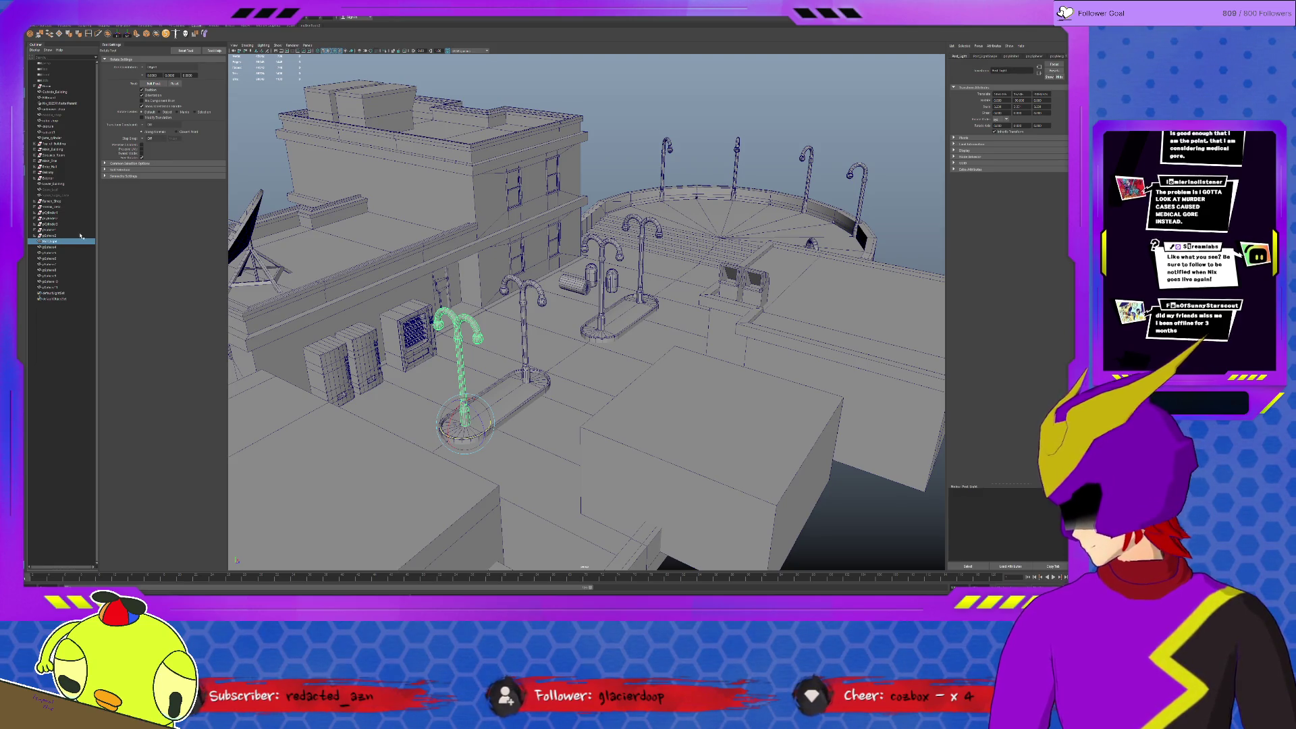
double_click(50, 247)
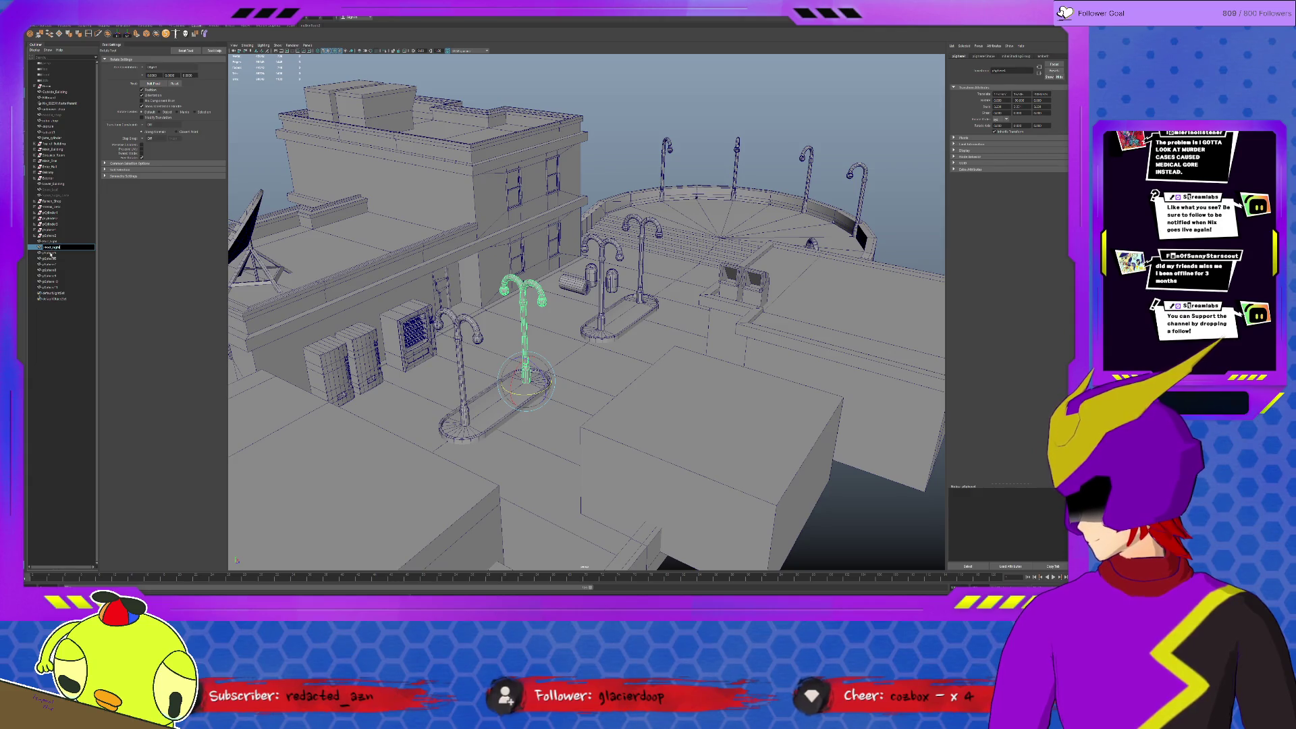
left_click(50, 253)
double_click(50, 258)
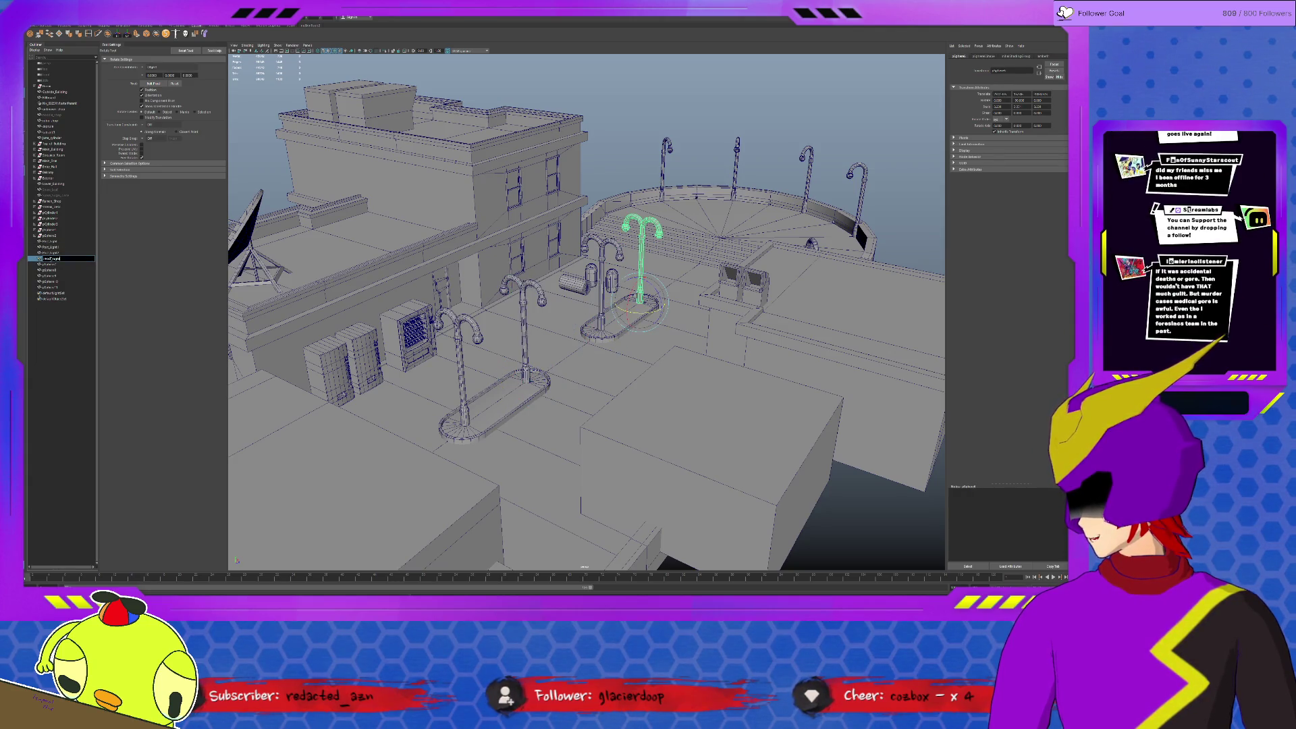
left_click(50, 265)
Rename the next lamp post to SinglePostLight and step through the following entries.
double_click(50, 265)
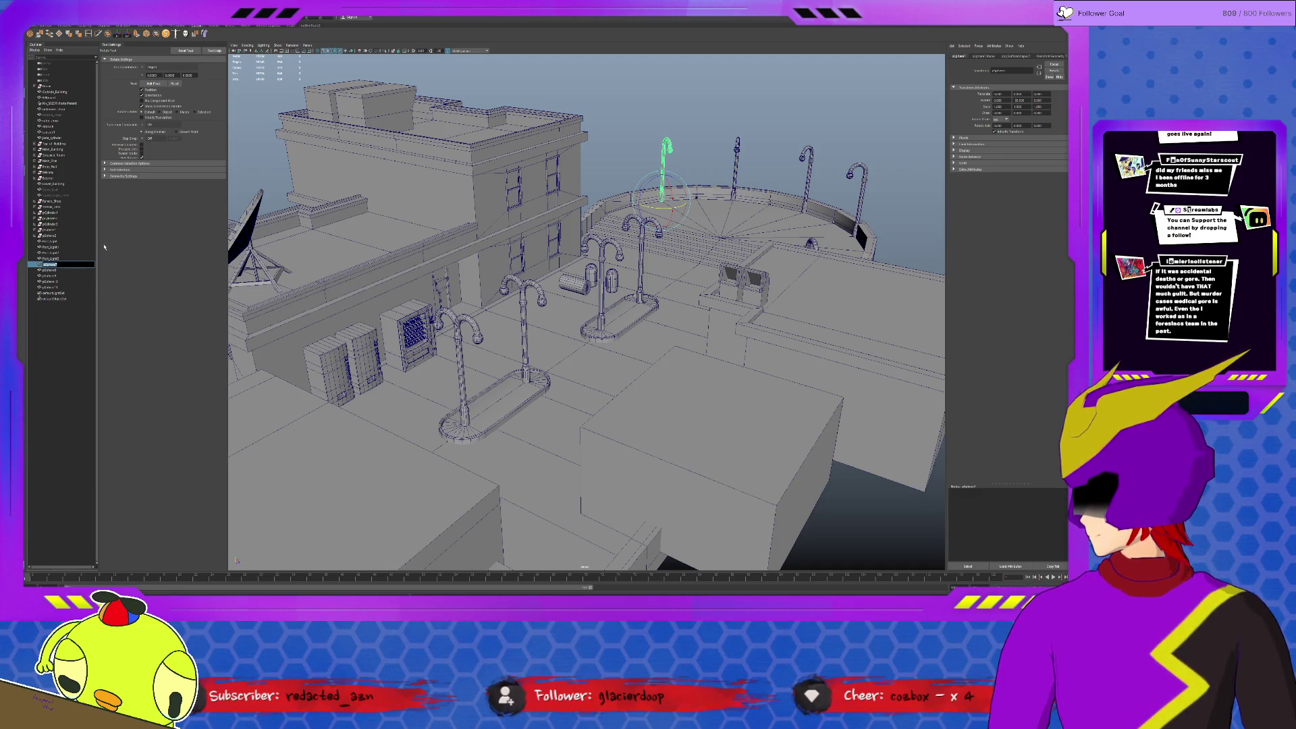
type("SinglePostLight")
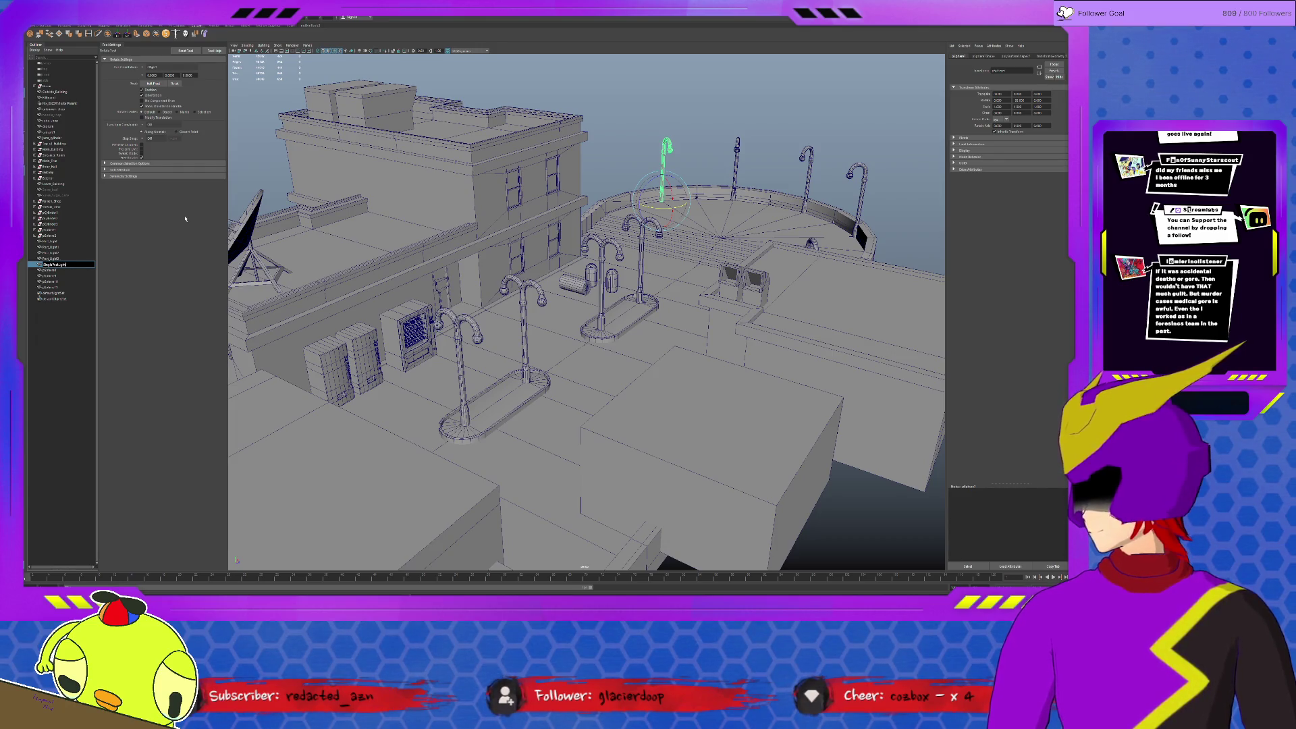
key("Return")
left_click(54, 269)
double_click(56, 276)
key("Return")
key("Down")
key("Down")
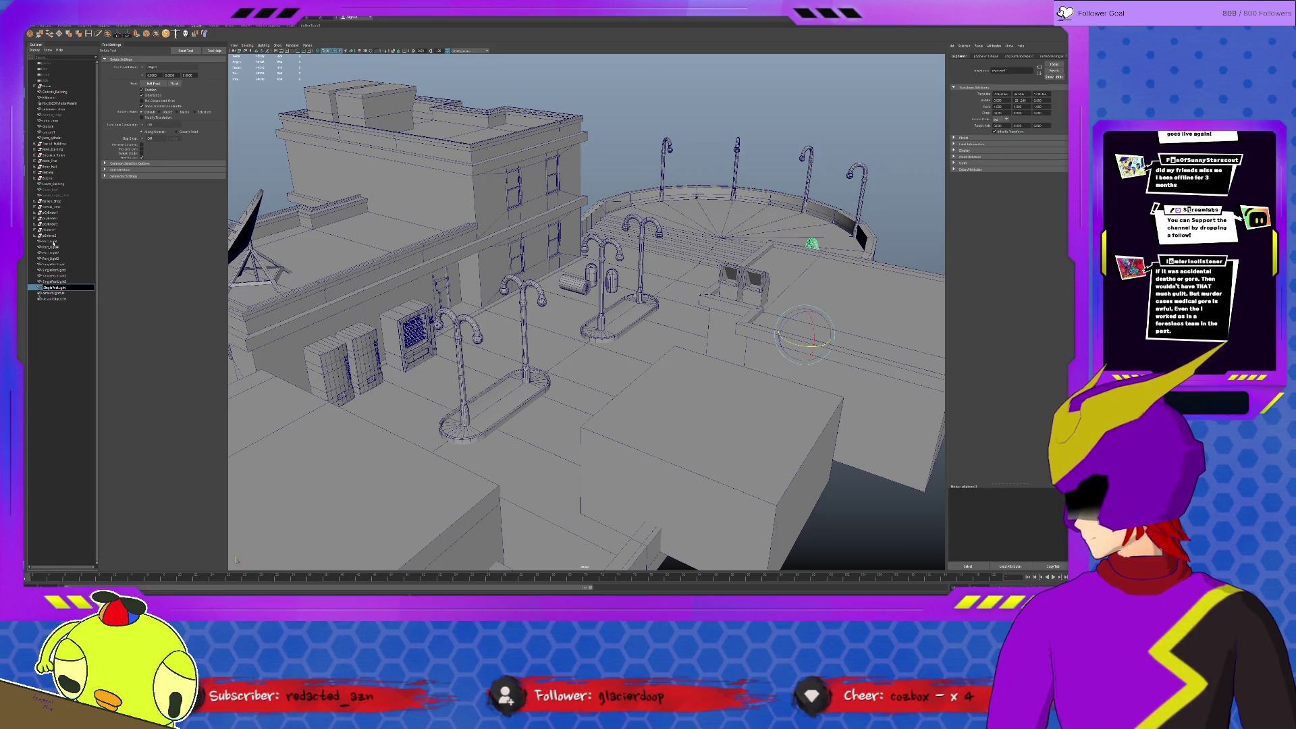
Rename the Post_Light lamp post to DoublePost_light.
left_click(54, 242)
double_click(54, 242)
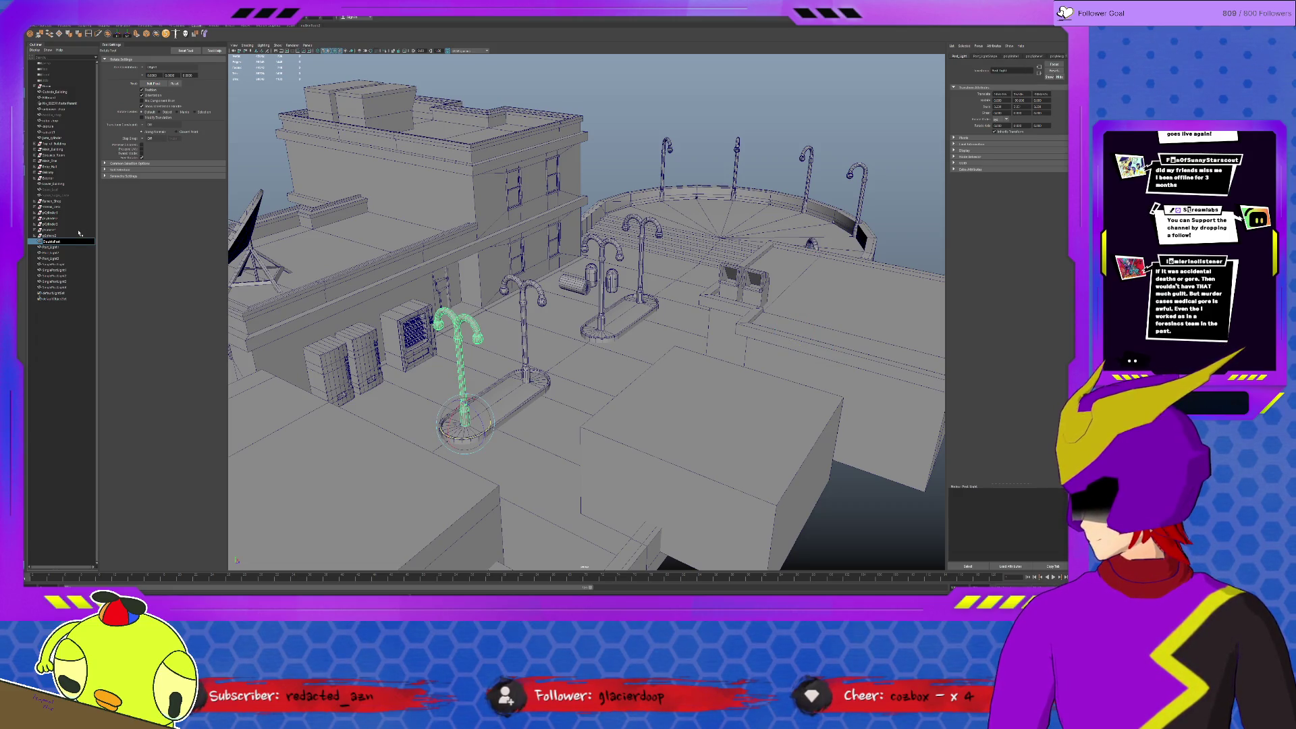
type("_Light")
key("Return")
Select all the lamp posts from DoublePost_light down and nest them under one parent.
left_click(54, 247)
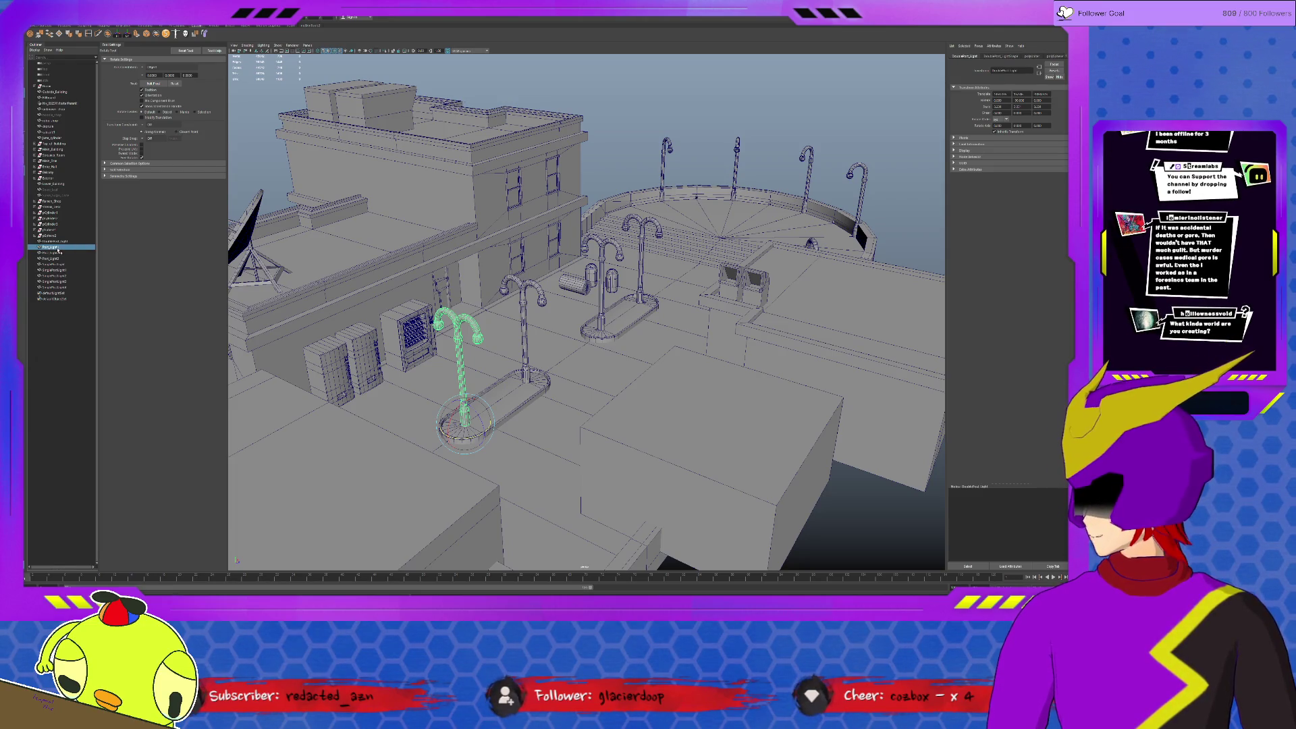
left_click(54, 252)
left_click(54, 247)
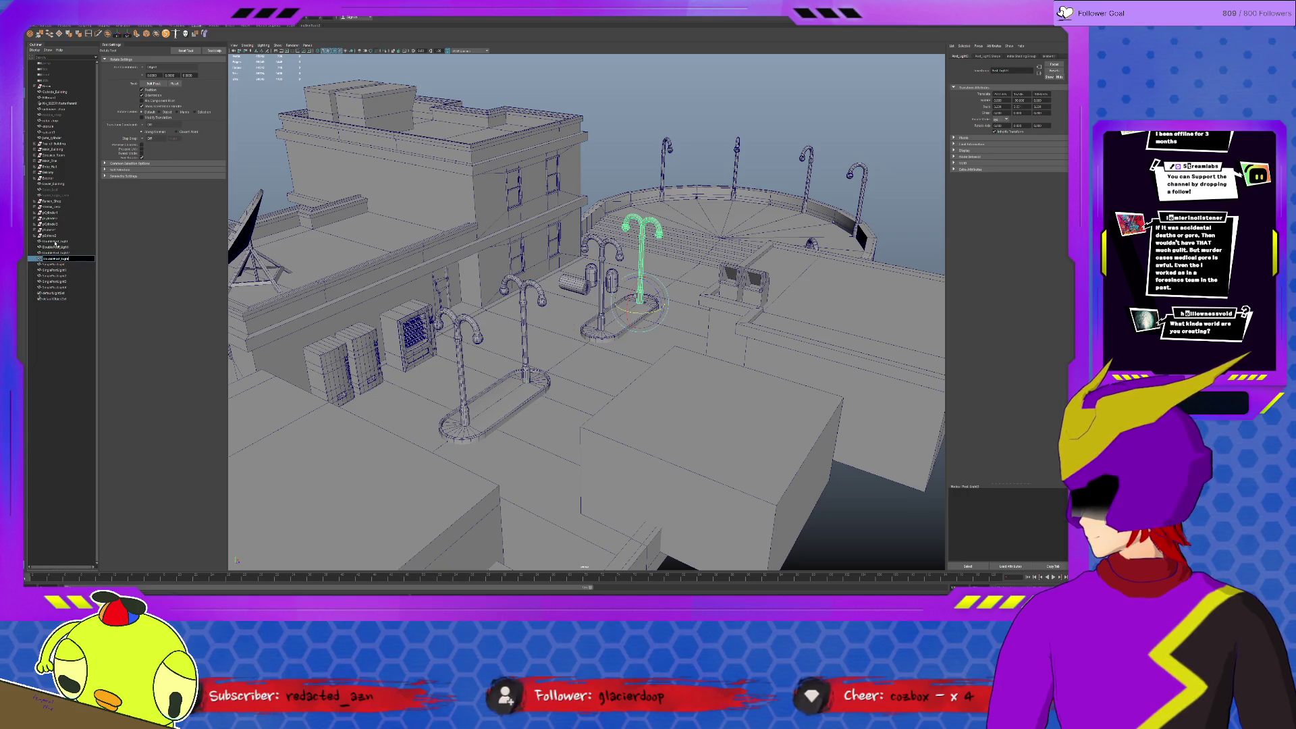
left_click(54, 242)
left_click(59, 288, "shift")
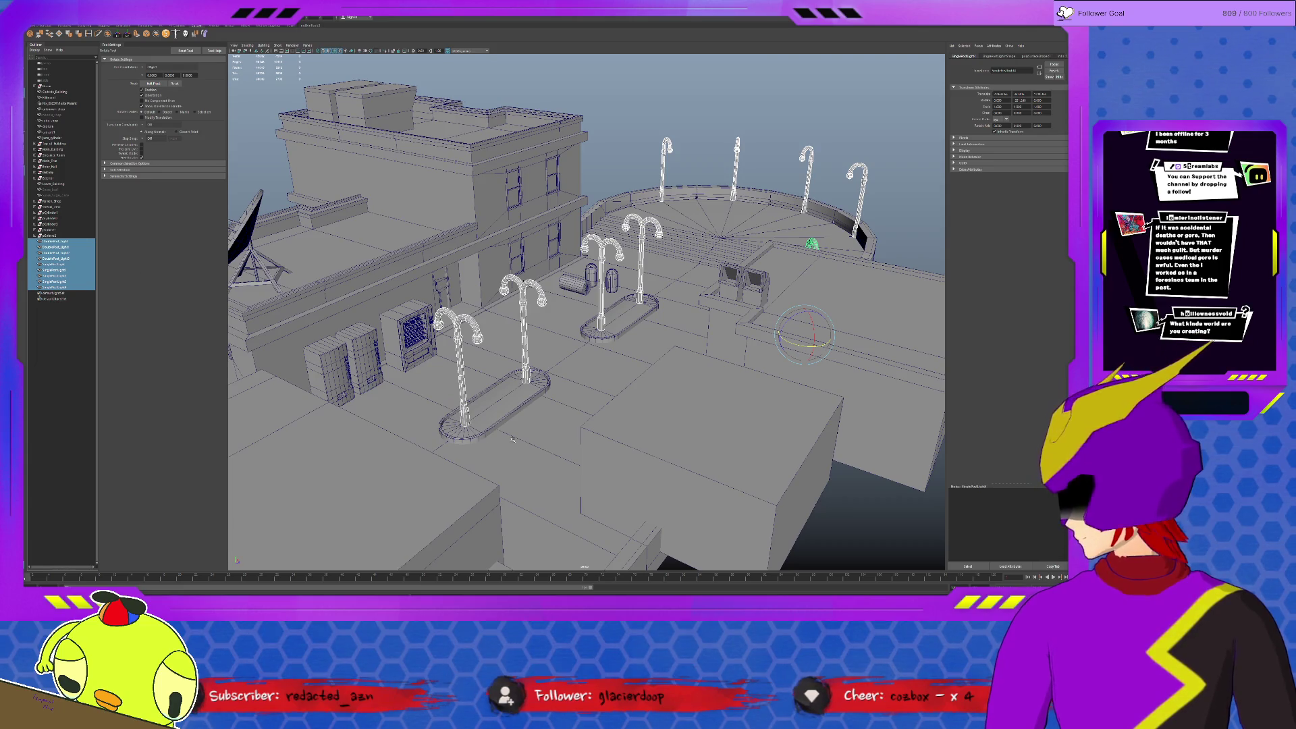
left_click(54, 183)
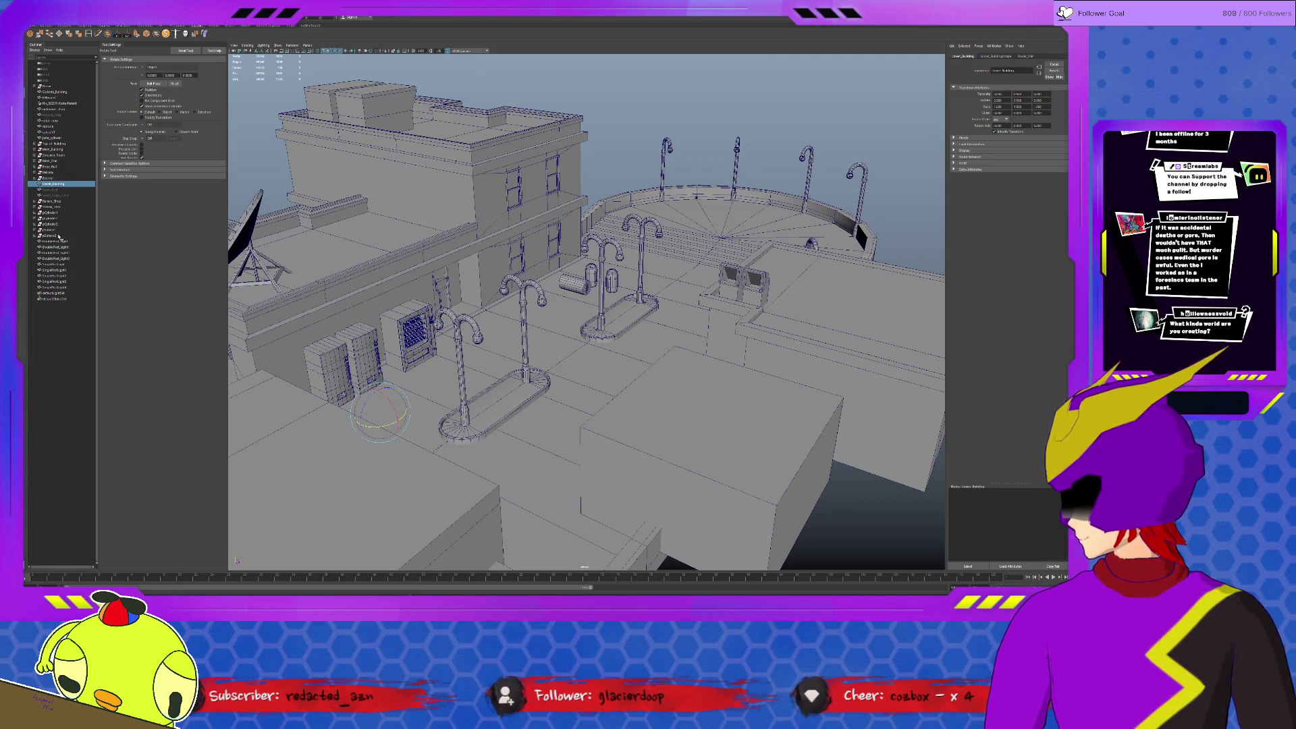
left_click(473, 459)
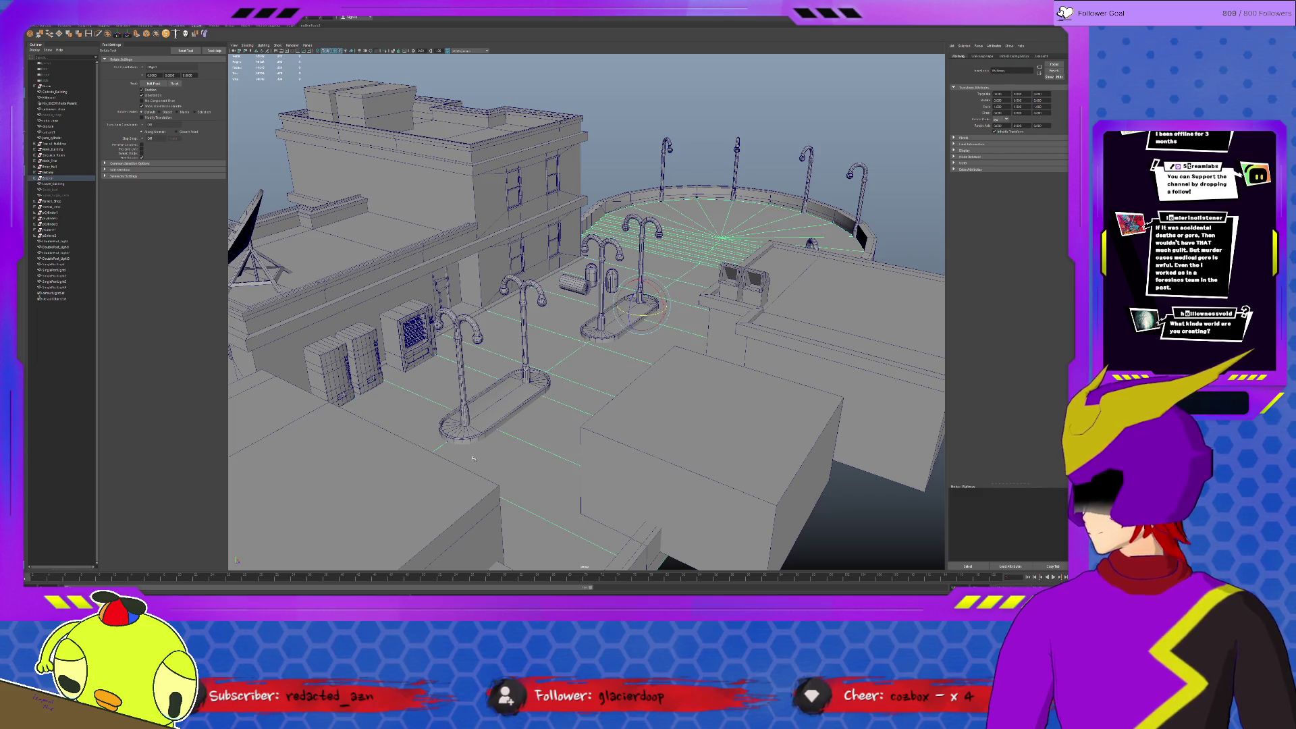
left_click(53, 241)
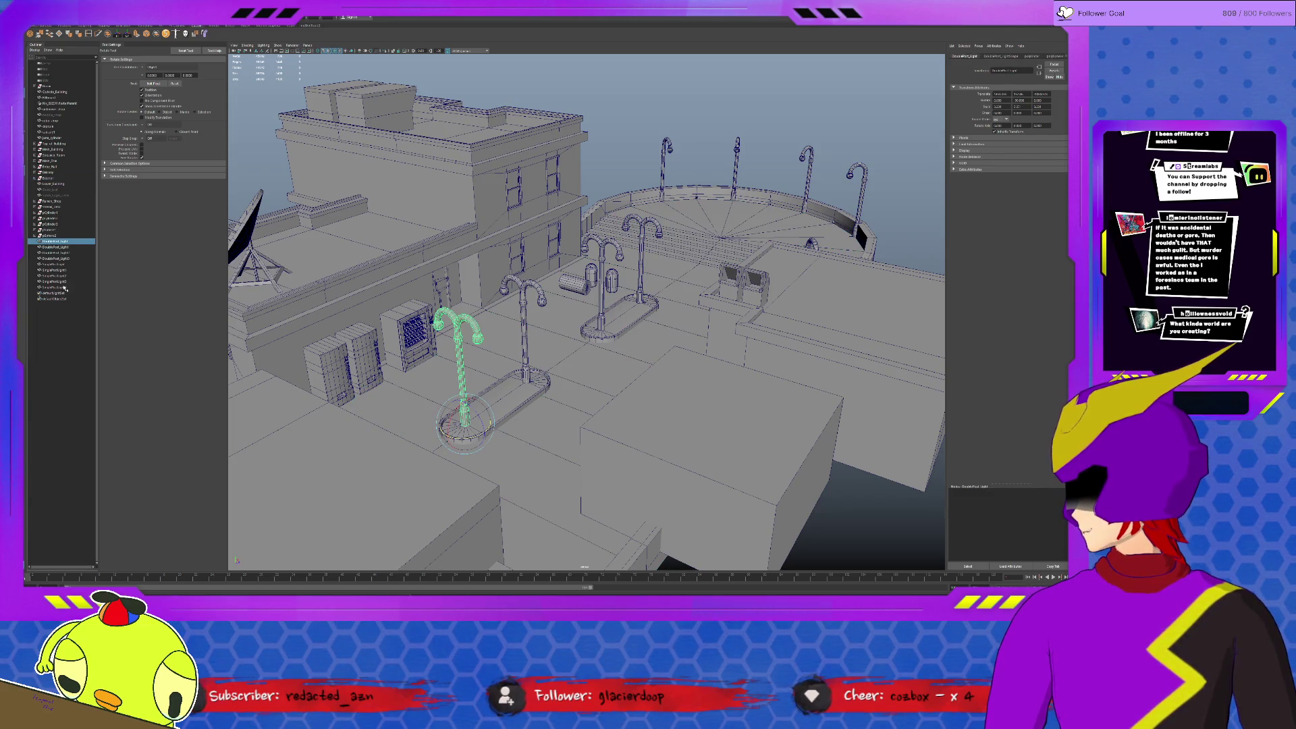
left_click(54, 288, "shift")
left_click_drag(62, 248, 60, 181)
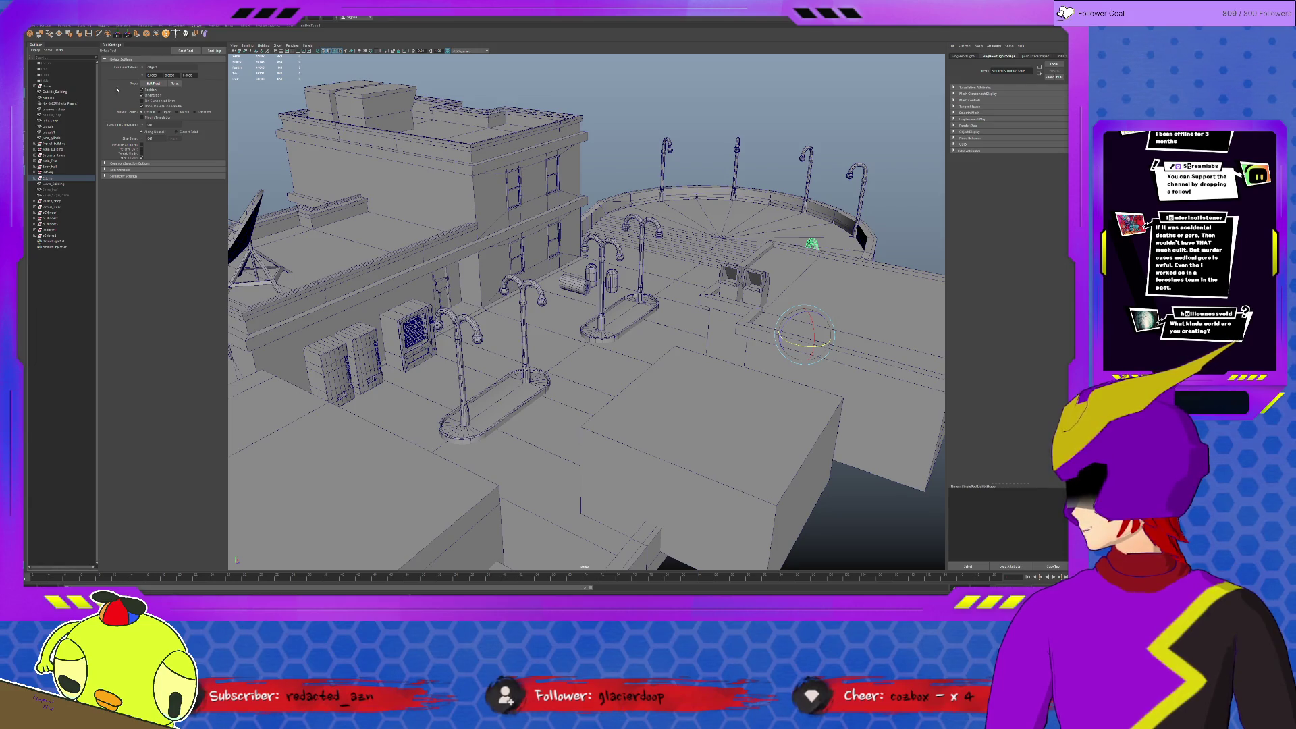
Deselect the lamp posts and select Top_of_Building in the Outliner.
left_click(664, 119)
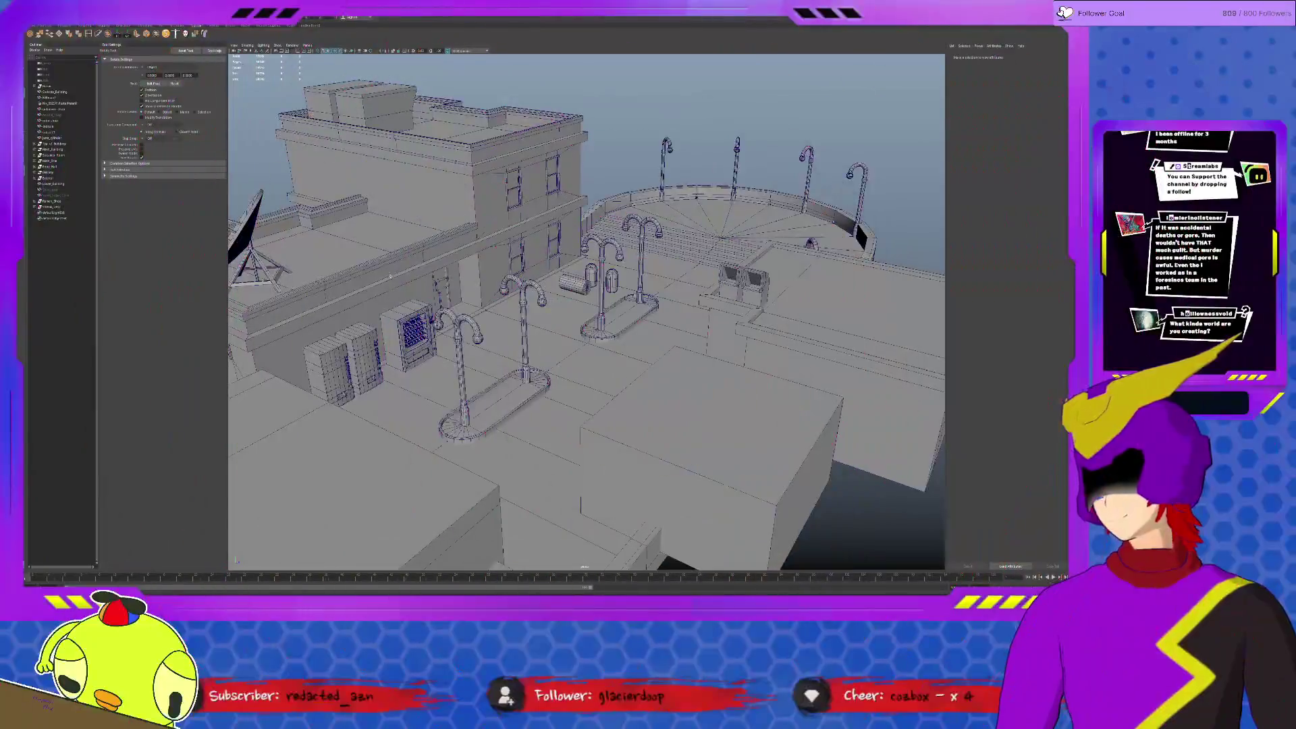
left_click(54, 166)
left_click(54, 144)
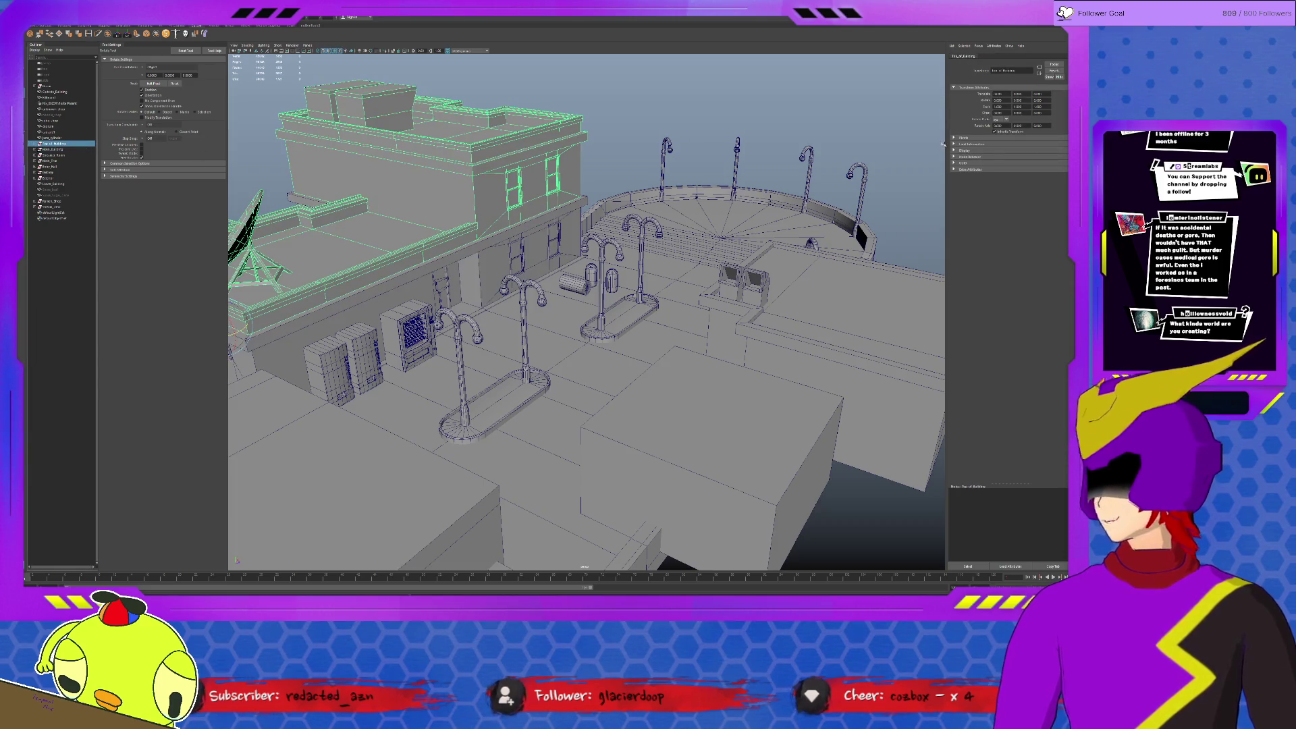
Switch to the Channel Box, select Elevator_Room and the roof, and tumble into the rooms.
key("ctrl+a")
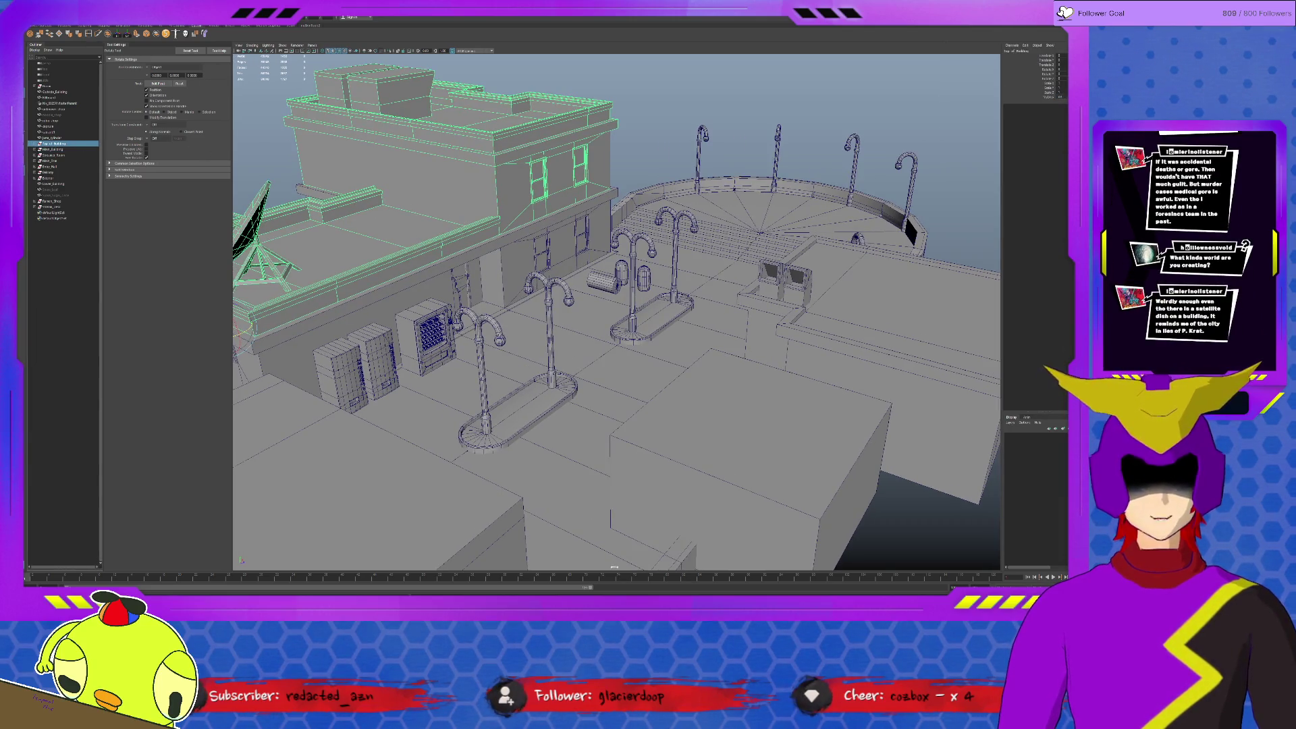
left_click(772, 245)
left_click(321, 243)
mouse_move(607, 304)
left_mouse_down("alt")
mouse_move(554, 284)
mouse_move(526, 243)
left_mouse_up("alt")
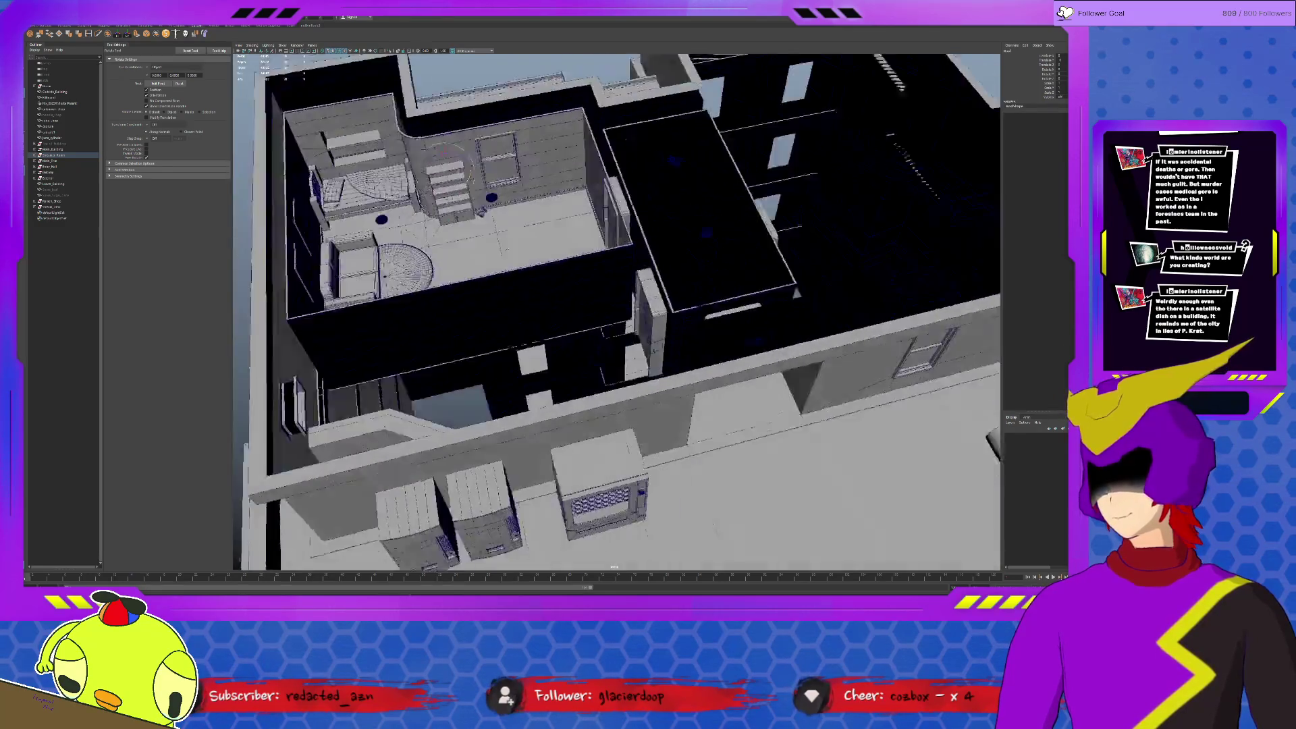
scroll(652, 124, "up", 5)
mouse_move(621, 65)
left_mouse_down("alt")
mouse_move(658, 274)
mouse_move(615, 259)
mouse_move(621, 304)
mouse_move(677, 306)
mouse_move(571, 294)
mouse_move(766, 295)
left_mouse_up("alt")
Hide the dark object covering the room and view the interiors from above.
left_click(766, 295)
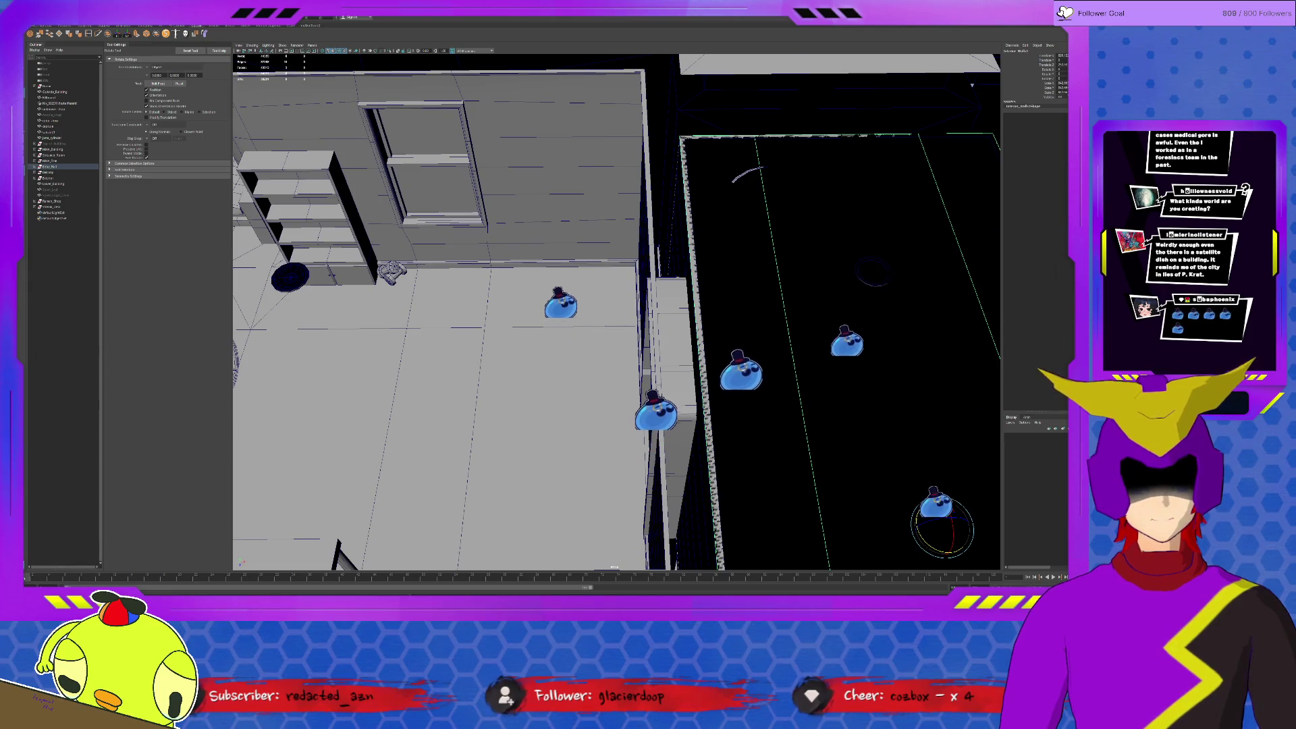
key("ctrl+h")
scroll(805, 275, "down", 10)
mouse_move(804, 274)
left_mouse_down("alt")
mouse_move(805, 292)
mouse_move(637, 249)
left_mouse_up("alt")
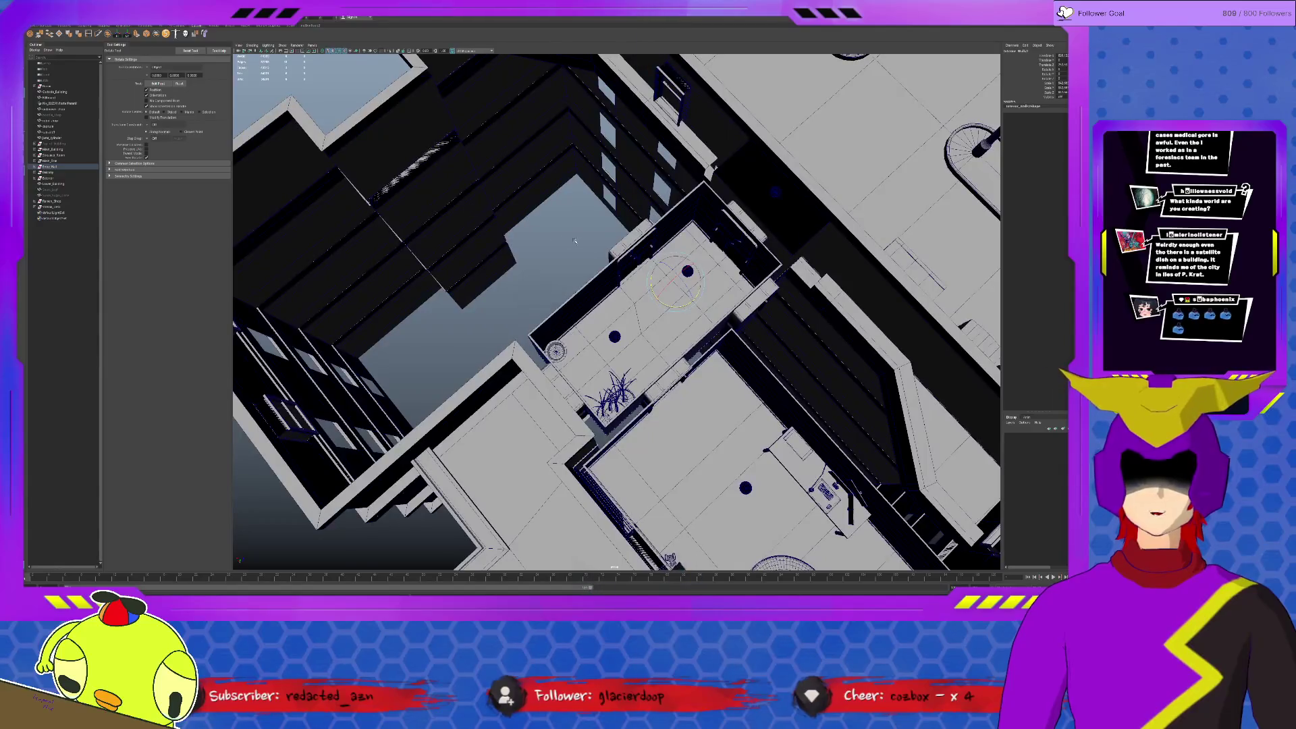
mouse_move(825, 324)
left_mouse_down("alt")
mouse_move(641, 304)
mouse_move(471, 238)
mouse_move(633, 321)
left_mouse_up("alt")
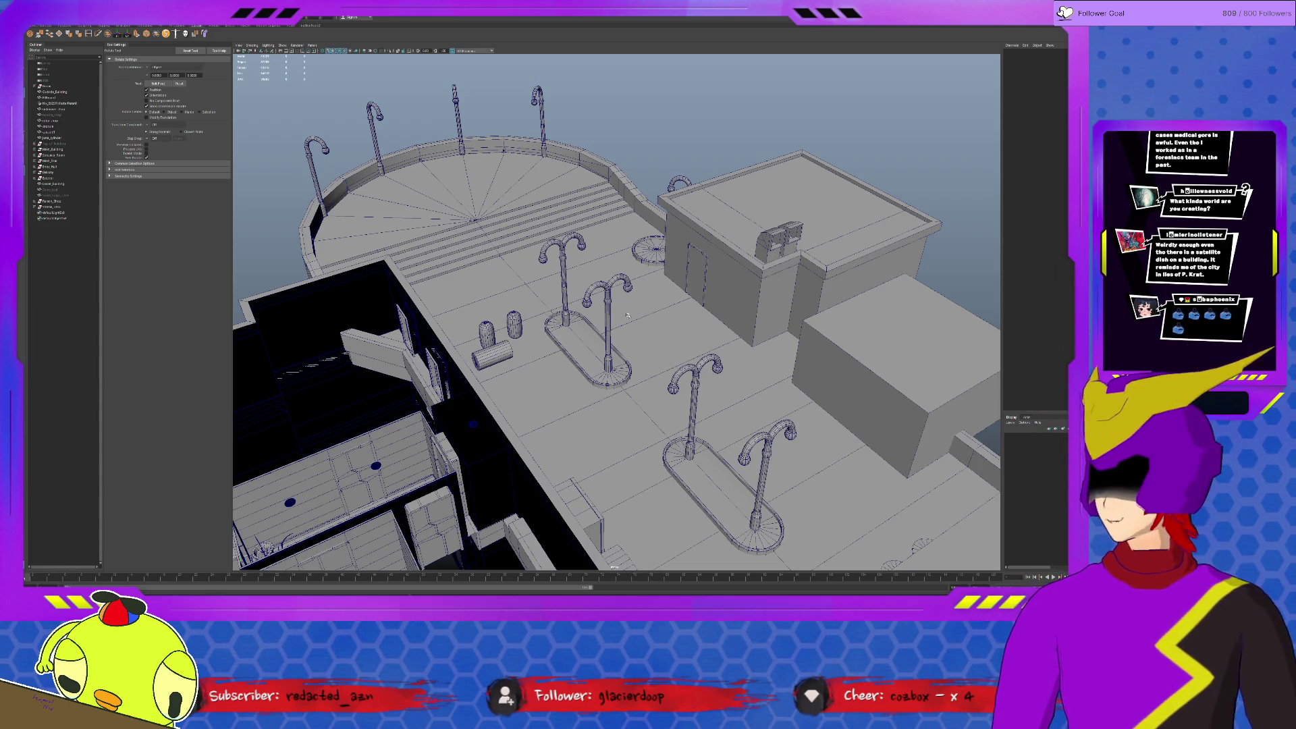
left_click_drag(631, 306, 723, 311, "alt")
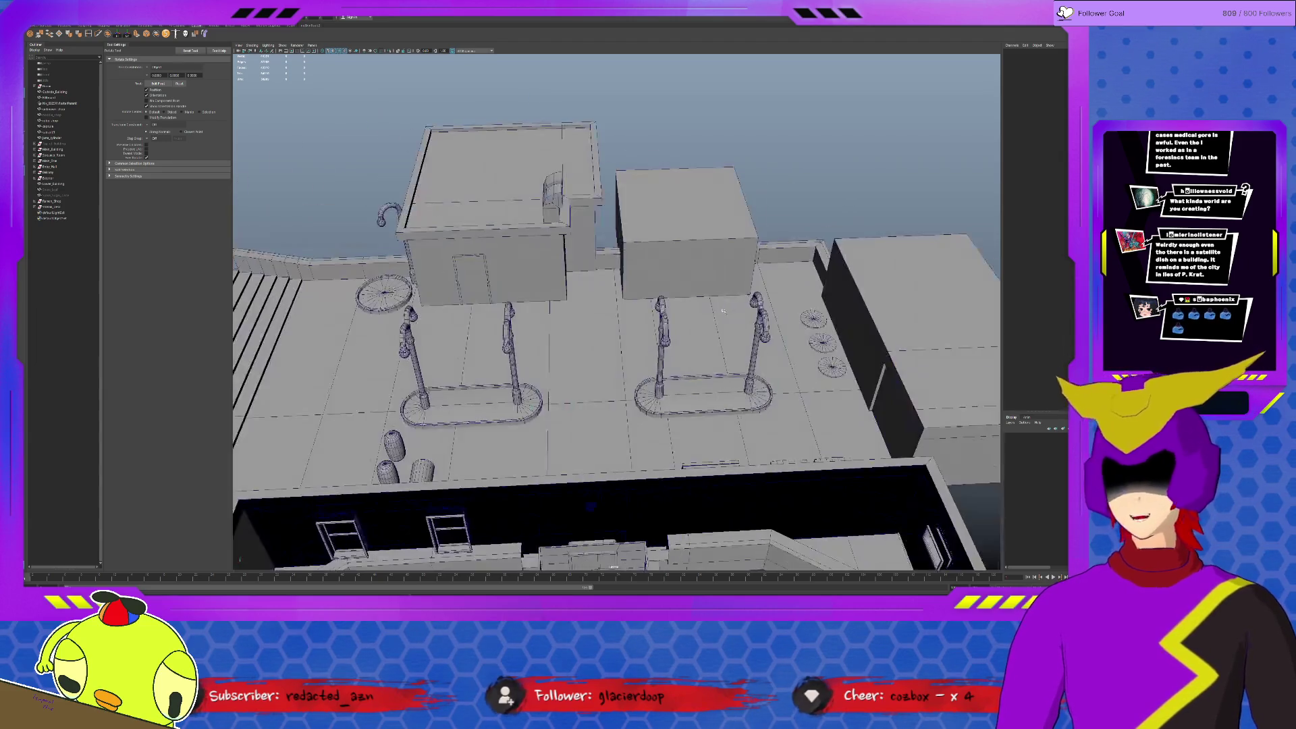
left_click(810, 320)
key("f")
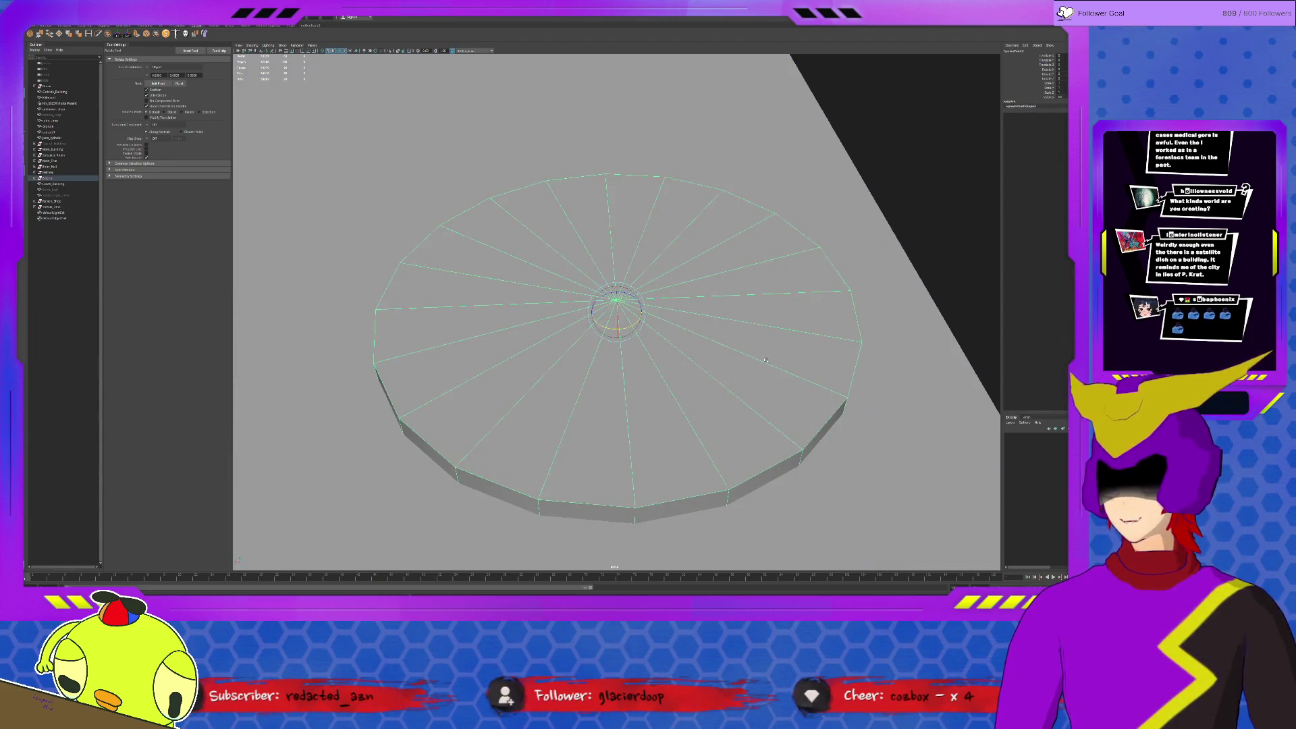
scroll(749, 356, "down", 5)
mouse_move(750, 356)
left_mouse_down("alt")
mouse_move(624, 421)
mouse_move(719, 403)
left_mouse_up("alt")
left_click(625, 421)
left_click(883, 407)
left_click(616, 310)
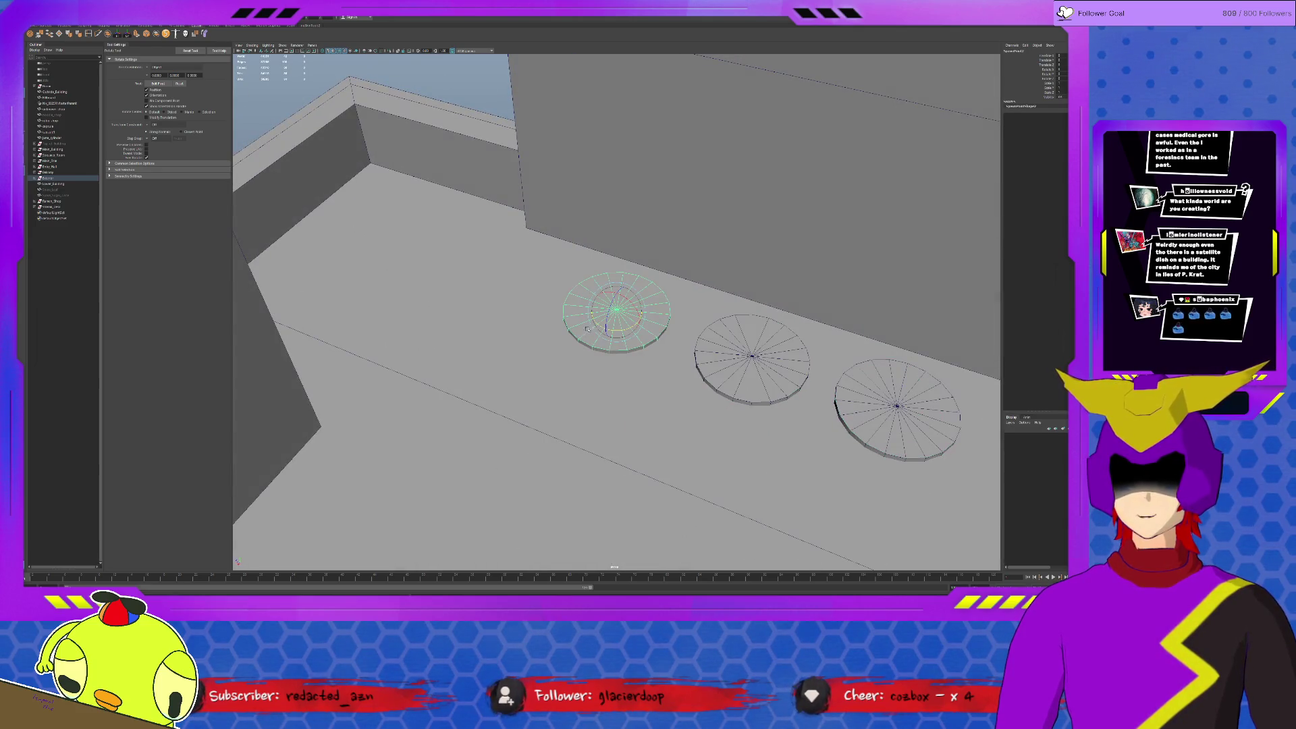
scroll(616, 310, "down", 6)
scroll(616, 311, "down", 3)
left_click_drag(616, 311, 665, 216, "alt")
scroll(665, 216, "down", 3)
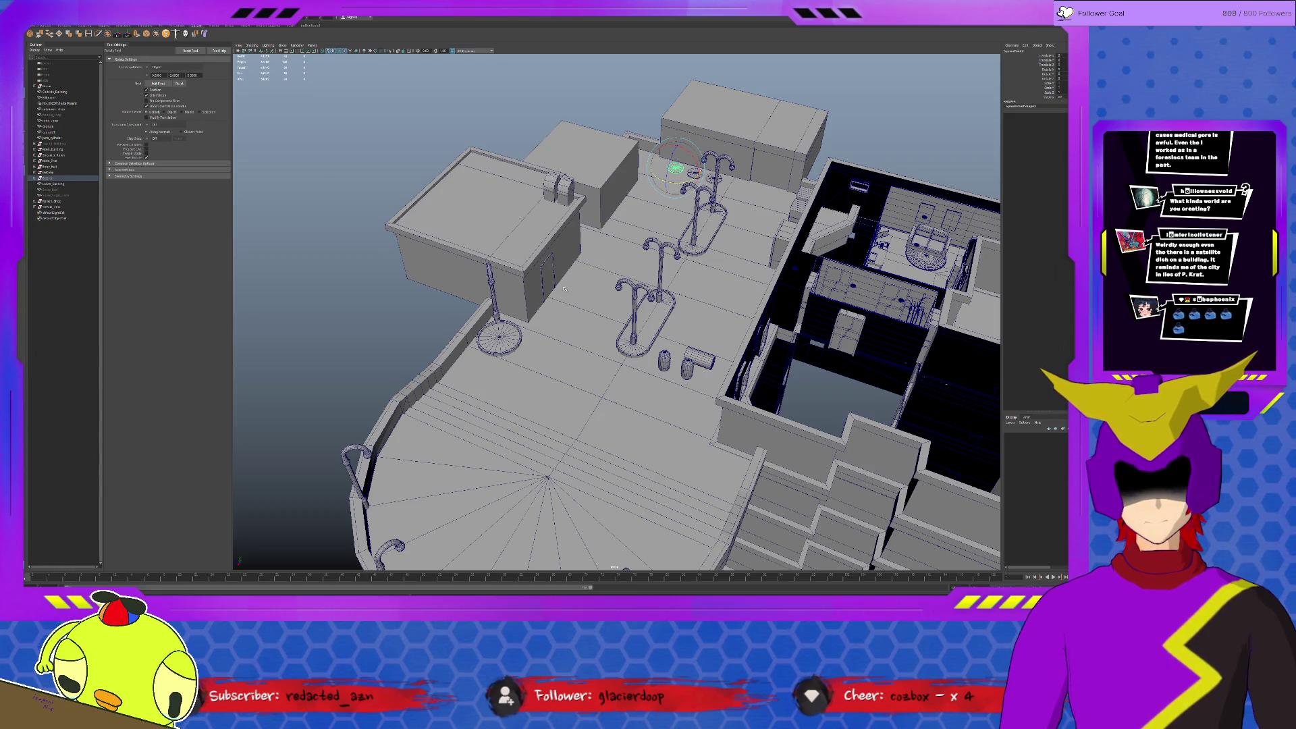
scroll(565, 288, "up", 10)
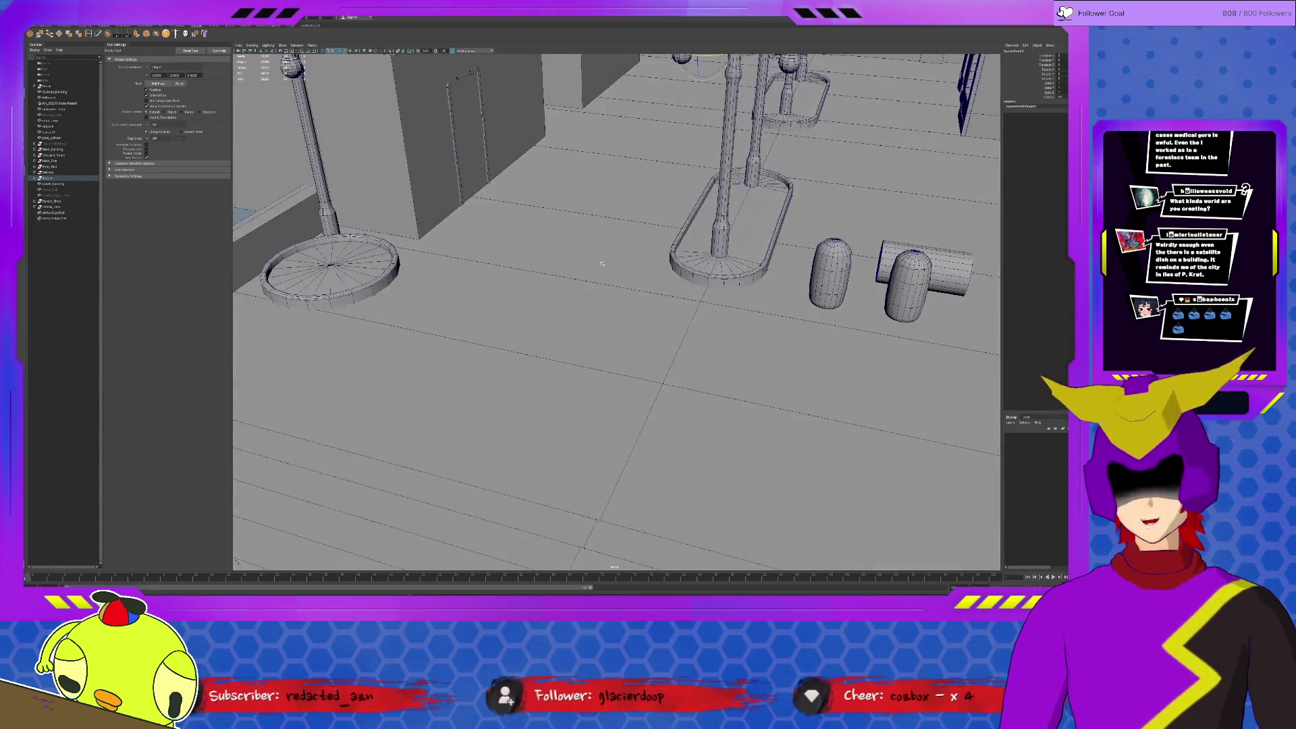
scroll(535, 417, "down", 5)
scroll(573, 367, "up", 5)
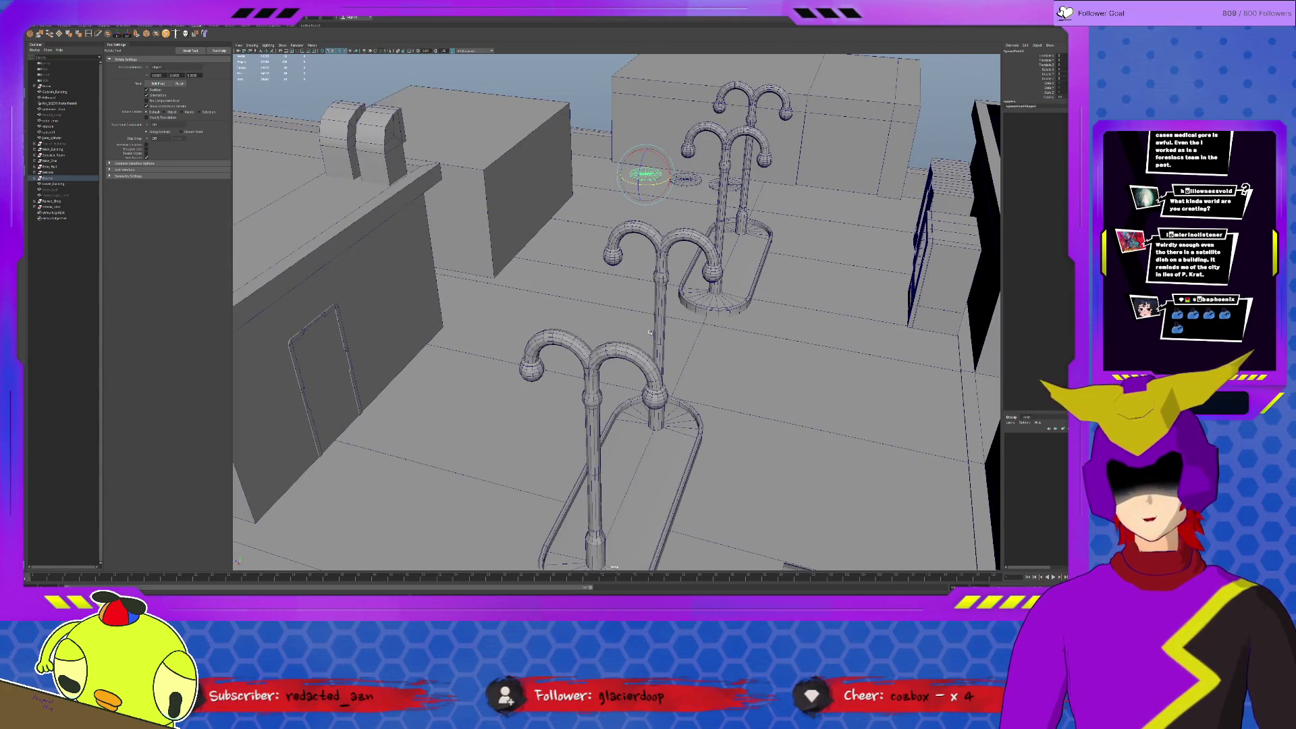
scroll(649, 332, "down", 5)
scroll(666, 326, "up", 3)
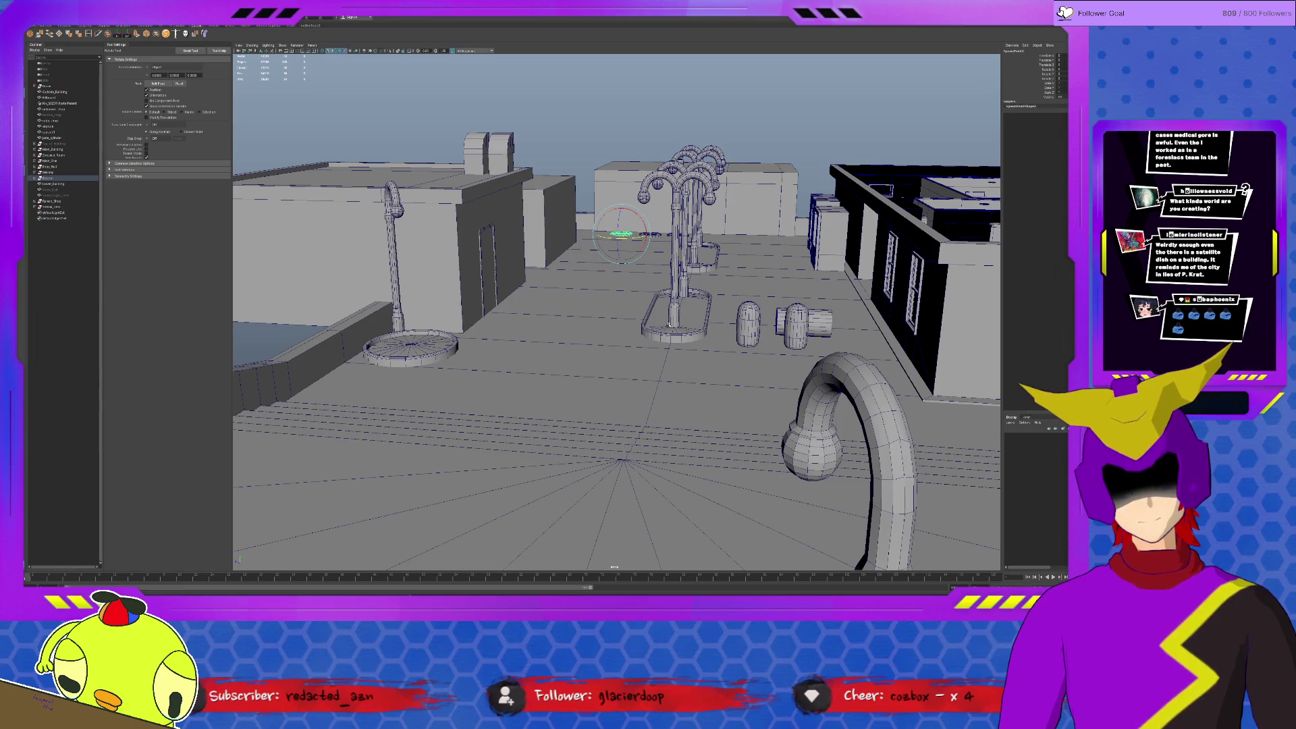
left_click(748, 325)
Duplicate the two selected barrels repeatedly with Ctrl+D, moving each copy into rows across the rooftop.
left_click(797, 324, "shift")
left_click_drag(796, 324, 629, 420, "alt")
key("w")
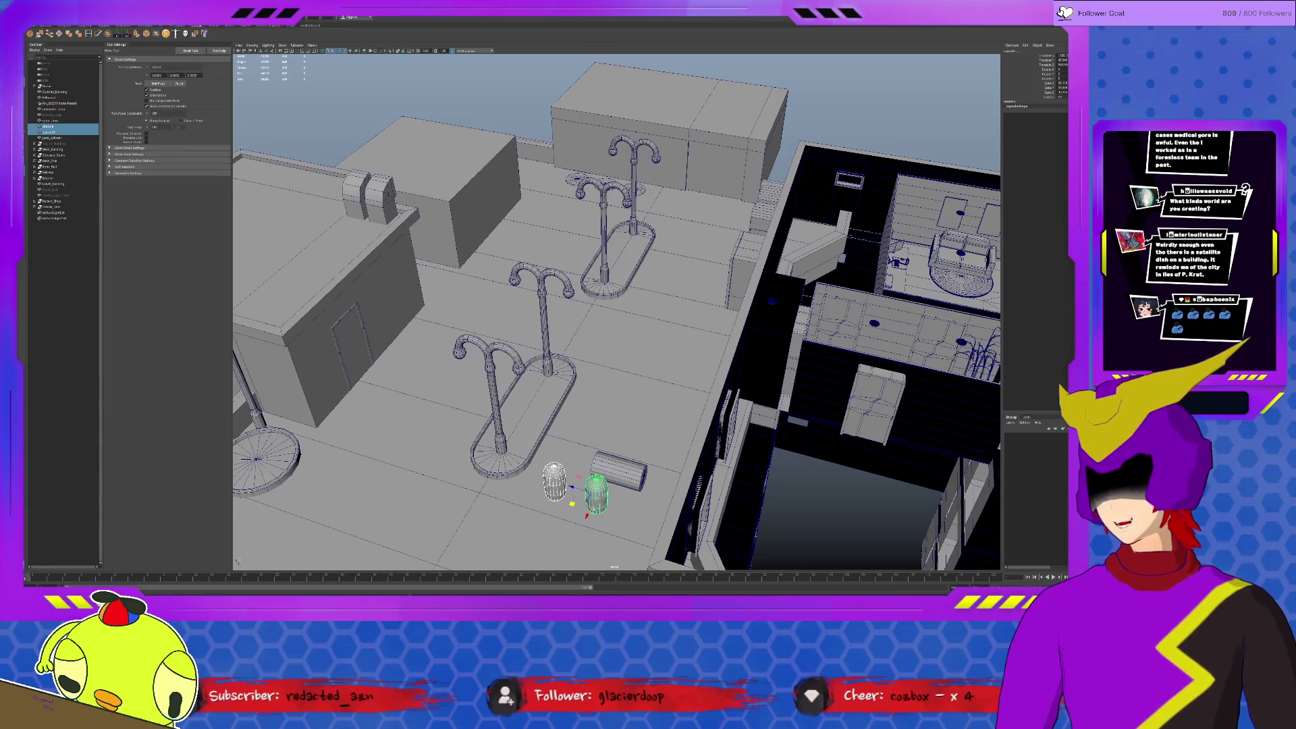
key("ctrl+d")
mouse_move(572, 503)
left_mouse_down()
mouse_move(622, 411)
mouse_move(618, 368)
mouse_move(651, 334)
mouse_move(677, 259)
mouse_move(679, 284)
mouse_move(698, 203)
left_mouse_up()
key("ctrl+d")
key("ctrl+d")
key("ctrl+d")
key("ctrl+d")
key("ctrl+d")
key("ctrl+d")
key("ctrl+d")
key("ctrl+d")
key("ctrl+d")
key("ctrl+d")
mouse_move(573, 202)
left_mouse_down()
mouse_move(546, 210)
mouse_move(565, 233)
mouse_move(526, 248)
mouse_move(532, 277)
mouse_move(503, 296)
mouse_move(481, 350)
mouse_move(508, 333)
left_mouse_up()
key("ctrl+d")
key("ctrl+d")
key("ctrl+d")
key("ctrl+d")
key("ctrl+d")
key("ctrl+d")
left_click_drag(590, 348, 637, 356, "alt")
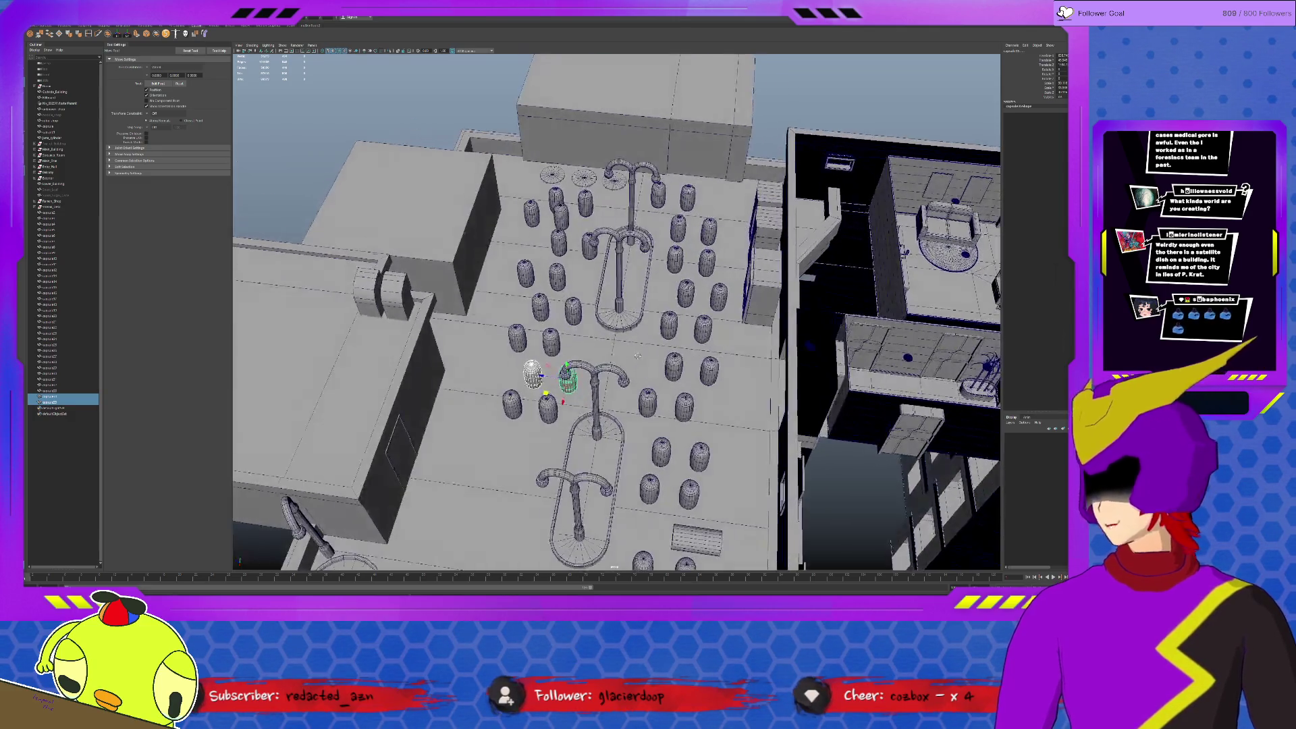
Select the first through last barrel copies in the Outliner and drag them down and left together.
left_click(60, 213)
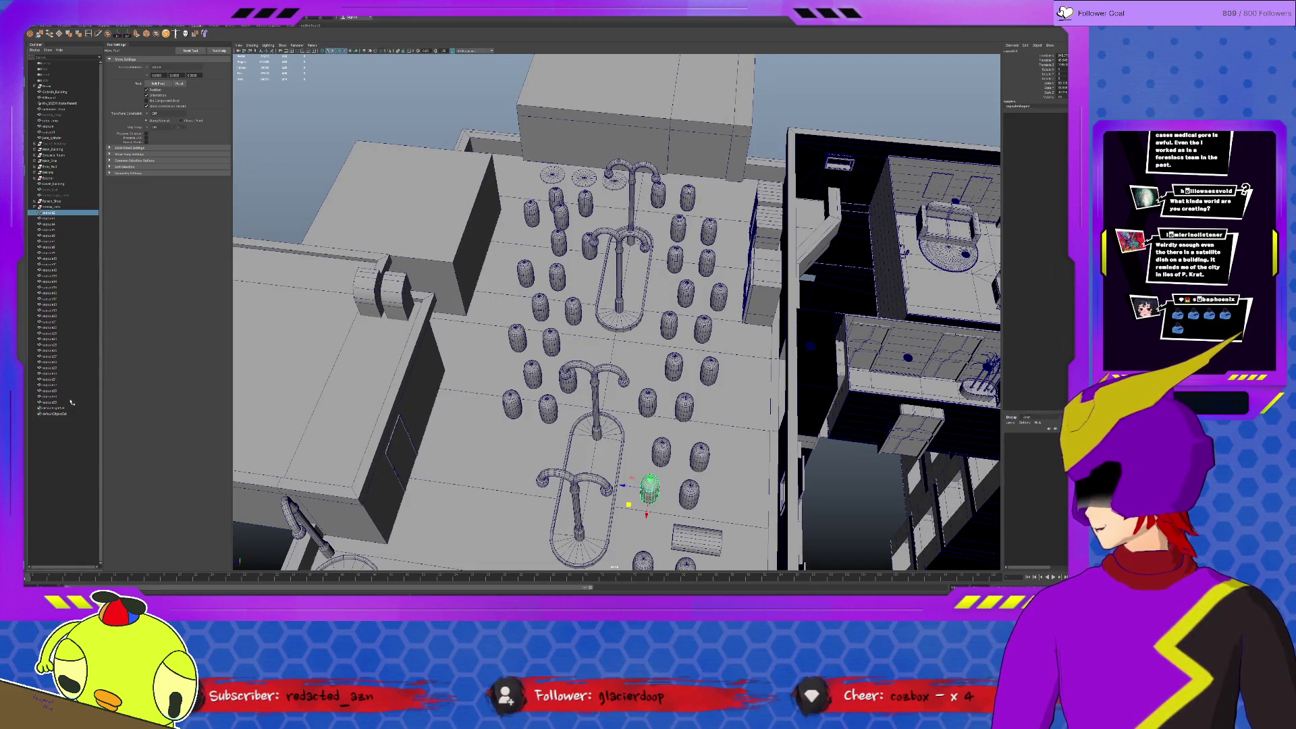
left_click(71, 403, "shift")
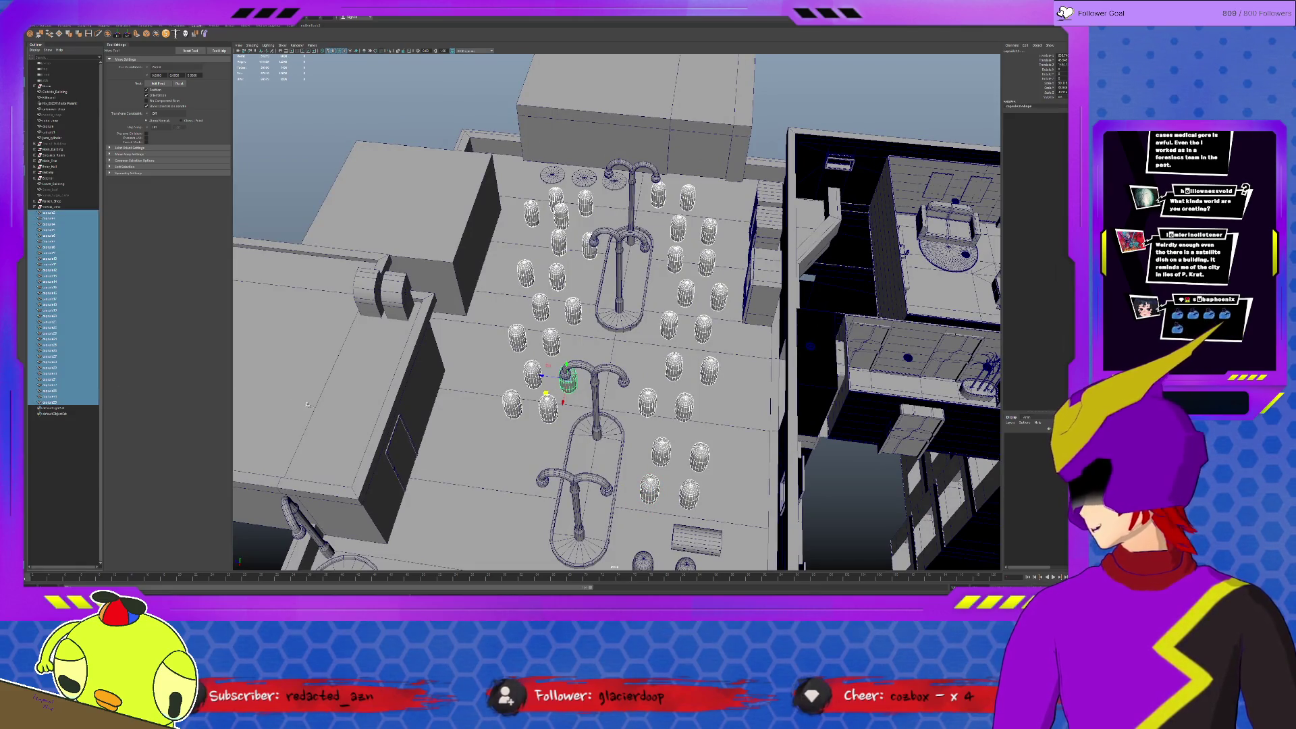
scroll(451, 413, "down", 3)
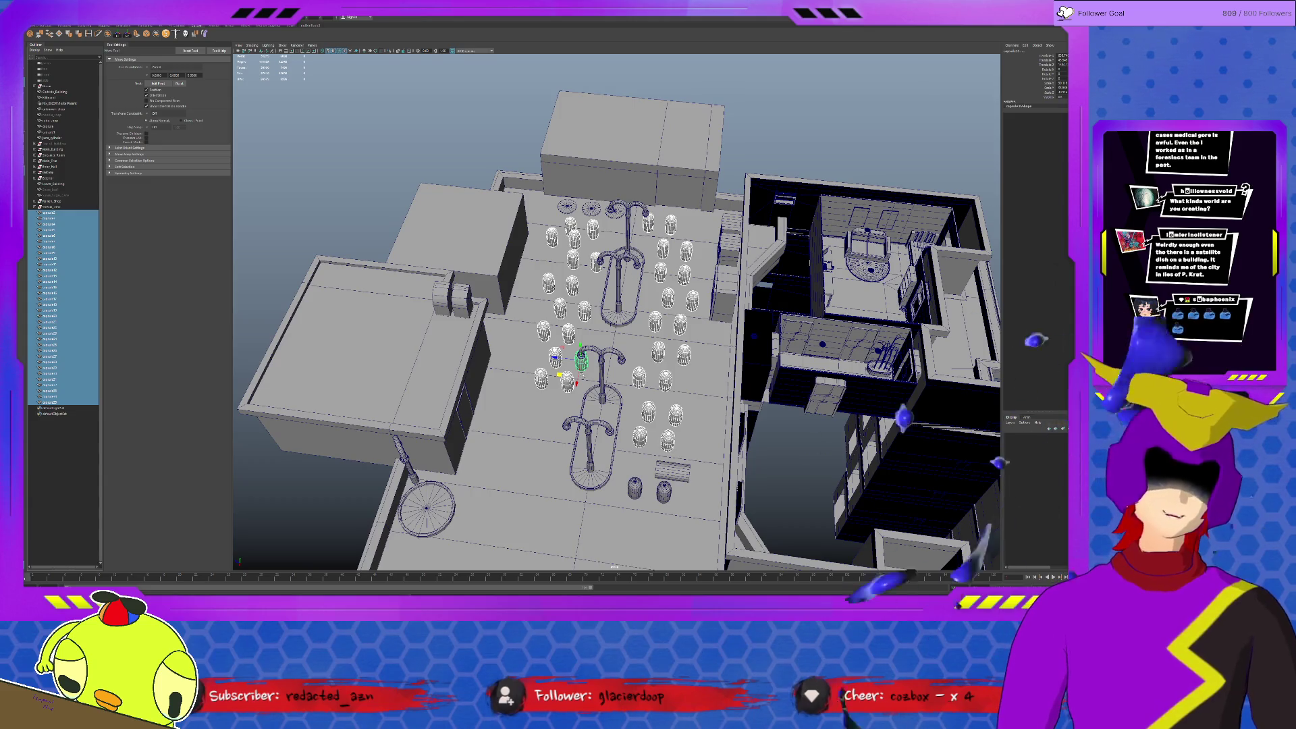
mouse_move(558, 373)
left_mouse_down()
mouse_move(530, 457)
mouse_move(533, 432)
mouse_move(499, 405)
mouse_move(544, 421)
mouse_move(466, 419)
mouse_move(572, 388)
mouse_move(499, 442)
left_mouse_up()
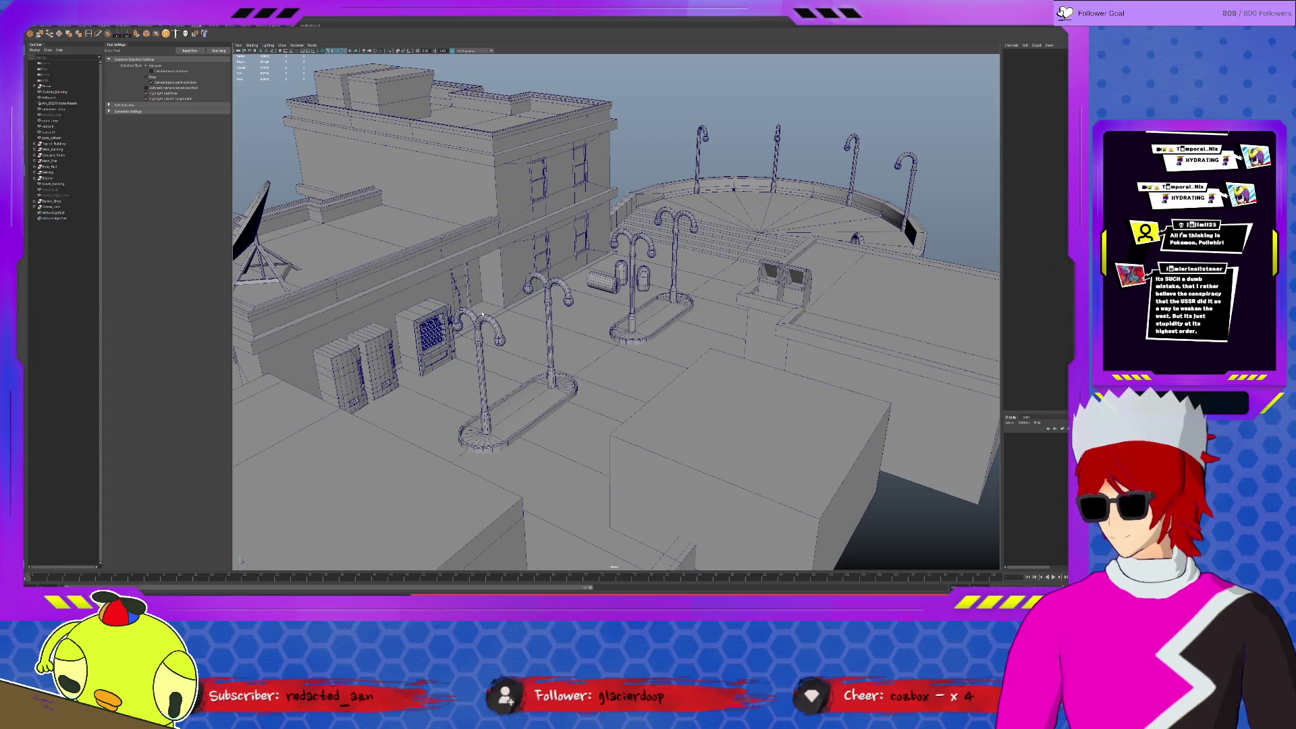
left_click_drag(586, 298, 544, 304, "alt")
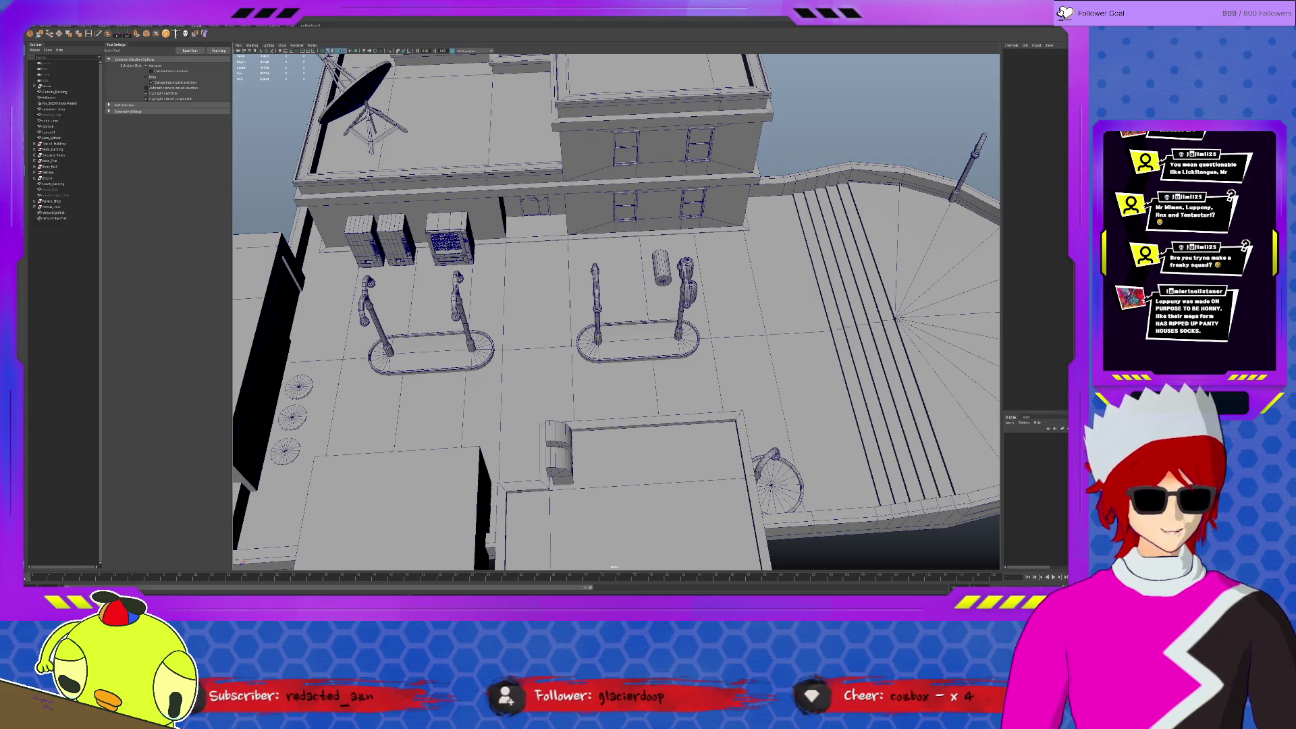
left_click_drag(776, 324, 667, 328, "alt")
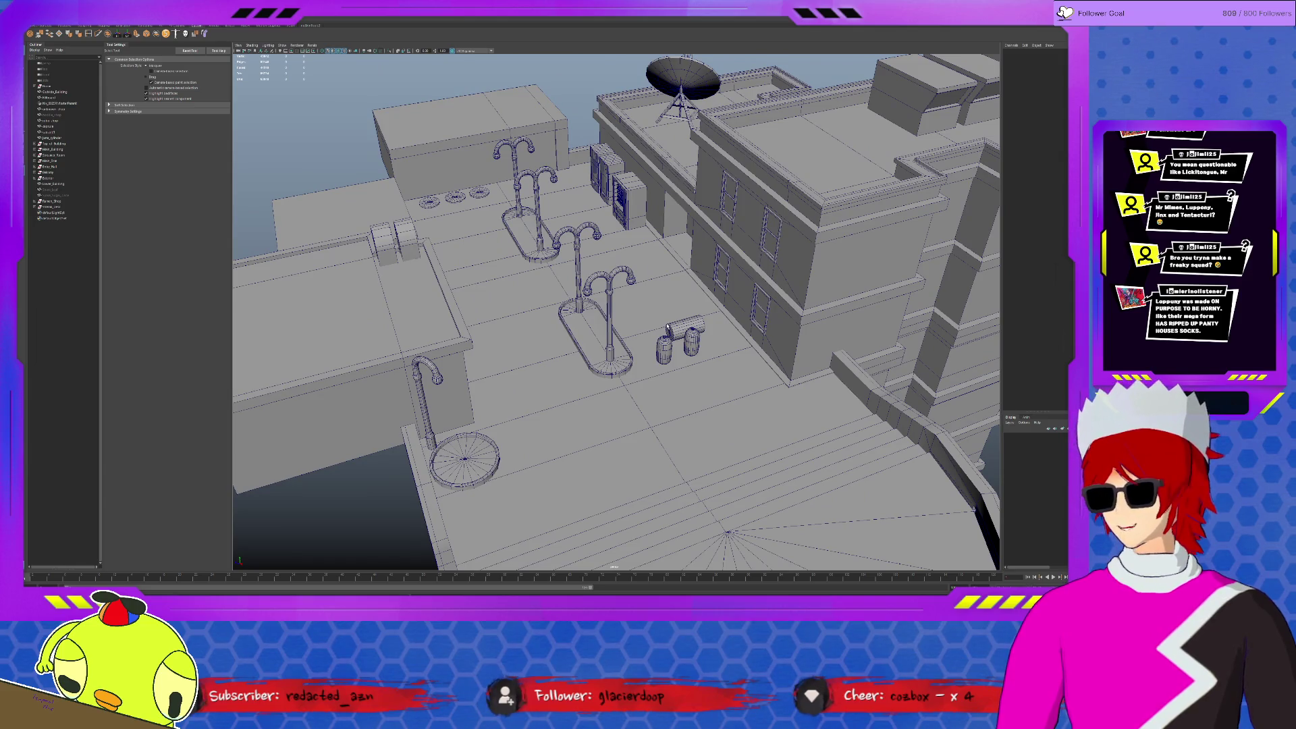
scroll(695, 340, "up", 5)
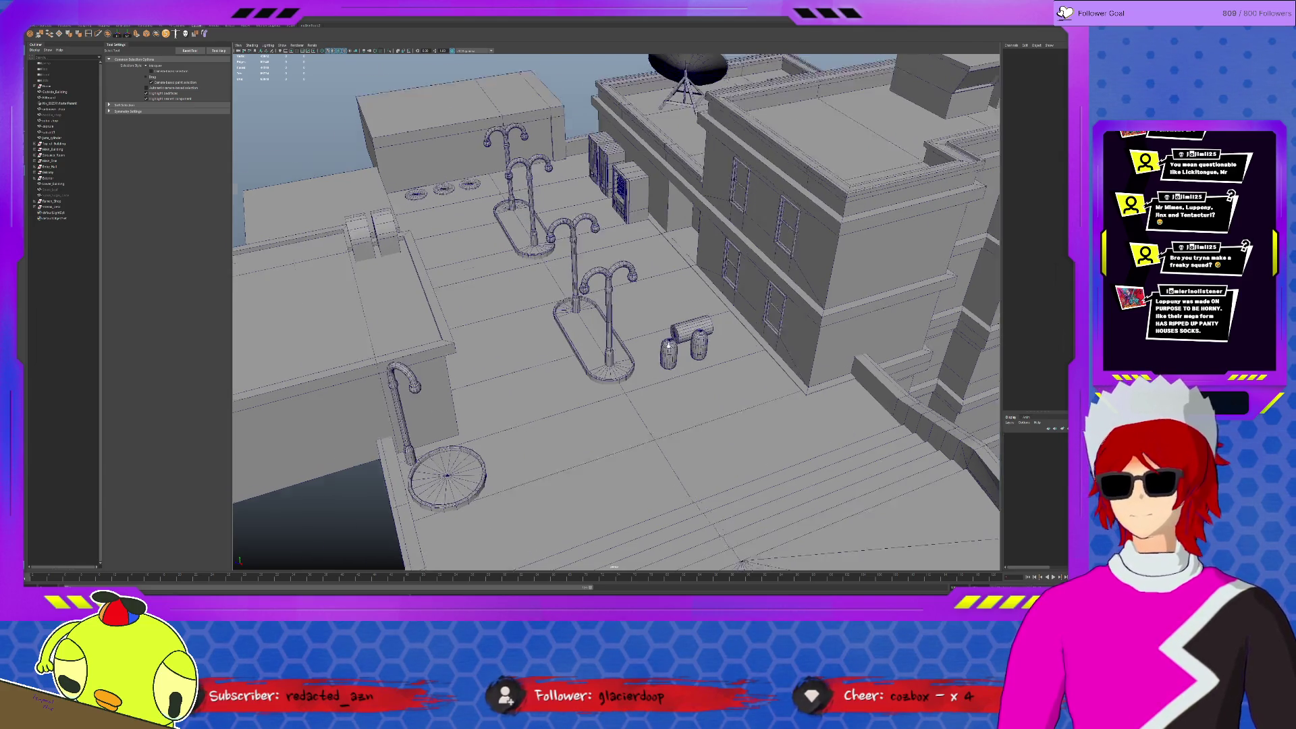
left_click_drag(709, 317, 573, 426, "alt")
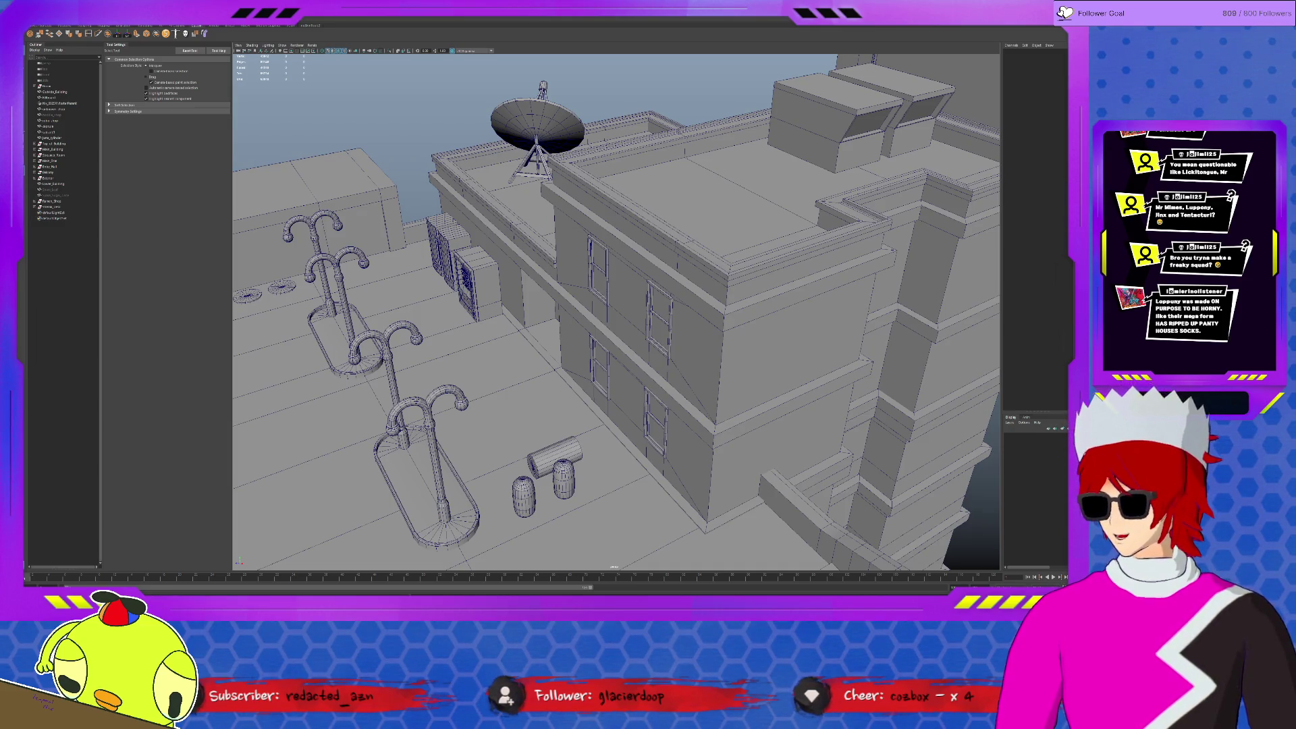
left_click(282, 287)
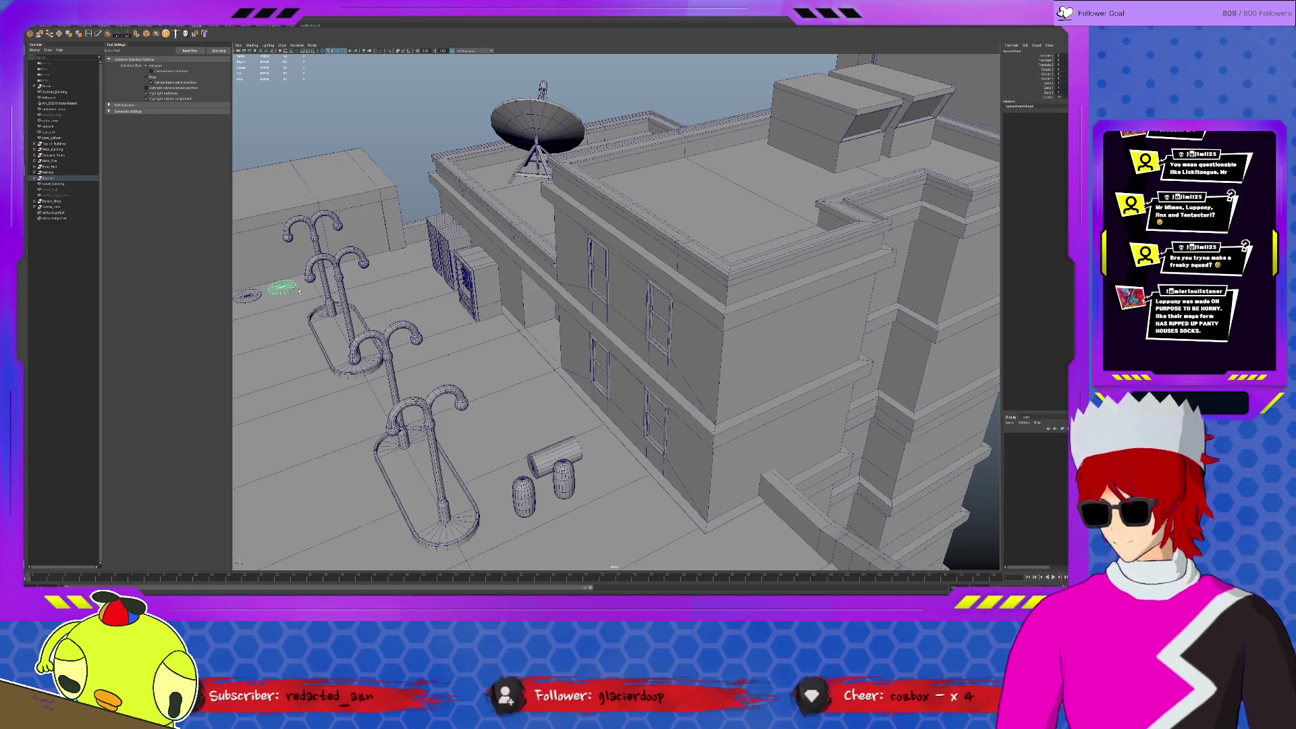
Frame the existing disc and create a new polygon cylinder from the Poly Modeling shelf.
key("f")
scroll(477, 329, "down", 5)
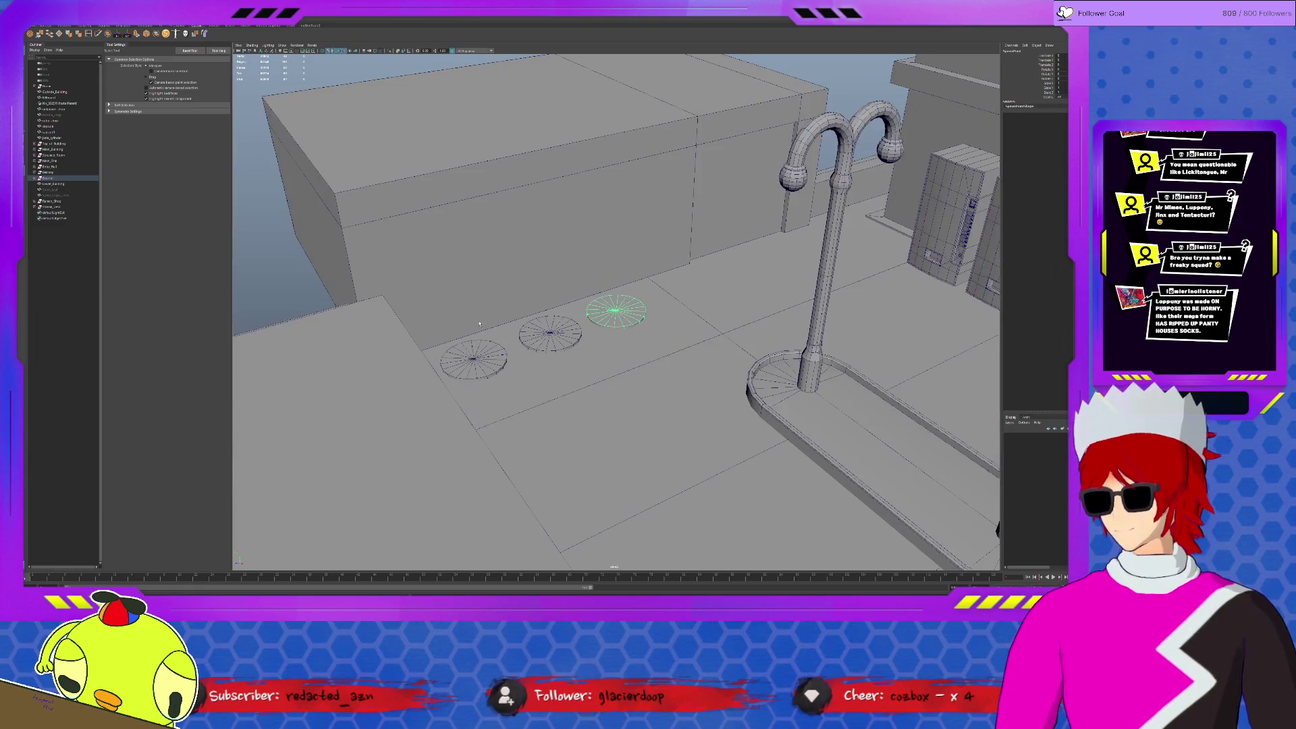
left_click(67, 27)
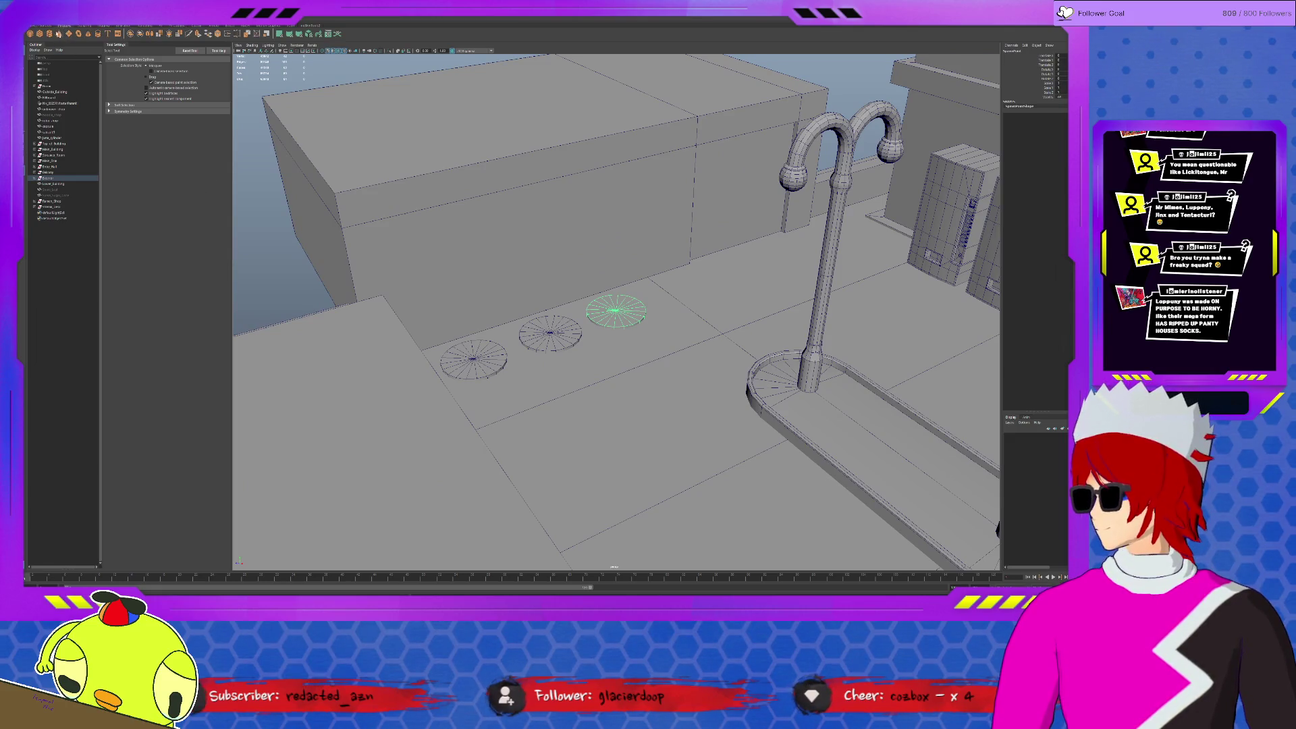
left_click(49, 33)
scroll(715, 320, "down", 3)
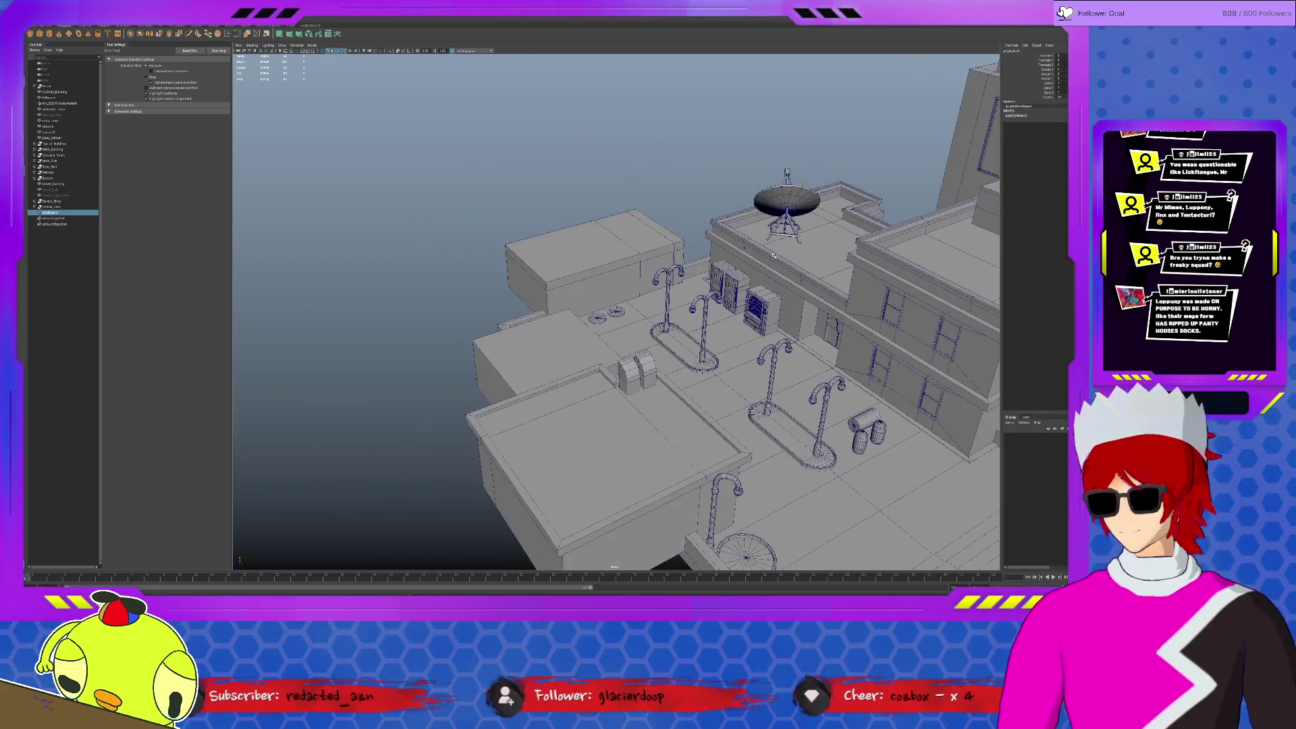
Scale the new cylinder into a thin, broad disc.
key("w")
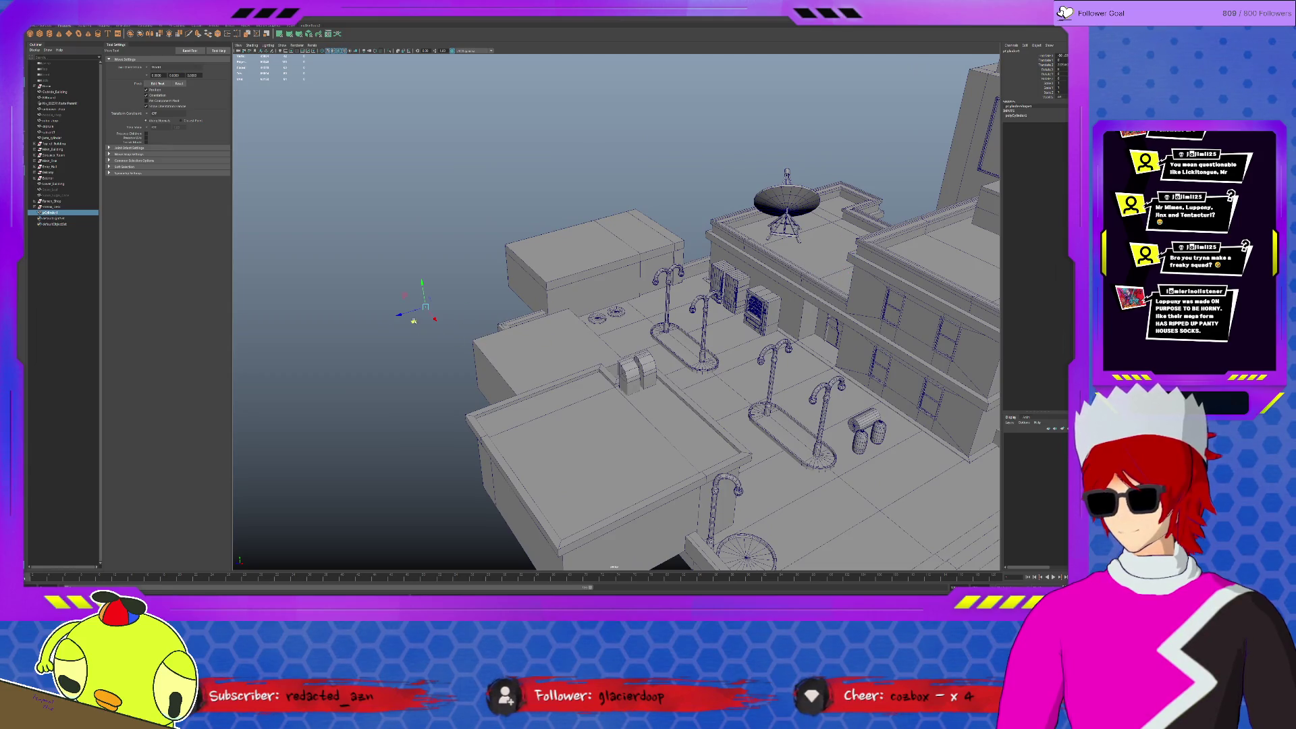
key("f")
key("r")
mouse_move(616, 289)
left_mouse_down()
mouse_move(618, 317)
mouse_move(618, 293)
mouse_move(648, 309)
mouse_move(580, 305)
mouse_move(686, 299)
left_mouse_up()
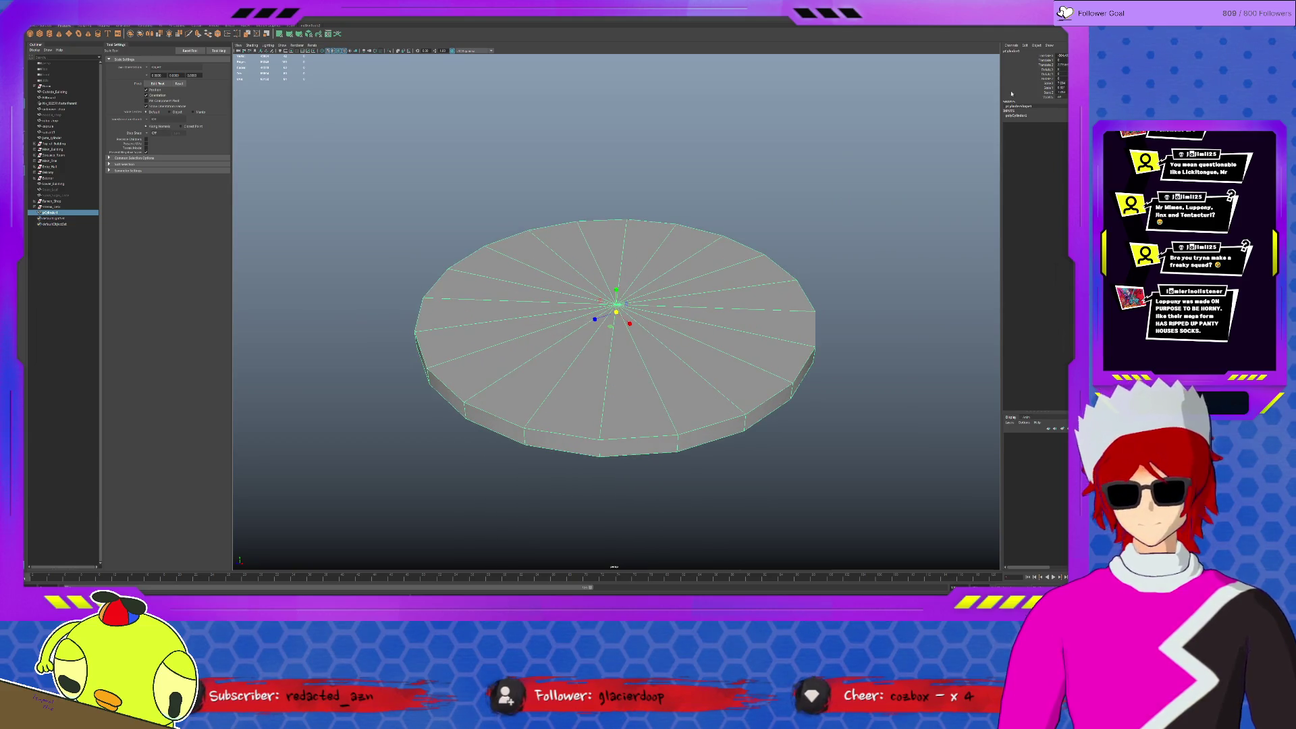
Increase Subdivisions Caps on polyCylinder1 in the Attribute Editor.
key("ctrl+a")
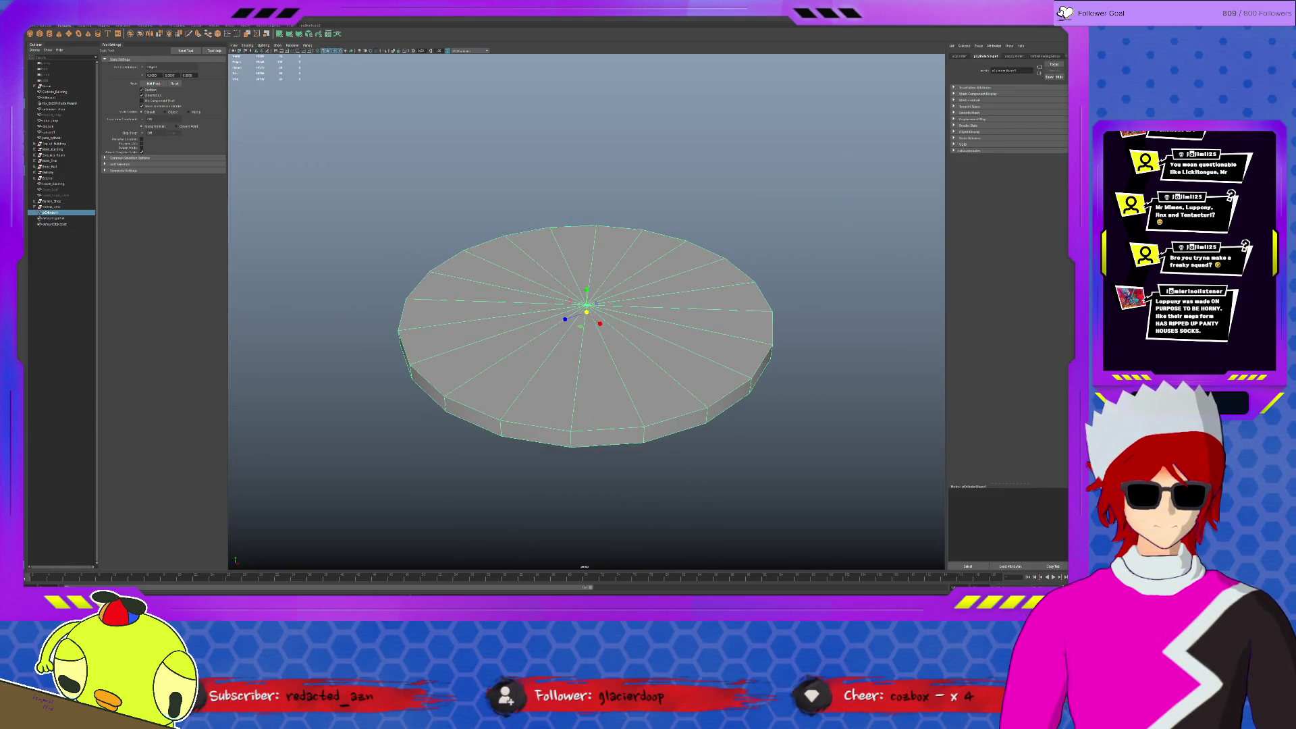
left_click(1023, 58)
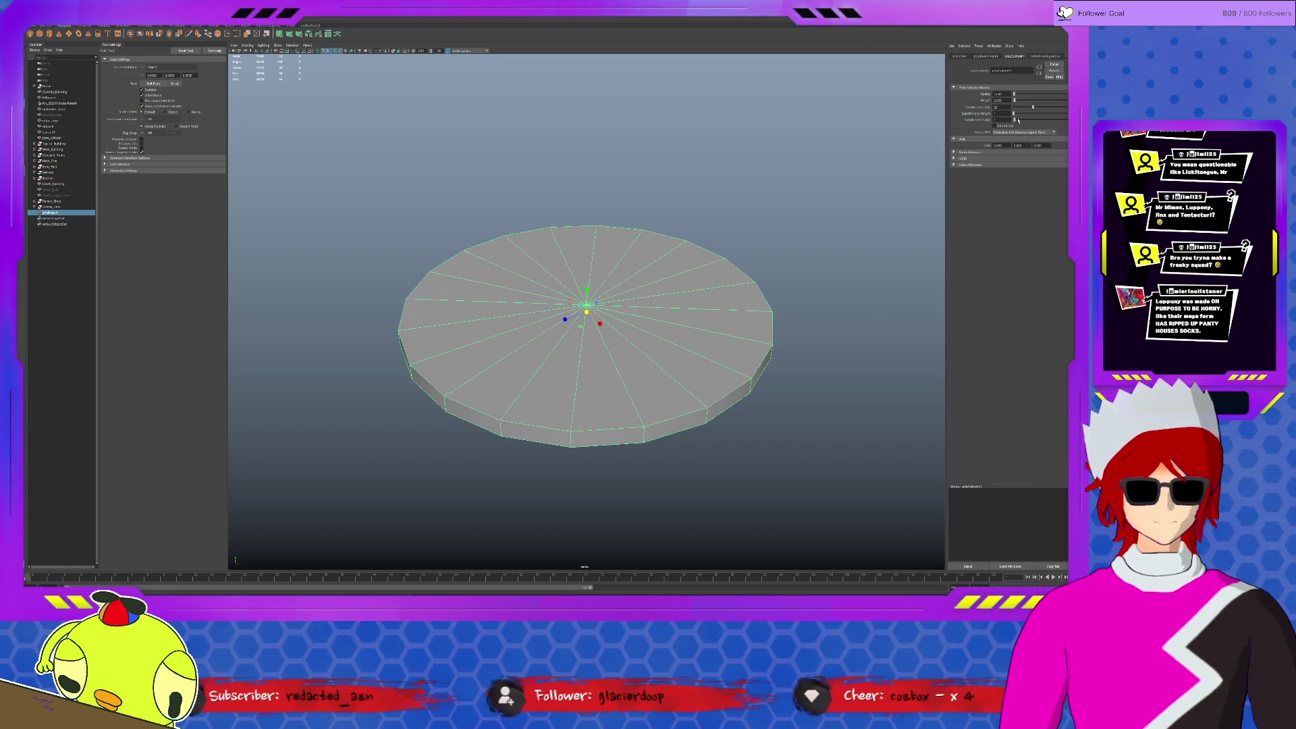
left_click_drag(1017, 119, 1018, 120)
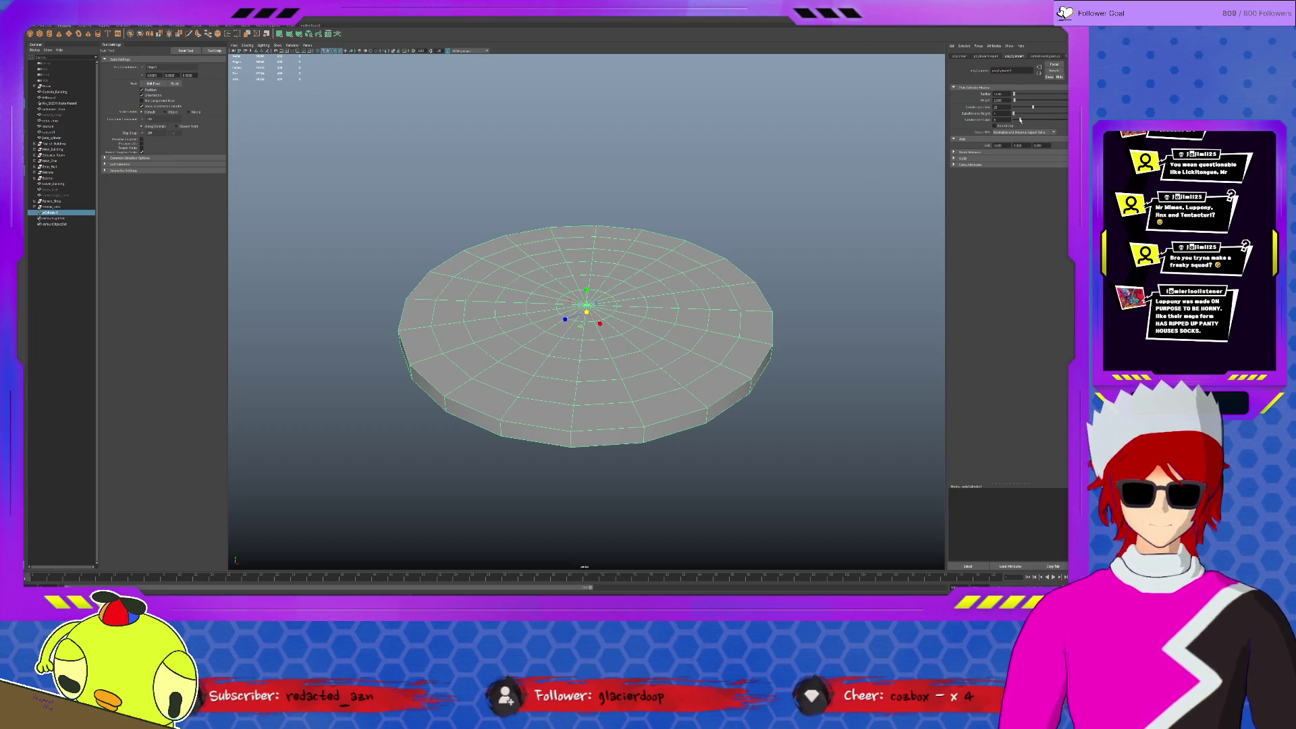
left_click_drag(1020, 122, 1018, 121)
Scale a cap edge ring outward toward the disc's rim.
key("F10")
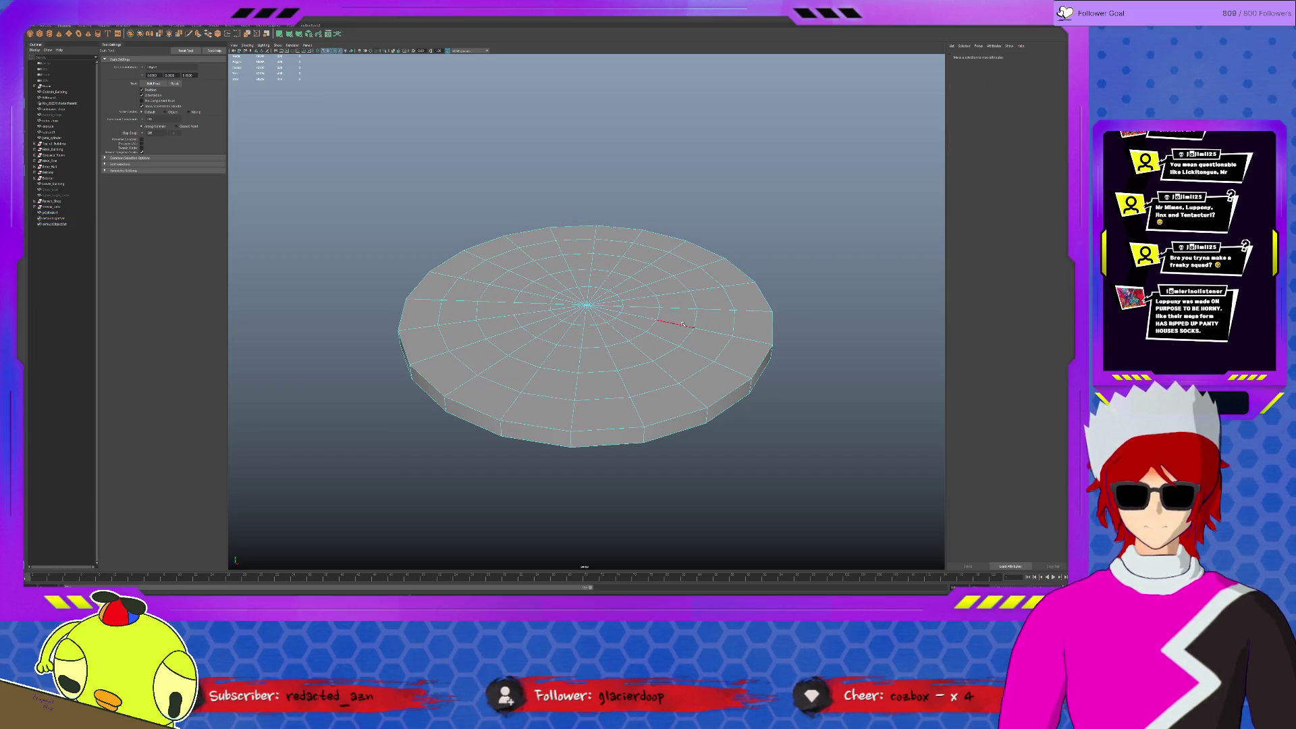
key("r")
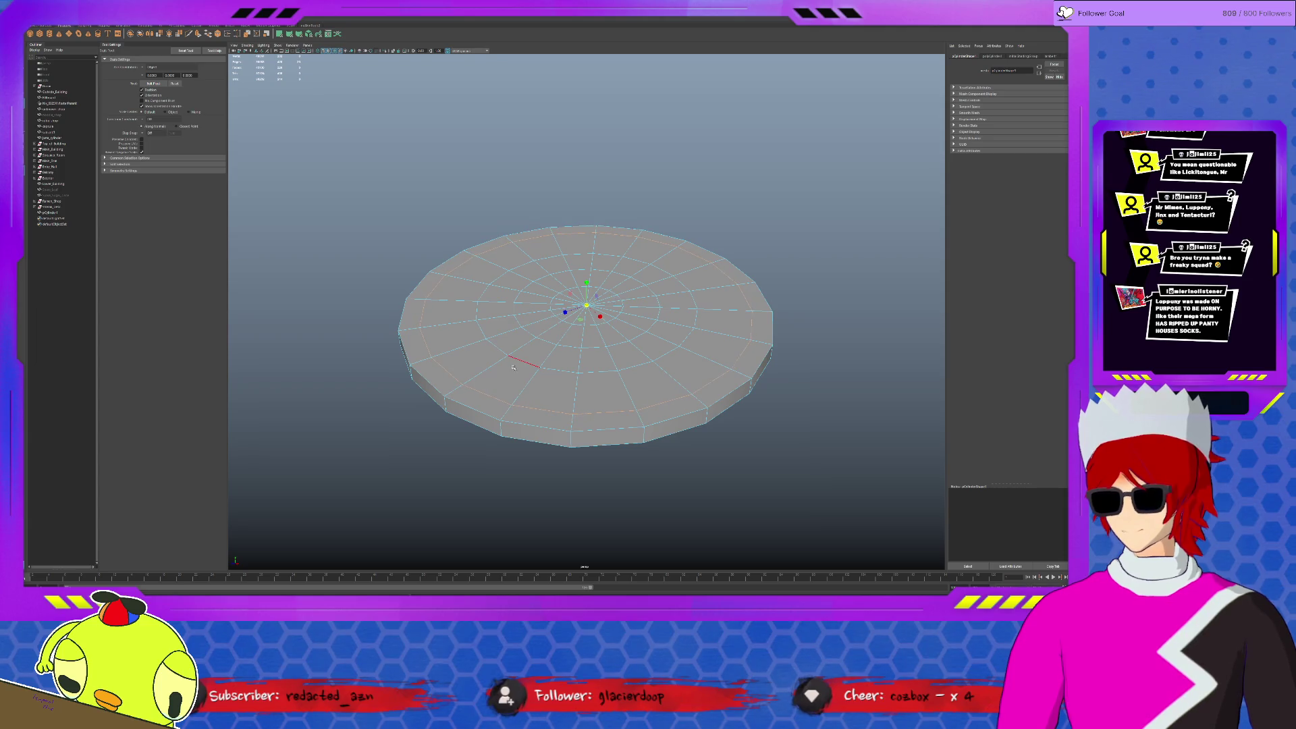
mouse_move(596, 300)
left_mouse_down()
mouse_move(664, 297)
mouse_move(532, 319)
left_mouse_up()
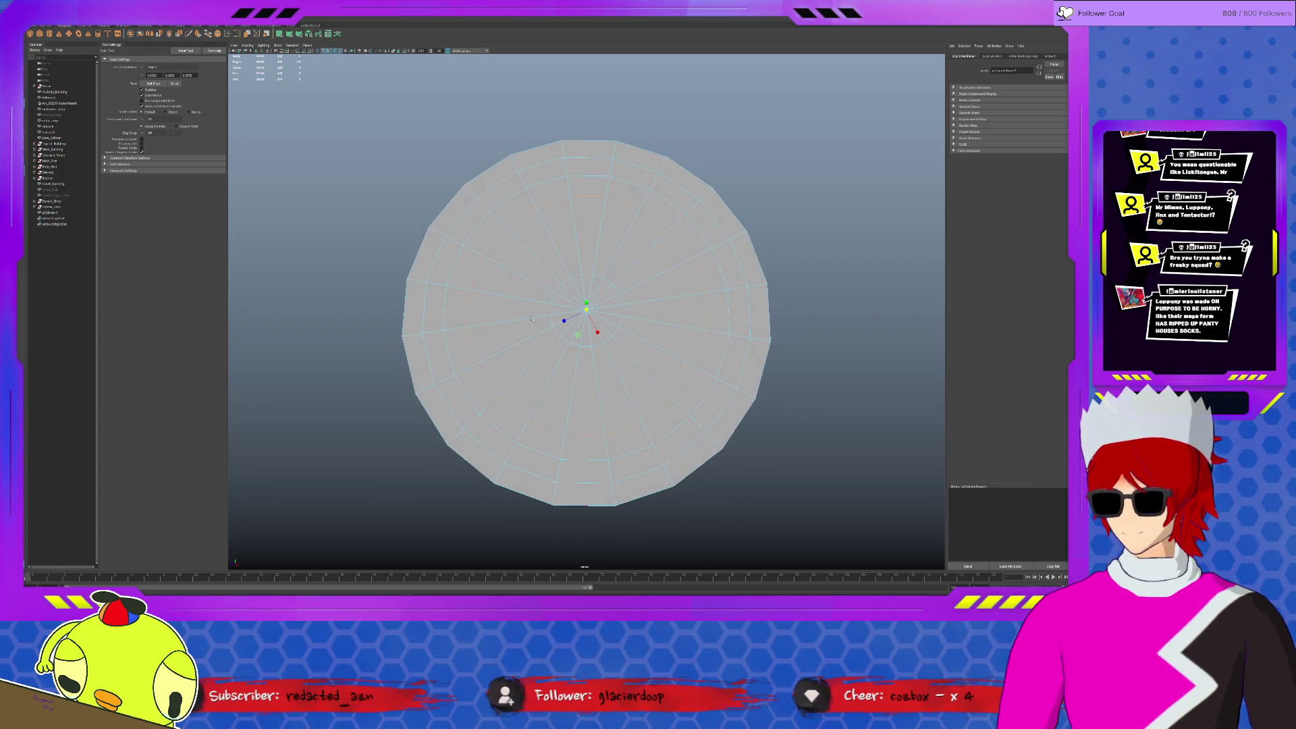
middle_click_drag(532, 319, 630, 279, "alt")
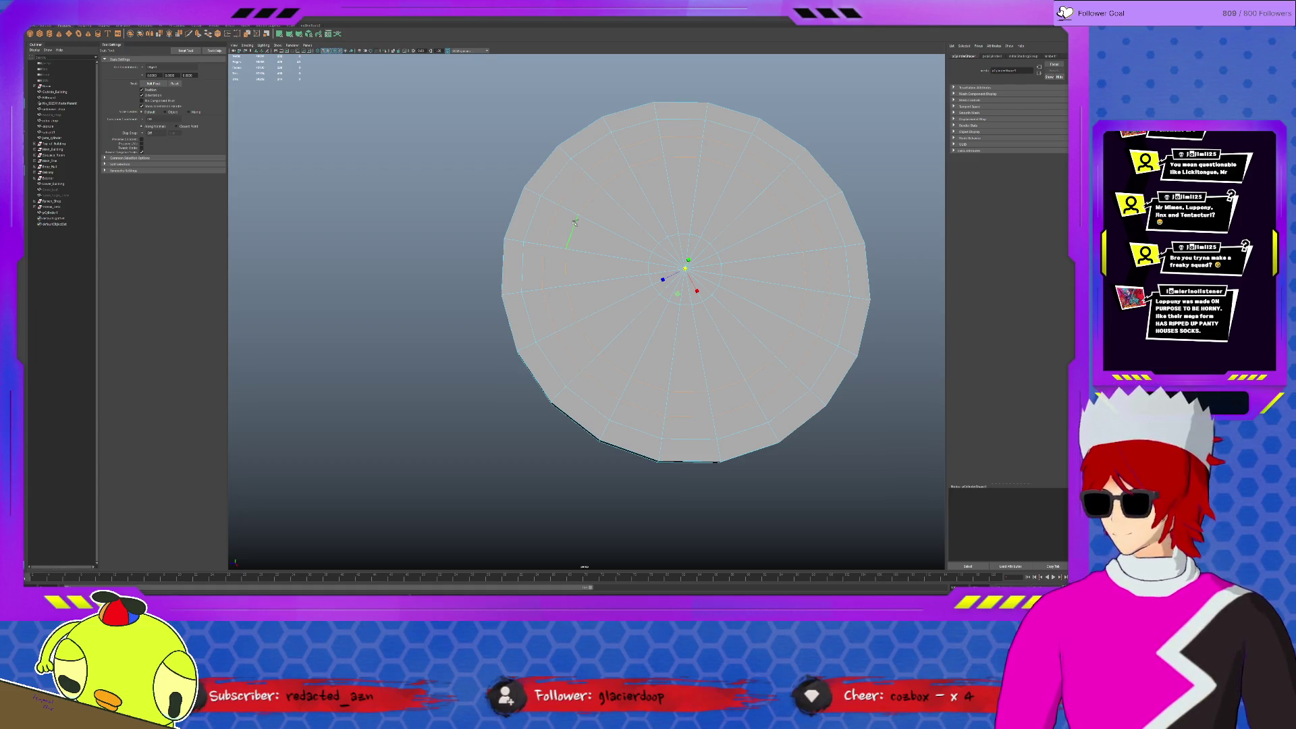
Reselect the disc and start the Insert Edge Loop Tool set to Multiple edge loops.
left_click(574, 230)
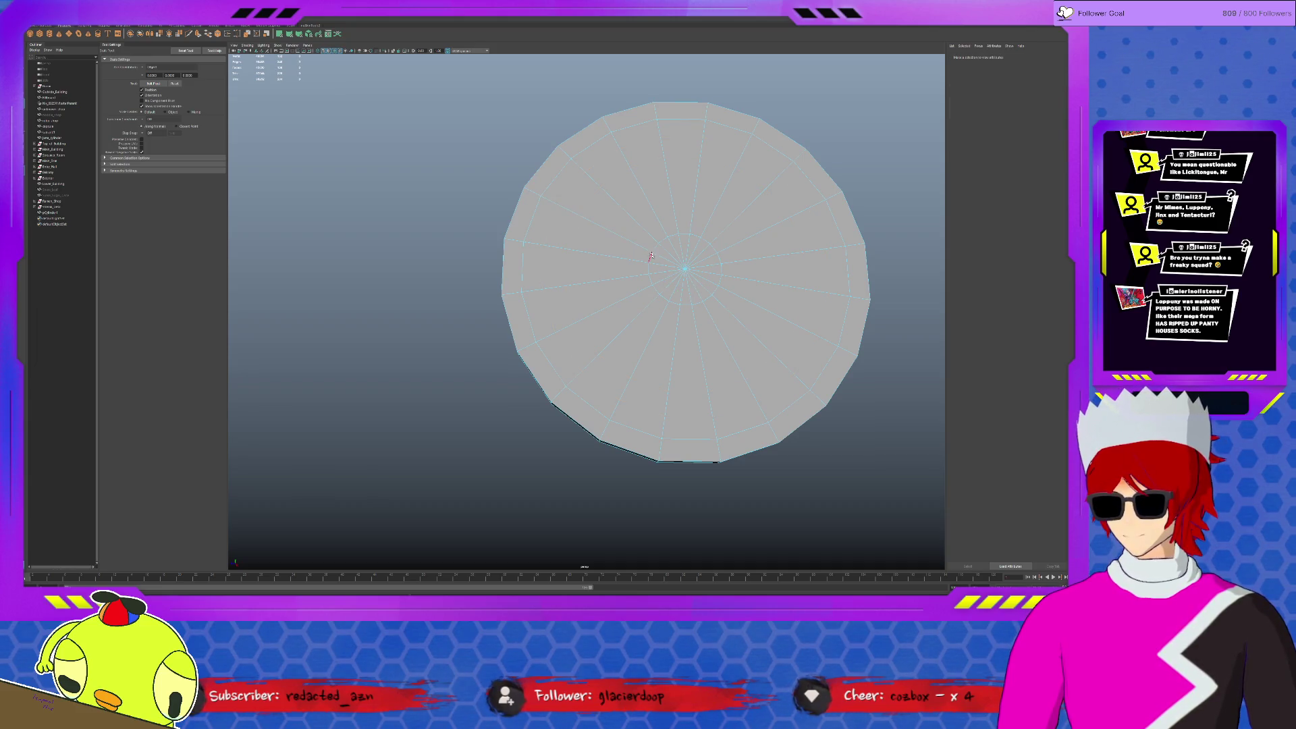
left_click(689, 268)
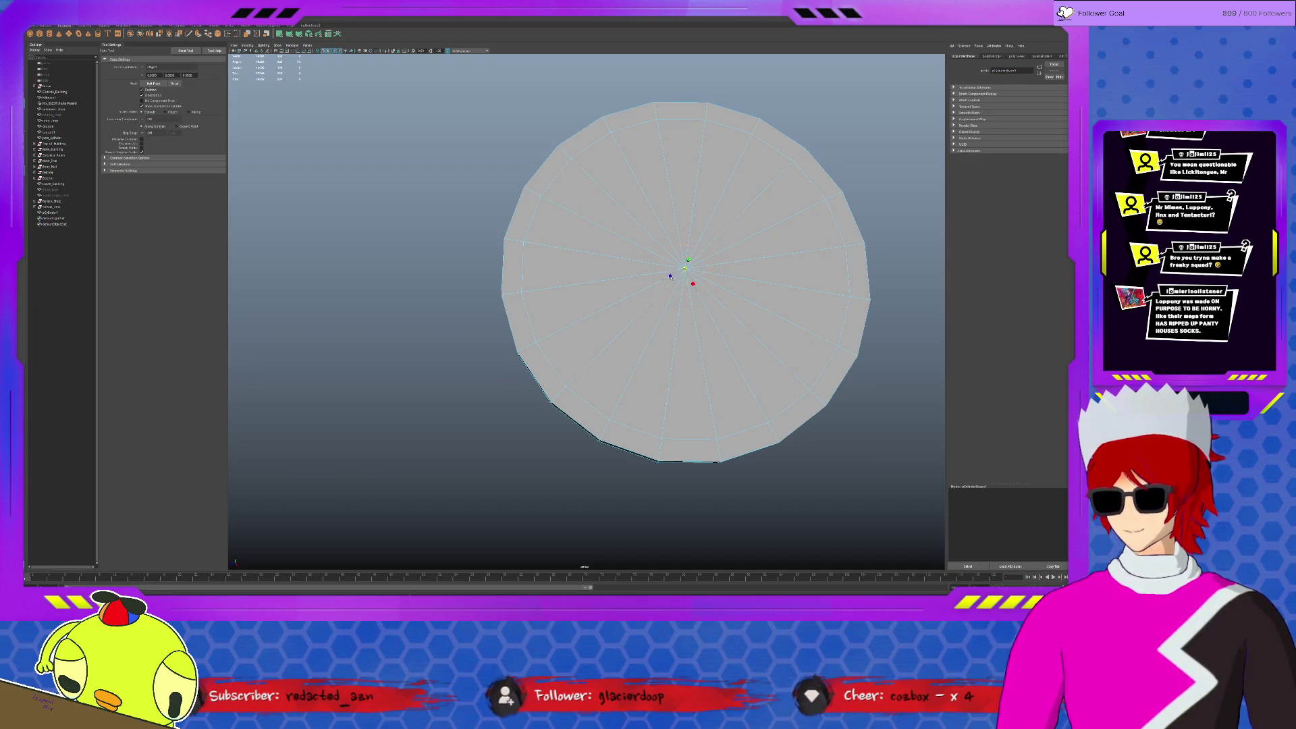
left_click(116, 26)
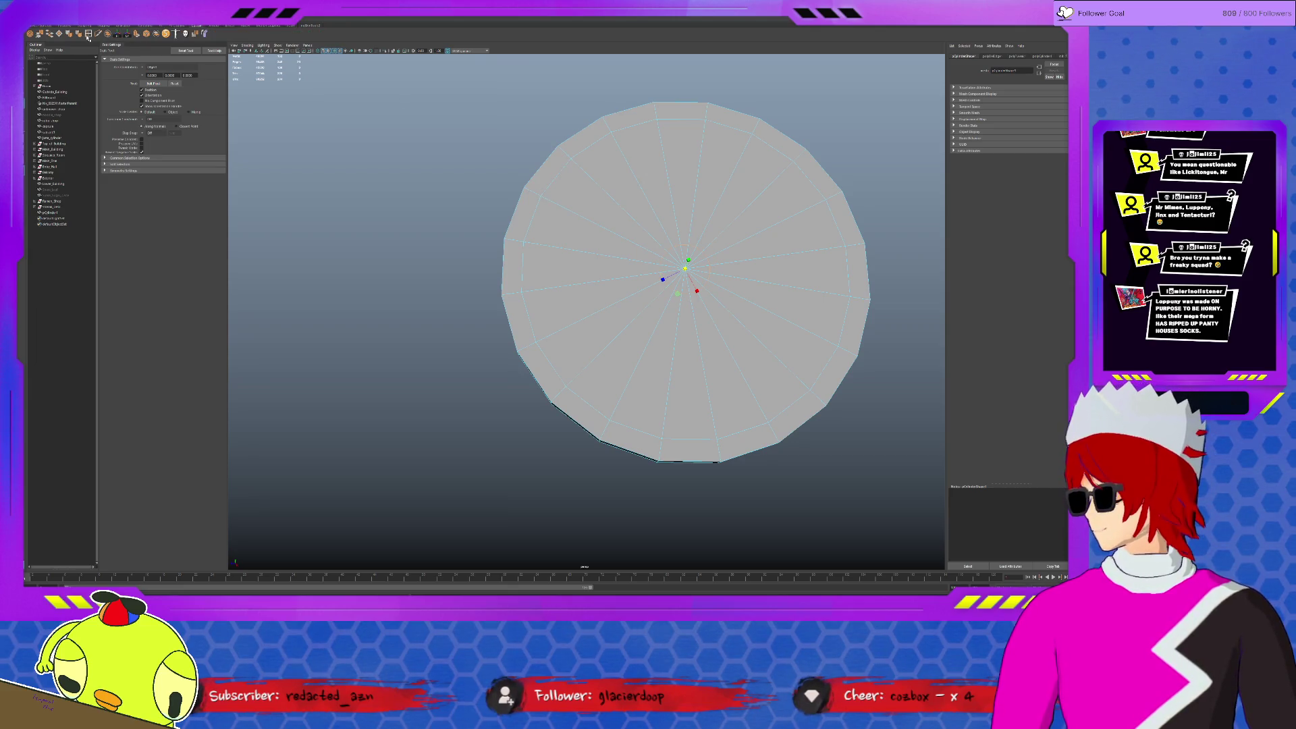
left_click(89, 34)
left_click(151, 93)
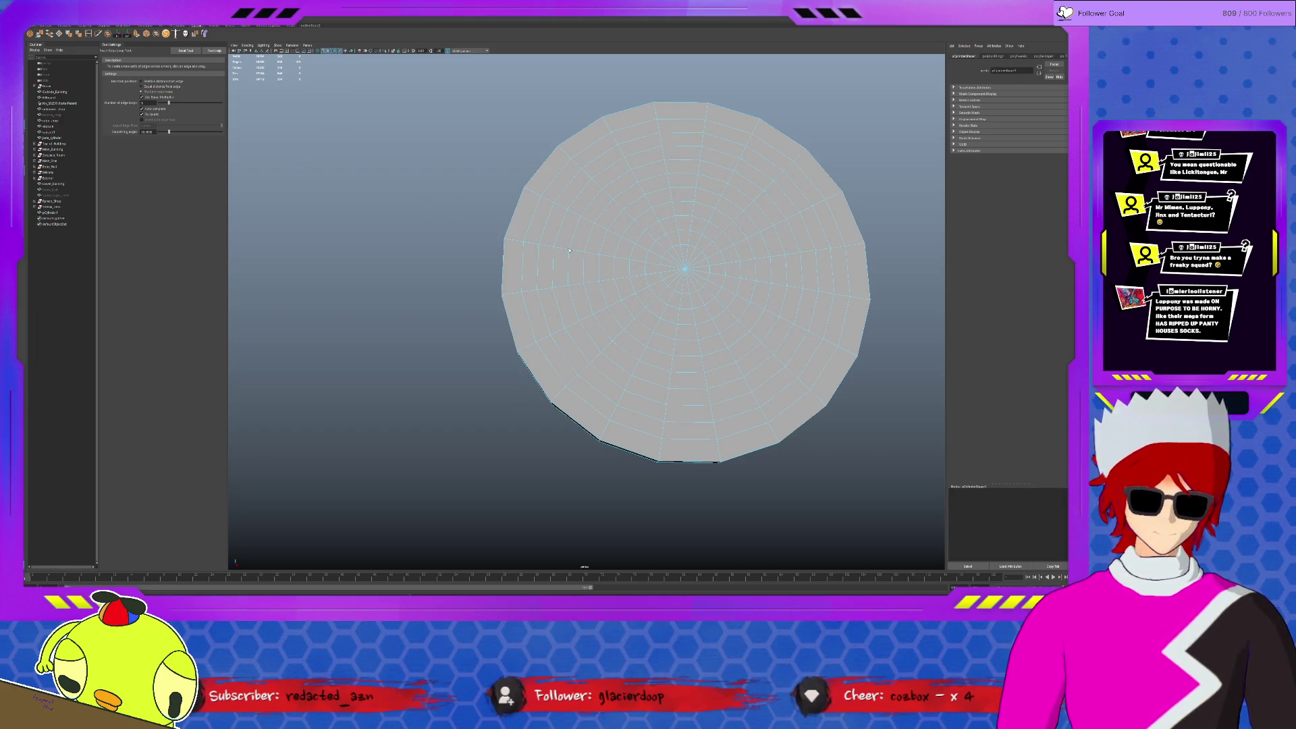
left_click(98, 33)
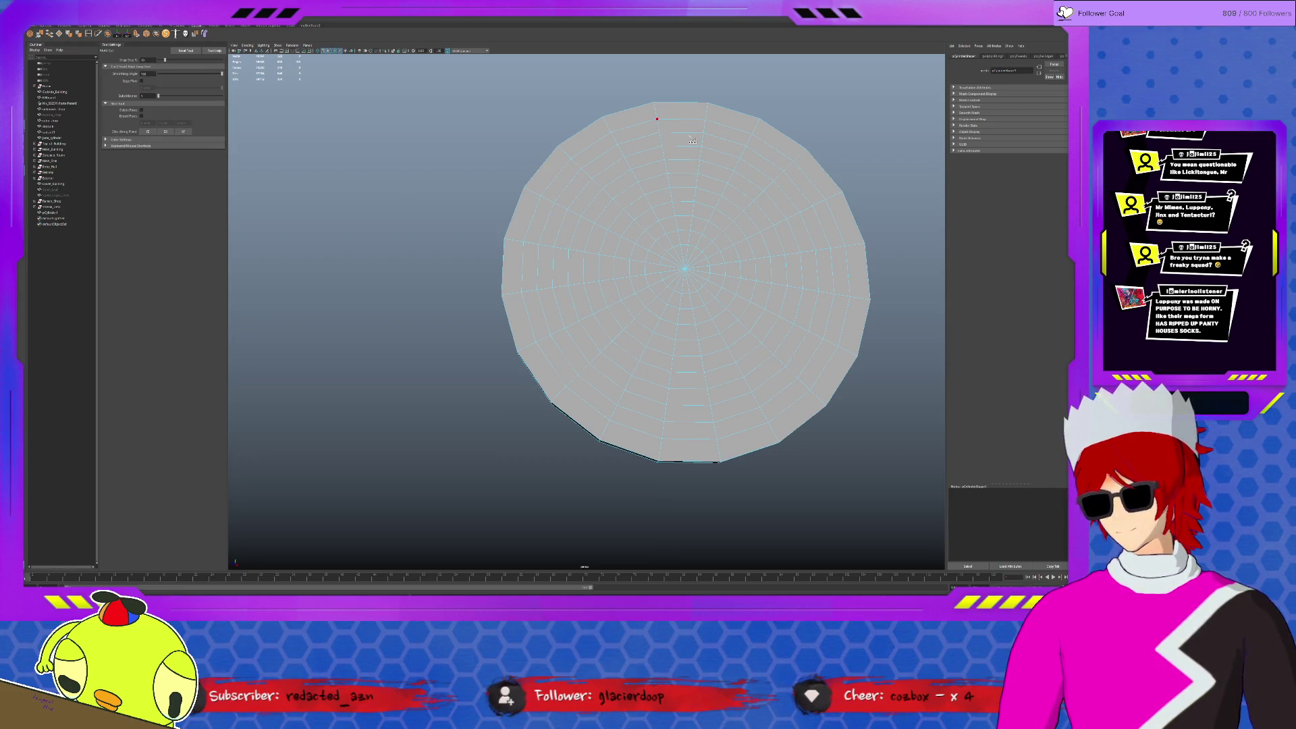
key("Escape")
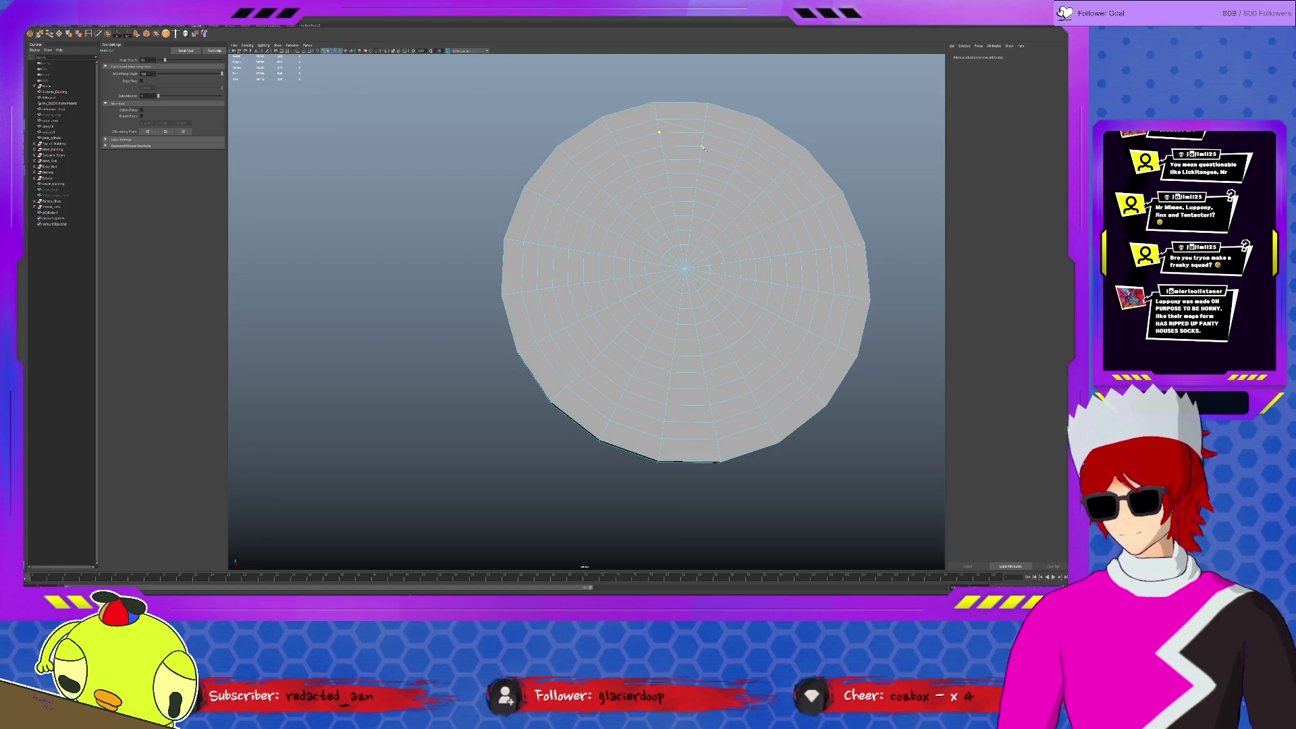
key("Escape")
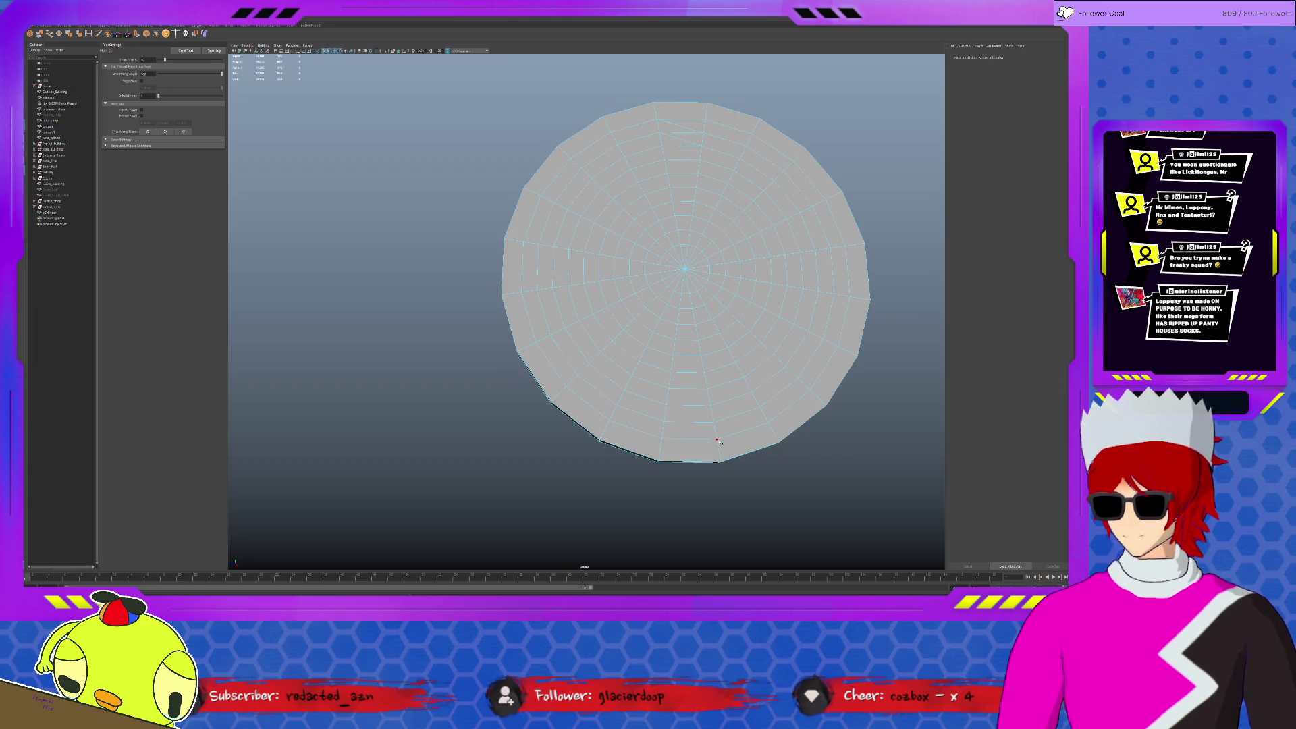
left_click(717, 440)
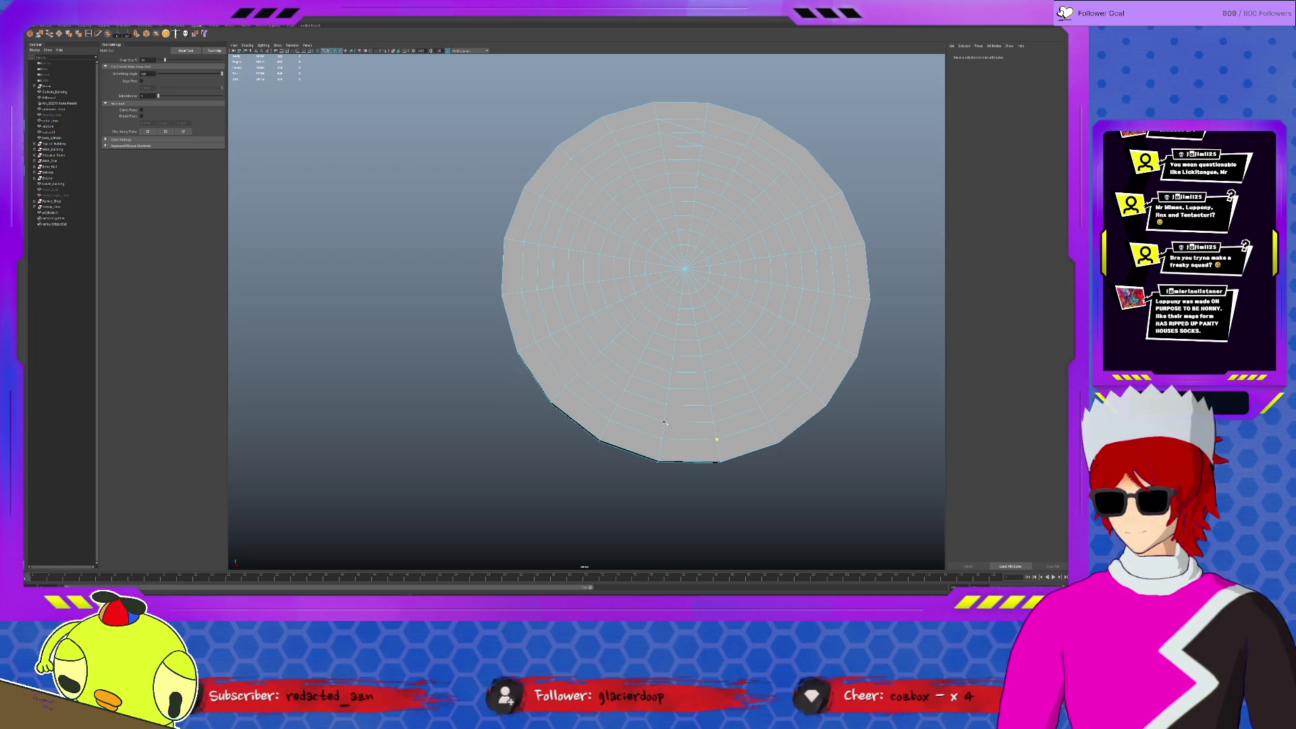
key("Escape")
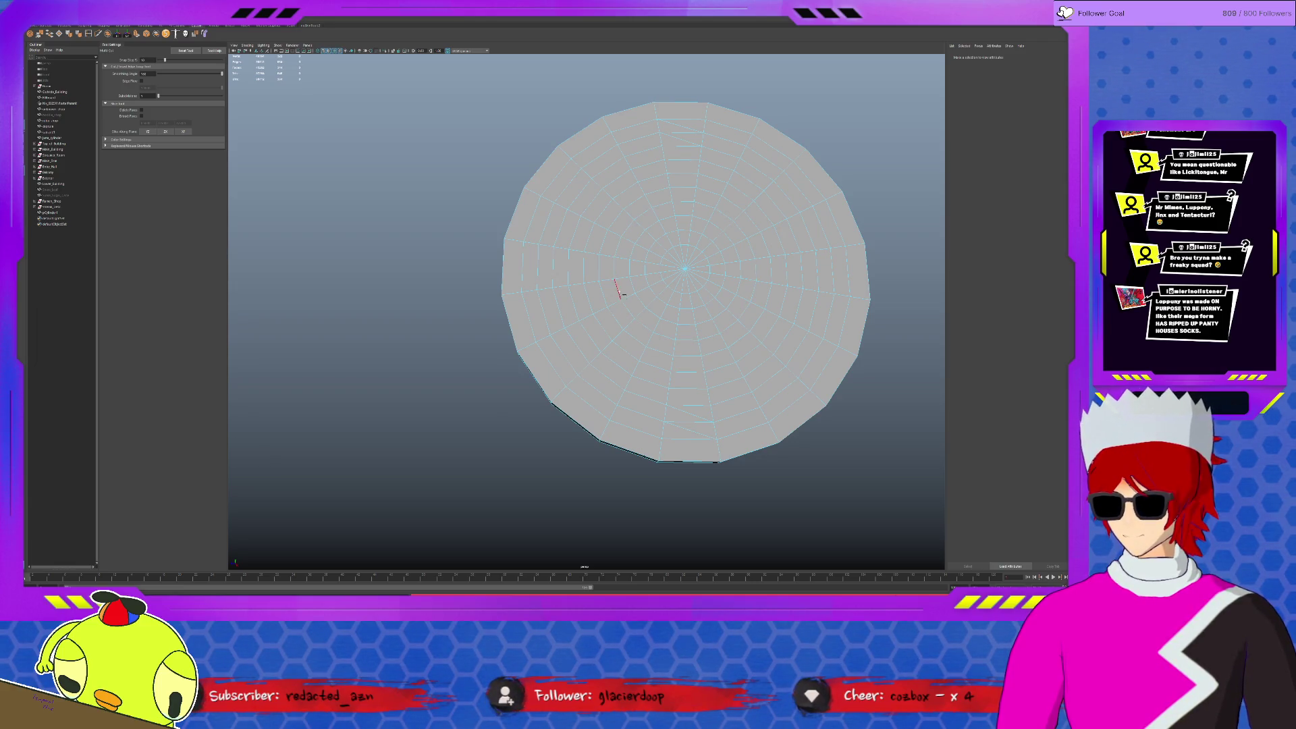
left_click(614, 257)
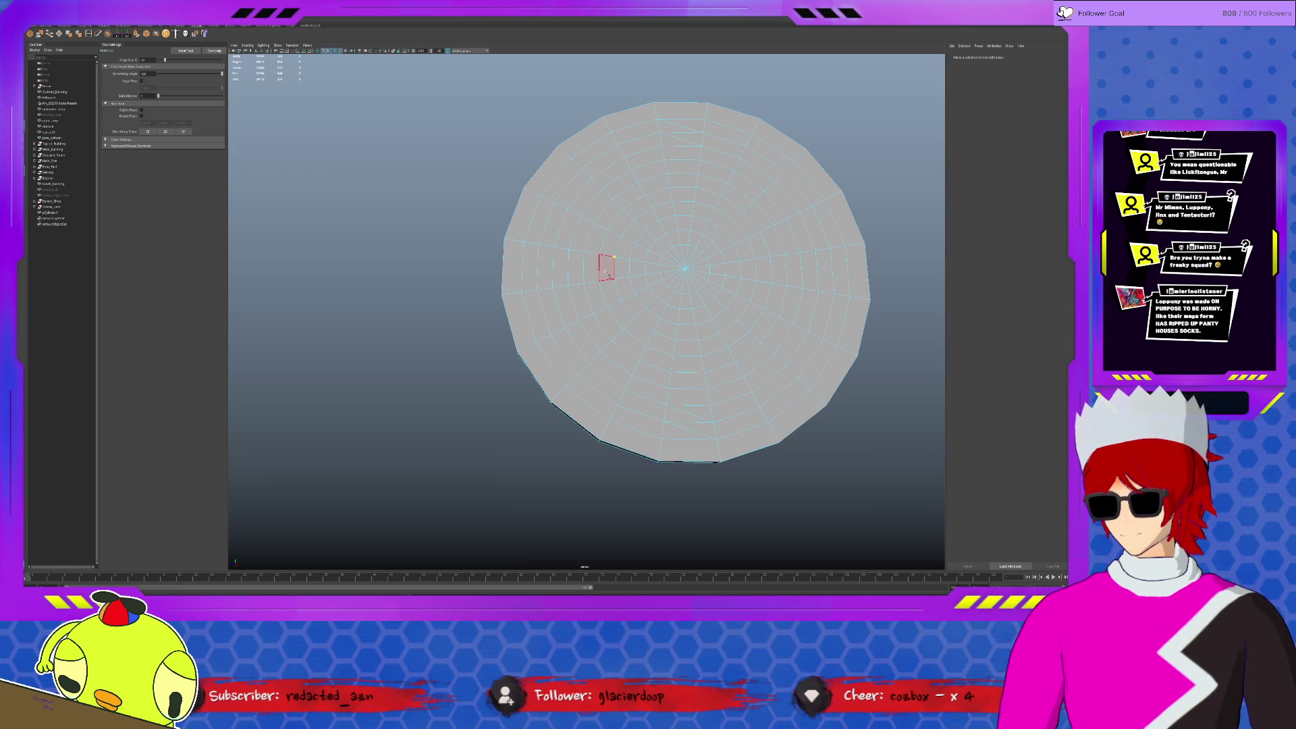
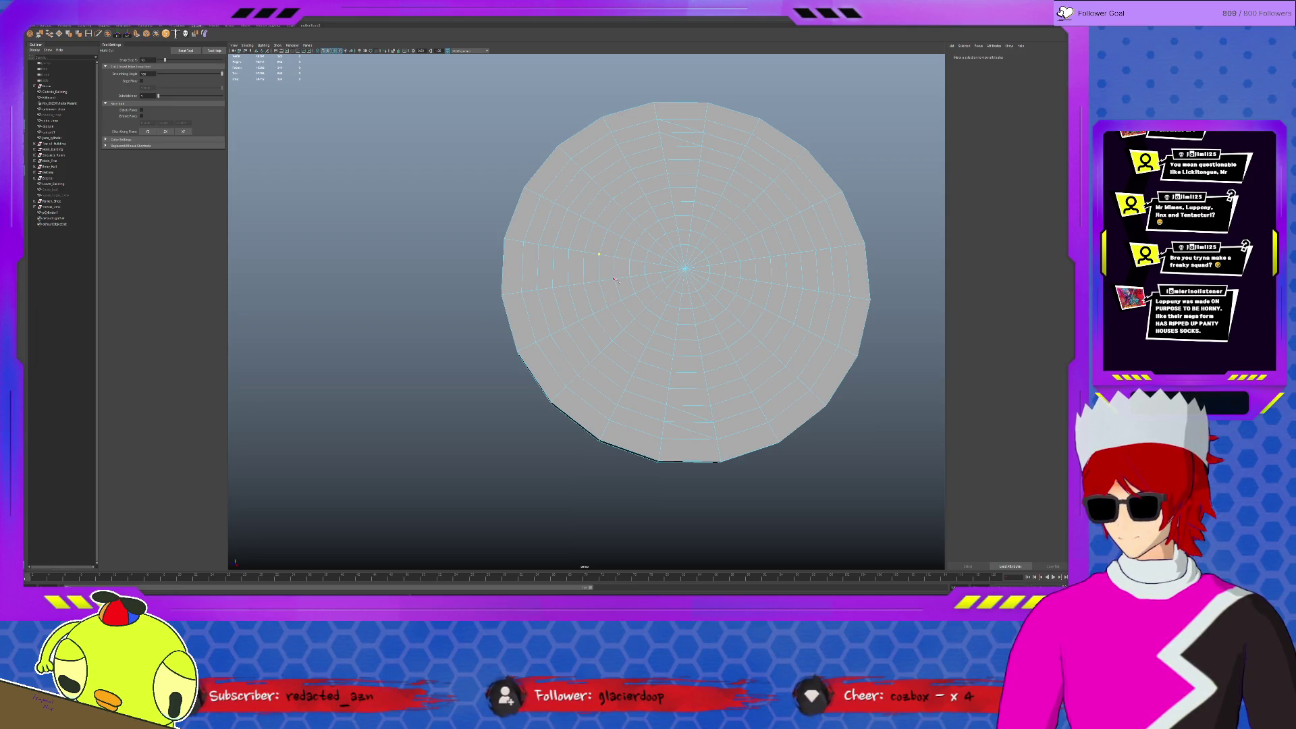
Try placing Multi-Cut points on the disc's edge, then return to selection.
left_click(629, 276)
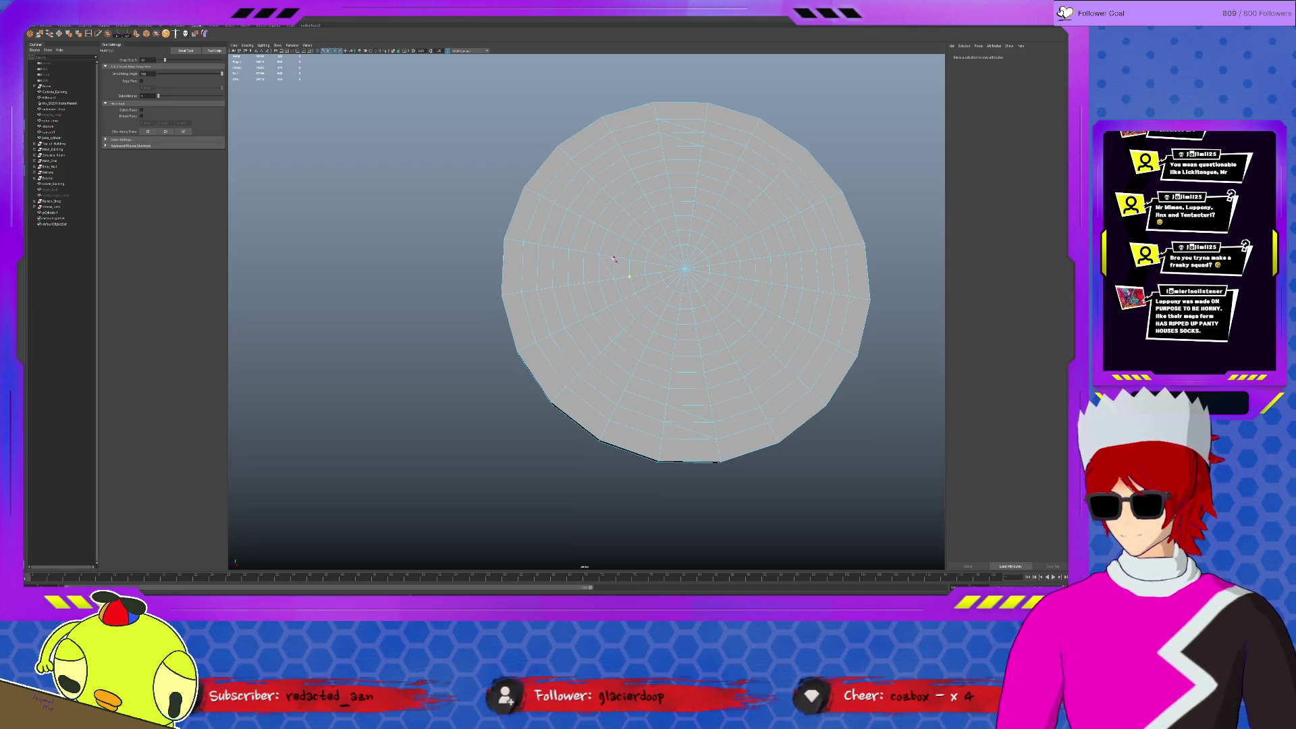
key("Return")
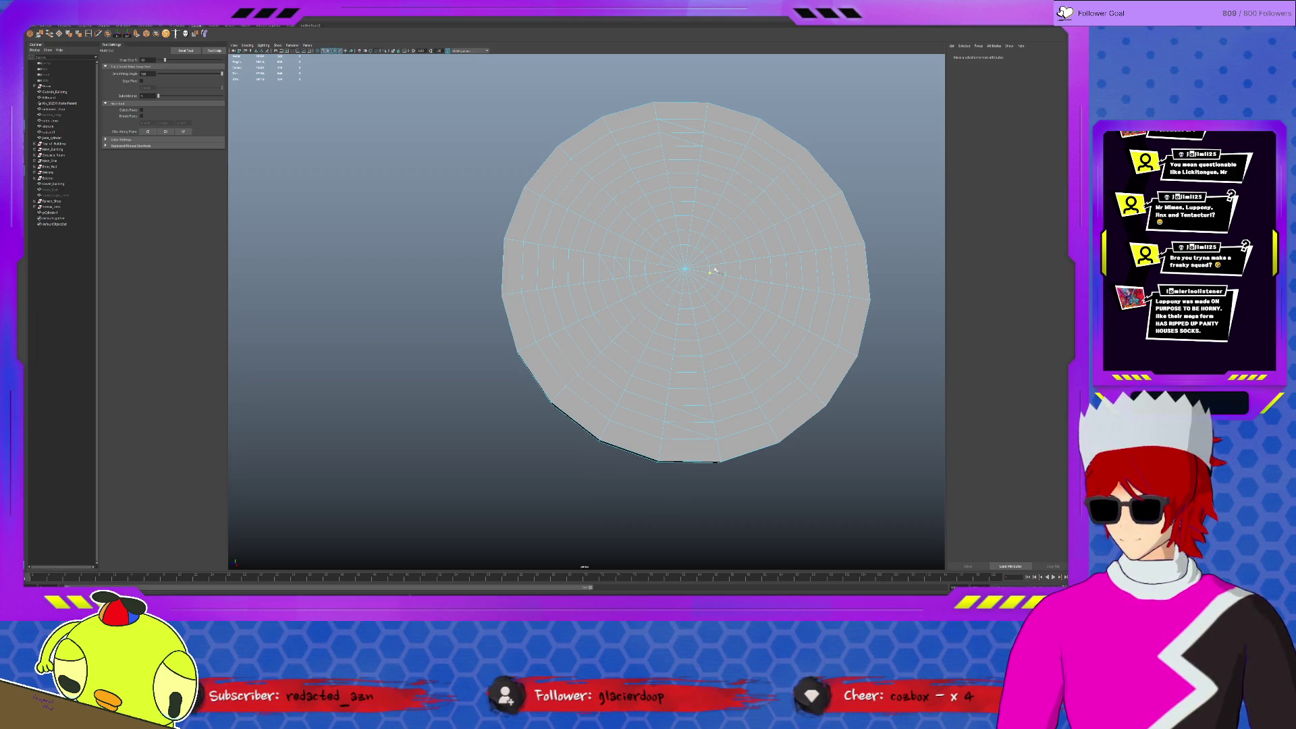
left_click(757, 275)
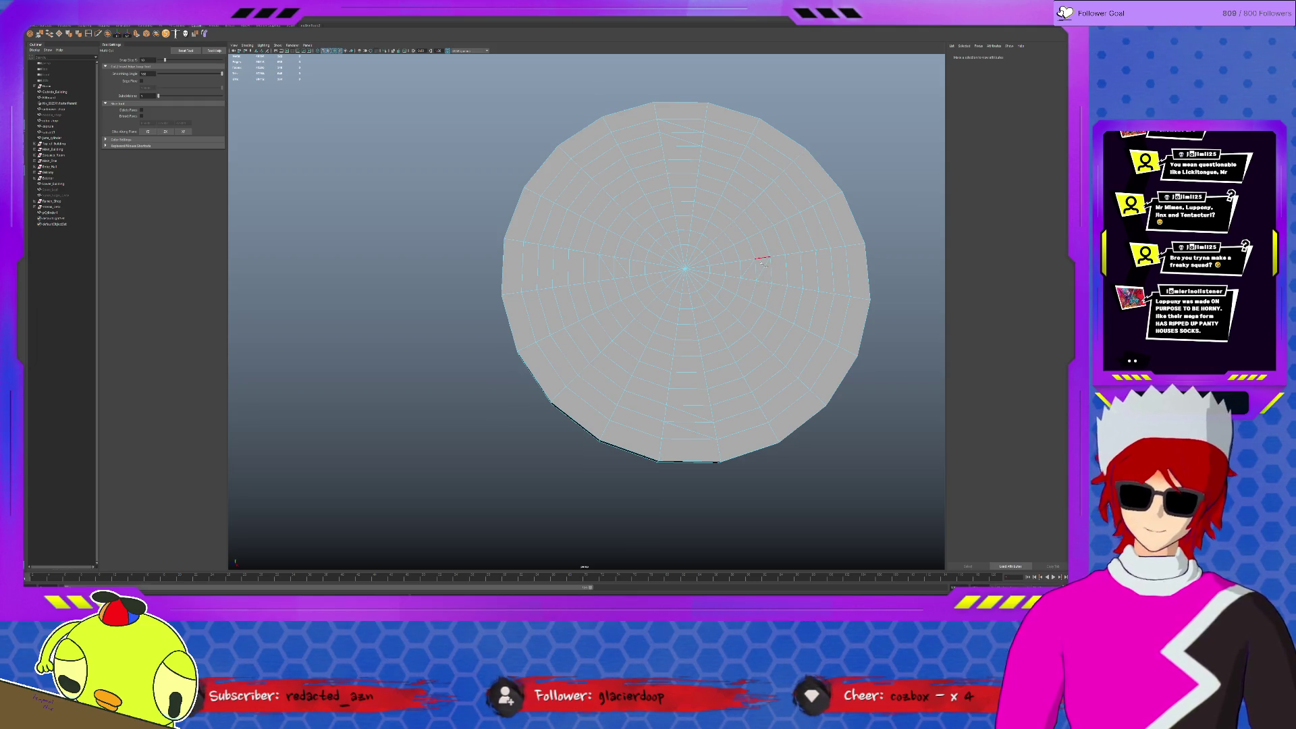
key("q")
Select the inner ring and the outer ring of faces on the disc's top cap.
mouse_move(758, 262)
left_mouse_down()
mouse_move(752, 245)
mouse_move(614, 267)
mouse_move(746, 289)
mouse_move(739, 304)
left_mouse_up()
double_click(739, 303)
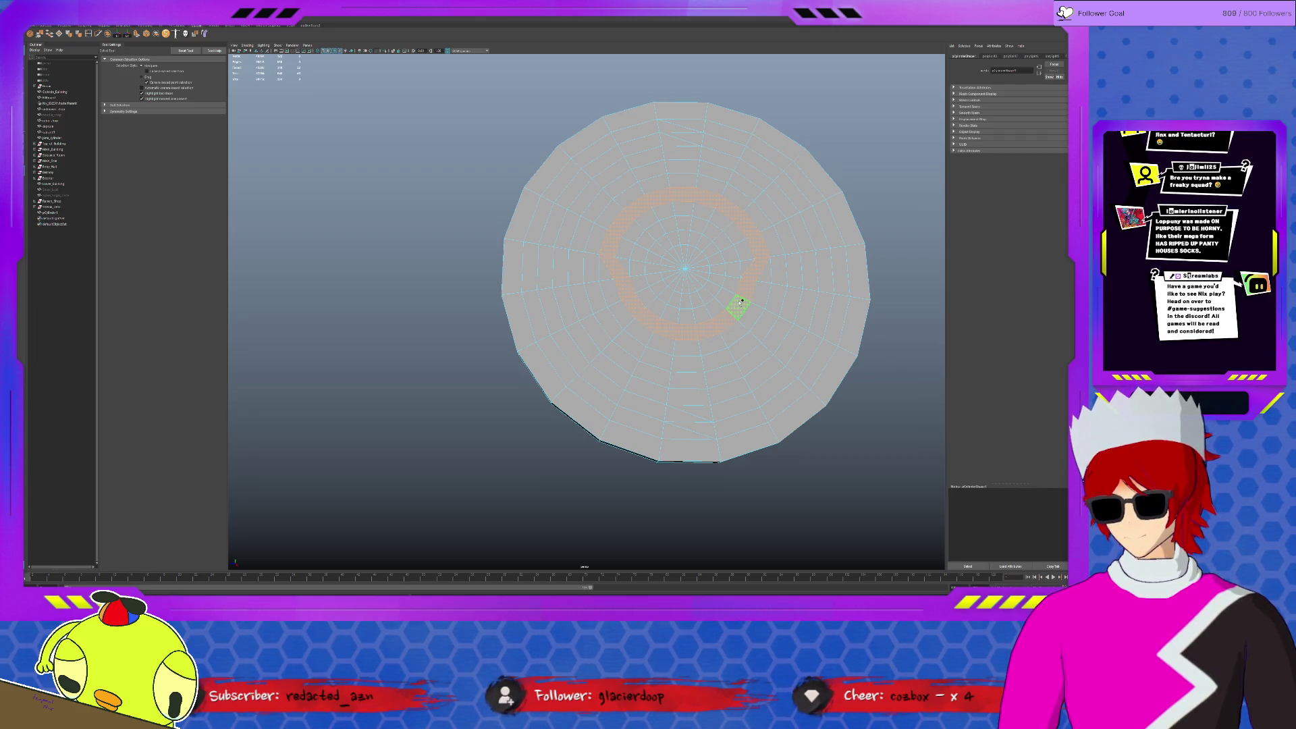
double_click(757, 159, "shift")
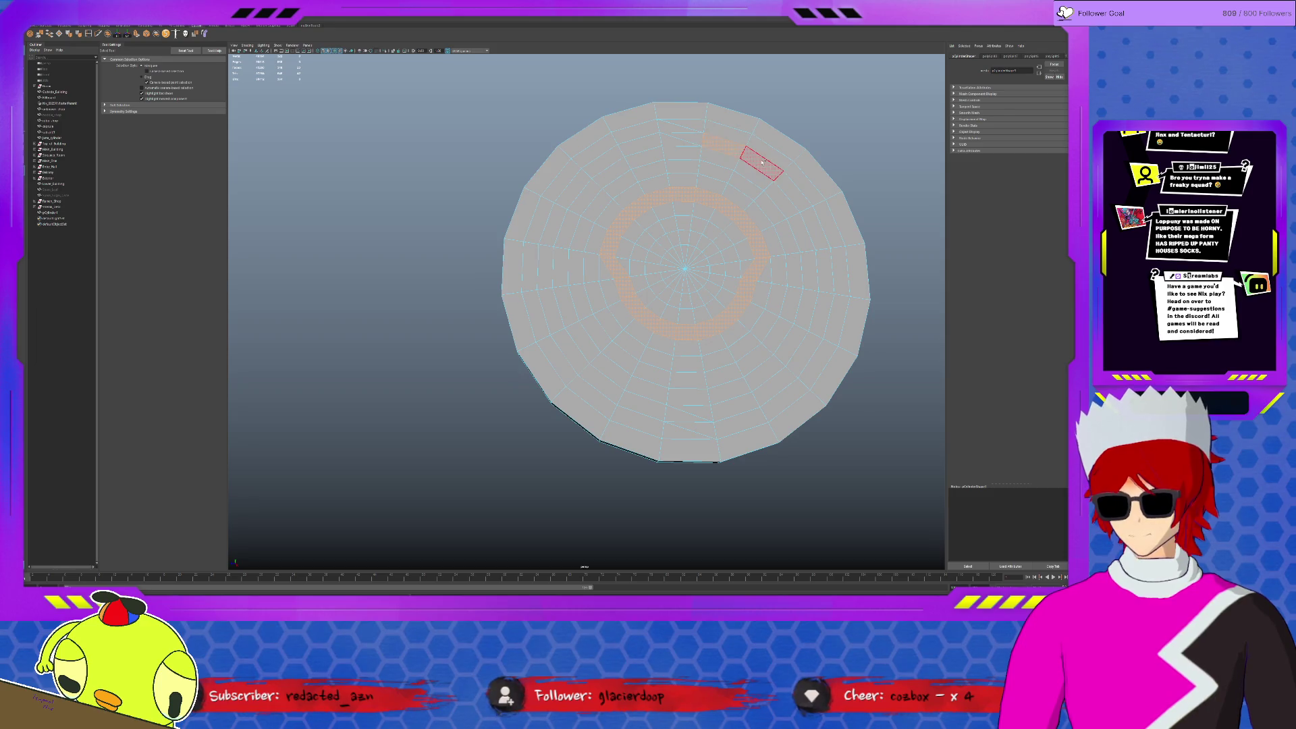
double_click(593, 145, "shift")
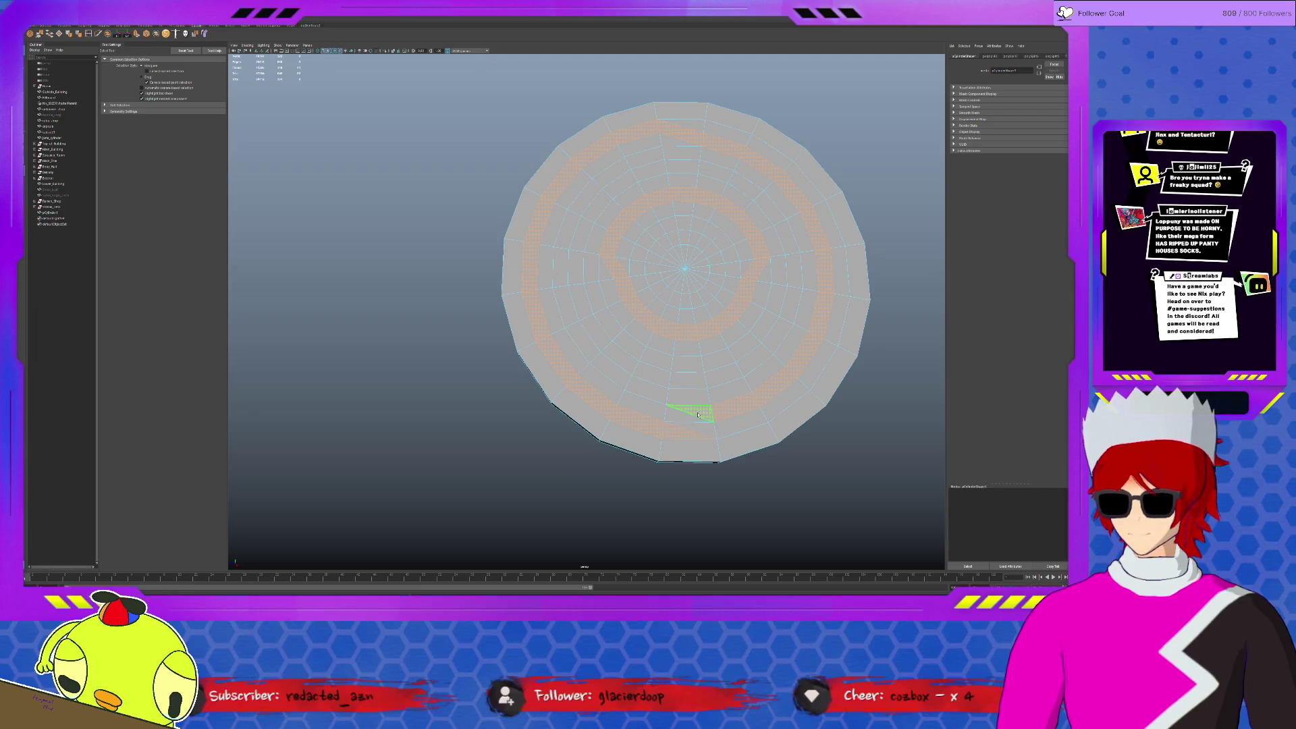
Clear the selection, place another cut point, then reselect an outer and an inner face ring.
key("F10")
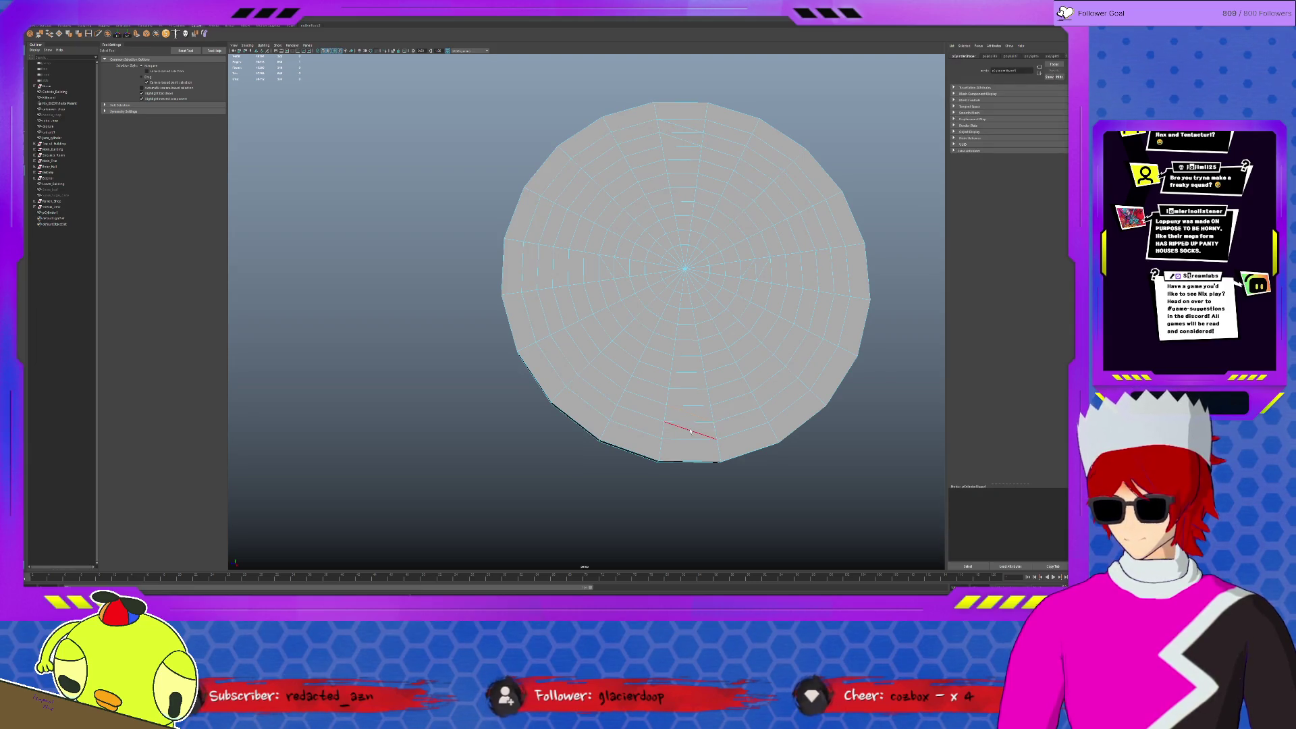
key("Escape")
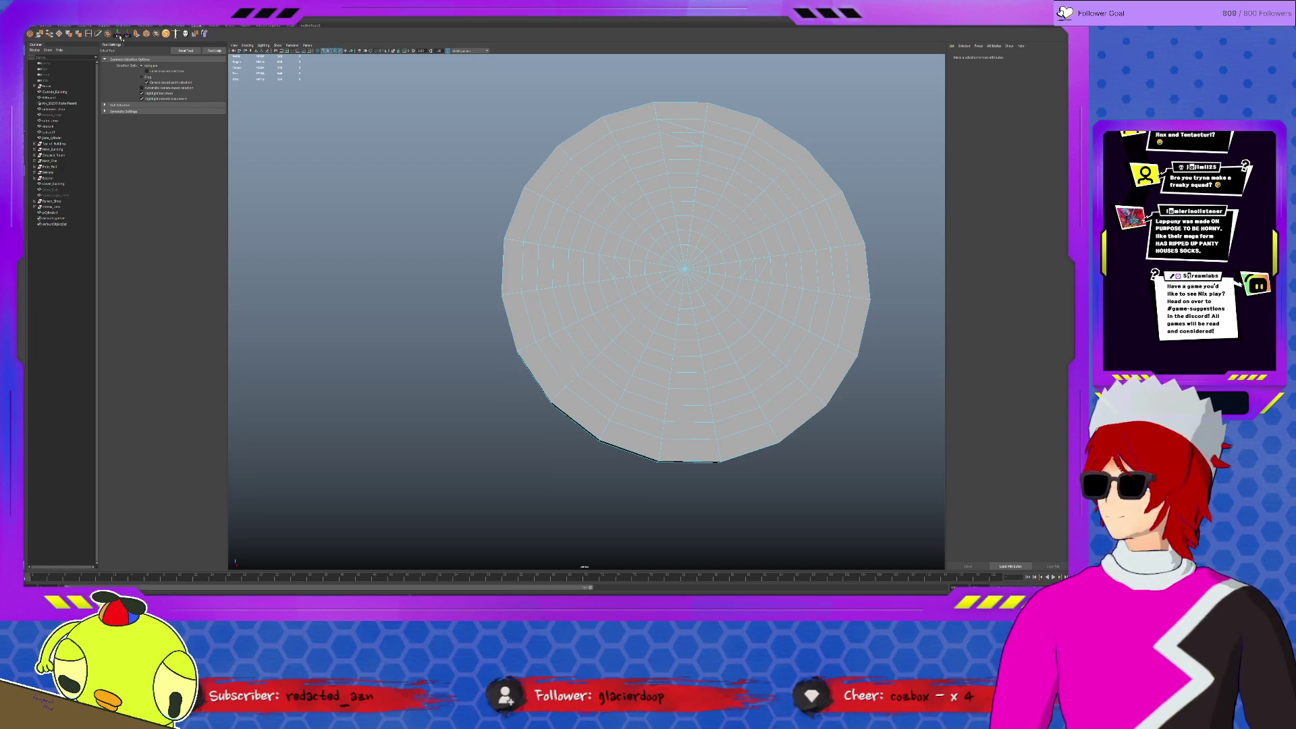
right_click_drag(689, 432, 678, 369, "shift")
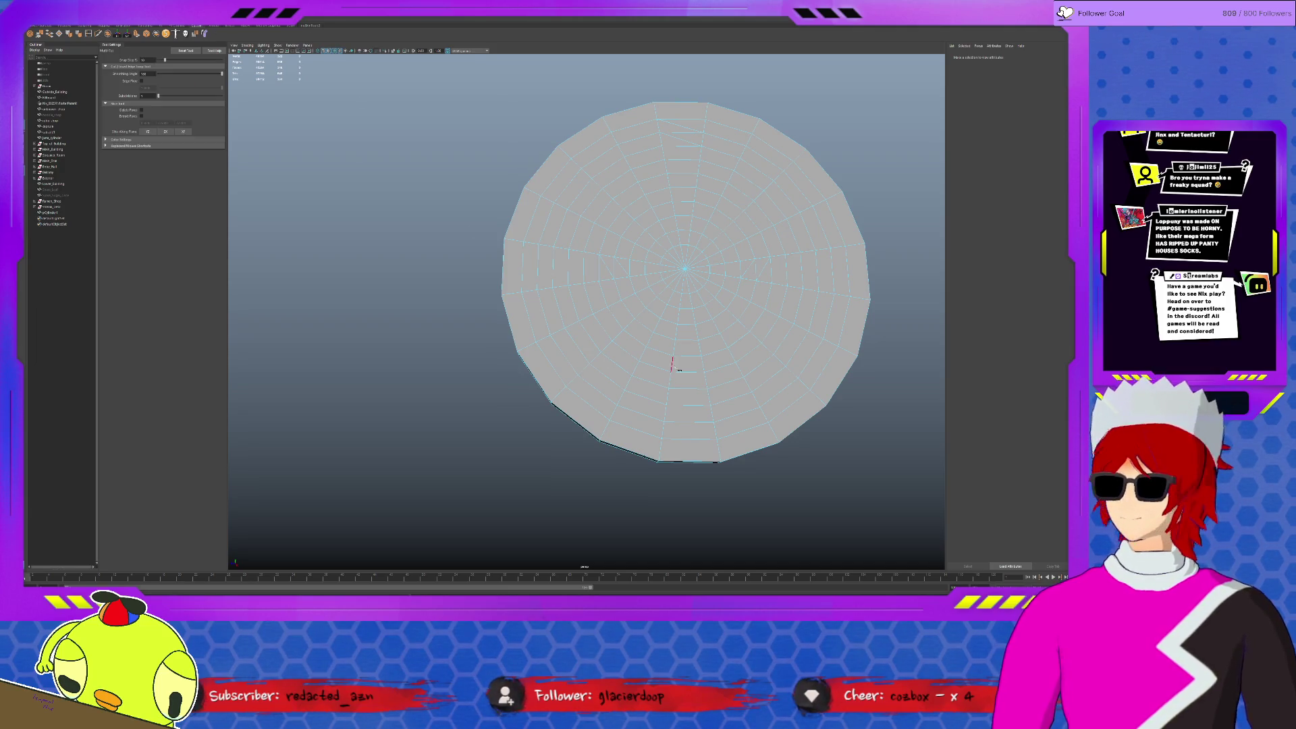
left_click(663, 421)
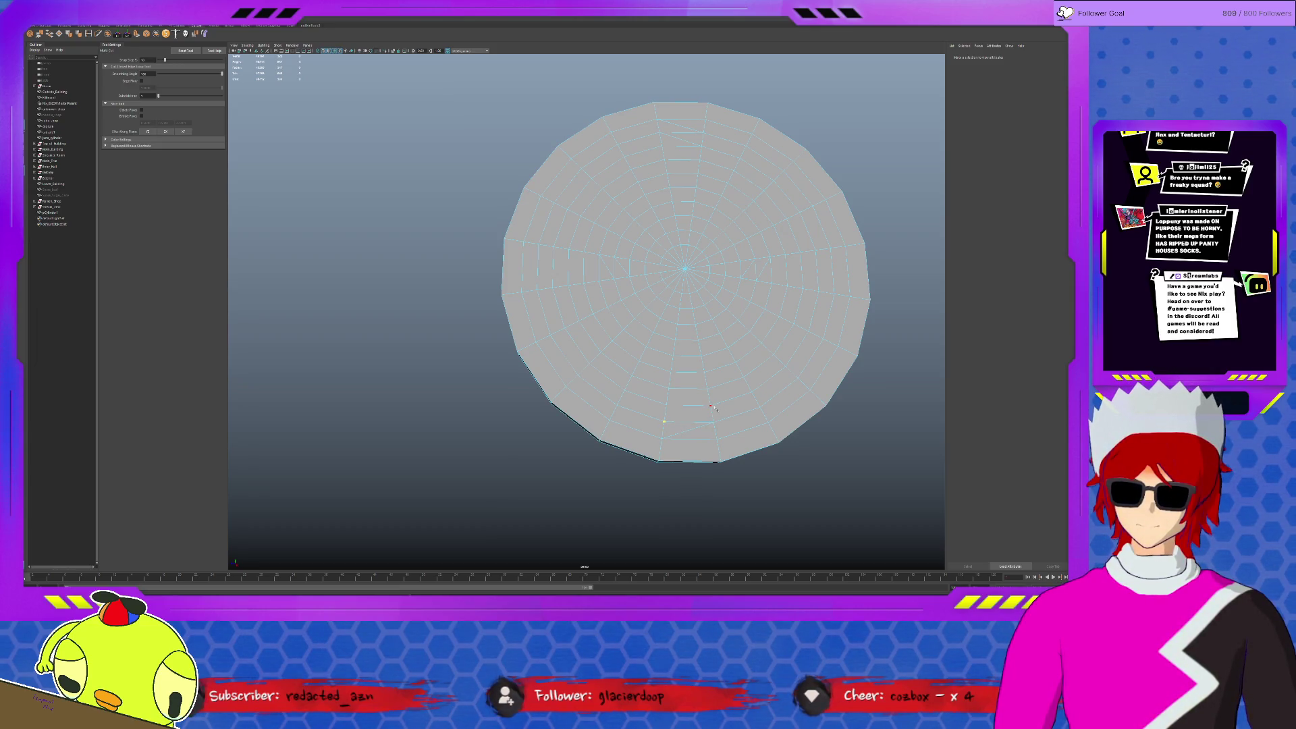
key("q")
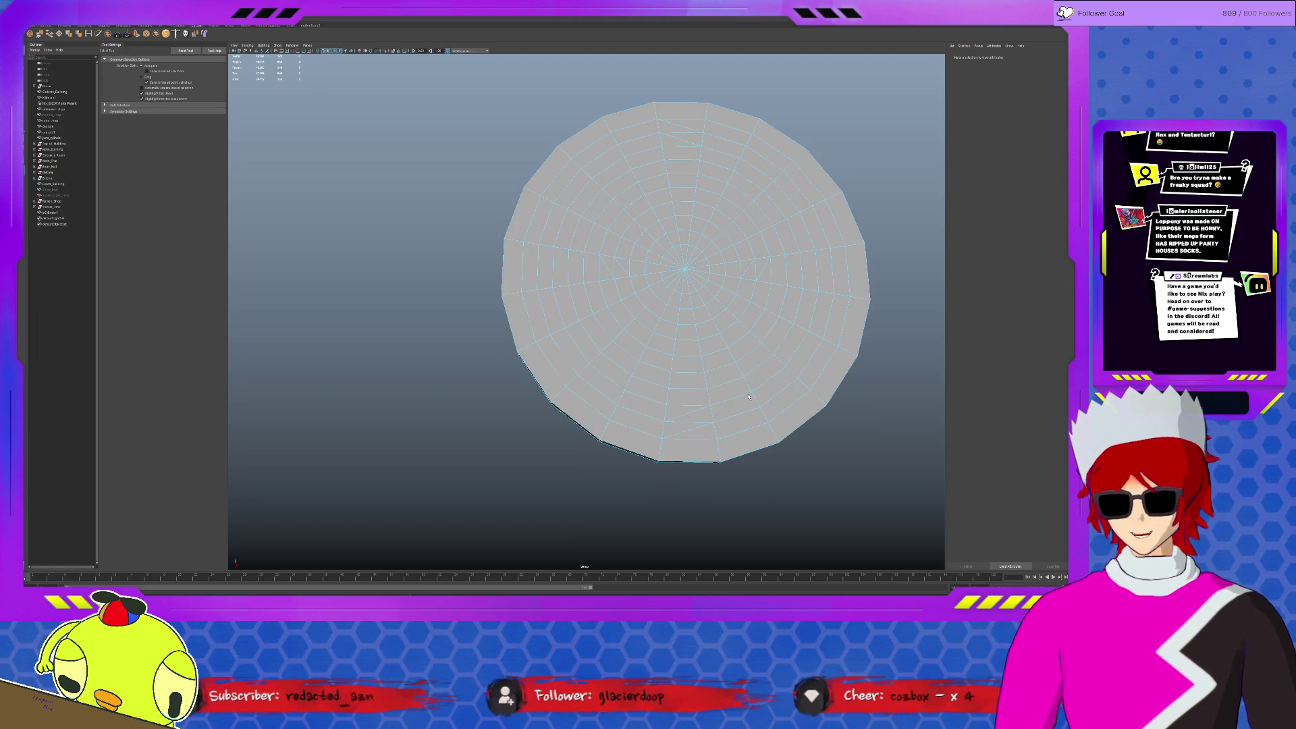
double_click(759, 403)
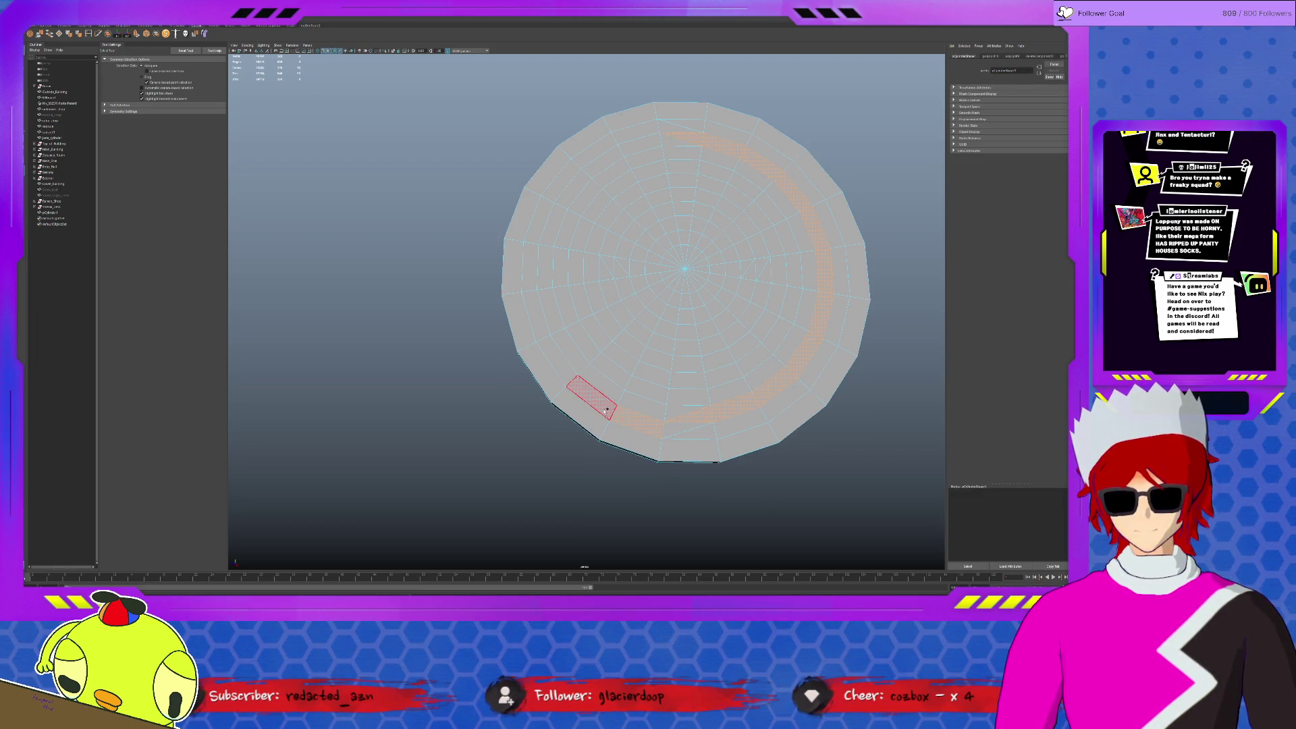
double_click(627, 300, "shift")
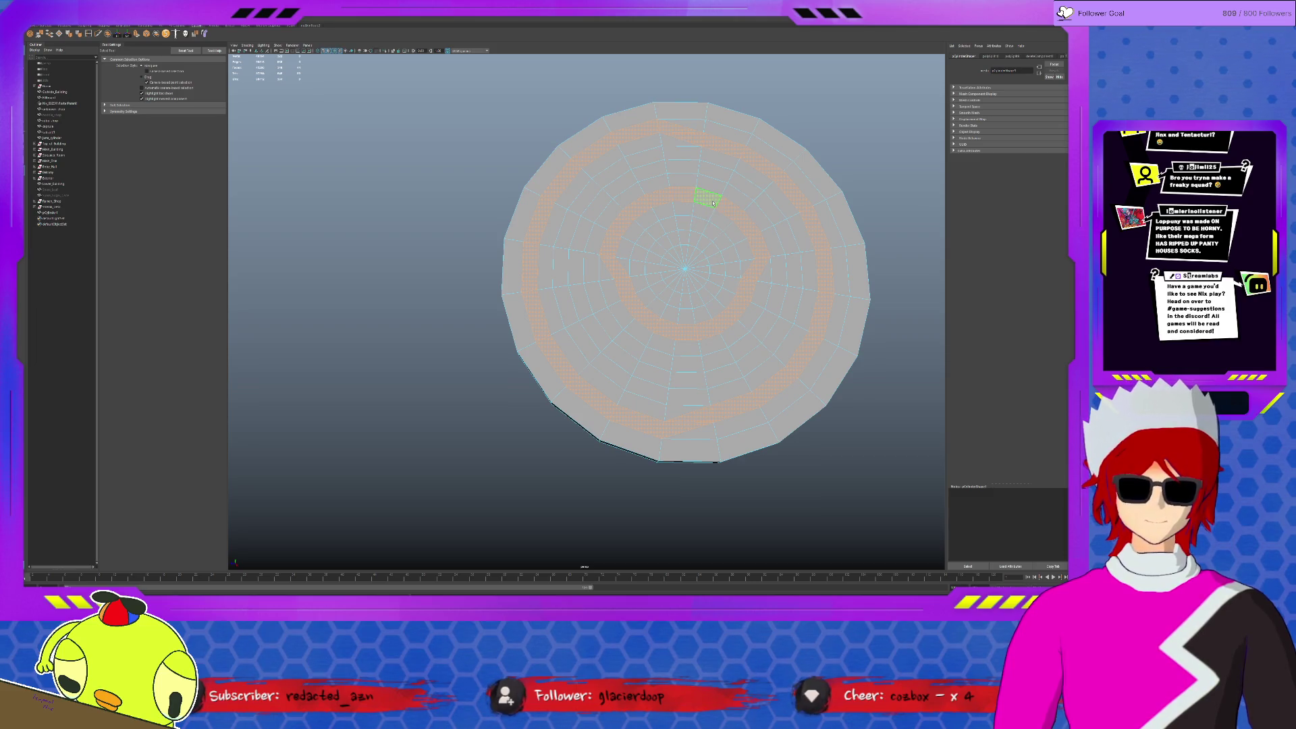
mouse_move(710, 203)
left_mouse_down("alt")
mouse_move(685, 169)
mouse_move(679, 180)
left_mouse_up("alt")
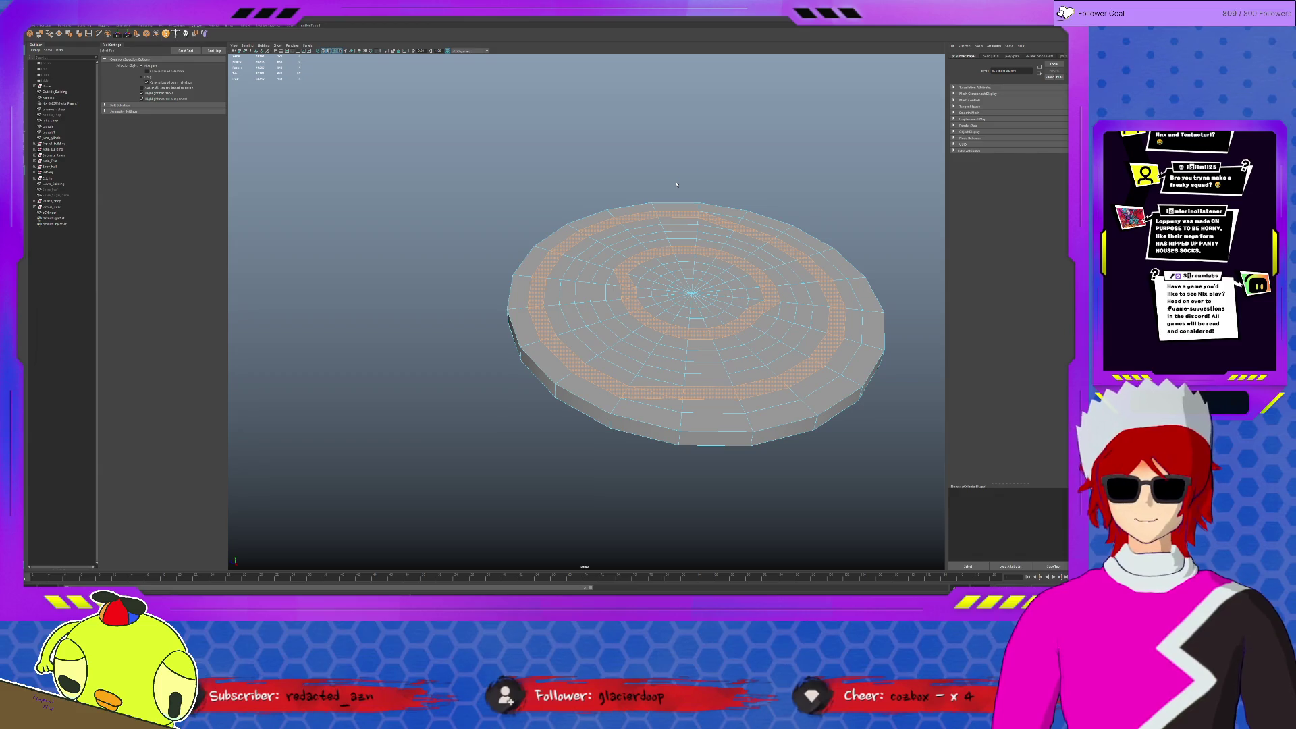
left_click(599, 364)
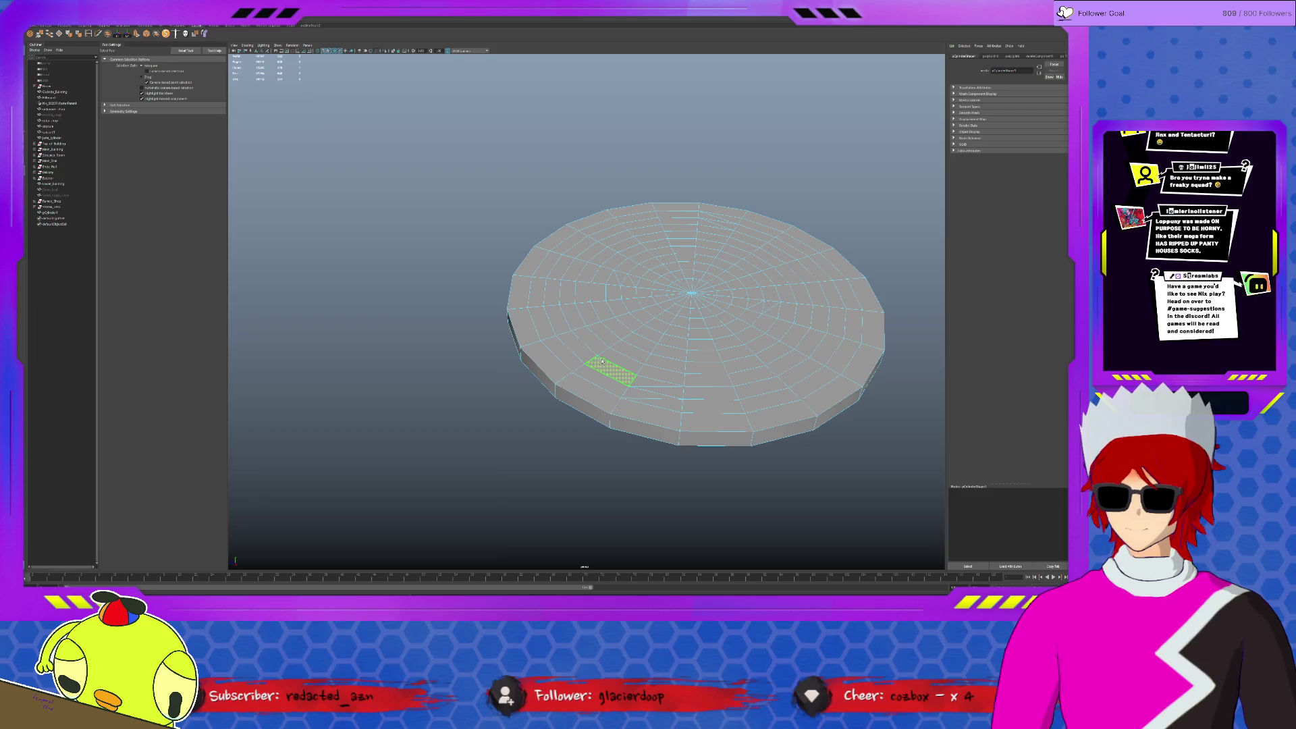
left_click(671, 381)
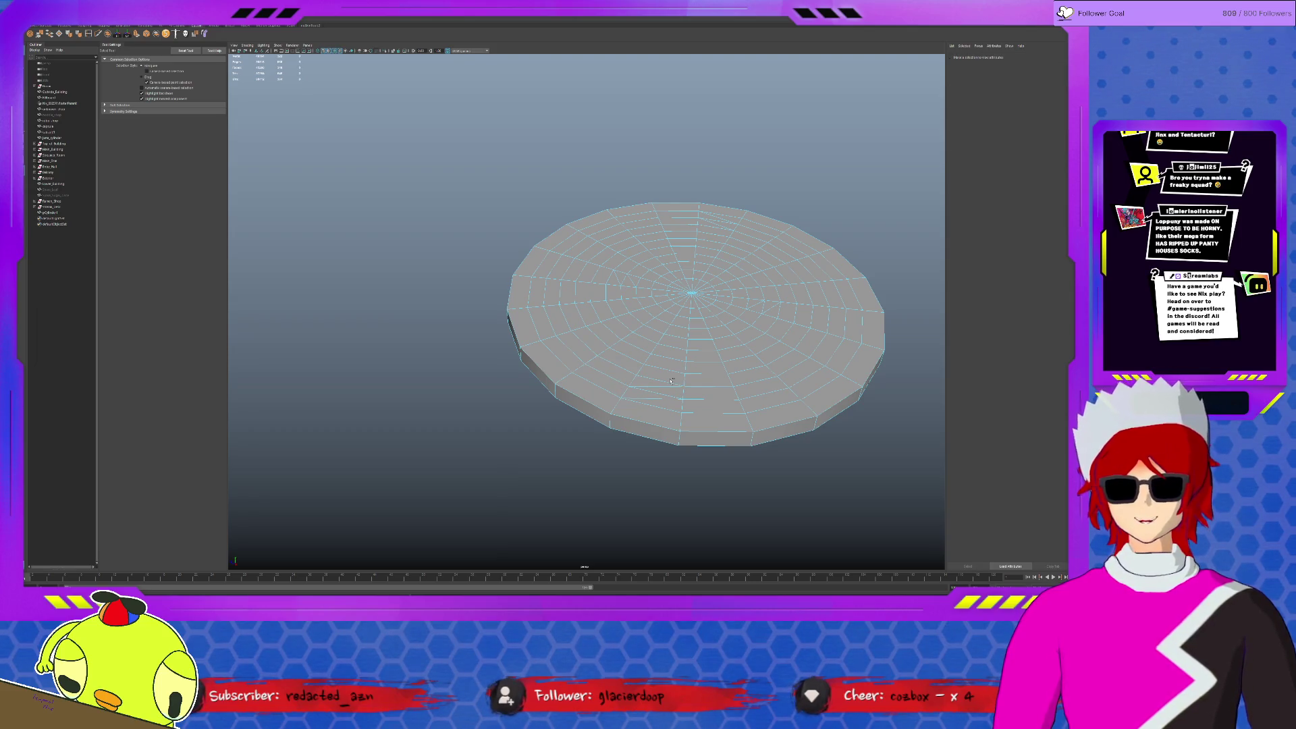
key("ctrl+z")
key("ctrl+z")
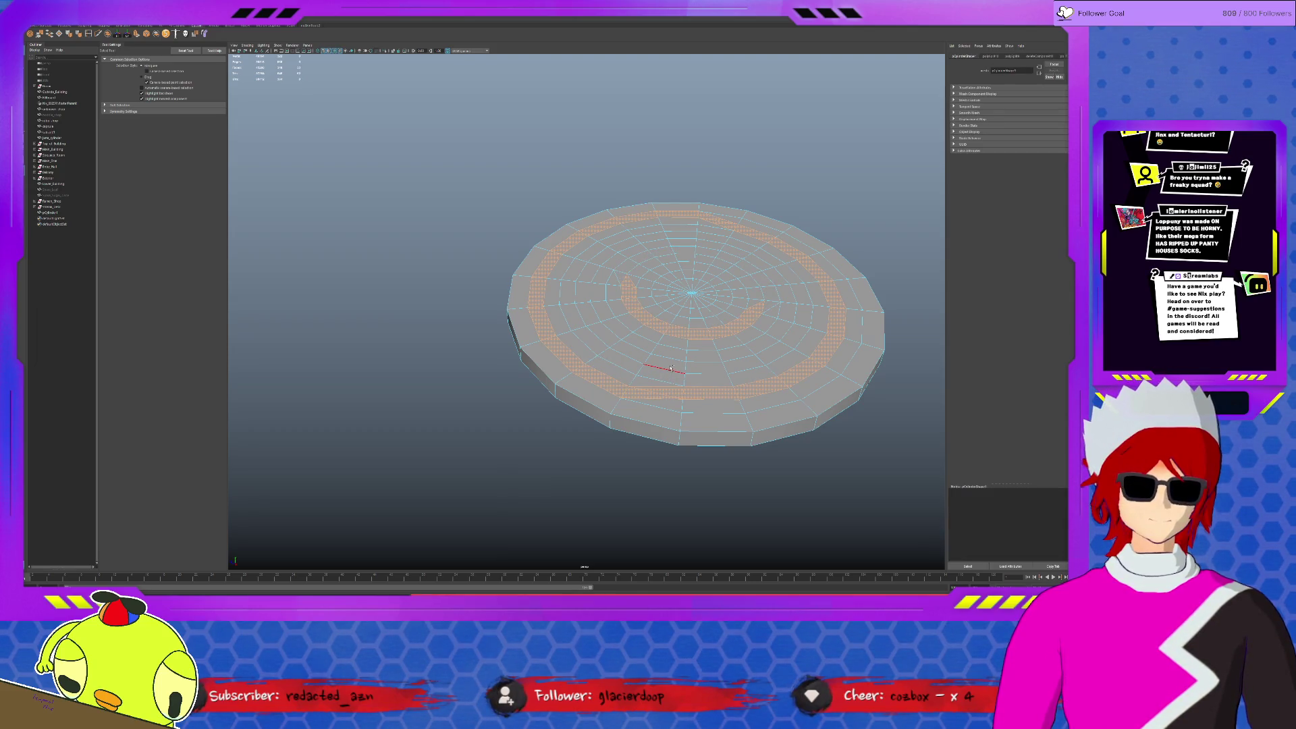
key("ctrl+z")
key("ctrl+z")
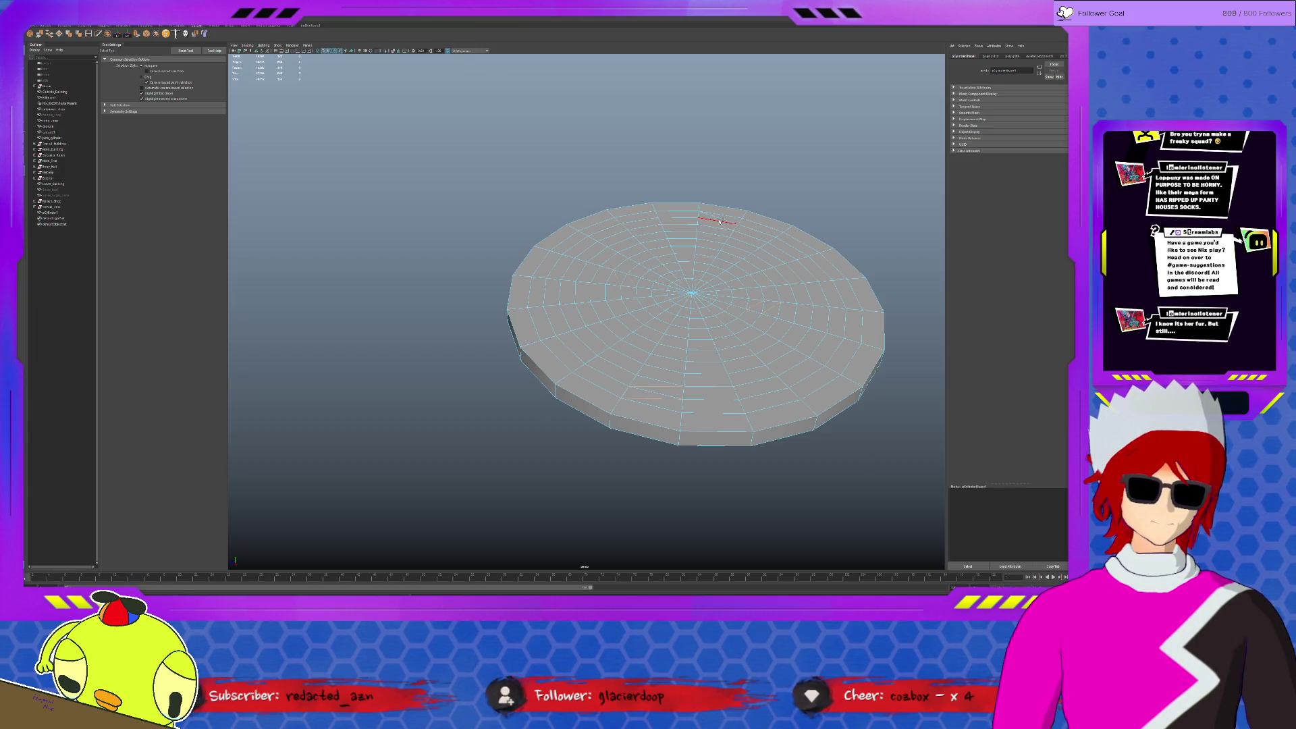
left_click(743, 225)
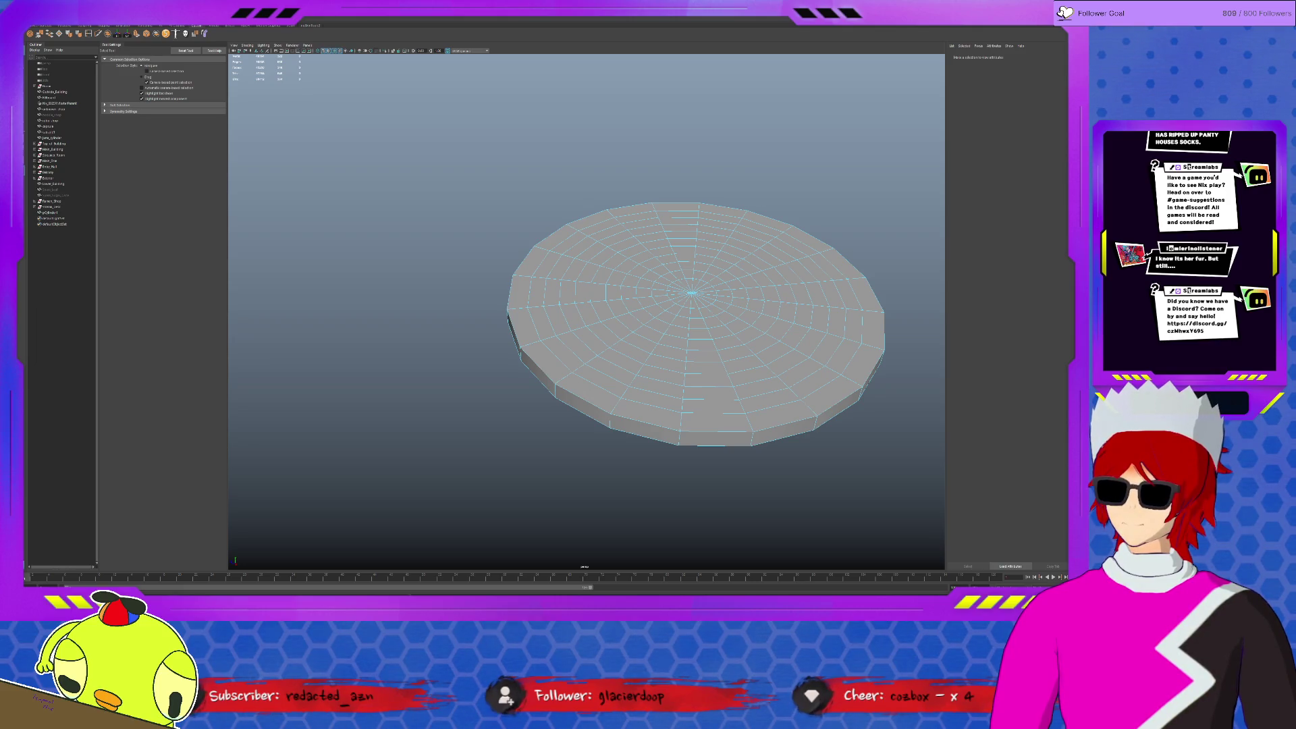
Select the concentric edge loops on the disc's cap and delete them, leaving radial spokes.
double_click(547, 294)
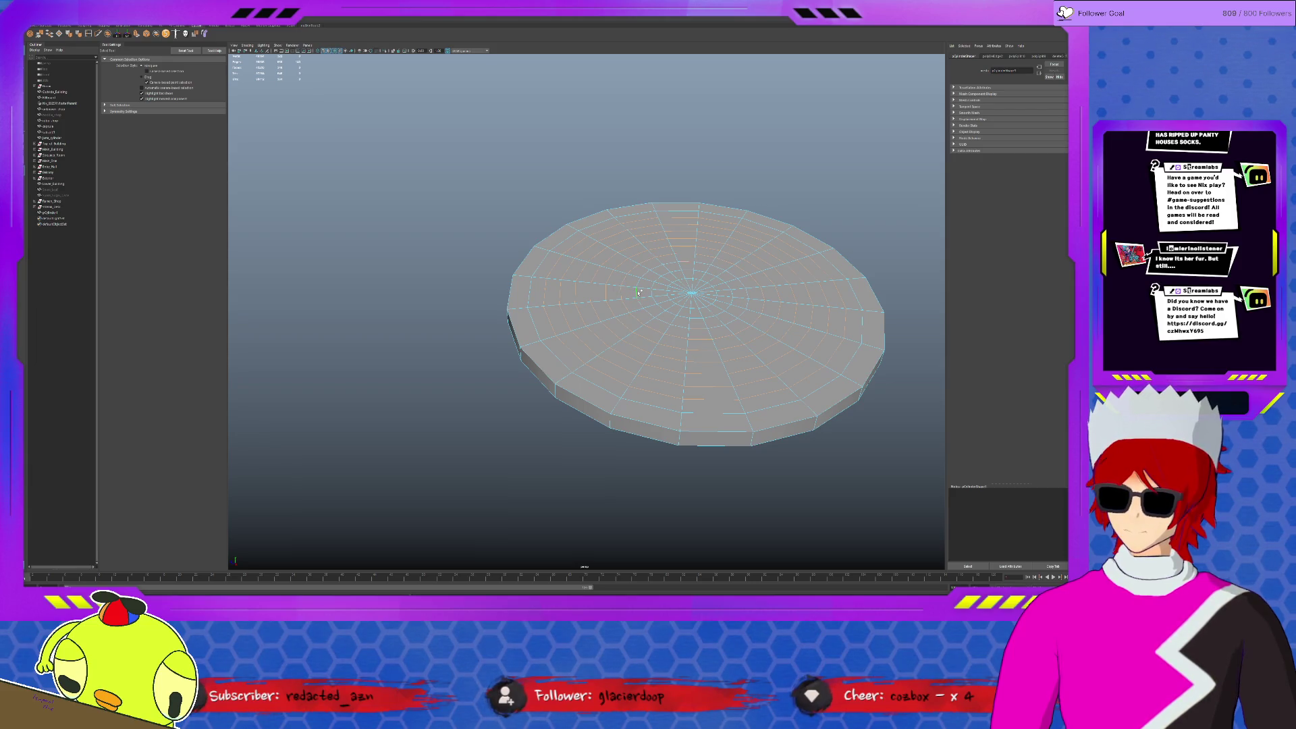
key("Delete")
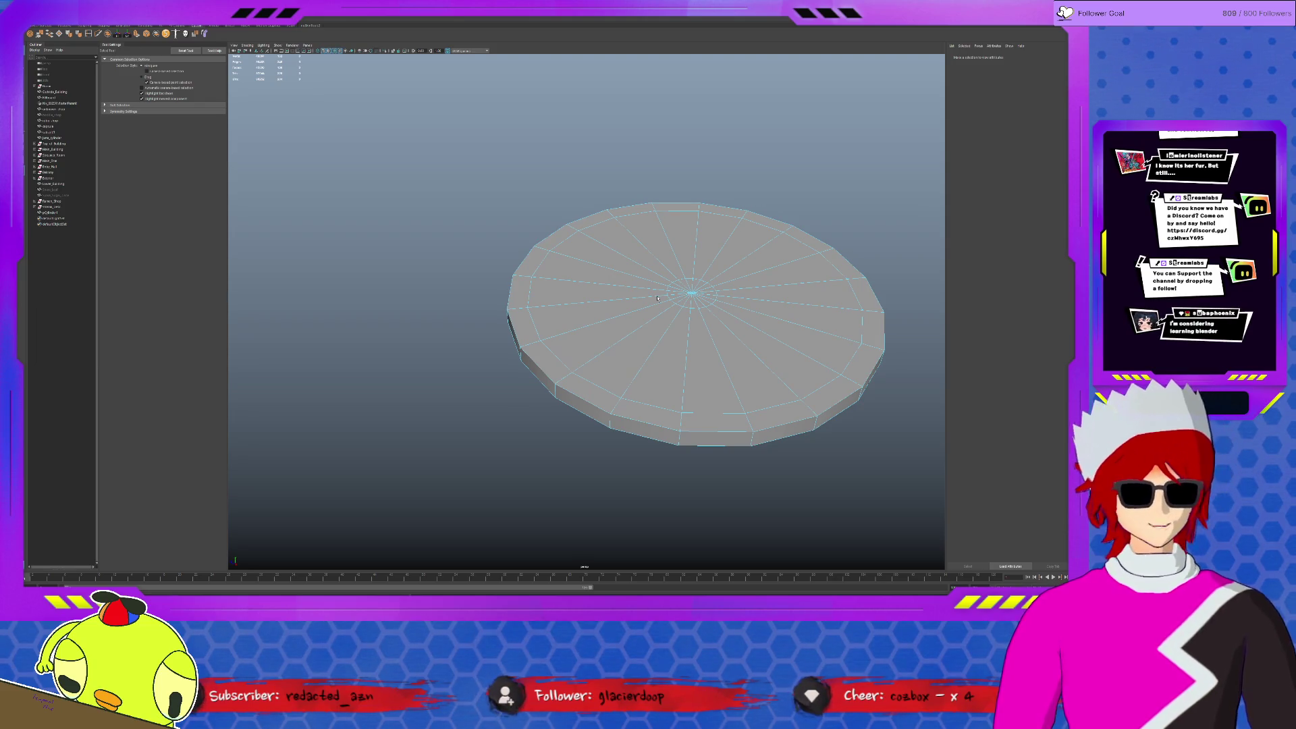
left_click_drag(656, 298, 670, 307, "alt")
Extrude the disc's top face, insetting it and sinking it slightly to leave a raised rim.
middle_click_drag(671, 308, 581, 306, "alt")
left_click(445, 269)
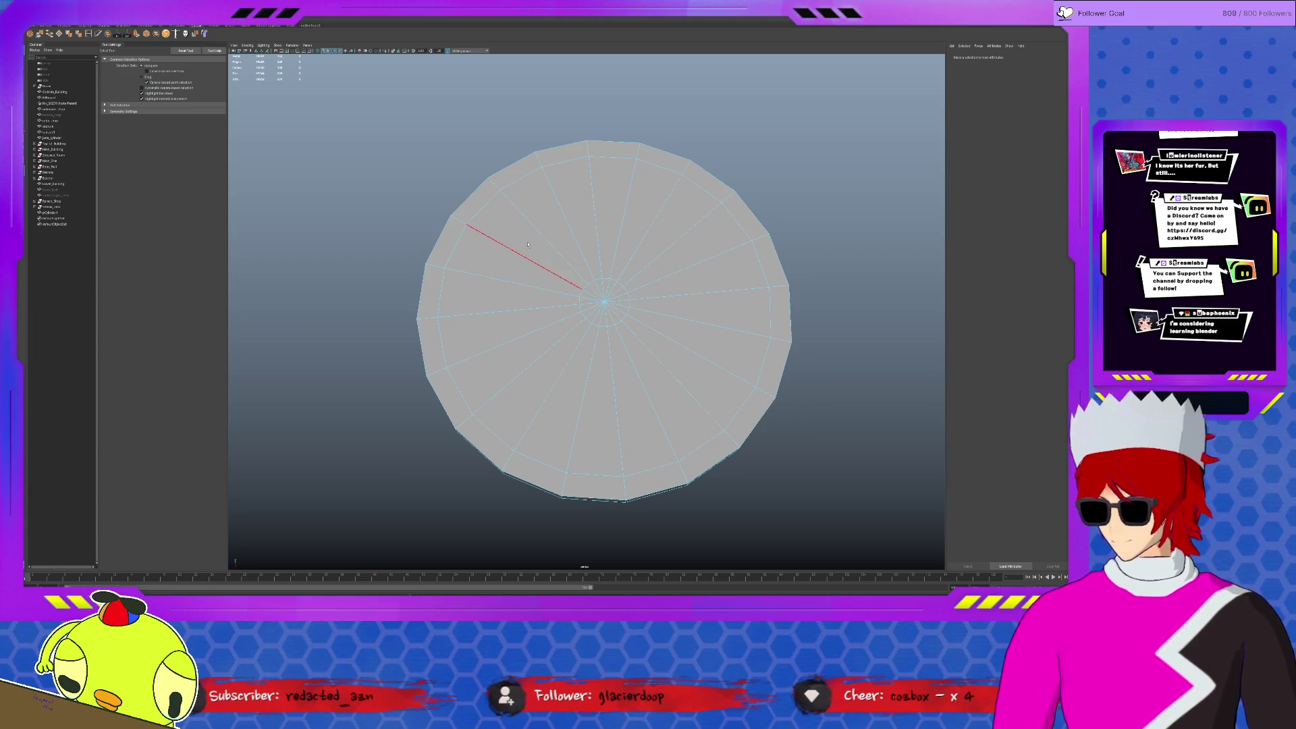
left_click(476, 215)
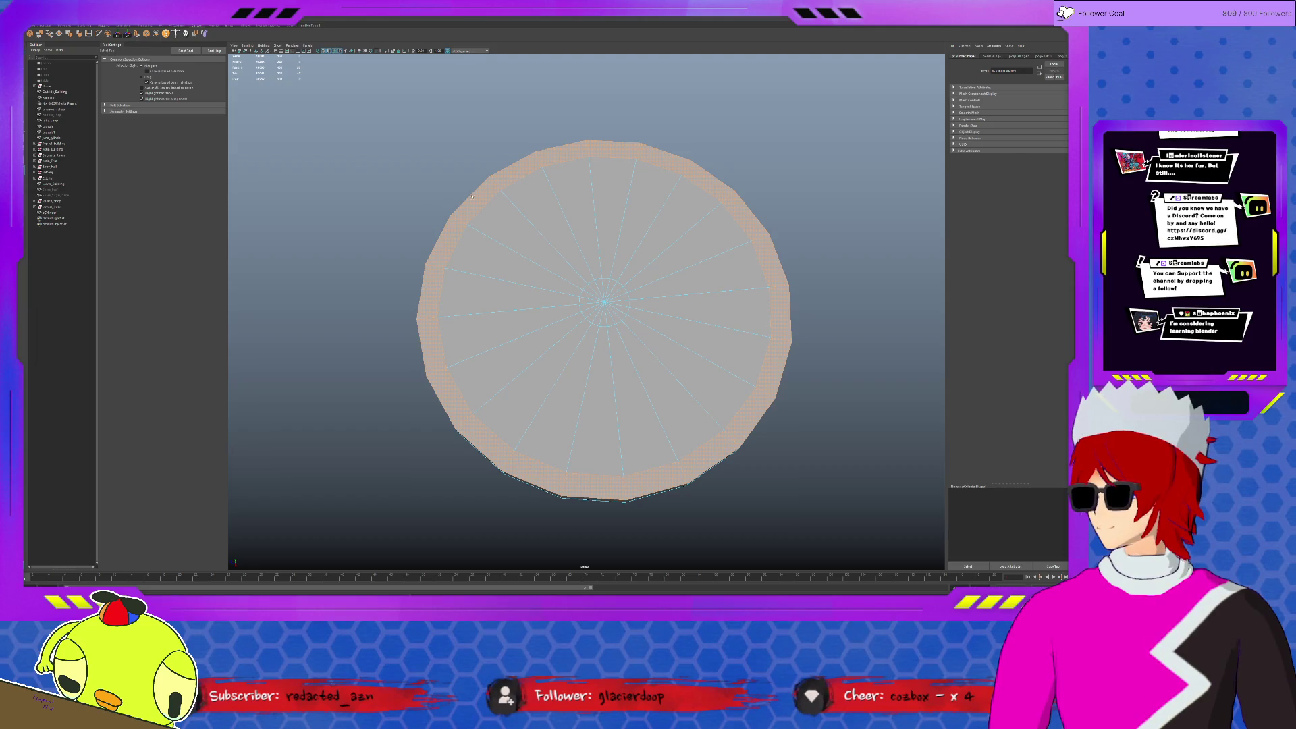
left_click(135, 34)
left_click_drag(681, 284, 685, 367, "alt")
middle_click_drag(691, 368, 691, 367)
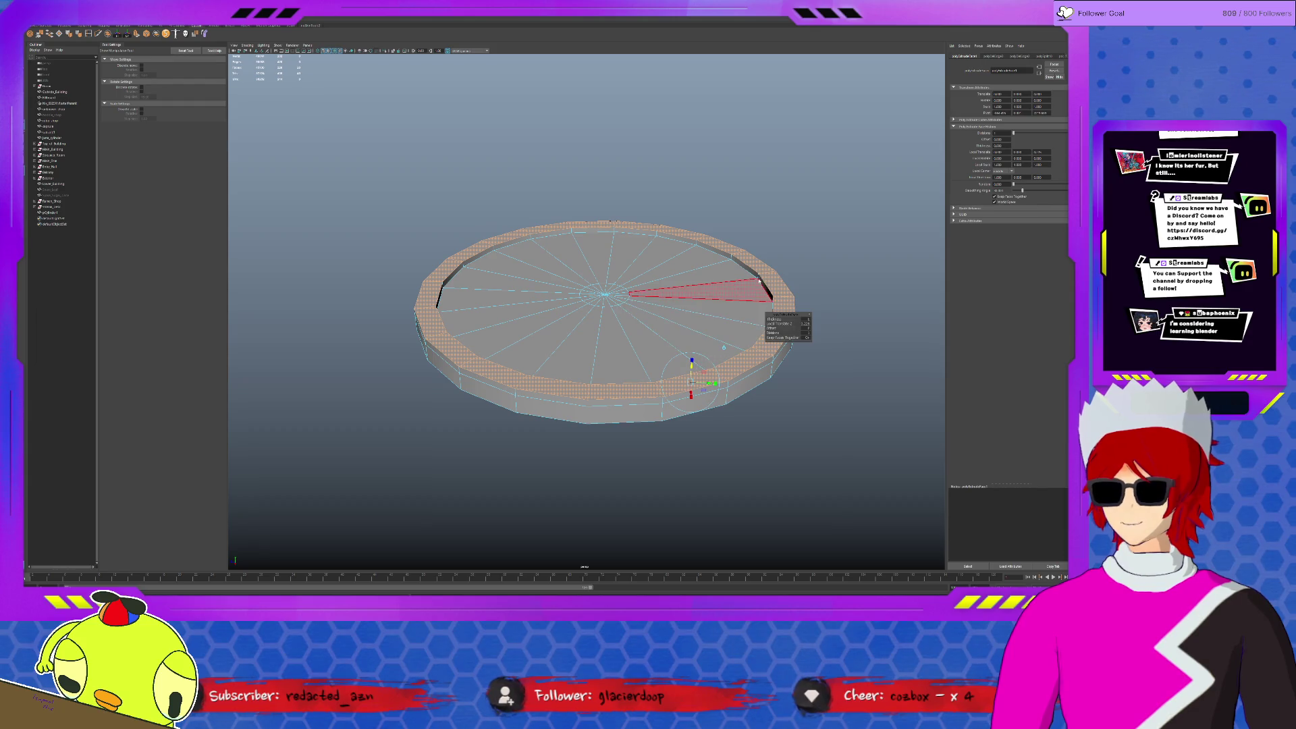
key("q")
left_click(351, 176)
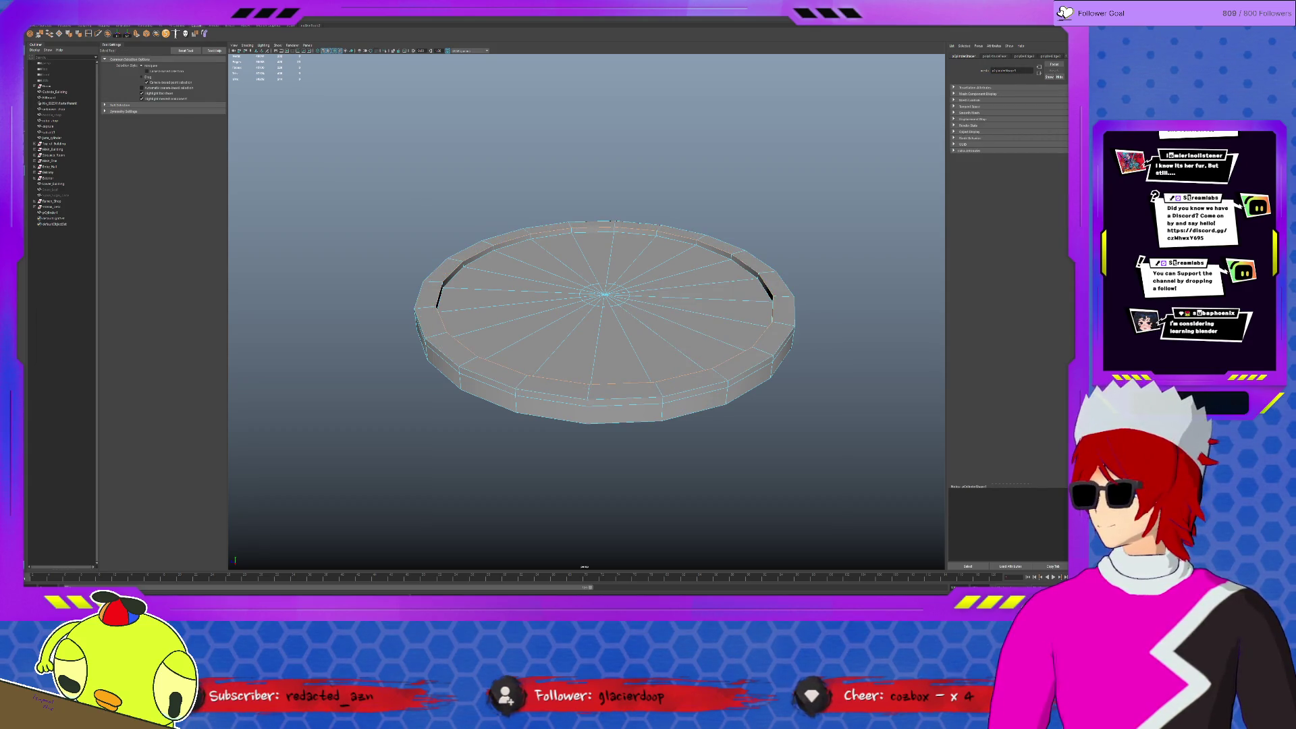
Bevel the selected rim edges, adjust the bevel Fraction, then clear the selection.
key("ctrl+b")
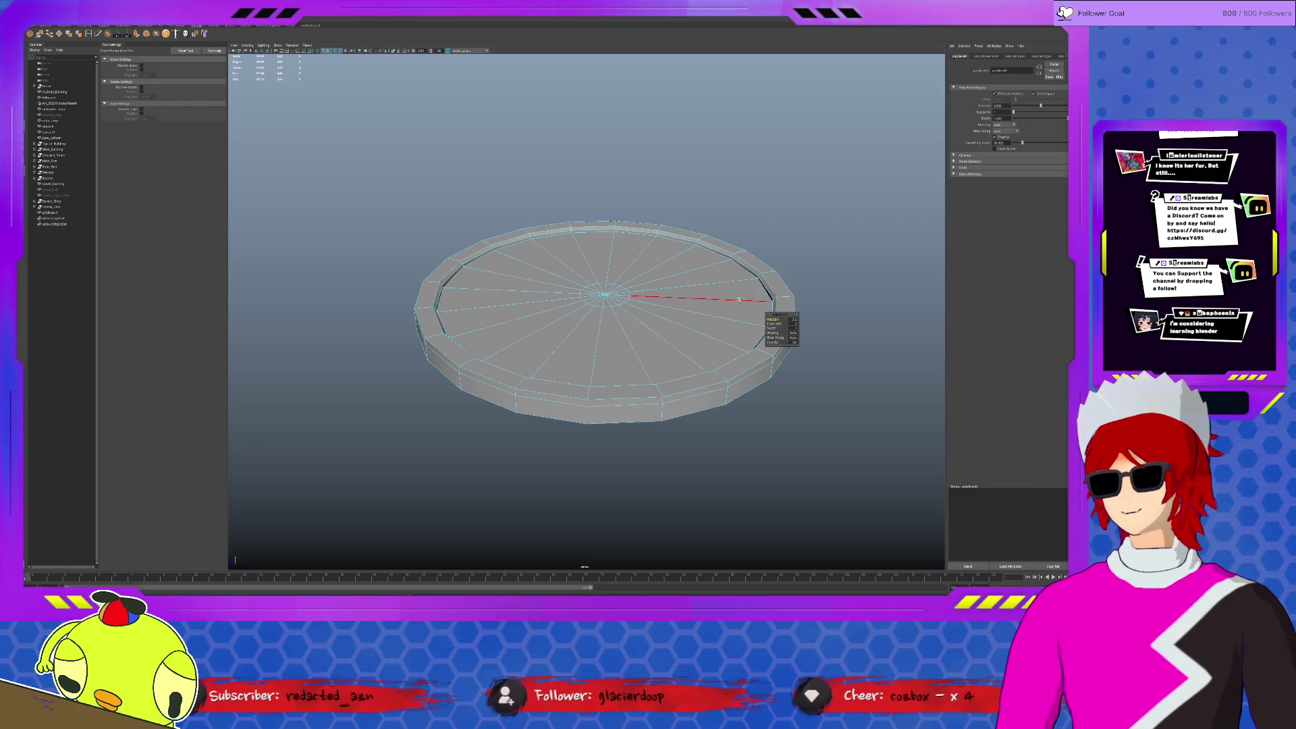
left_click_drag(757, 301, 756, 301)
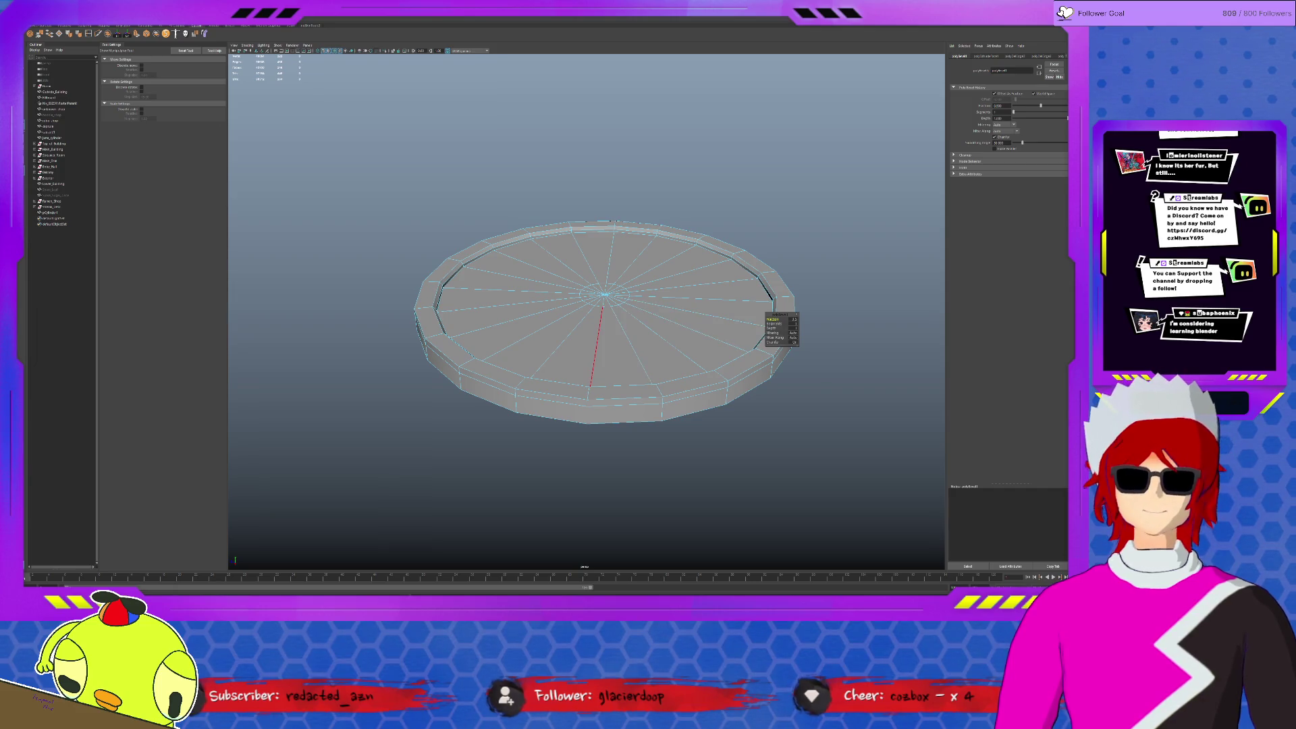
left_click(581, 332)
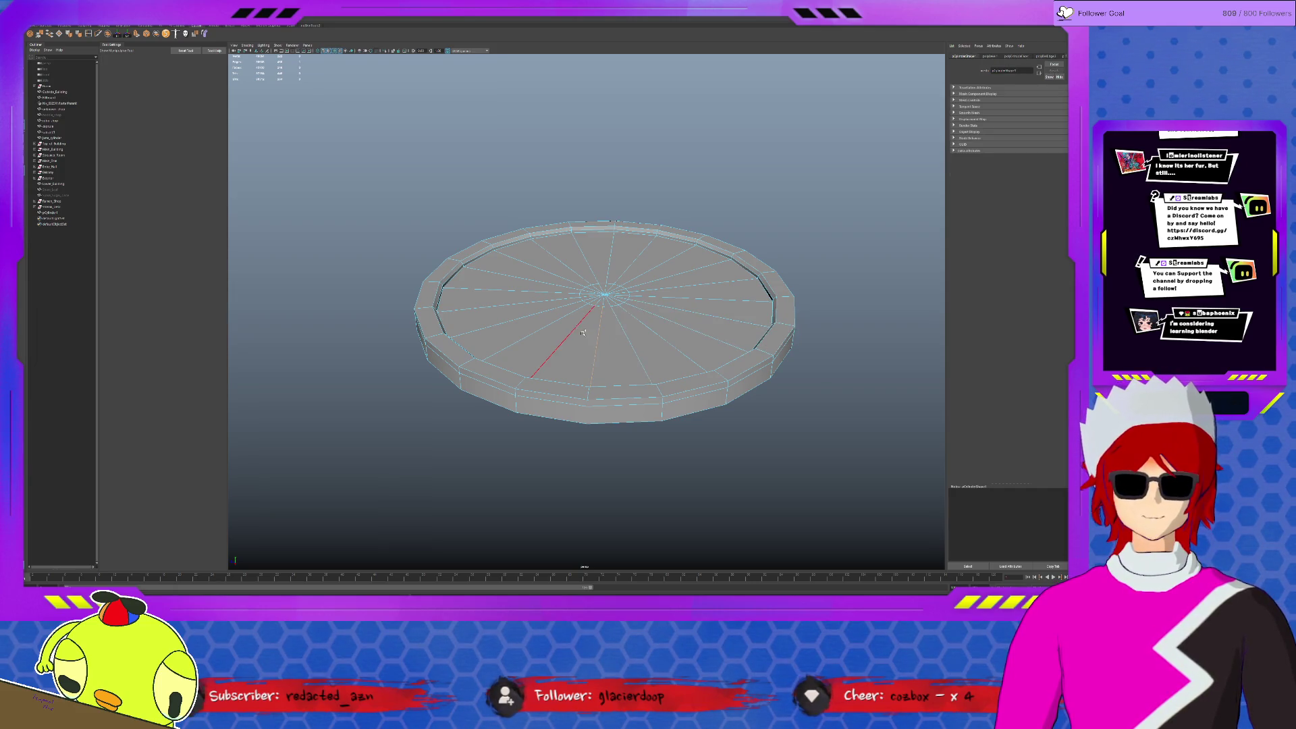
left_click(673, 331)
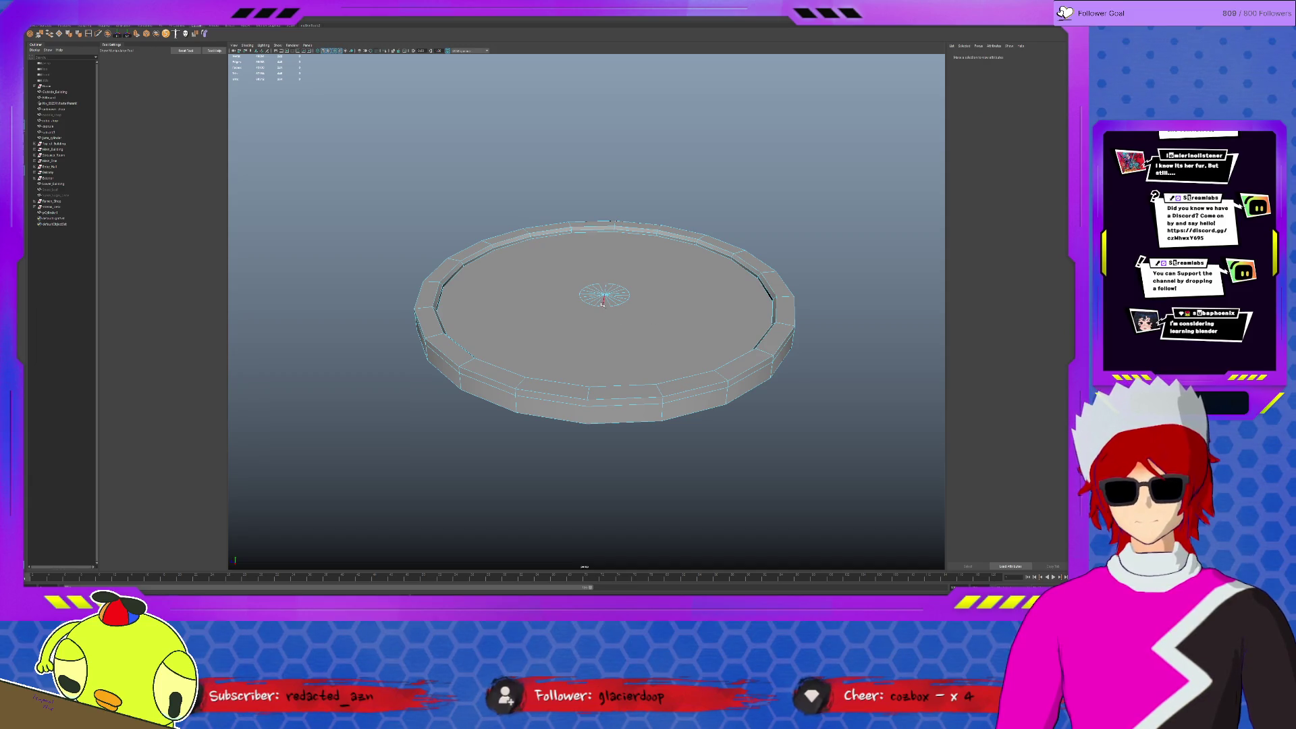
Delete the ring of faces on the disc's underside.
left_click(601, 303)
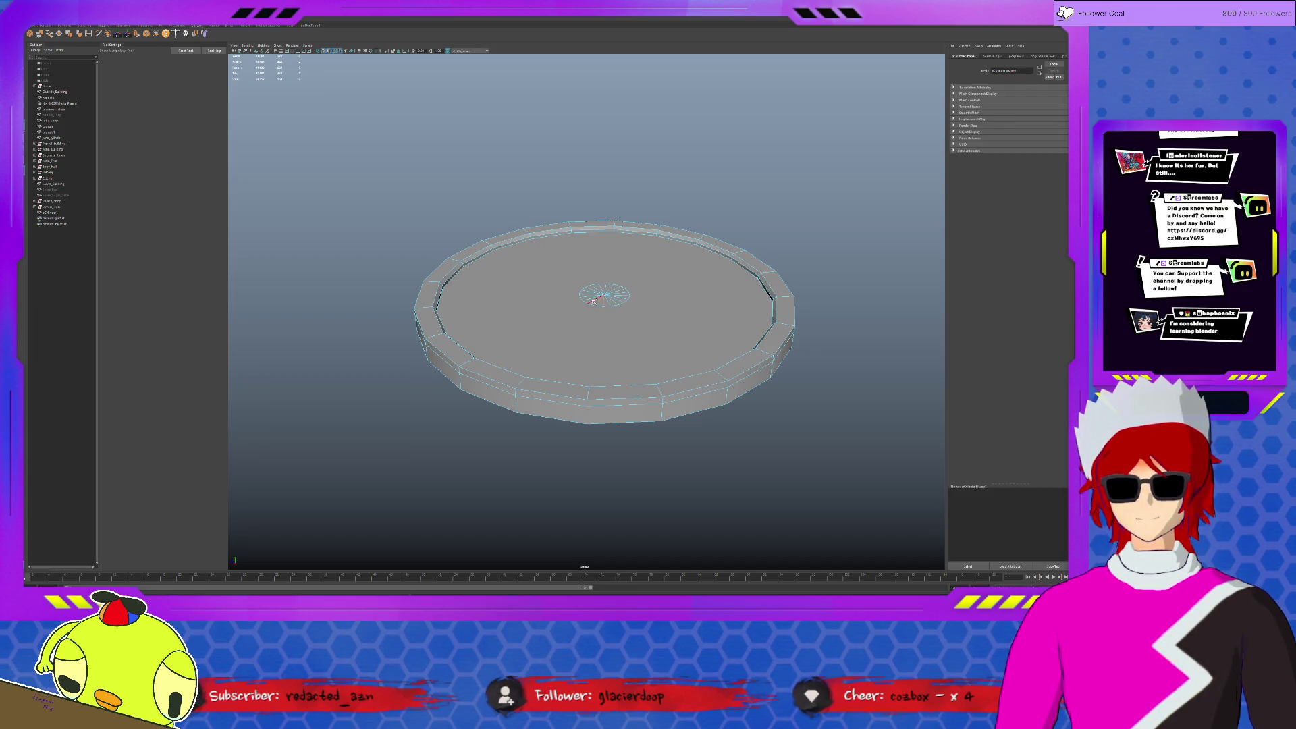
left_click(593, 298)
left_click_drag(593, 298, 642, 310, "alt")
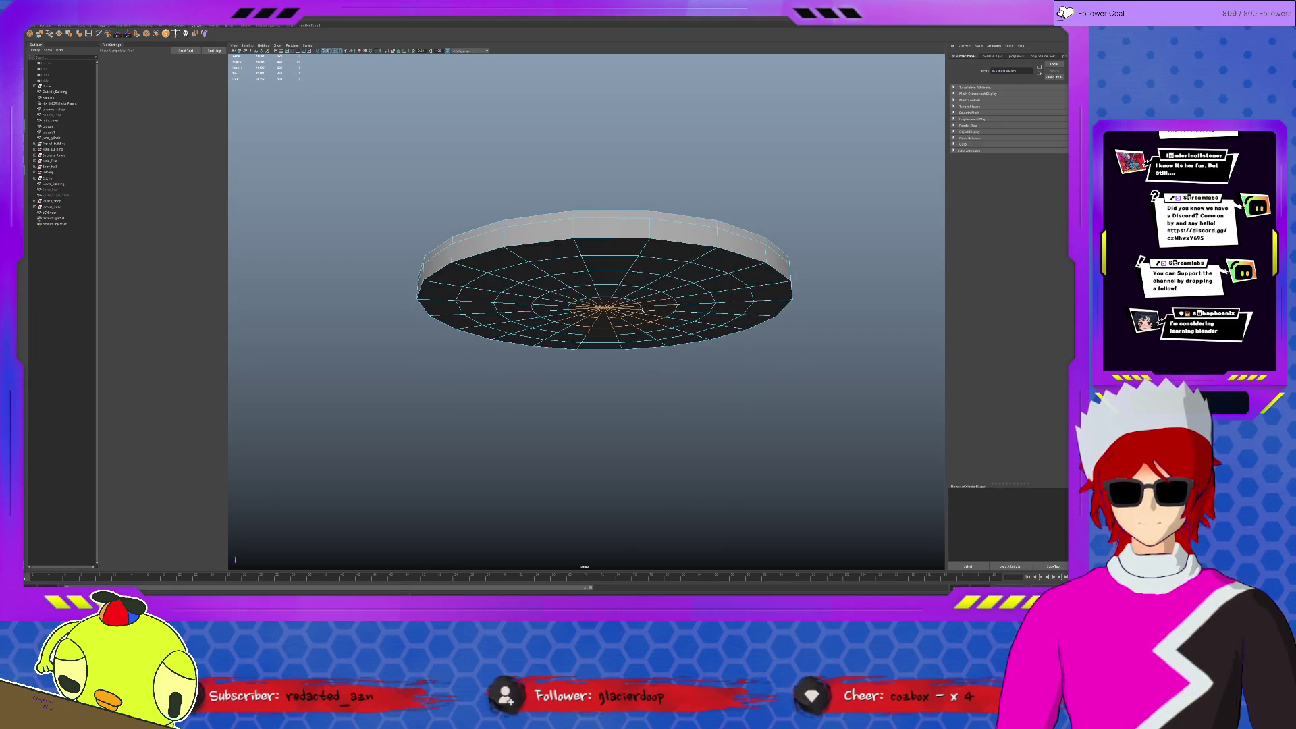
key("q")
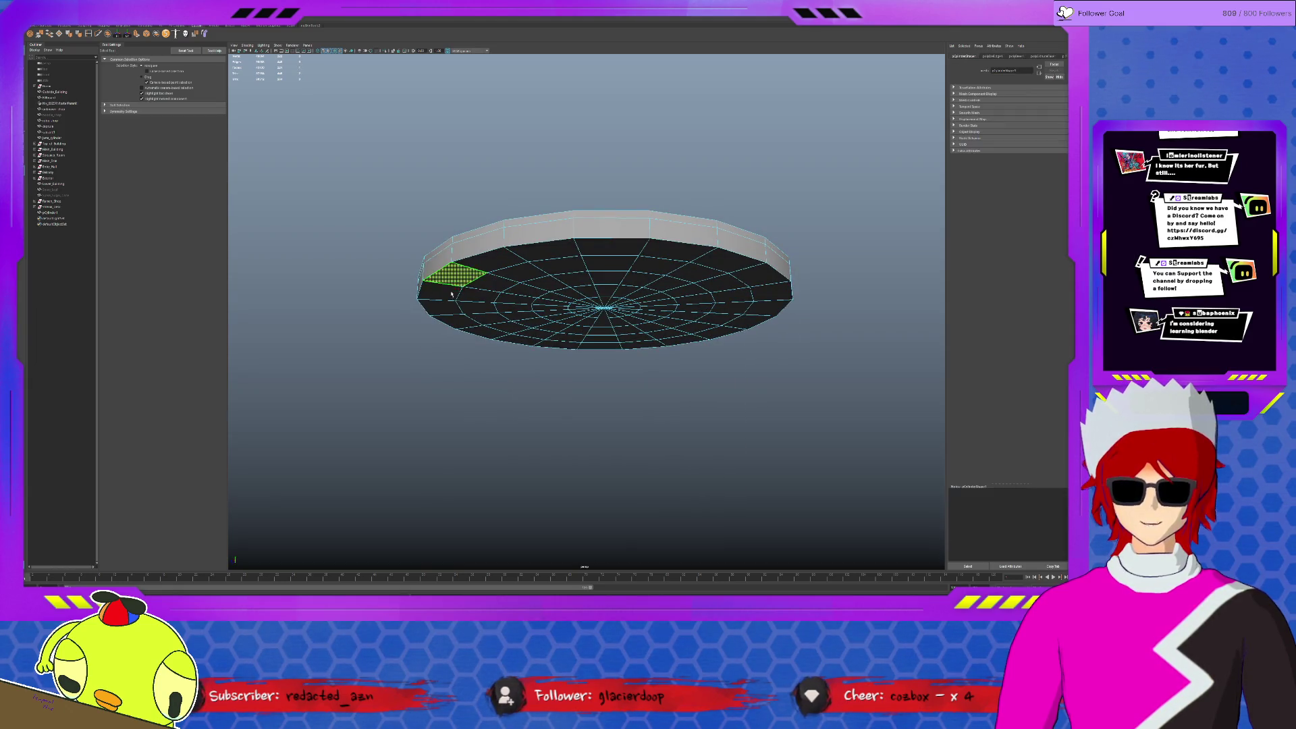
double_click(448, 300)
key("Delete")
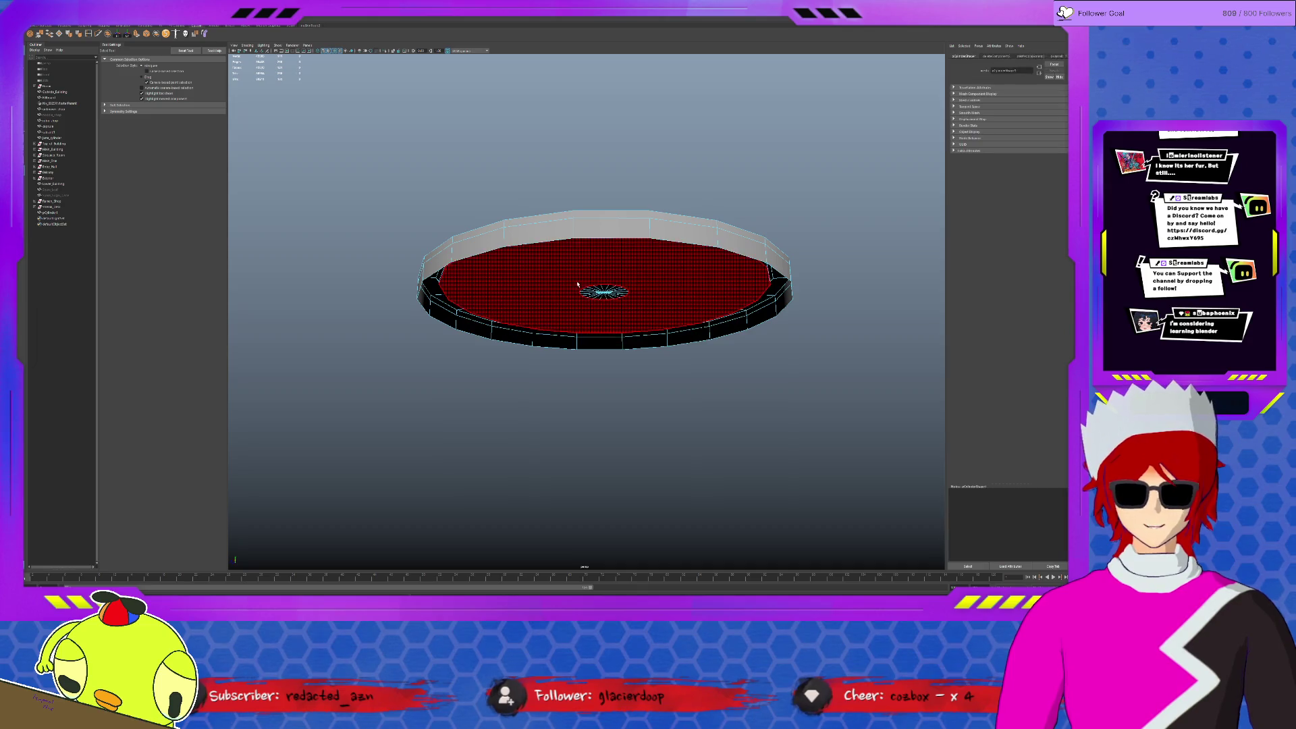
Scale the small centre faces on the disc's top down to a single point.
left_click_drag(606, 292, 613, 294, "alt")
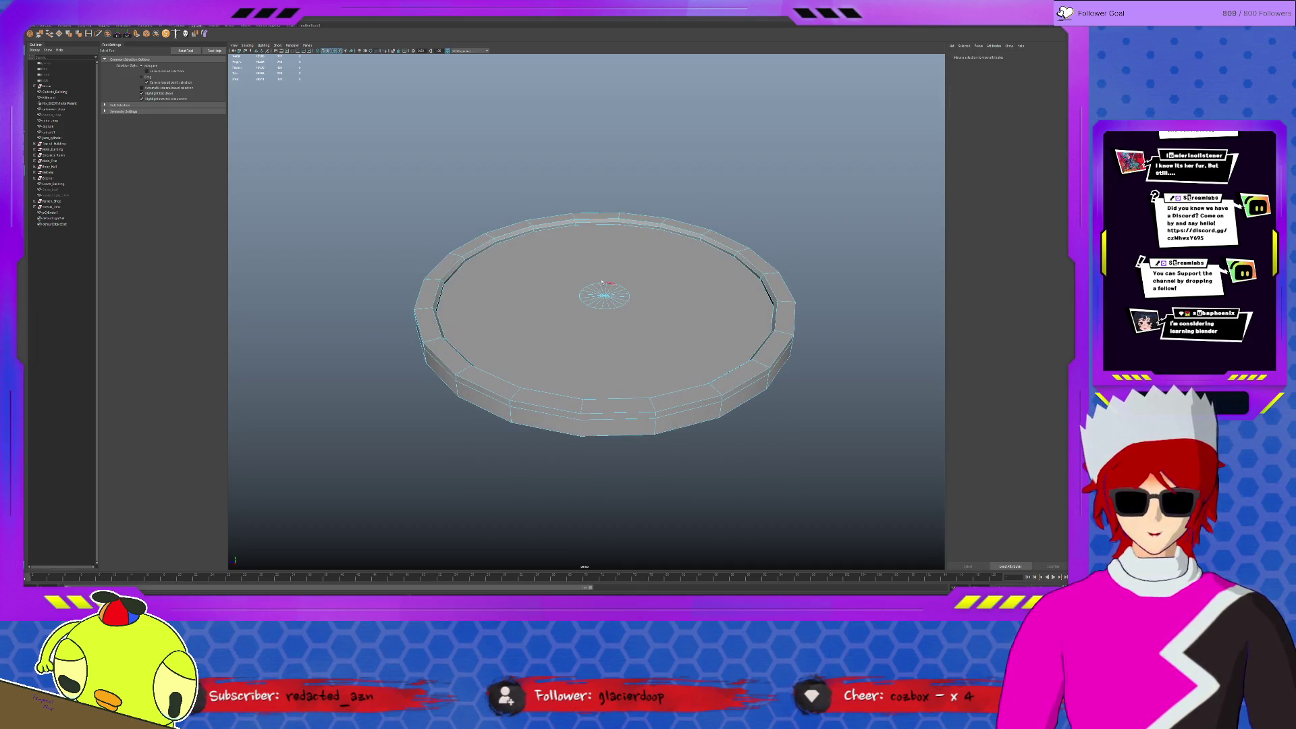
left_click(603, 286)
right_click_drag(643, 316, 752, 317, "shift")
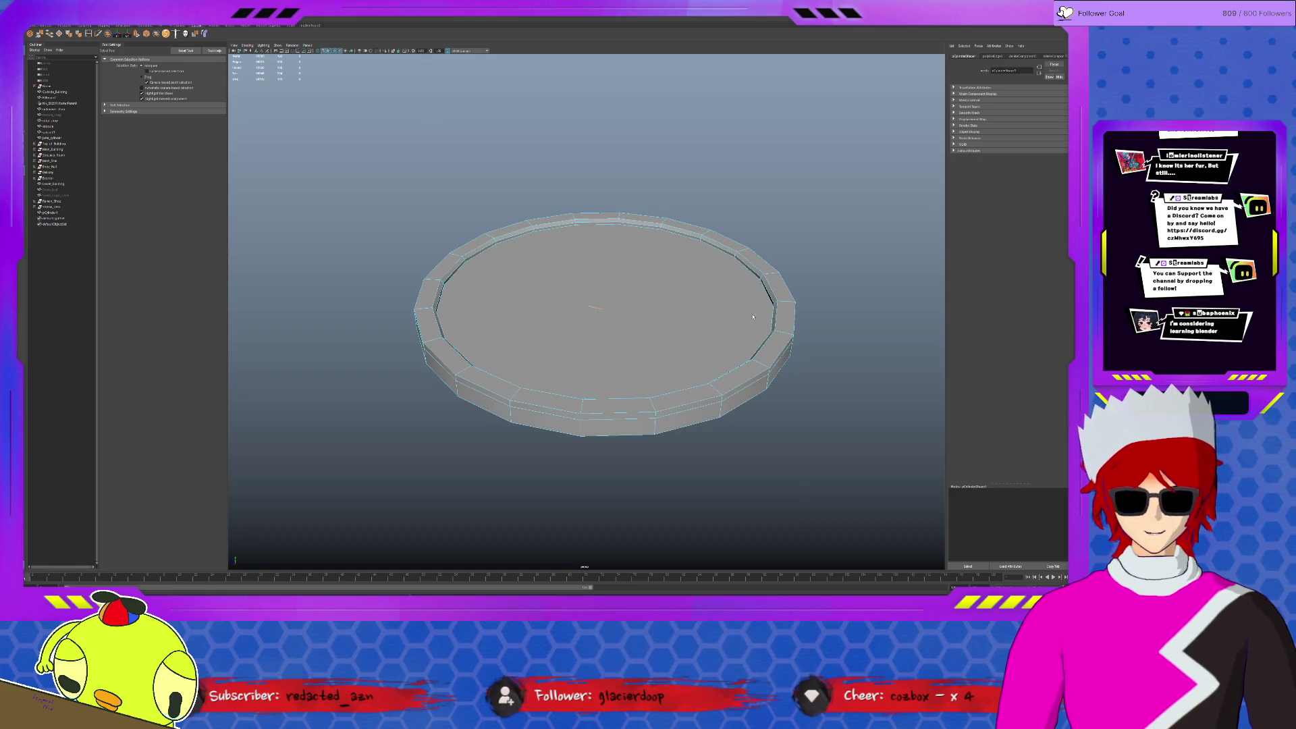
left_click(624, 308)
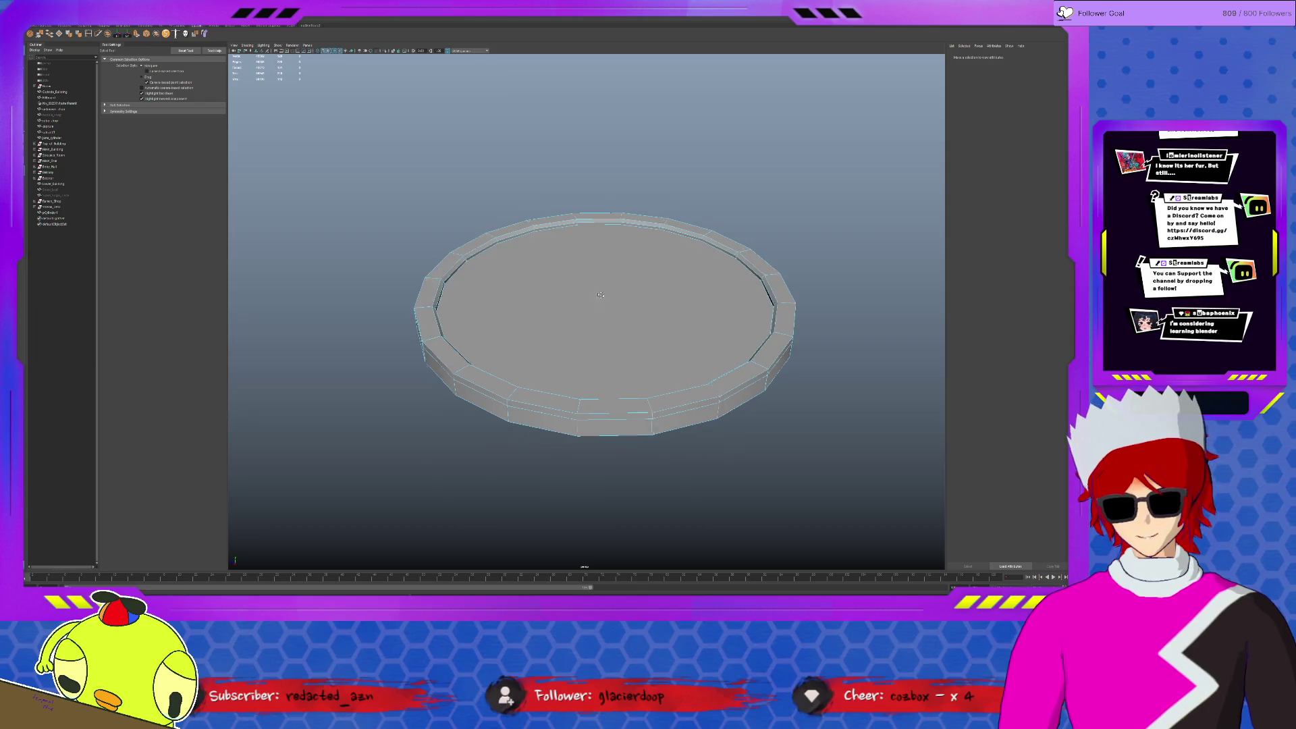
left_click_drag(625, 308, 593, 309, "alt")
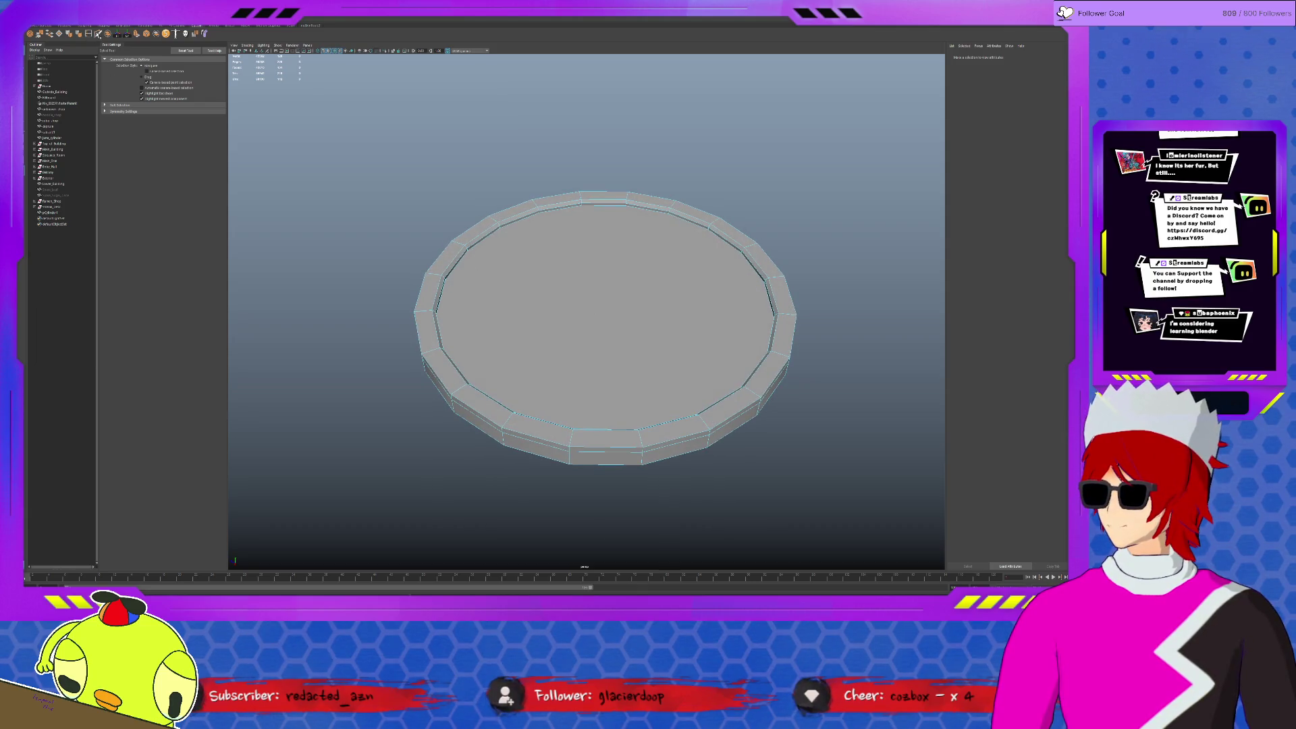
Start a Multi-Cut line across the inner face, from the inner rim to its lower-left edge.
key("ctrl+shift+x")
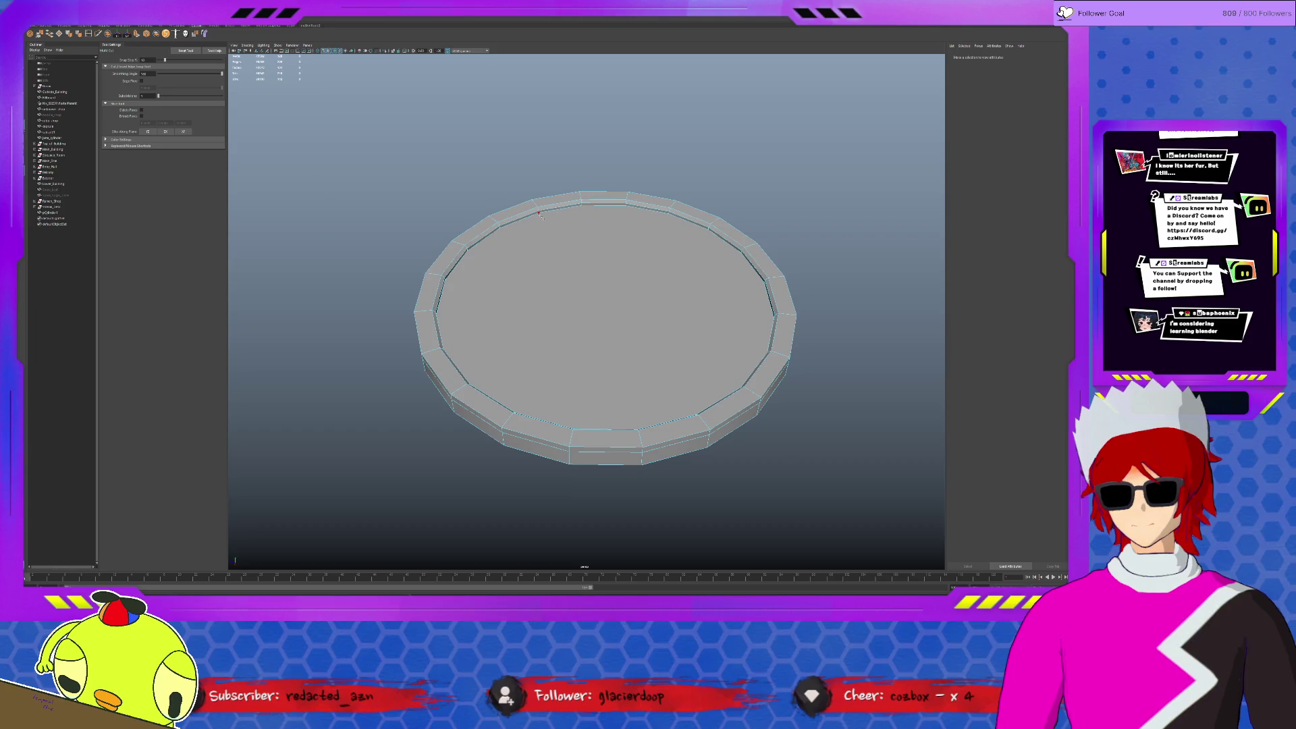
left_click_drag(539, 215, 546, 243, "alt")
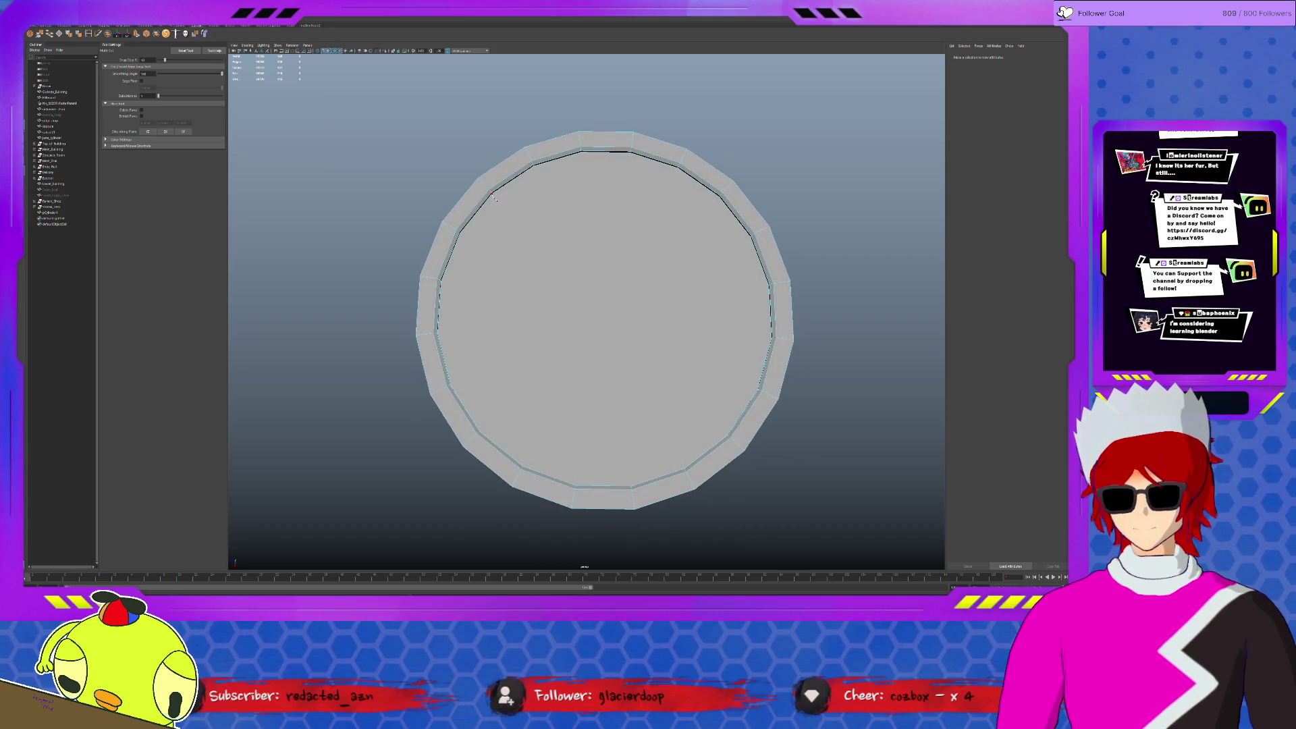
left_click(492, 194)
left_click(480, 431)
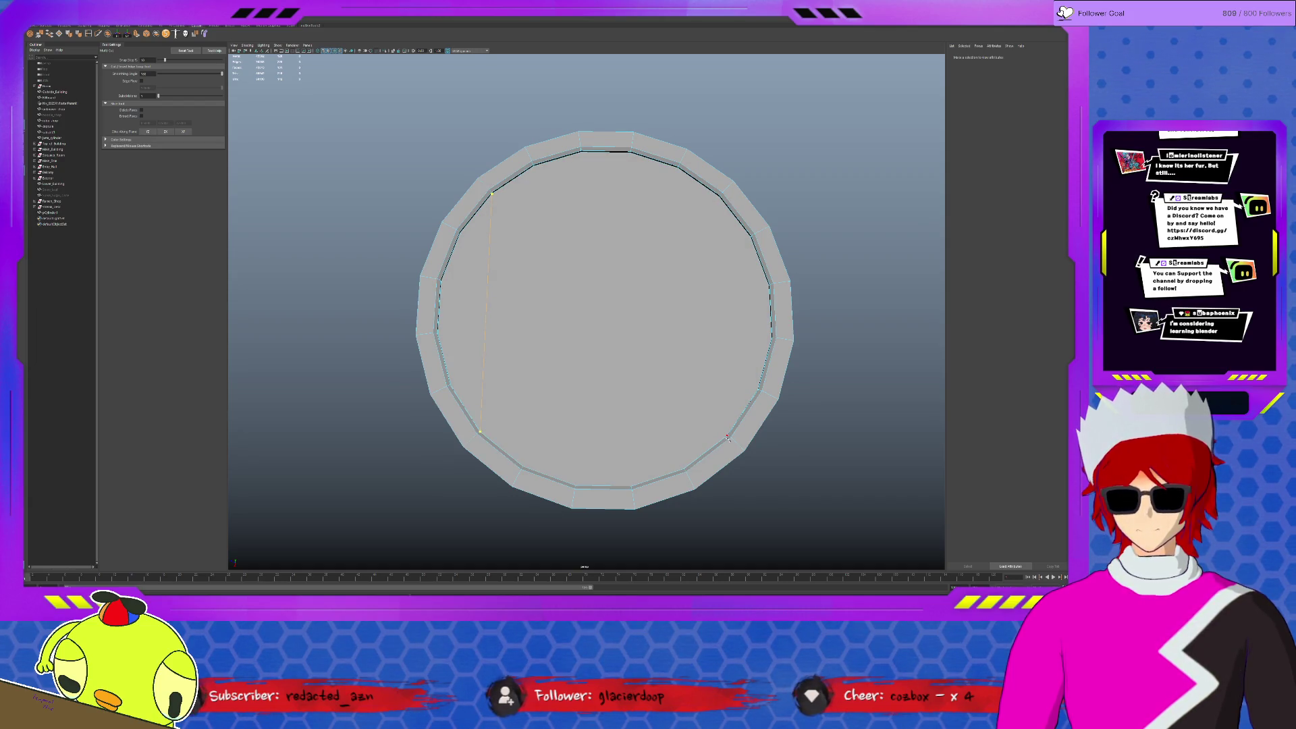
Complete the square cut at the lower-right, then join a lower-rim point to its corner.
left_click(727, 436)
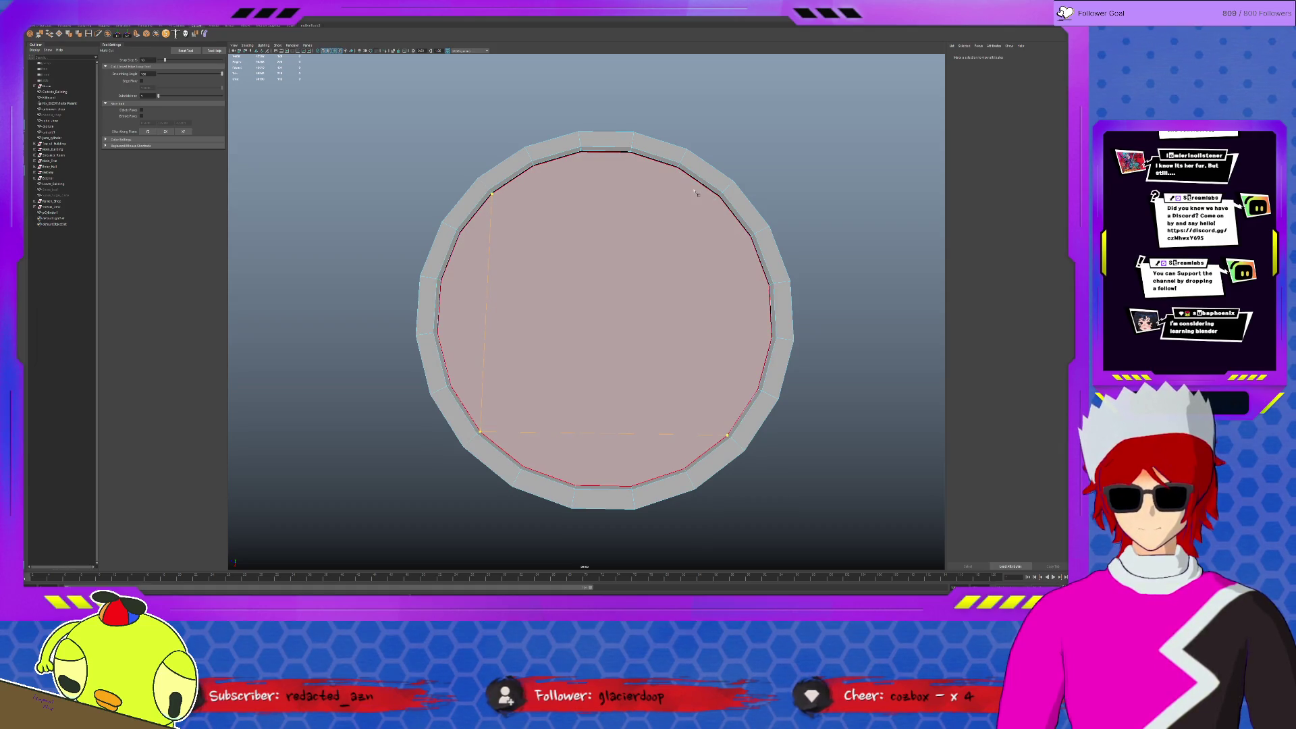
left_click_drag(681, 203, 665, 223, "alt")
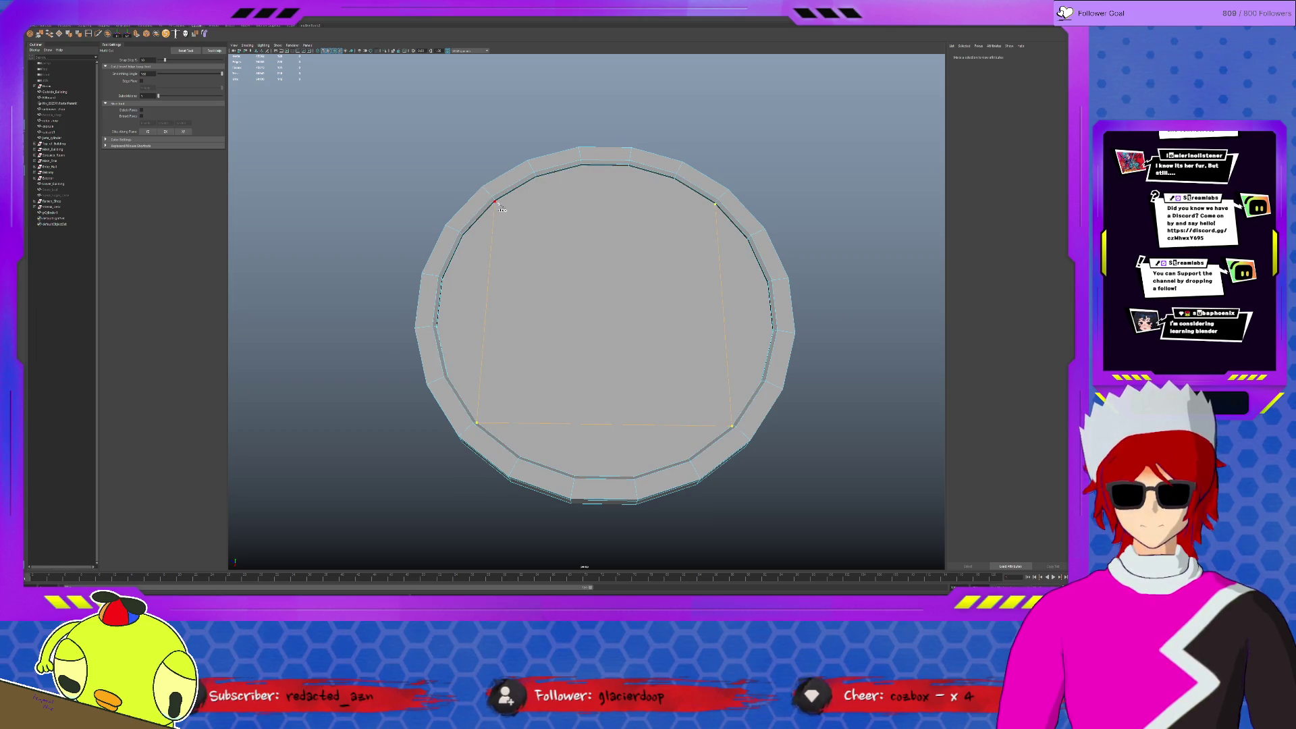
left_click_drag(593, 251, 591, 277, "alt")
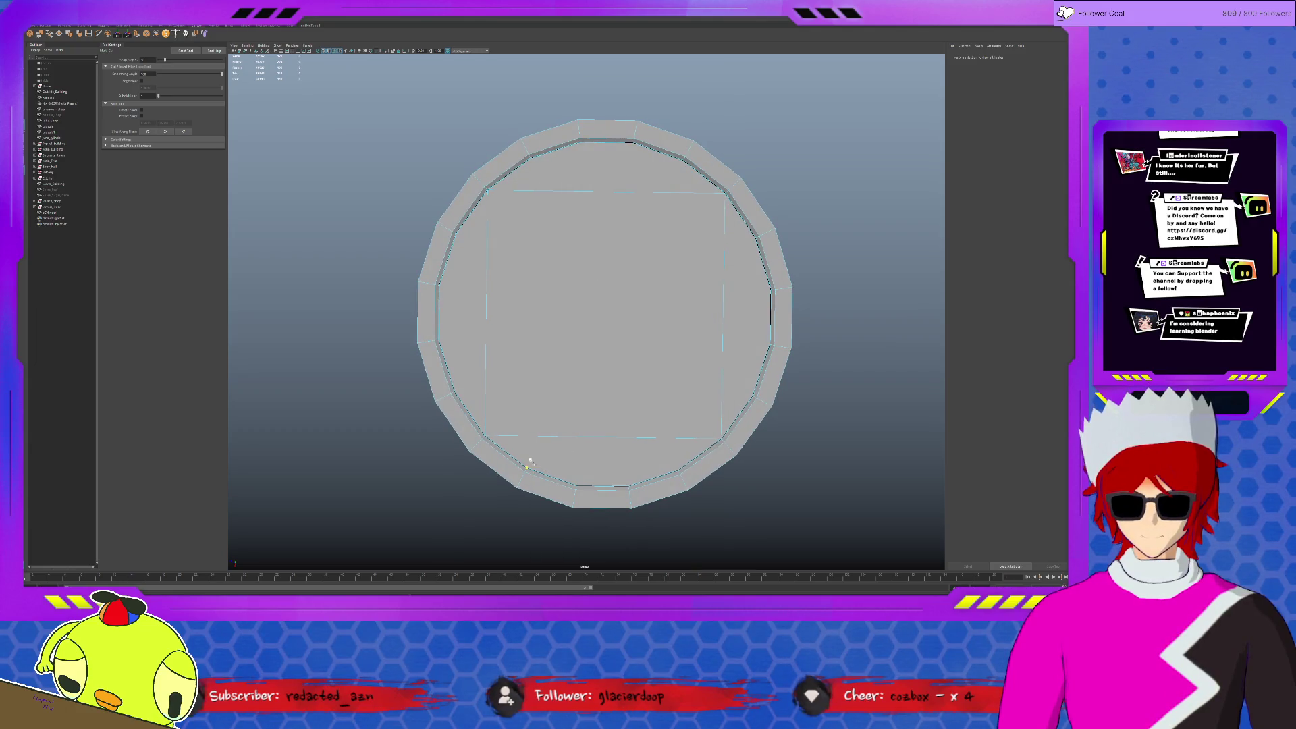
left_click_drag(548, 215, 582, 170, "alt")
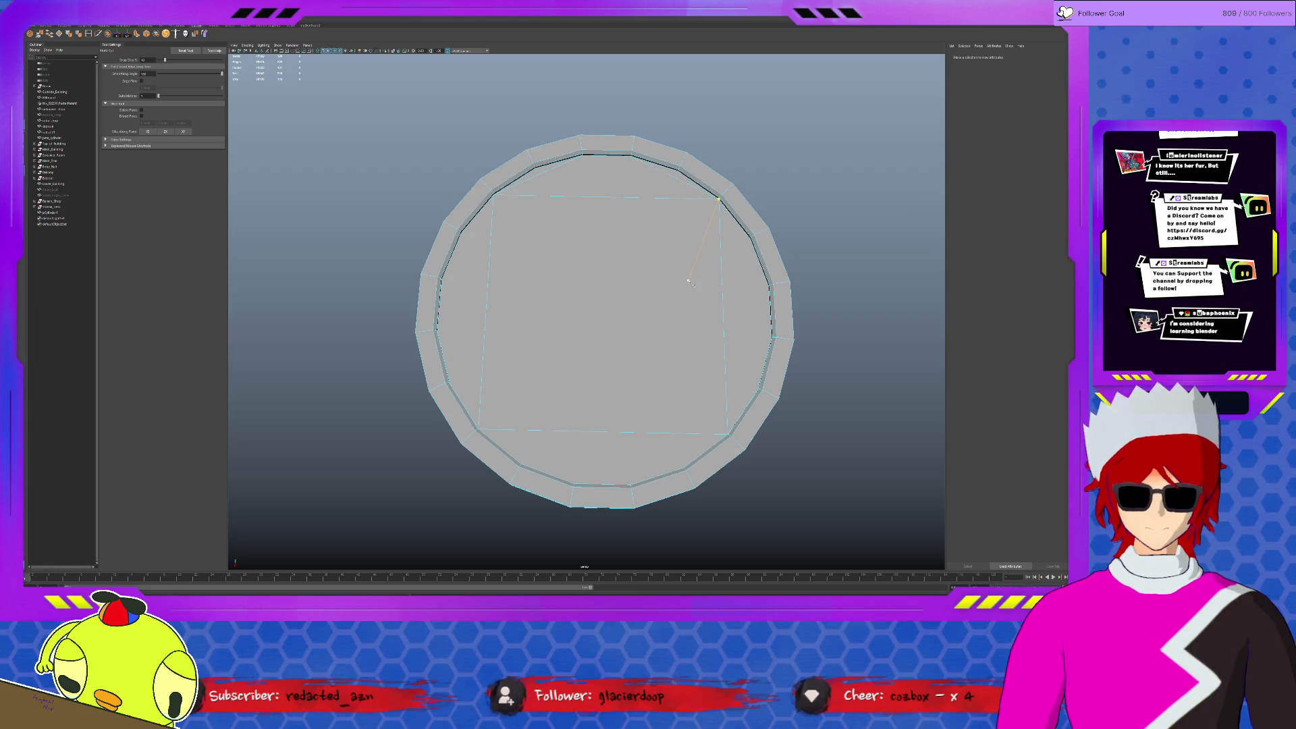
left_click_drag(566, 403, 560, 474, "alt")
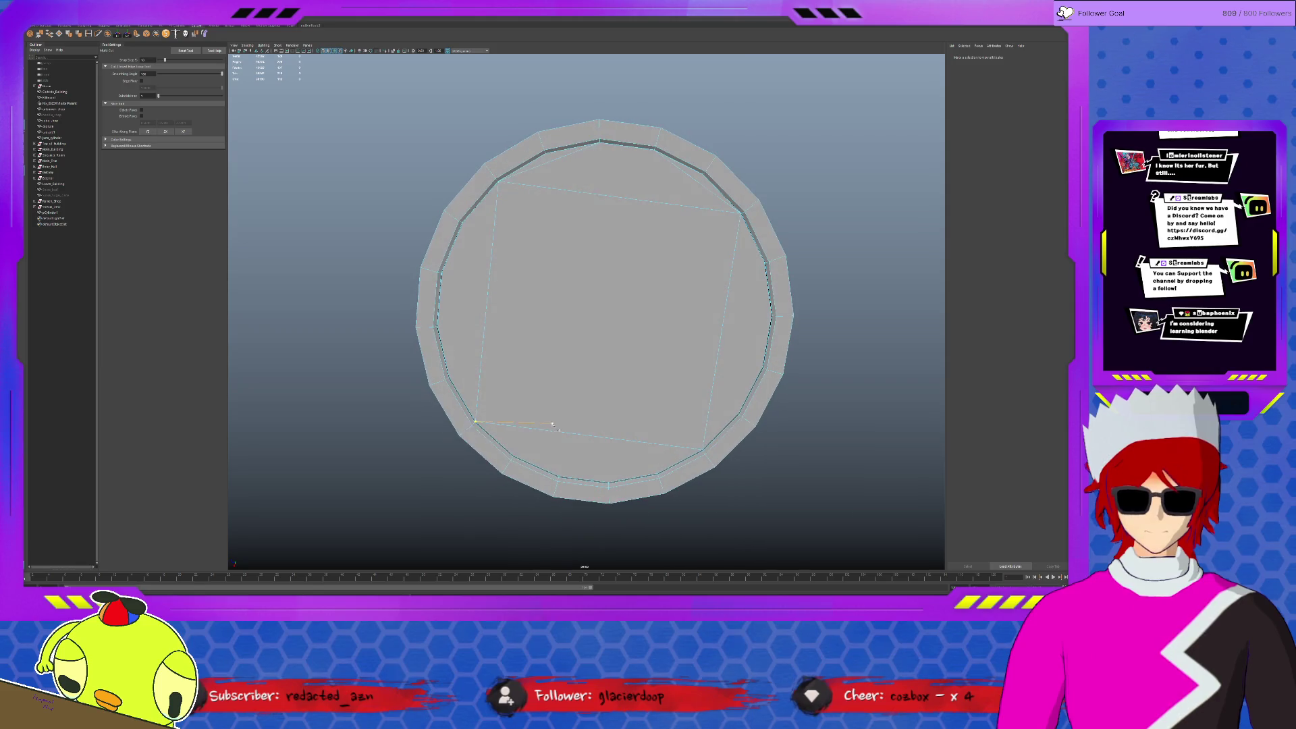
left_click(559, 476)
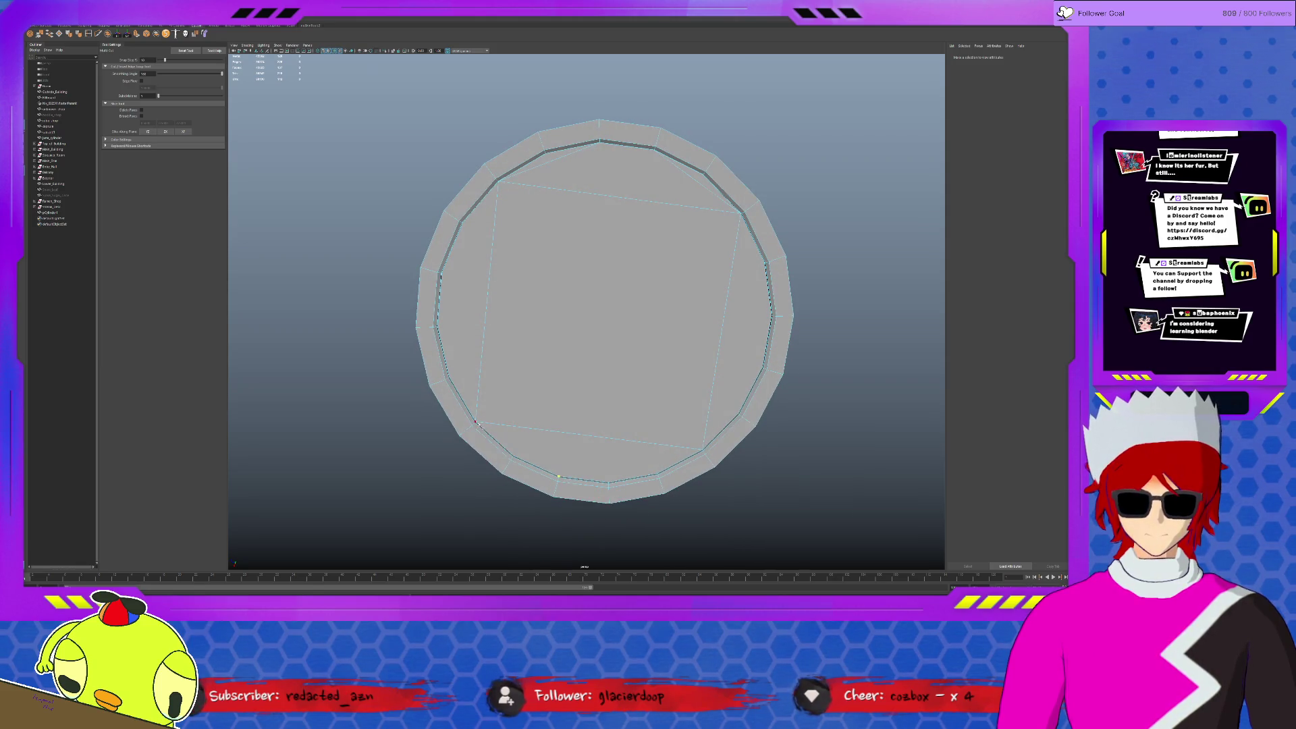
left_click(608, 482)
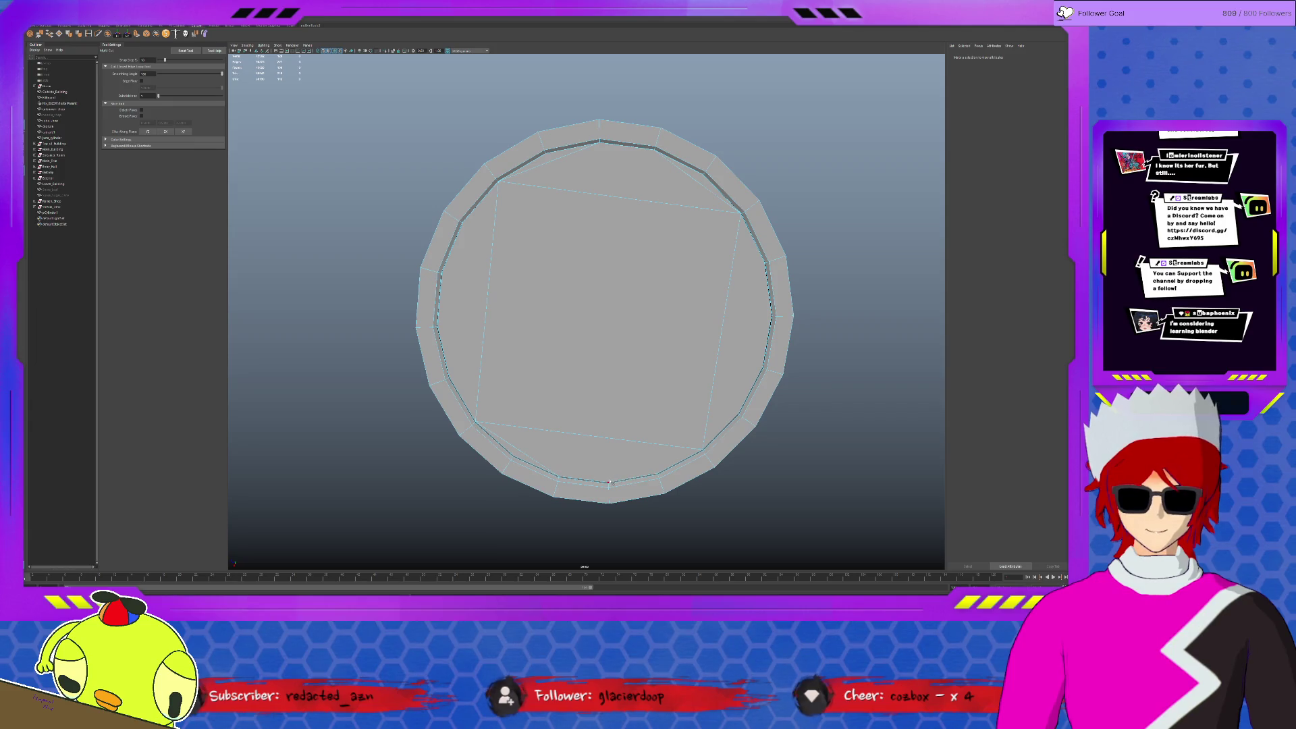
left_click(703, 450)
key("Return")
Cut from the right, upper-left and left rim points toward the square's corner.
left_click(773, 296)
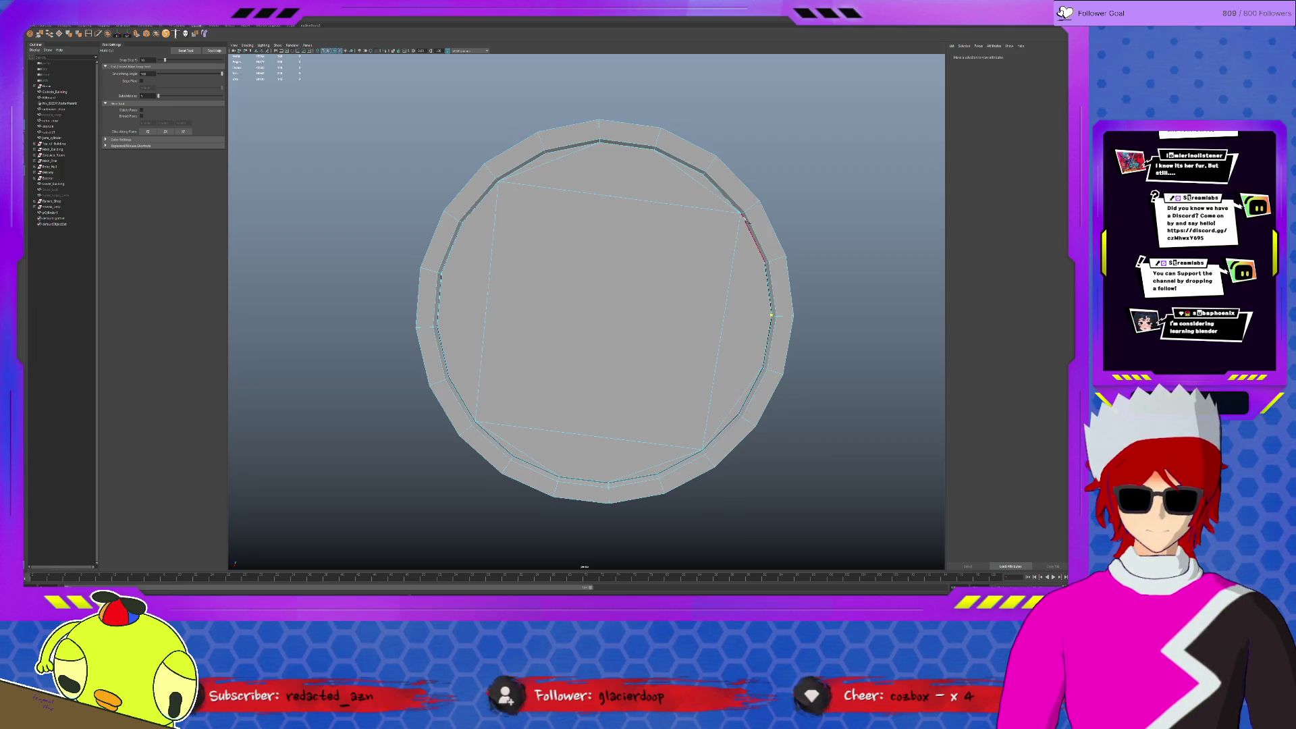
left_click(500, 194)
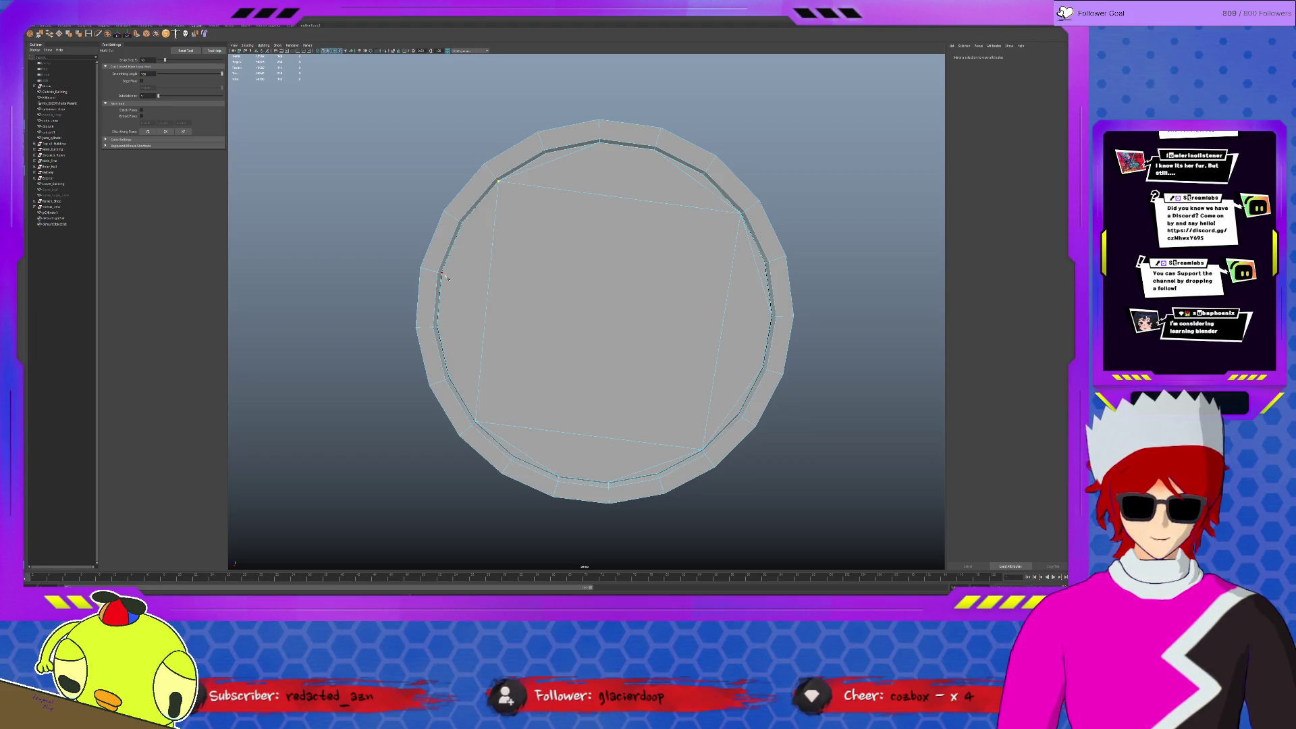
left_click(438, 327)
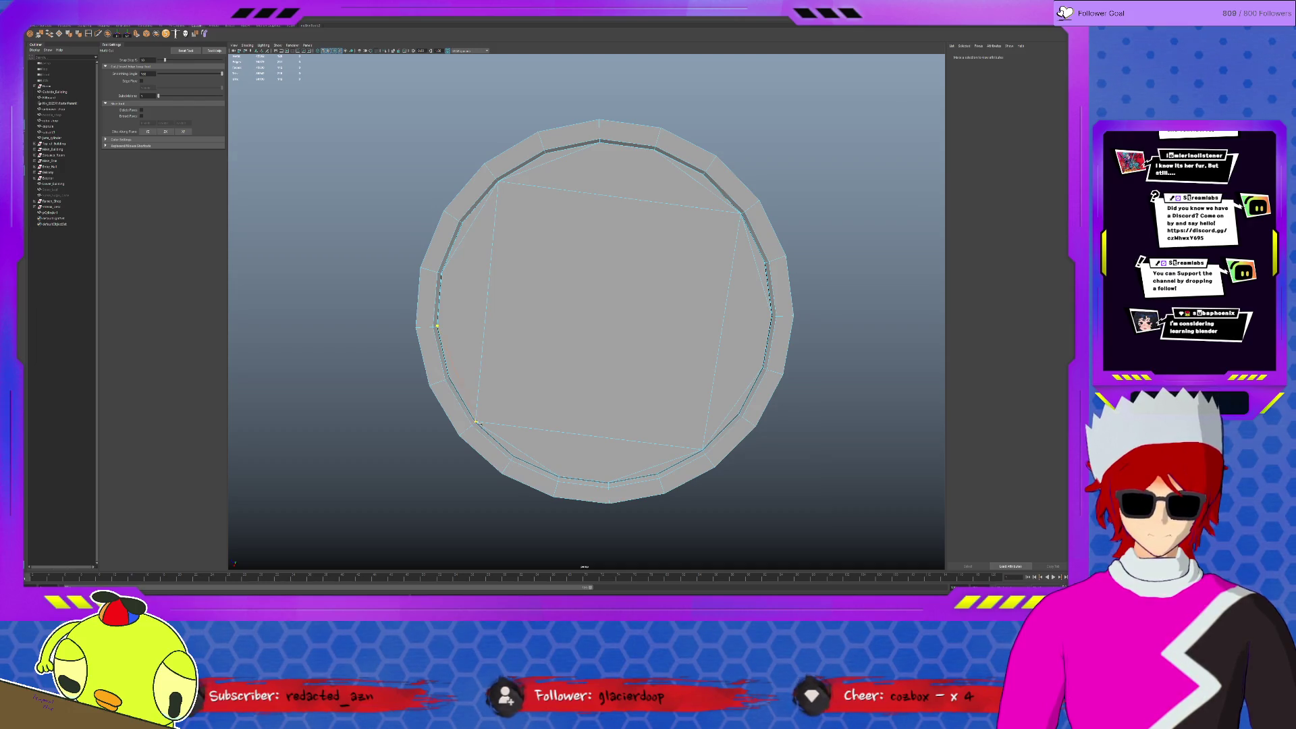
left_click_drag(515, 333, 510, 304, "alt")
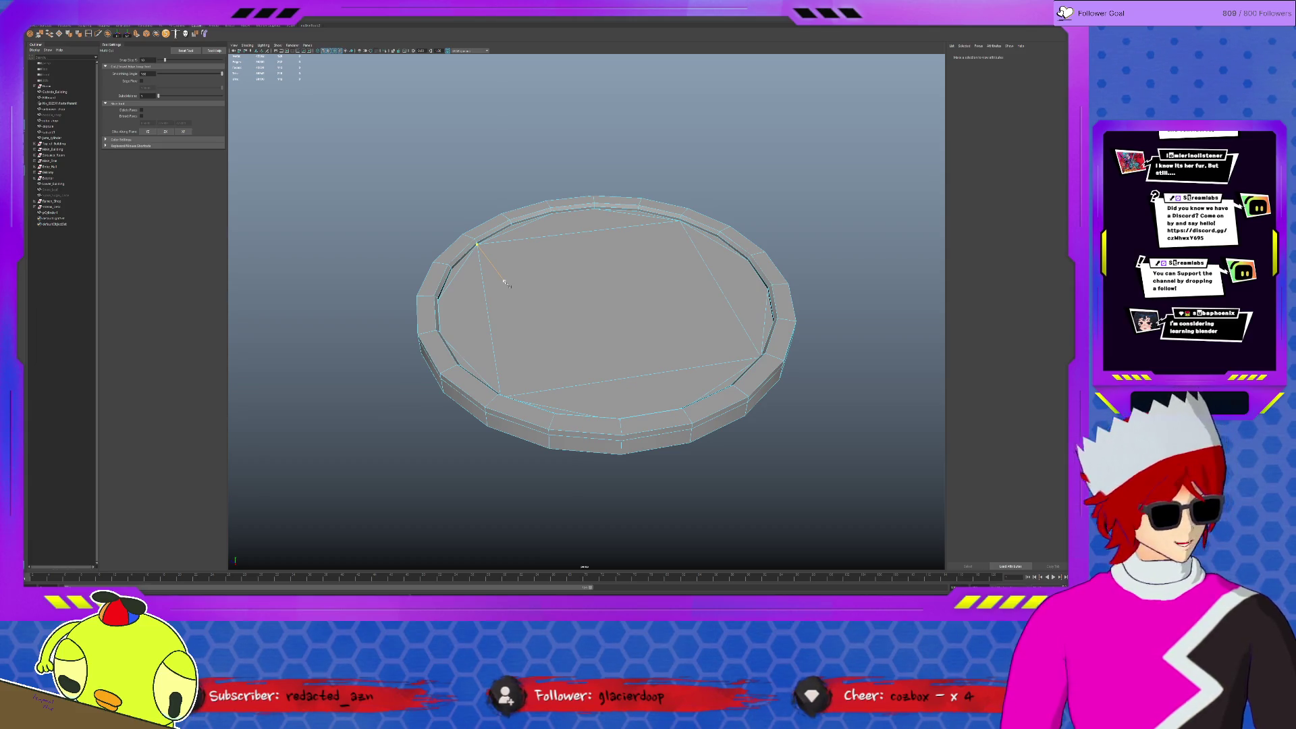
left_click(562, 290)
Finish the rim cut, then try extruding the square floor face and undo it.
mouse_move(502, 384)
left_mouse_down("alt")
mouse_move(502, 438)
mouse_move(502, 387)
left_mouse_up("alt")
left_click(434, 368)
key("q")
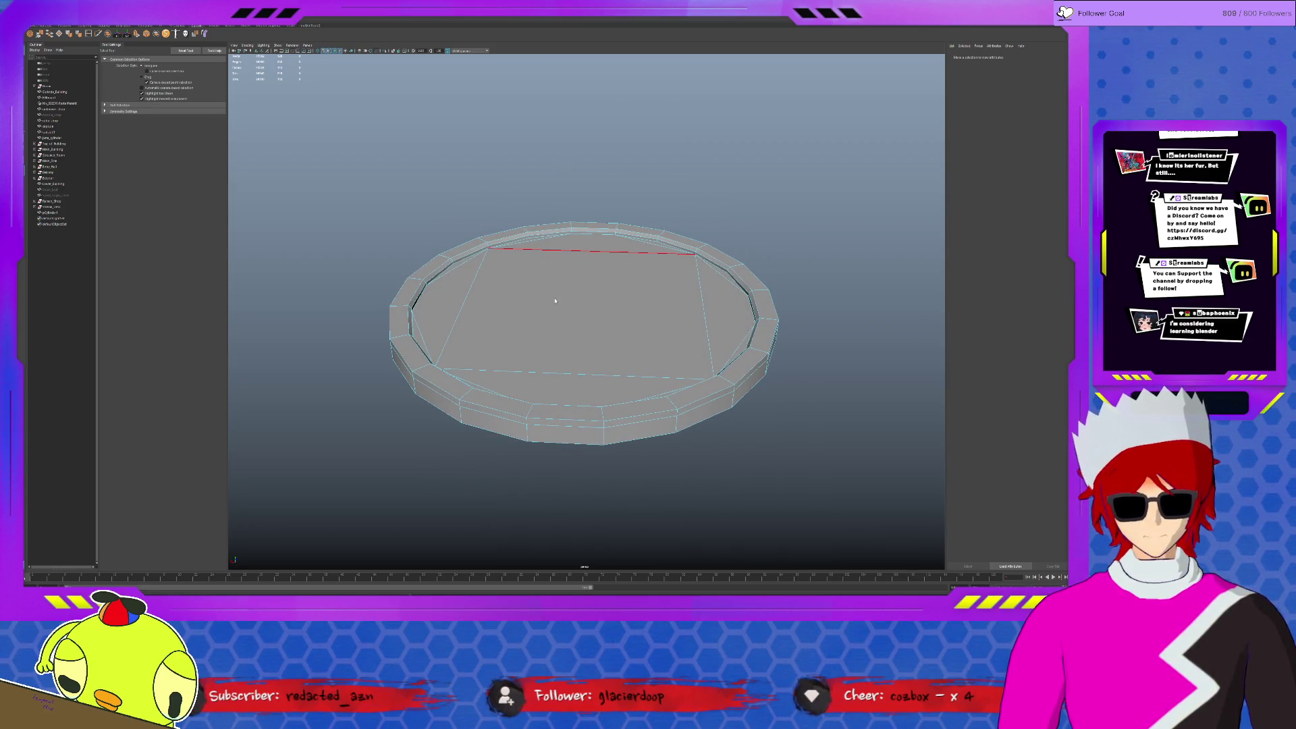
left_click(555, 301)
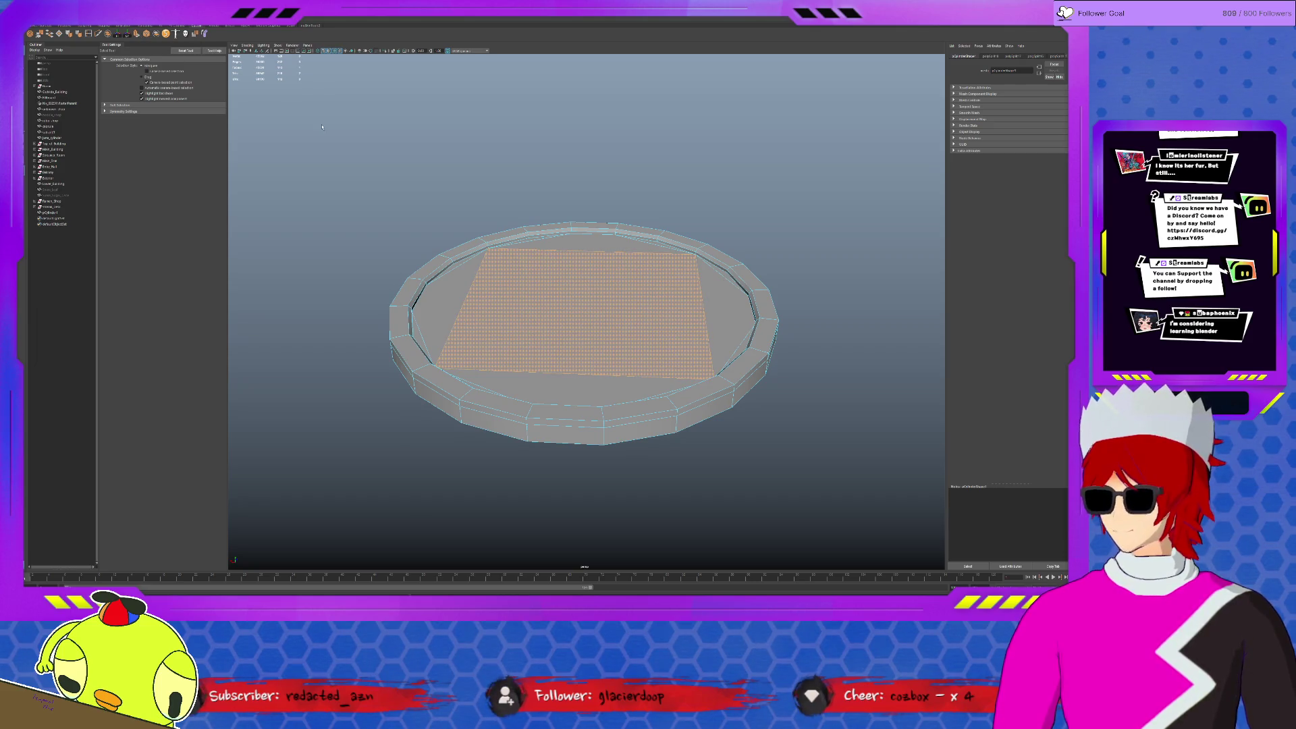
key("ctrl+e")
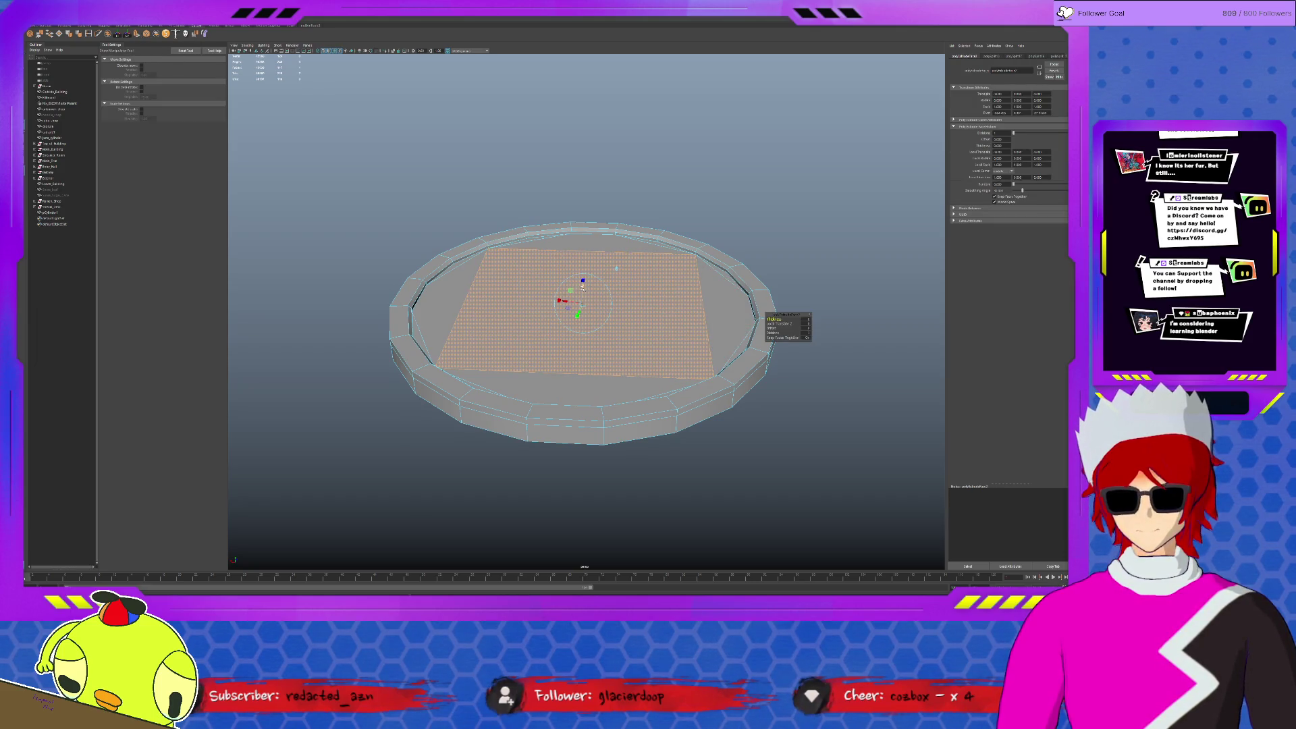
left_click_drag(581, 286, 579, 290)
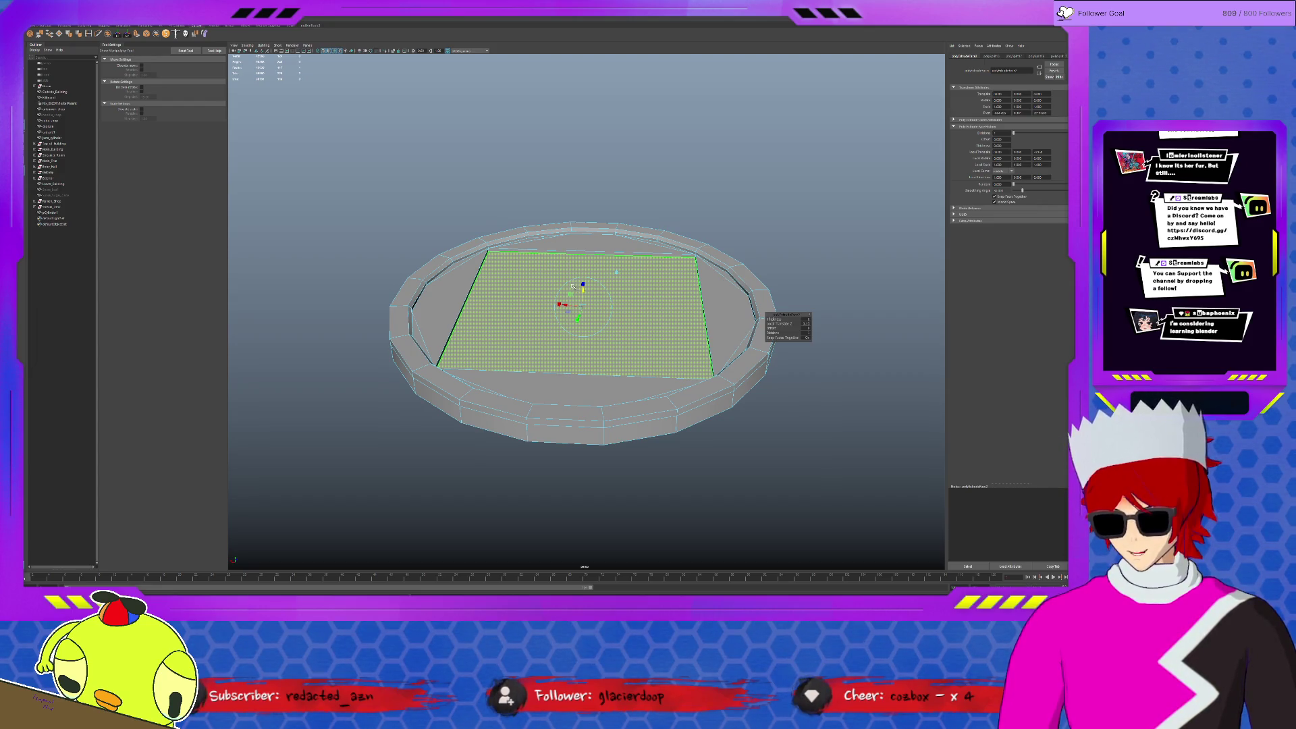
key("q")
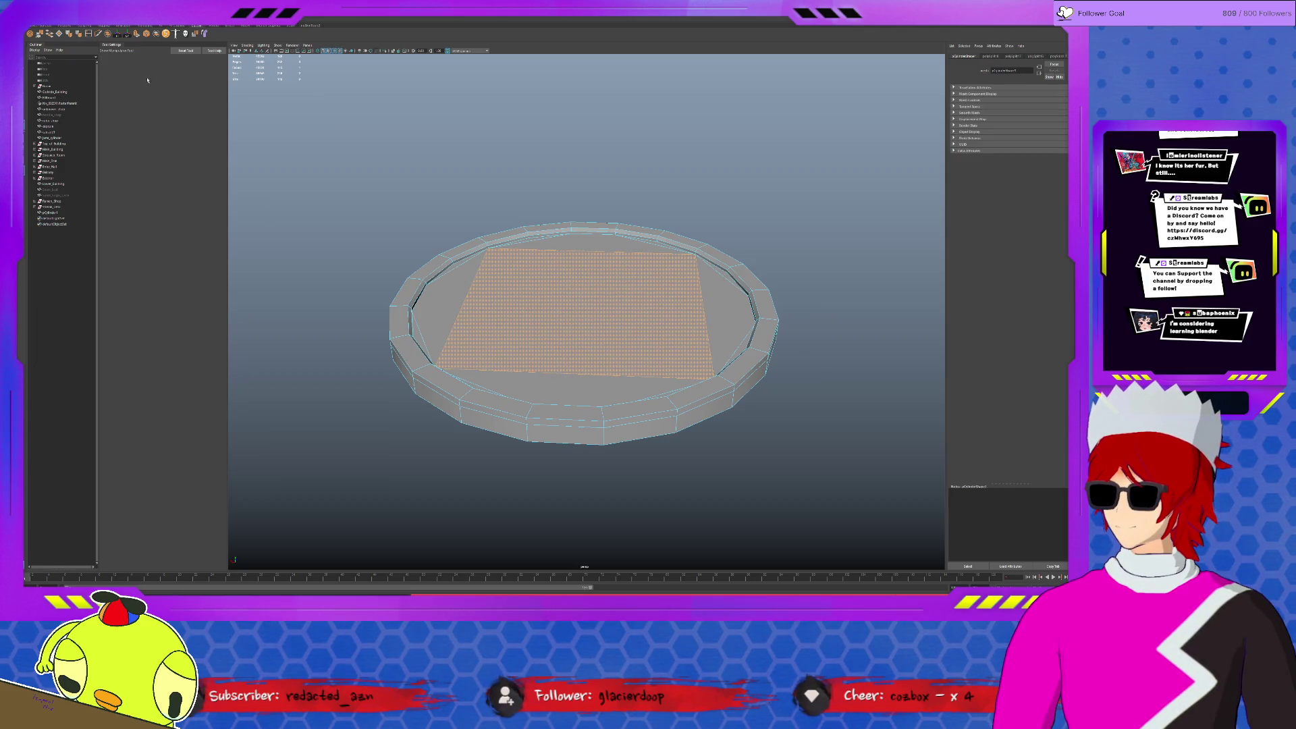
Insert an edge loop running across the top of the disc.
left_click(89, 33)
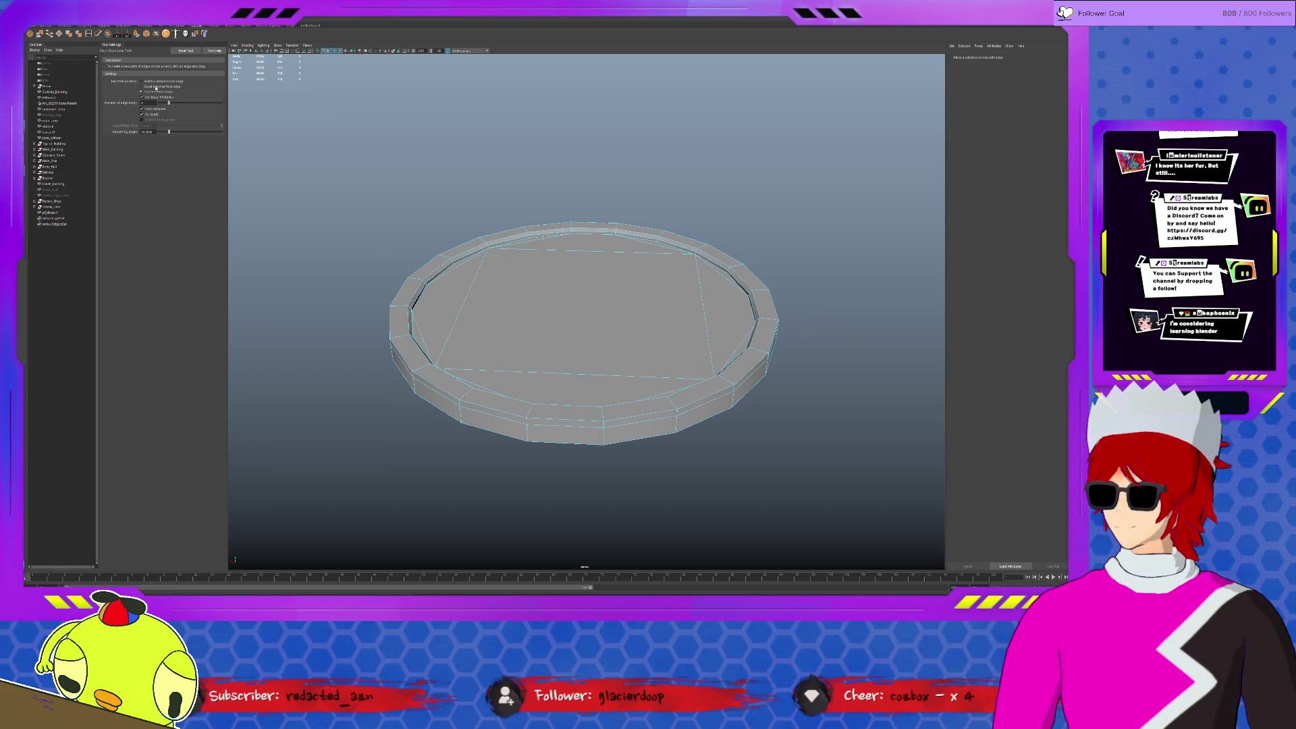
left_click(594, 258)
key("q")
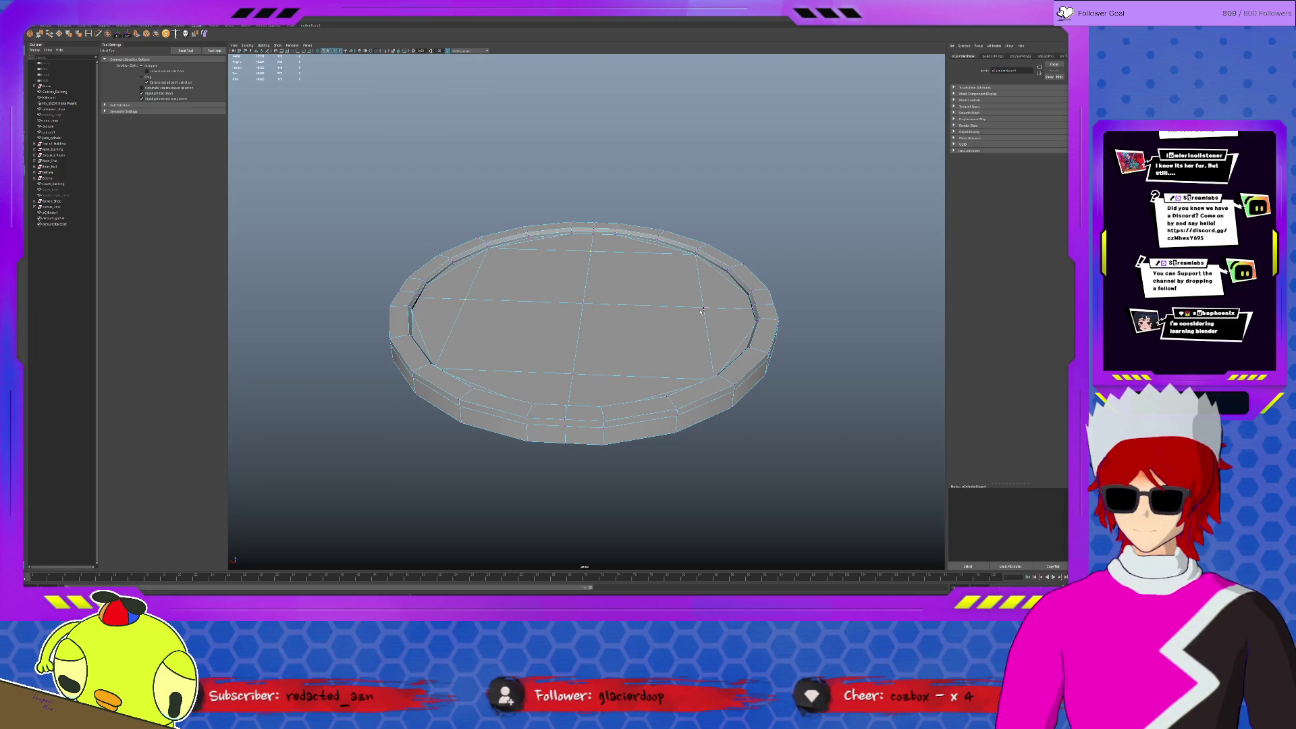
key("r")
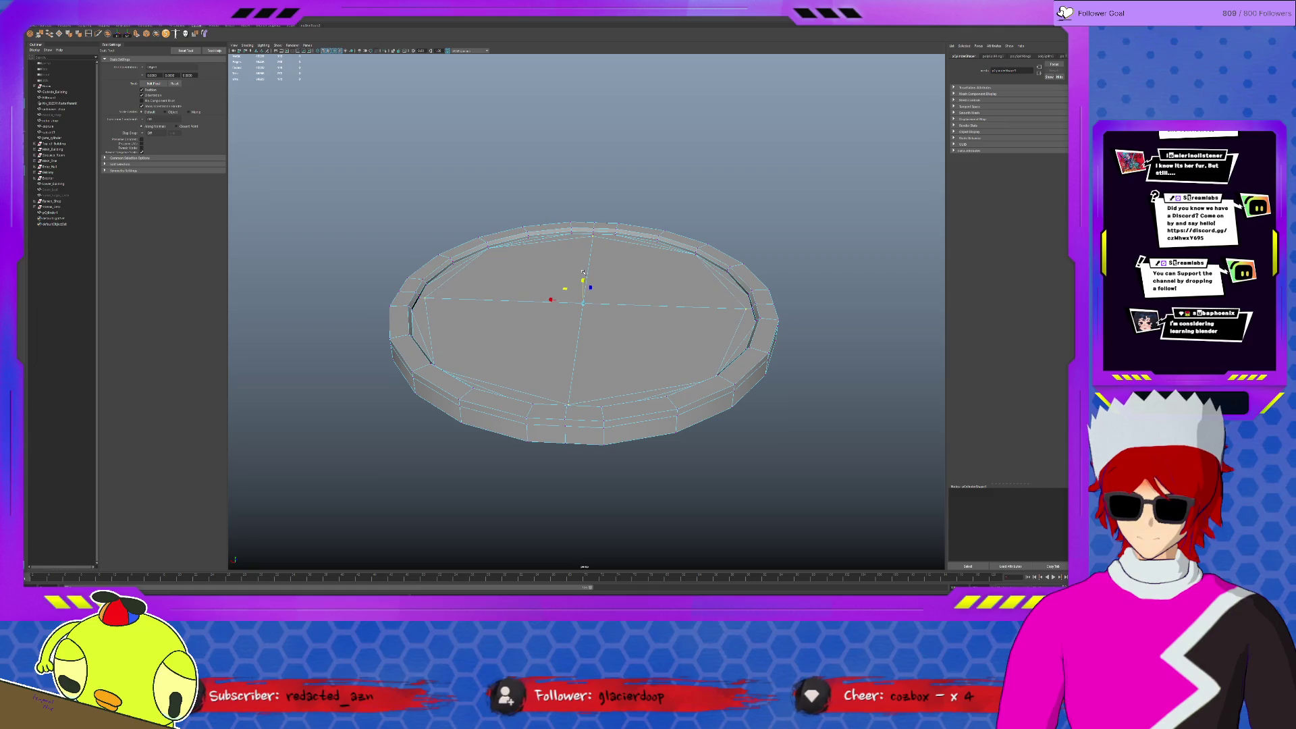
left_click_drag(583, 272, 621, 309, "alt")
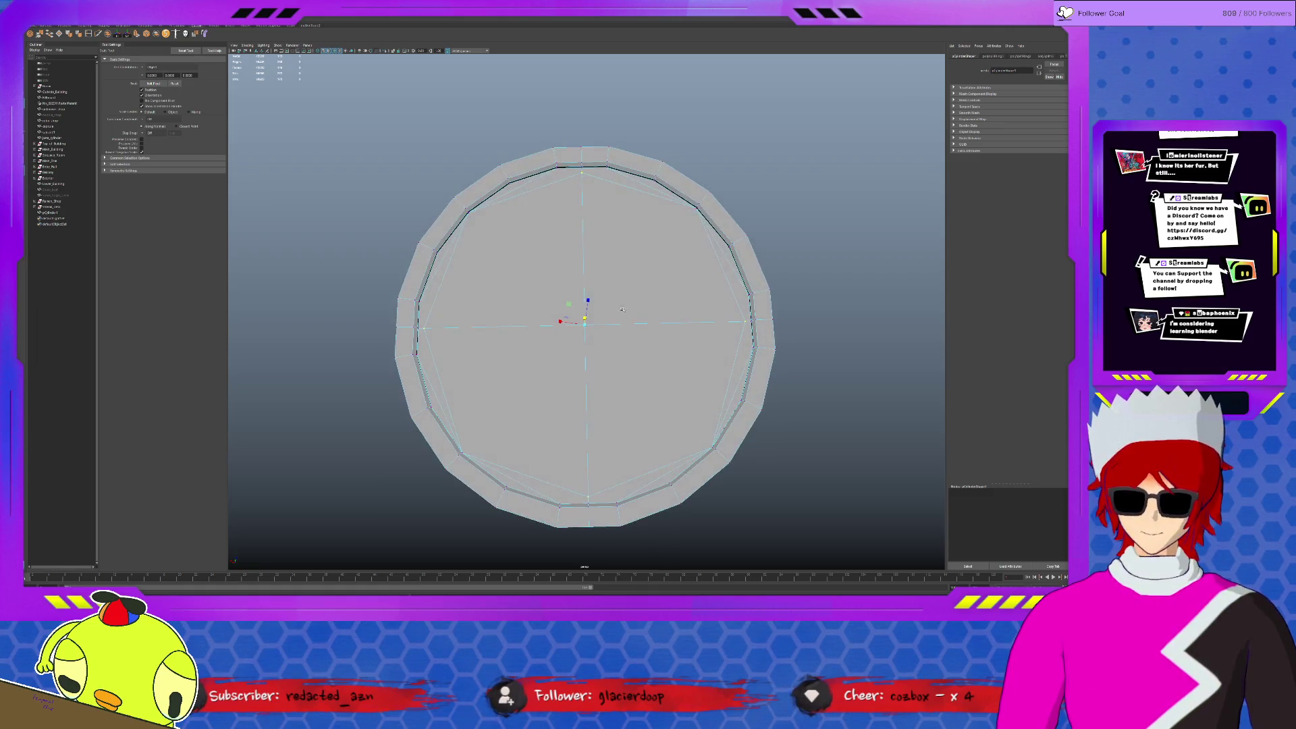
Select the four inner top-face quarters, extrude them and scale them inward.
left_click(659, 231, "shift")
left_click(636, 369, "shift")
left_click(512, 405, "shift")
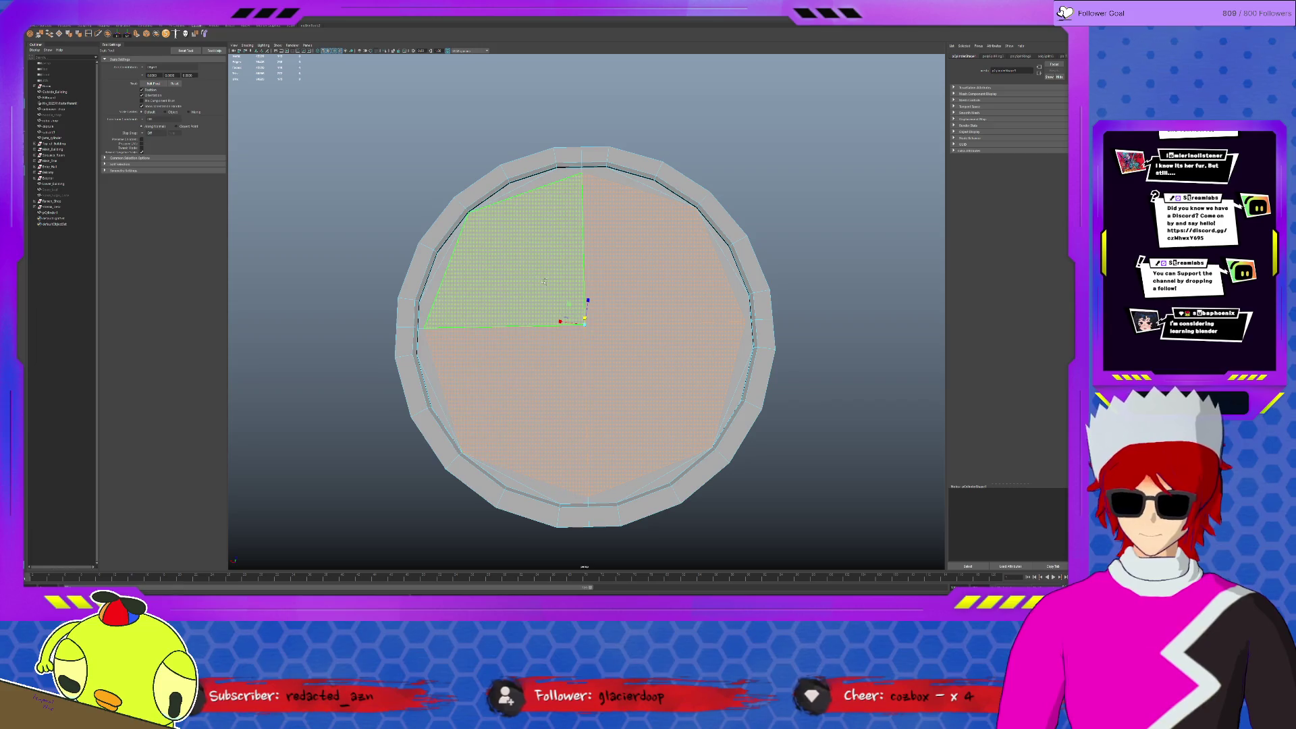
left_click(513, 257, "shift")
left_click(139, 35)
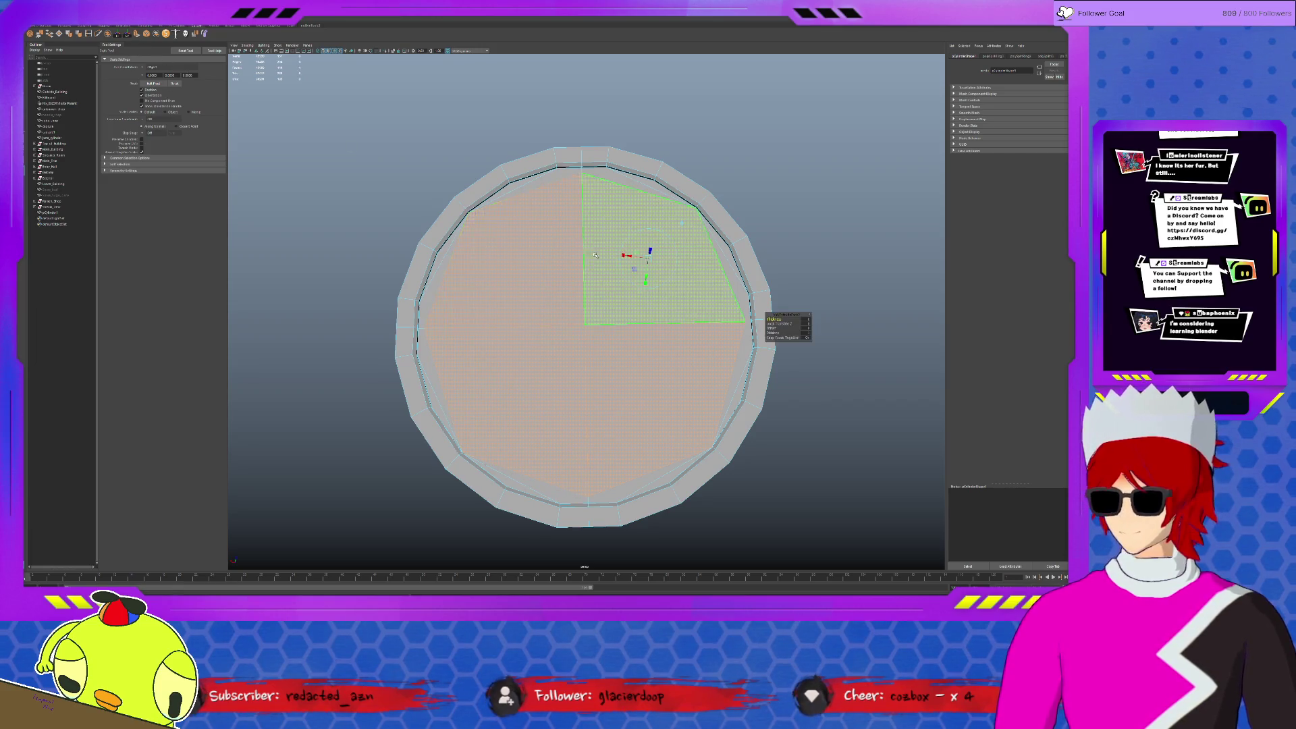
key("r")
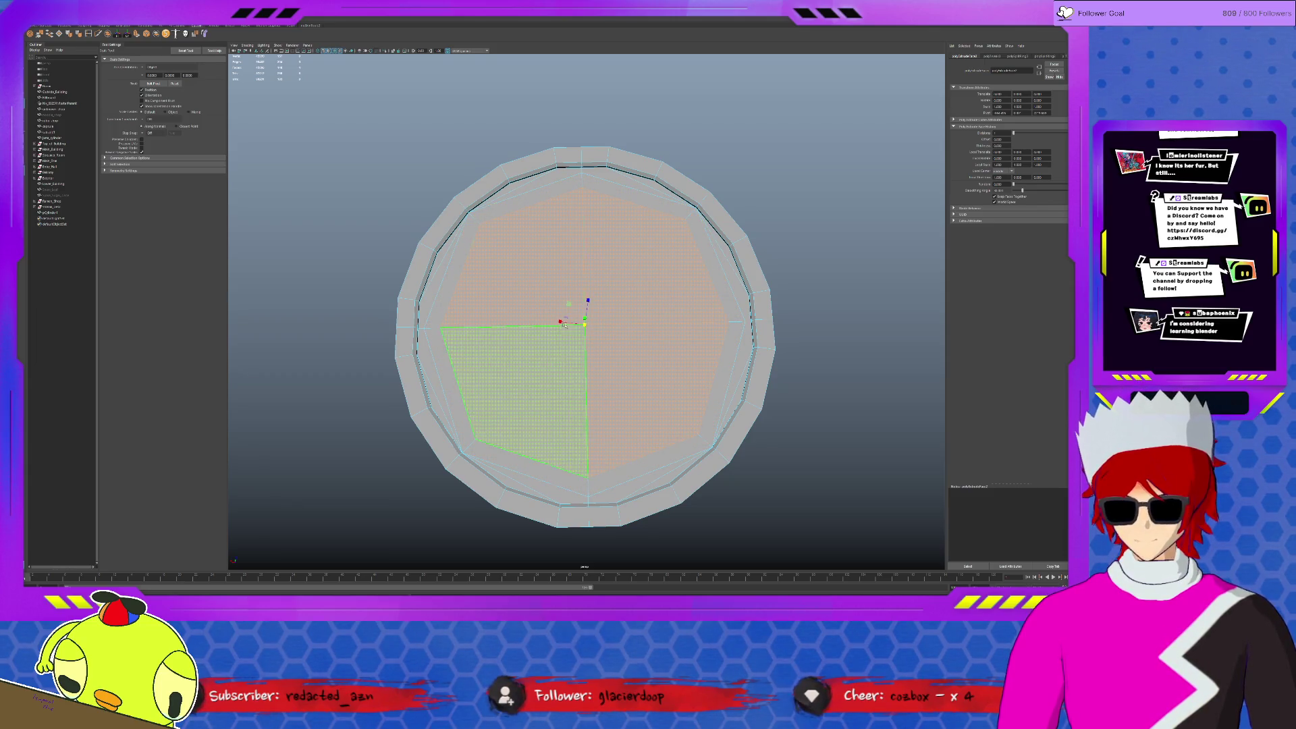
Extrude and scale the top faces inward a second time for a stepped border.
key("ctrl+e")
mouse_move(570, 320)
left_mouse_down("alt")
mouse_move(566, 263)
mouse_move(637, 266)
left_mouse_up("alt")
key("r")
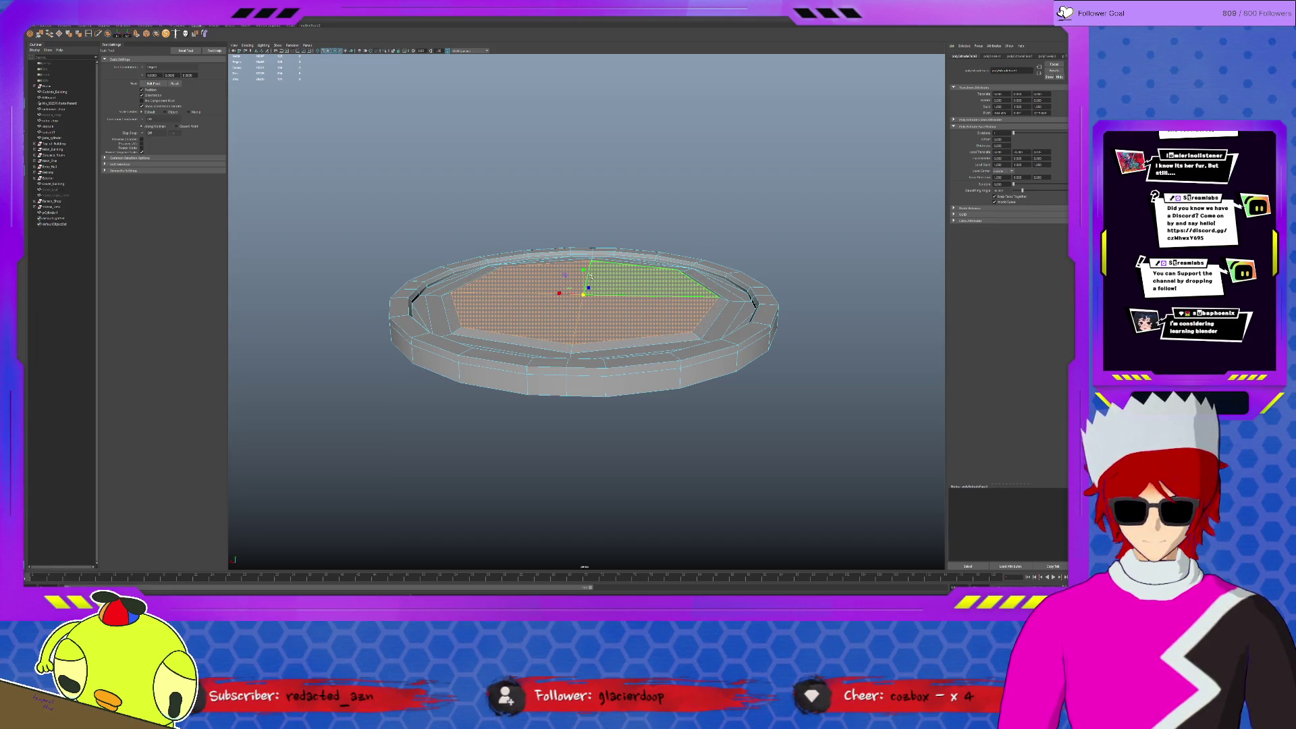
mouse_move(587, 287)
left_mouse_down("alt")
mouse_move(584, 304)
mouse_move(584, 266)
mouse_move(584, 305)
mouse_move(699, 287)
mouse_move(707, 297)
left_mouse_up("alt")
scroll(624, 318, "down", 3)
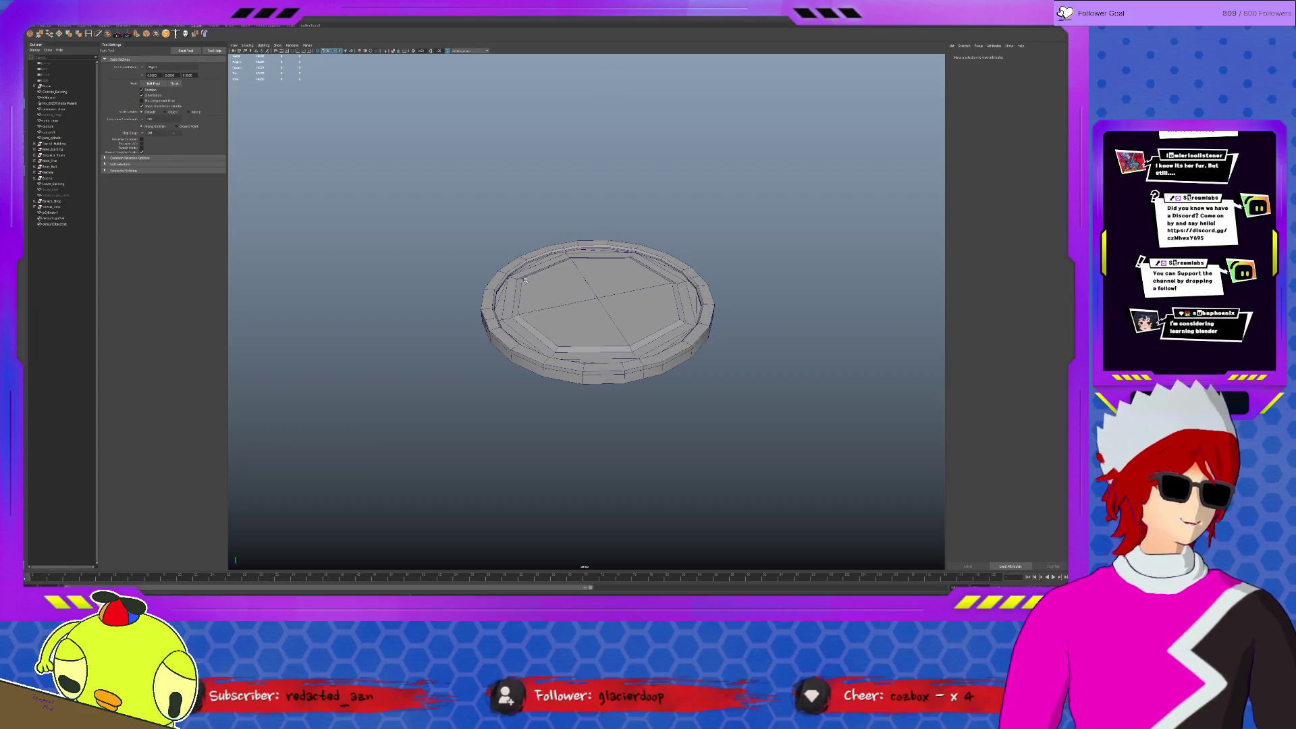
scroll(525, 279, "up", 3)
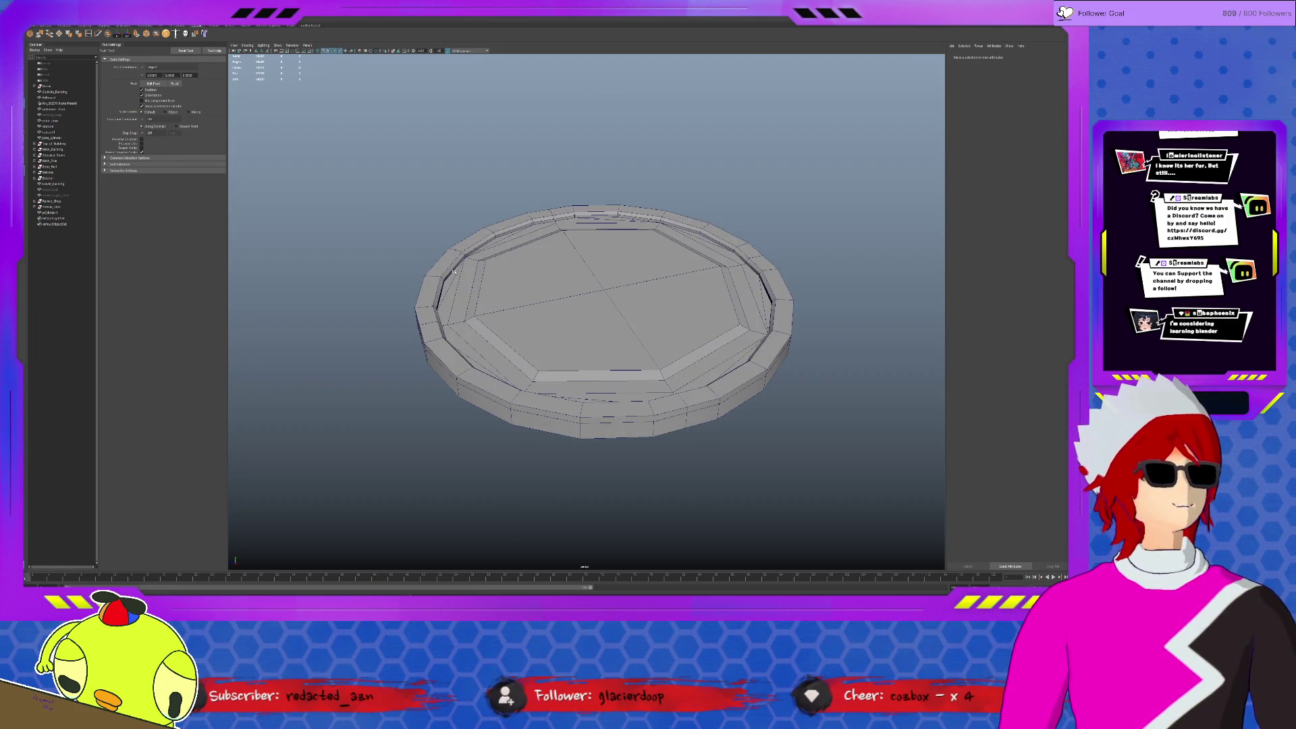
scroll(453, 271, "up", 2)
Select the ring's central top faces in face mode.
left_click(454, 271)
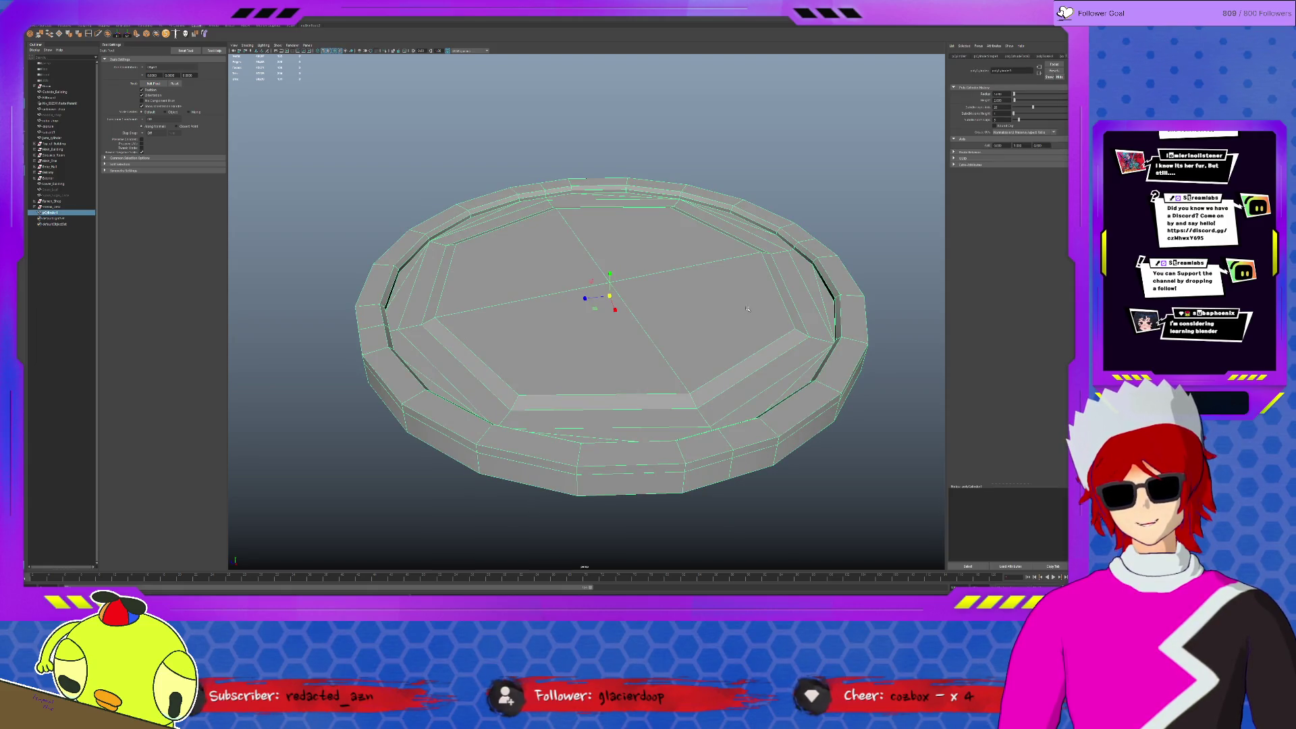
mouse_move(746, 309)
left_mouse_down("alt")
mouse_move(573, 313)
mouse_move(573, 326)
mouse_move(561, 297)
left_mouse_up("alt")
key("F11")
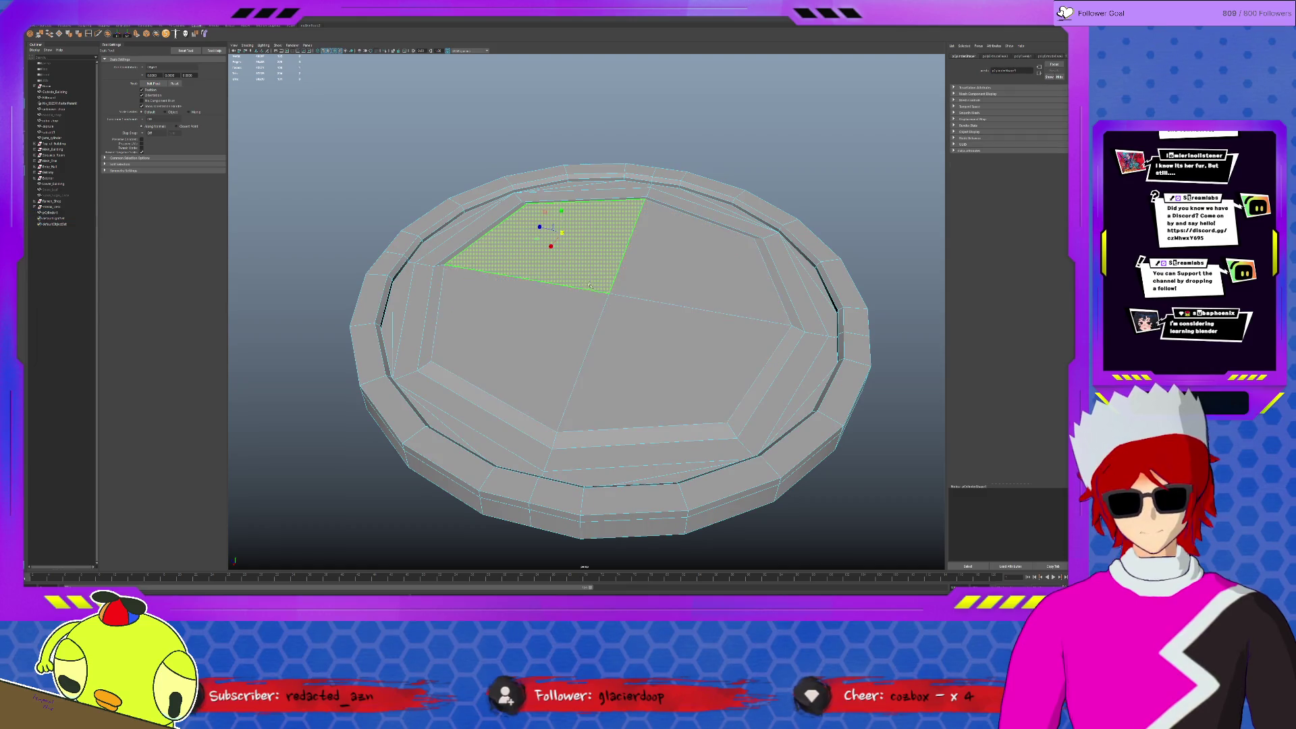
left_click(557, 316)
mouse_move(566, 261)
left_mouse_down("alt")
mouse_move(584, 263)
mouse_move(615, 325)
left_mouse_up("alt")
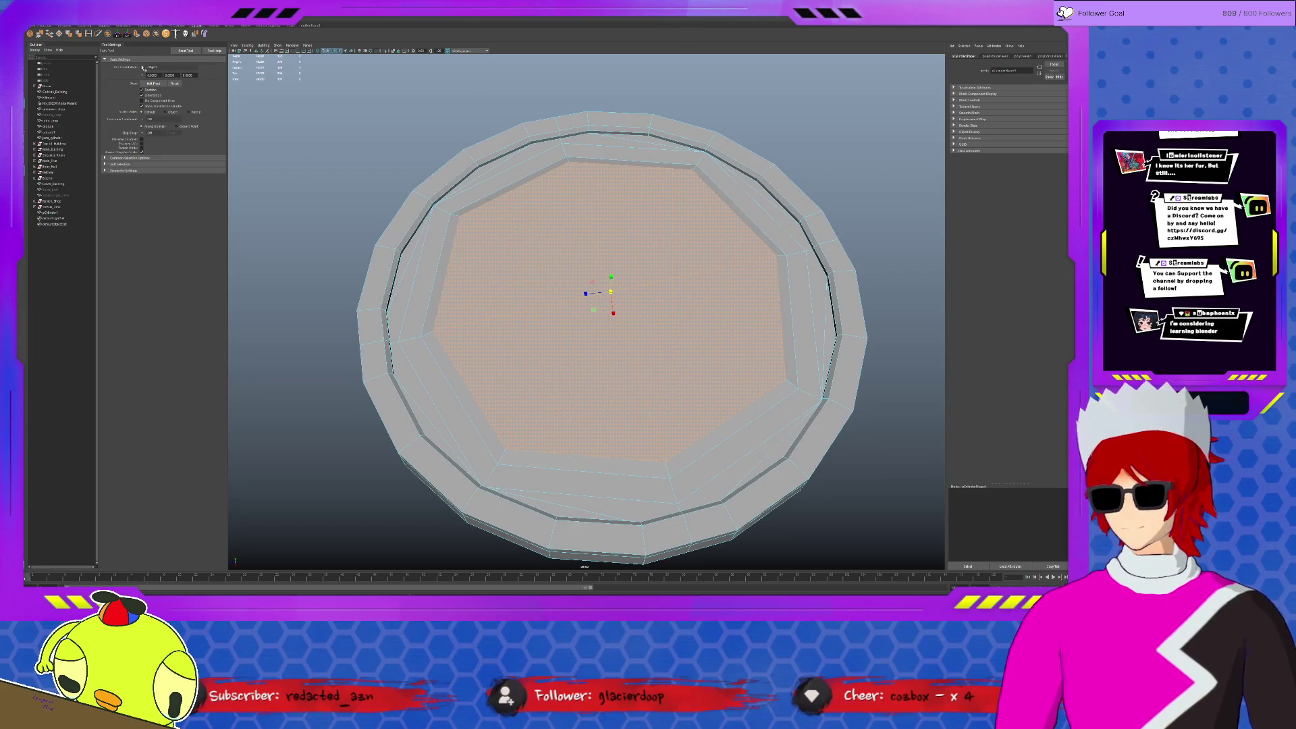
Extrude the central faces again and move them down into a shallow recess.
key("ctrl+e")
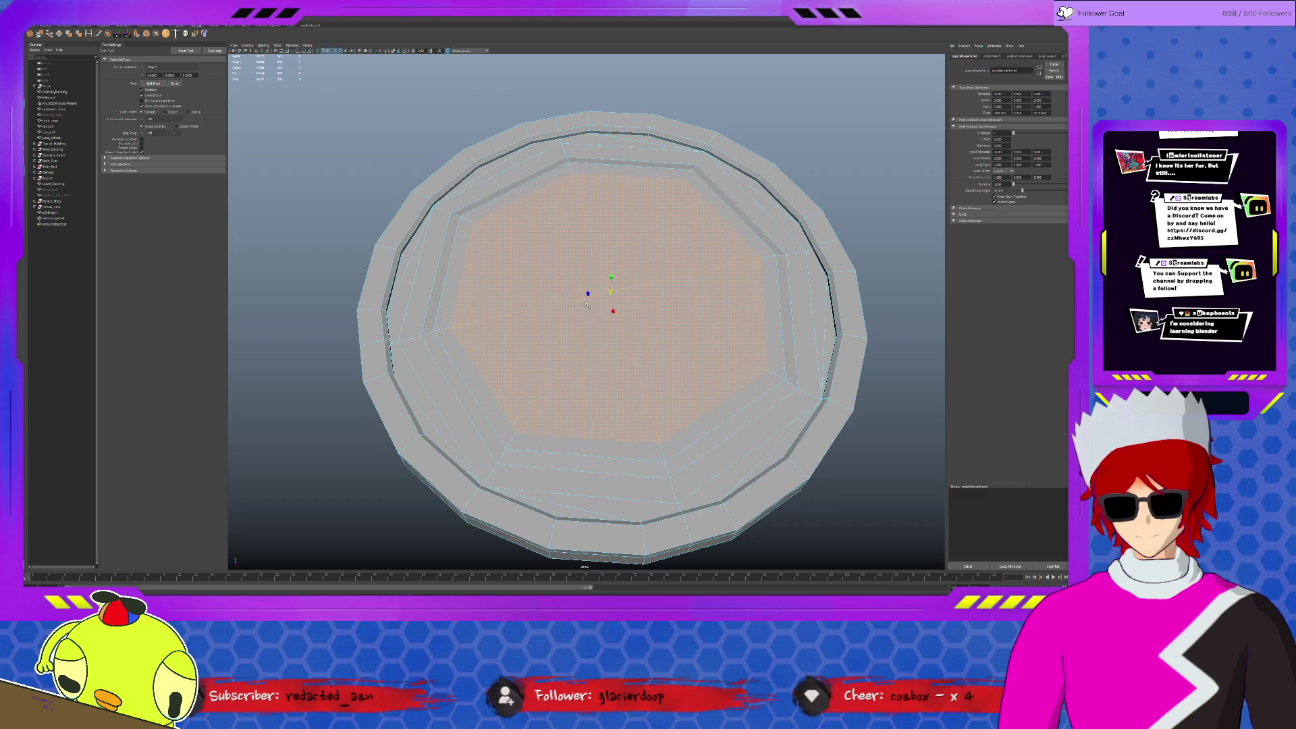
key("ctrl+e")
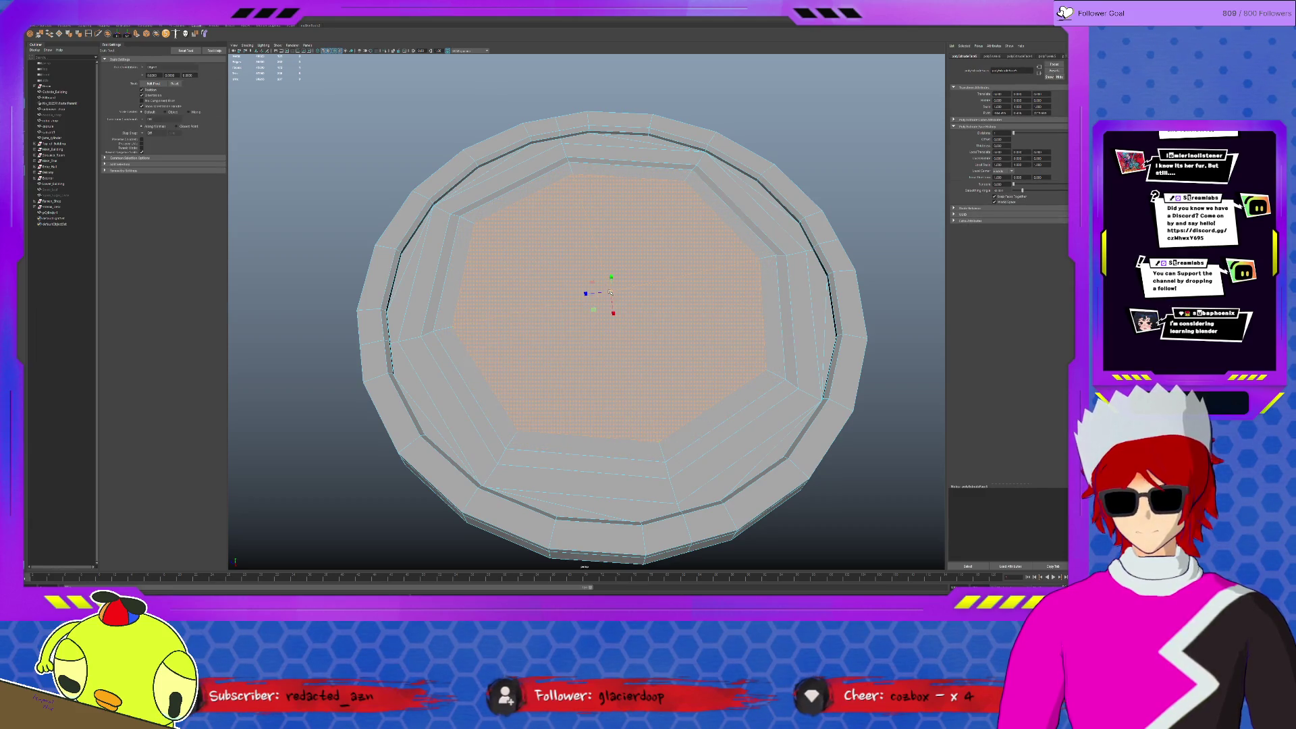
key("w")
left_click_drag(578, 305, 593, 272, "alt")
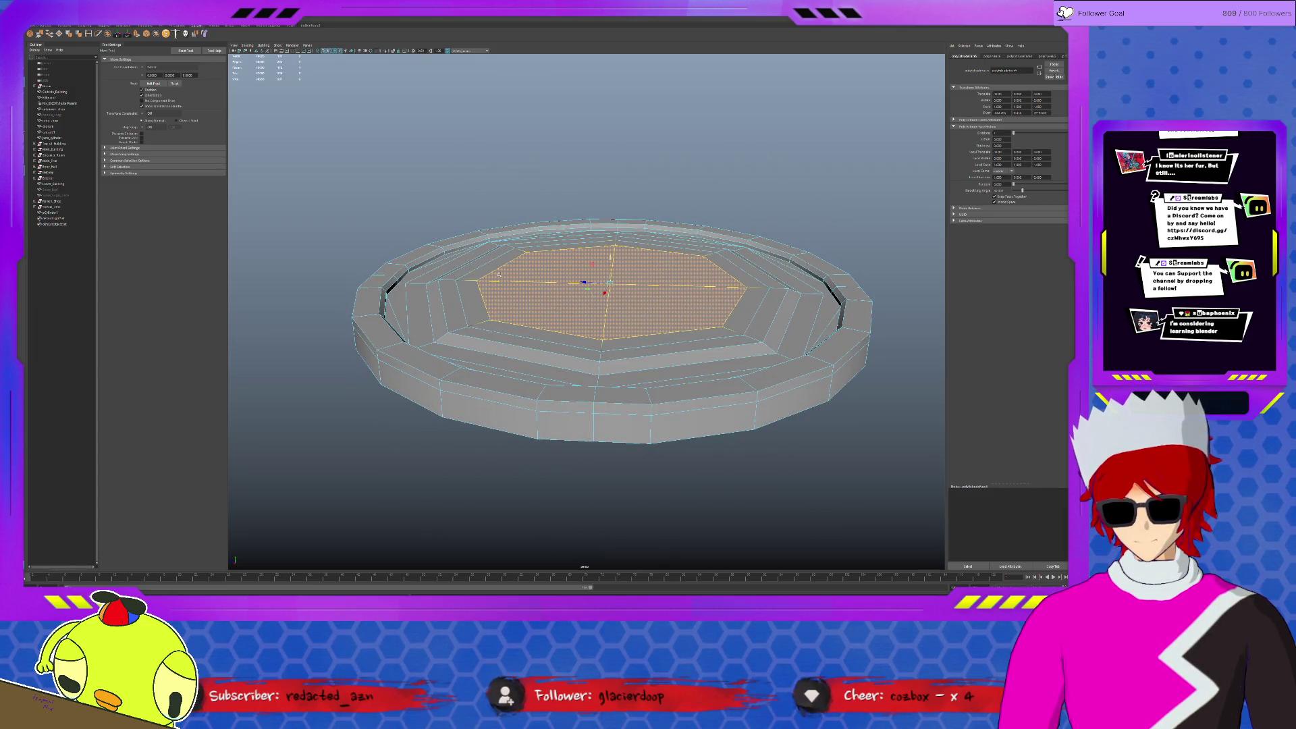
middle_click_drag(439, 278, 424, 282)
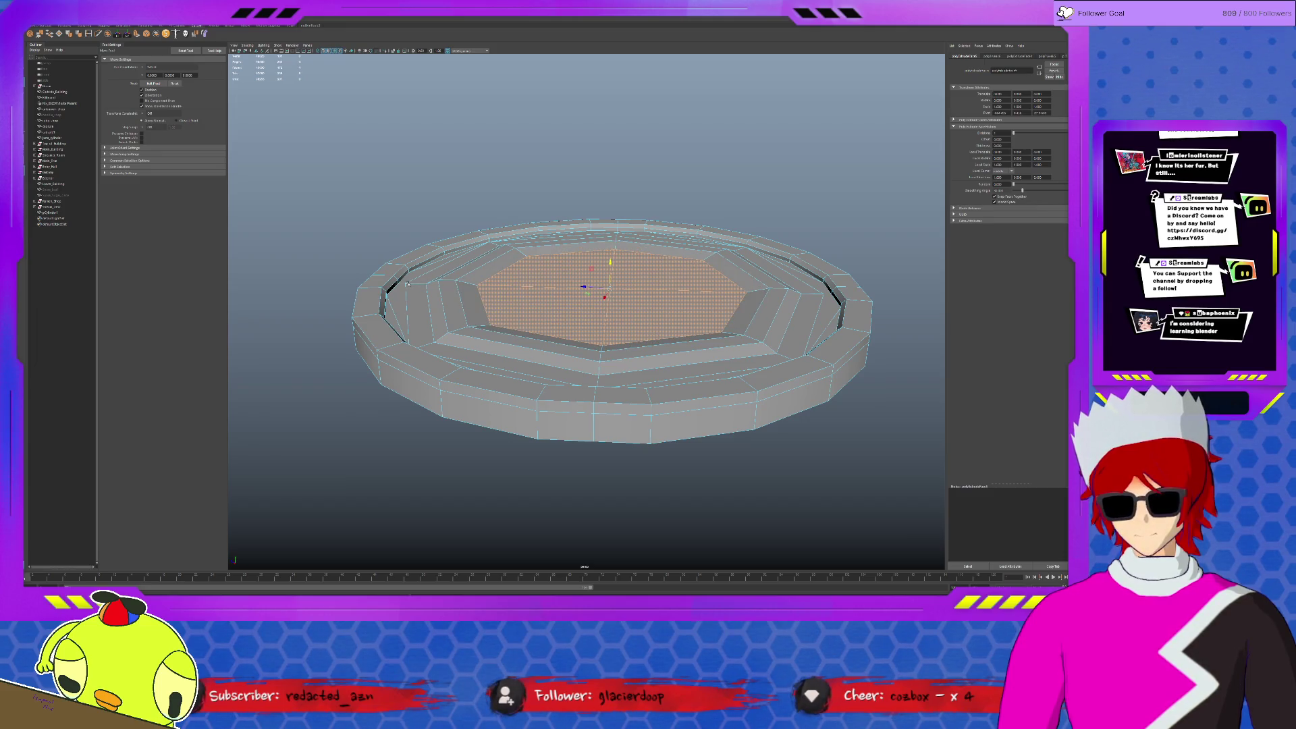
key("F8")
left_click(863, 458)
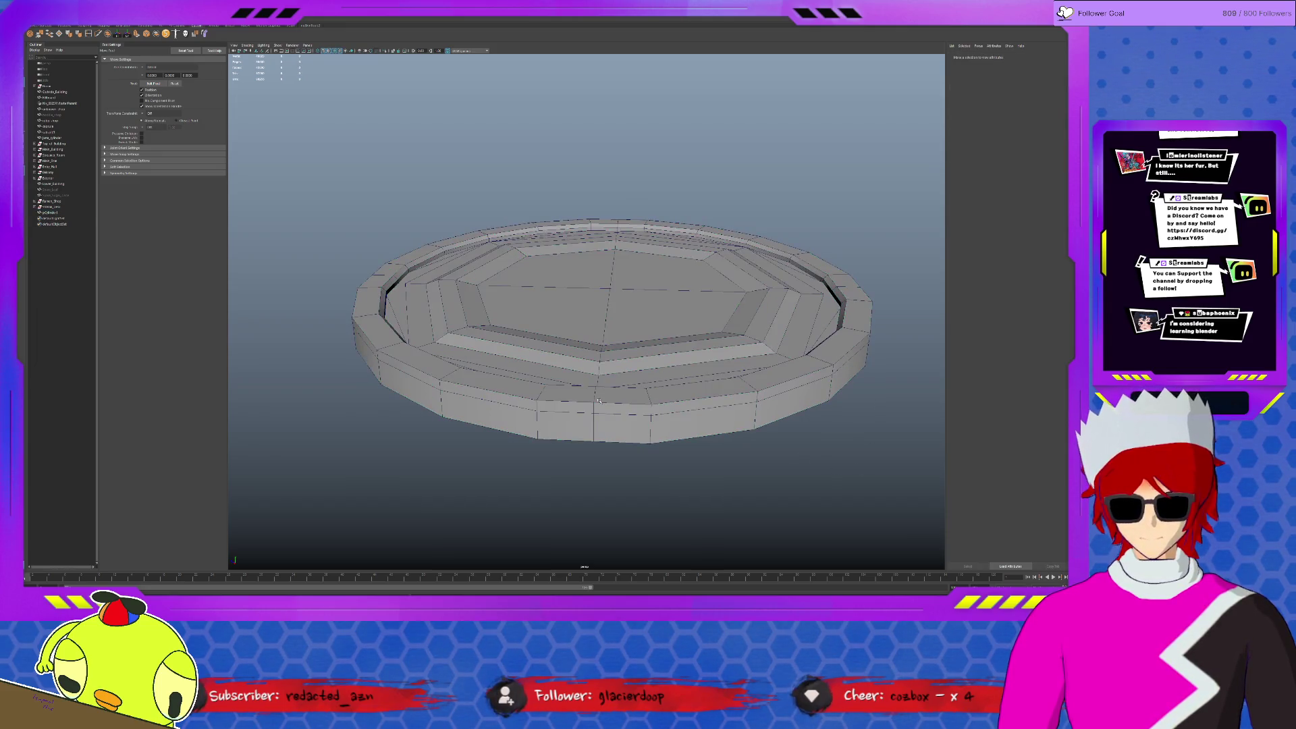
left_click_drag(863, 458, 857, 493, "alt")
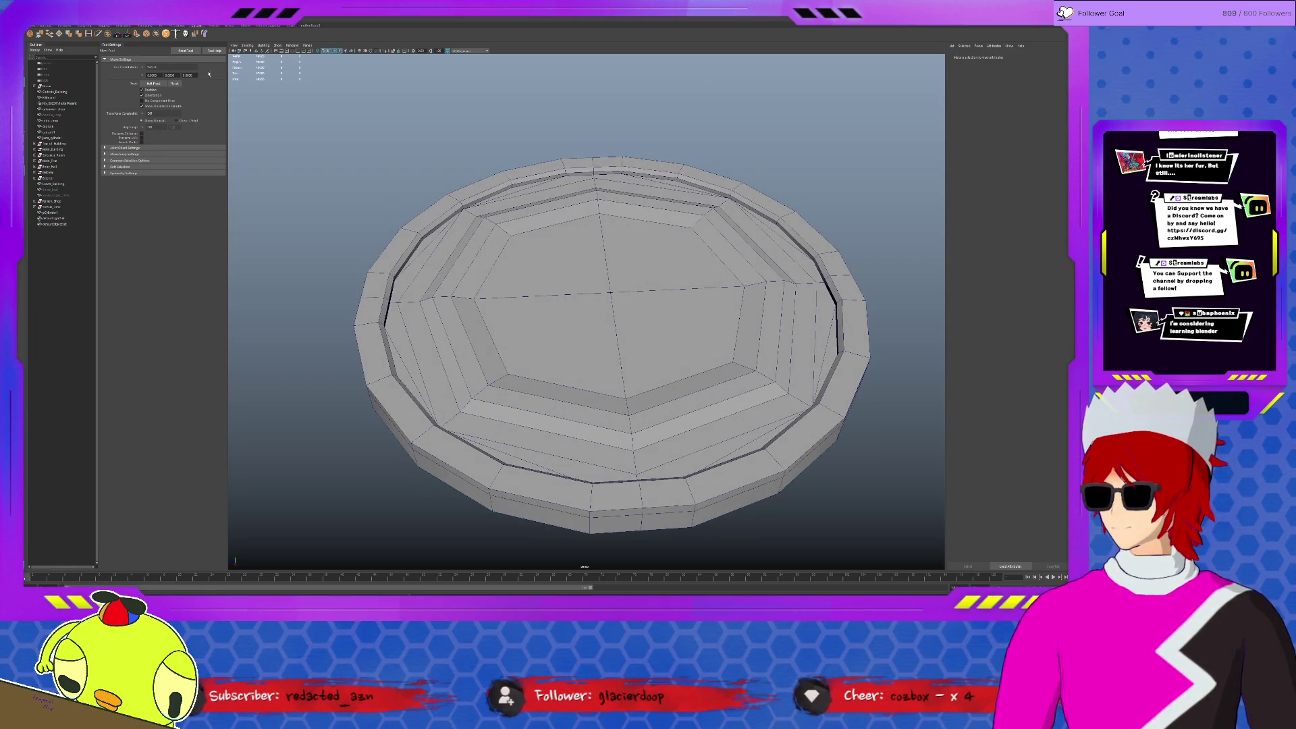
Hide the wireframe on the shaded model and select the ring.
left_click(333, 53)
mouse_move(611, 283)
left_mouse_down("alt")
mouse_move(611, 245)
mouse_move(694, 308)
mouse_move(619, 291)
left_mouse_up("alt")
left_click(694, 308)
left_click(694, 308)
Select several rim and centre spoke edges on the ring.
left_click(654, 209, "shift")
left_click(560, 178, "shift")
left_click(434, 304, "shift")
left_click(537, 356)
left_click(631, 316)
key("r")
left_click(564, 289)
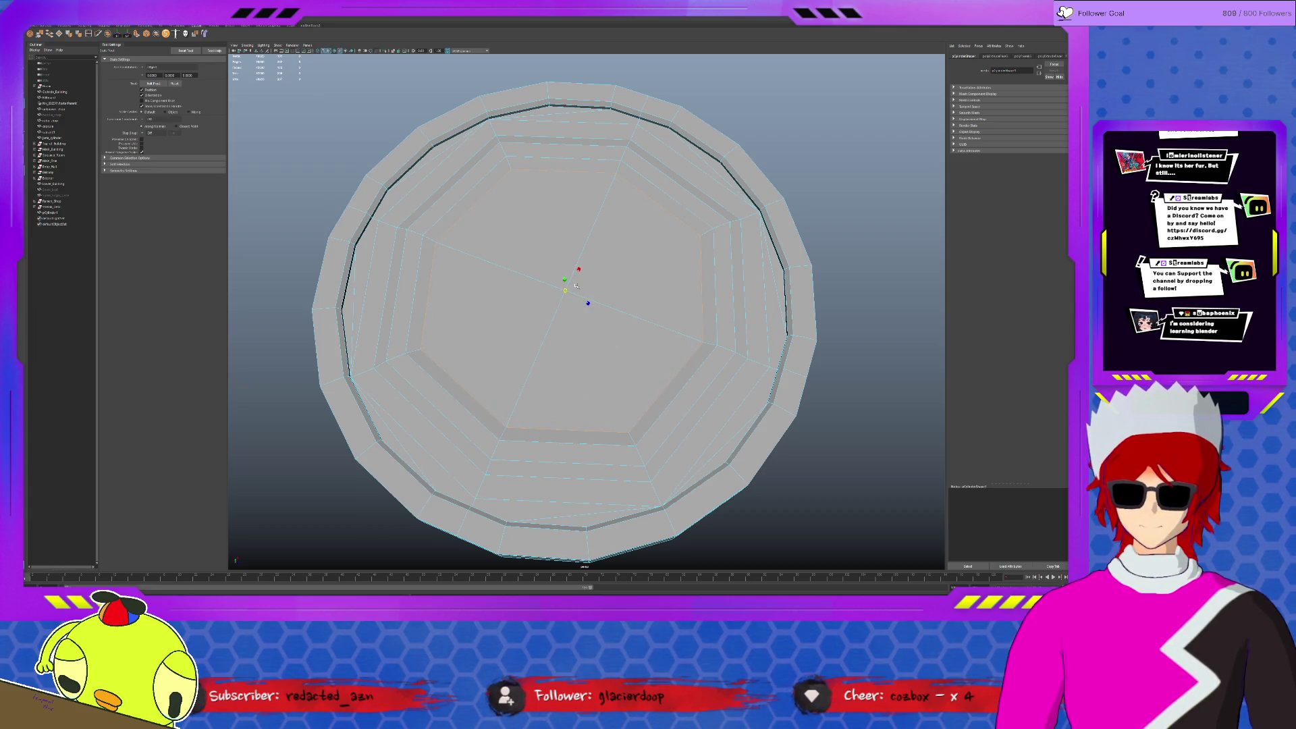
mouse_move(575, 287)
left_mouse_down("alt")
mouse_move(680, 284)
mouse_move(718, 309)
left_mouse_up("alt")
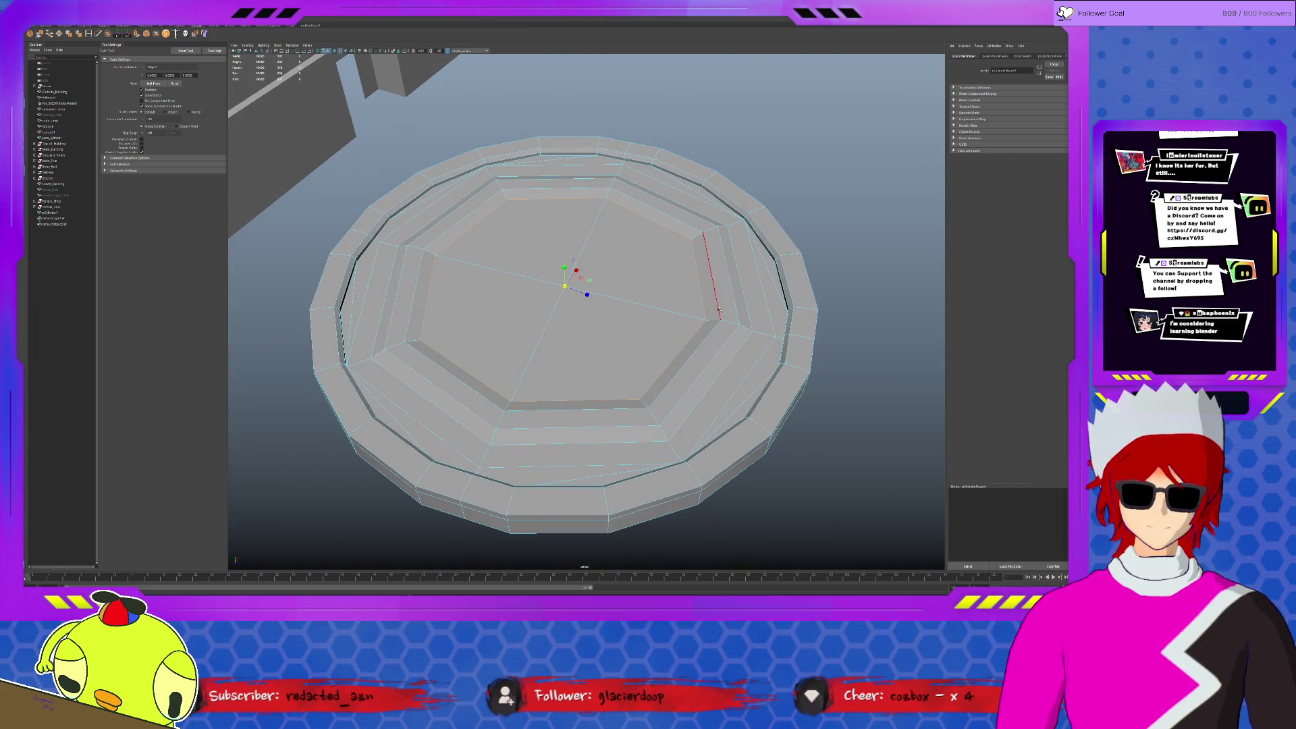
left_click(719, 309, "shift")
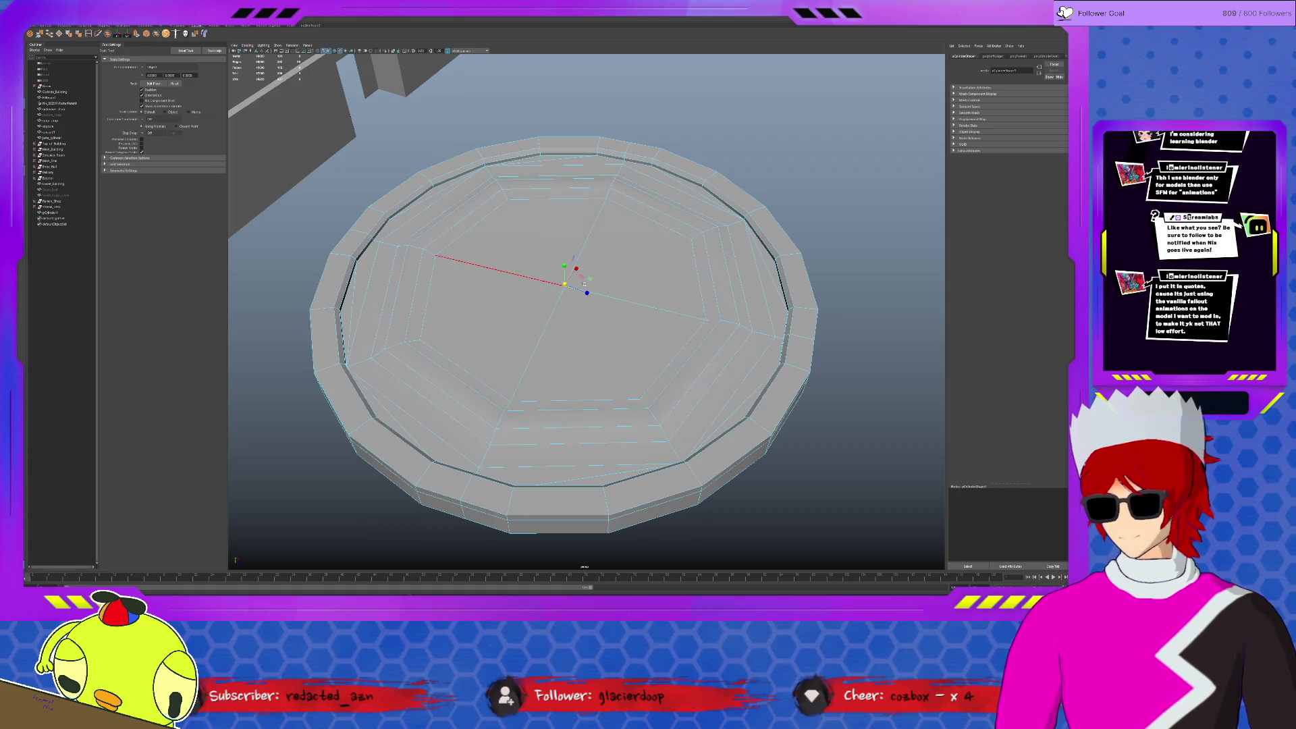
Undo, reselect edges on the ring's inner step, then clear the selection.
left_click(818, 330)
key("ctrl+z")
key("ctrl+z")
key("ctrl+z")
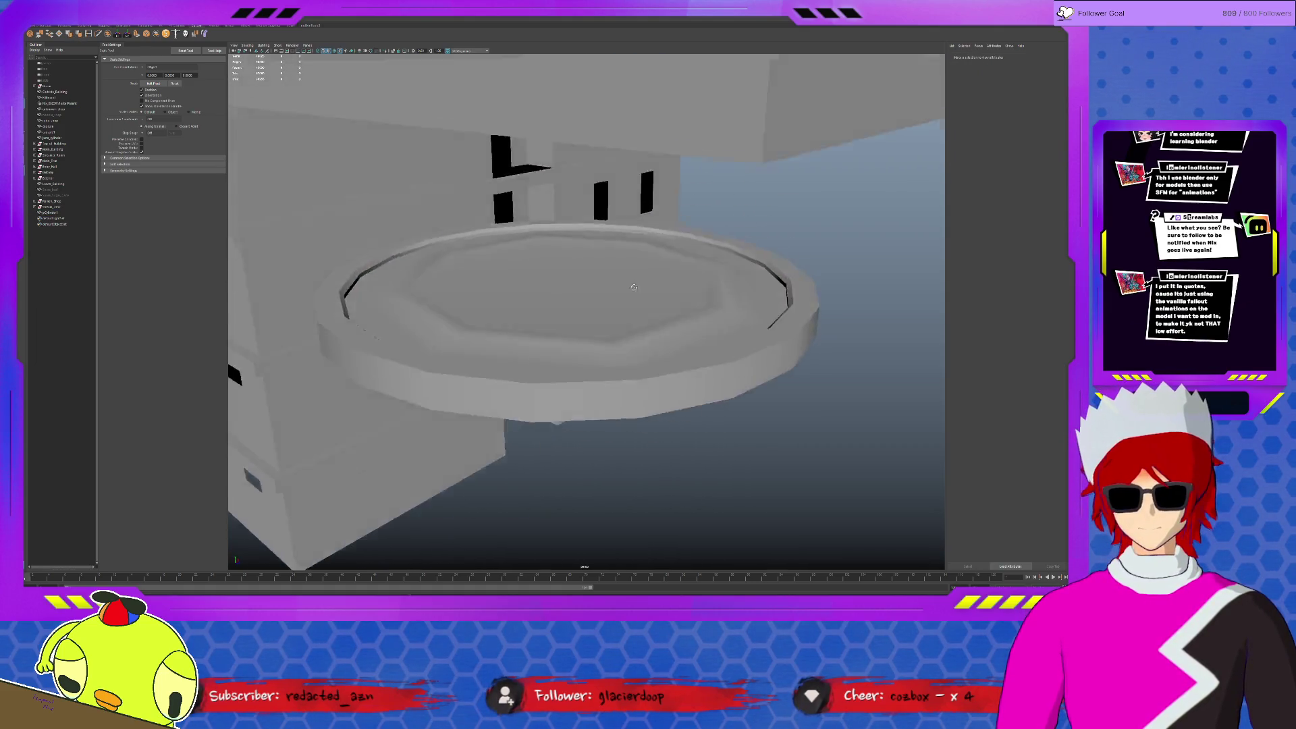
key("F10")
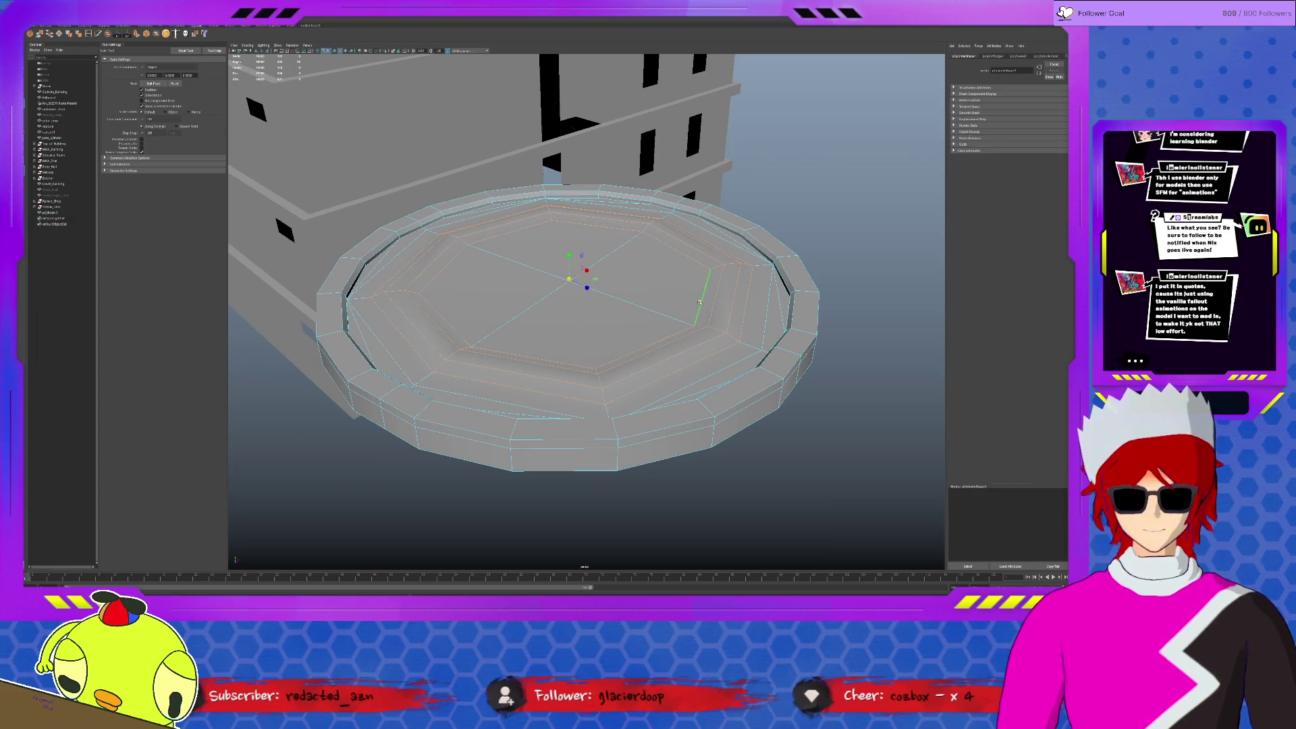
left_click(744, 317, "shift")
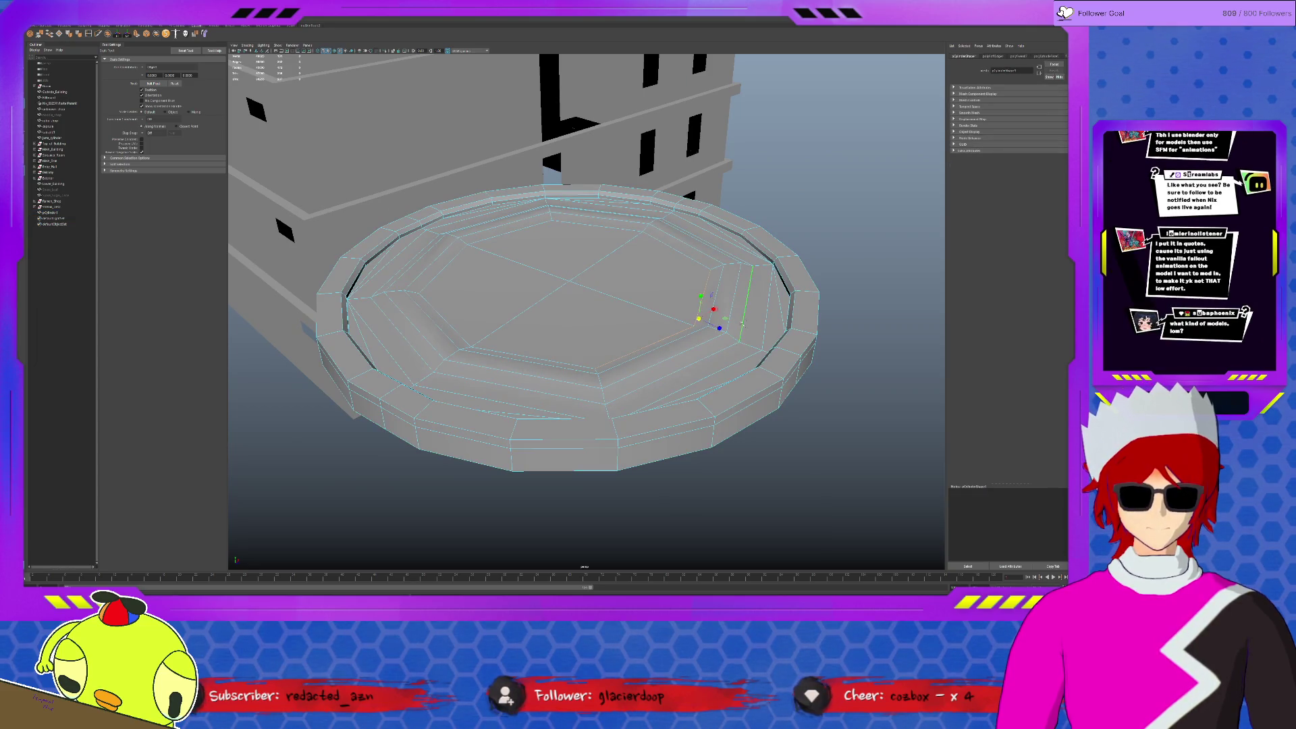
left_click(533, 357)
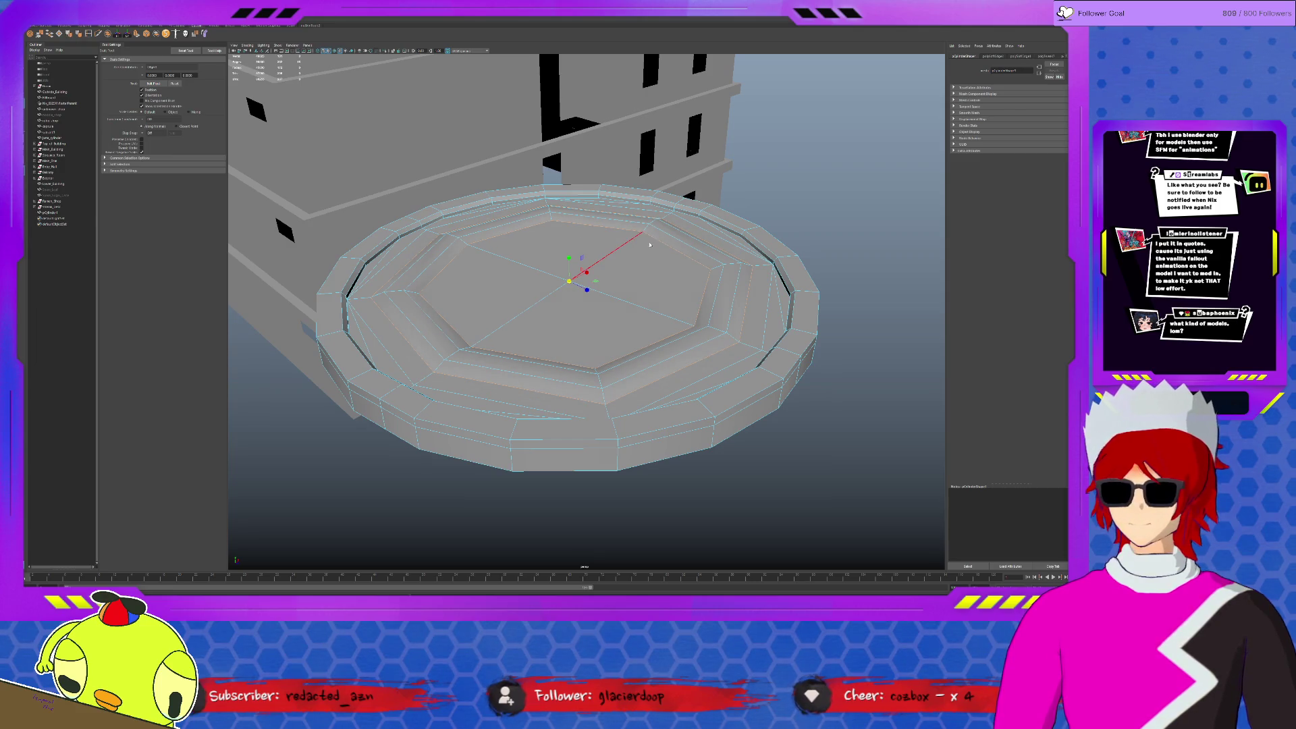
left_click(820, 230)
Bevel the round platform's selected edges with 2 segments.
mouse_move(820, 230)
left_mouse_down("alt")
mouse_move(740, 304)
mouse_move(608, 290)
mouse_move(392, 316)
left_mouse_up("alt")
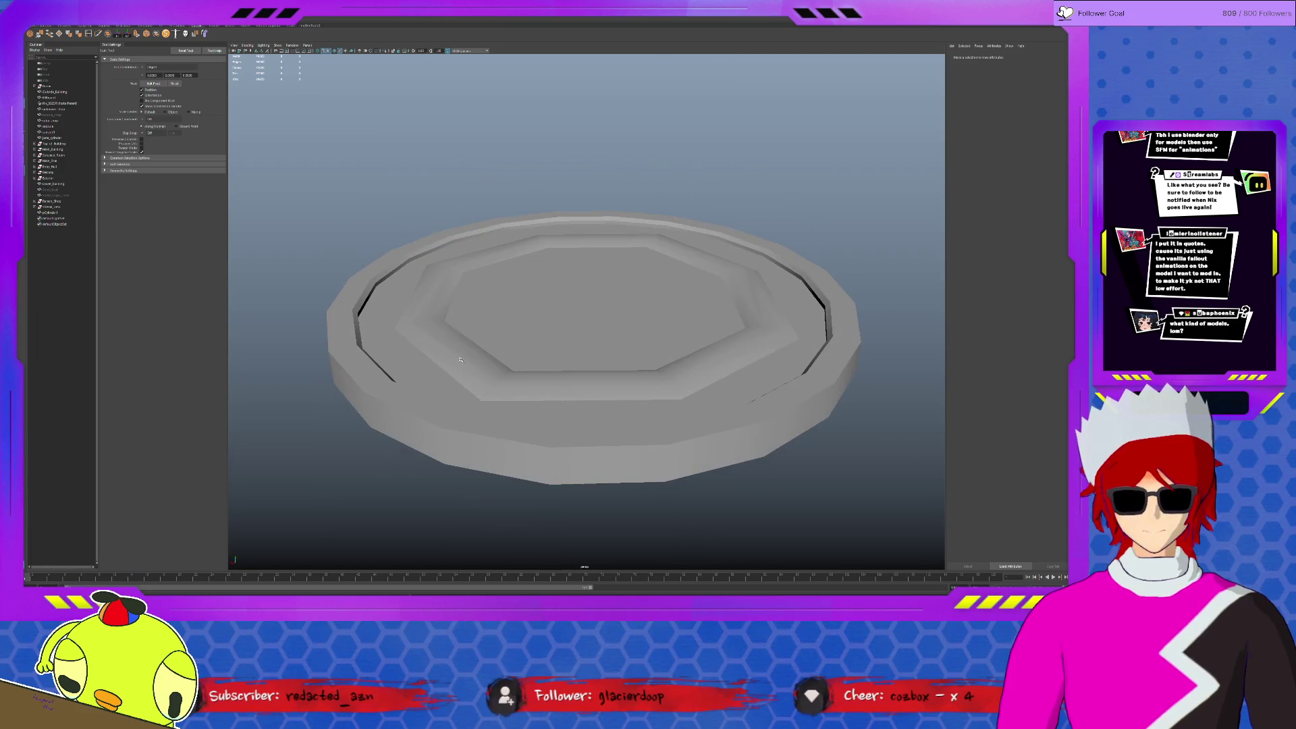
left_click(377, 320)
key("F10")
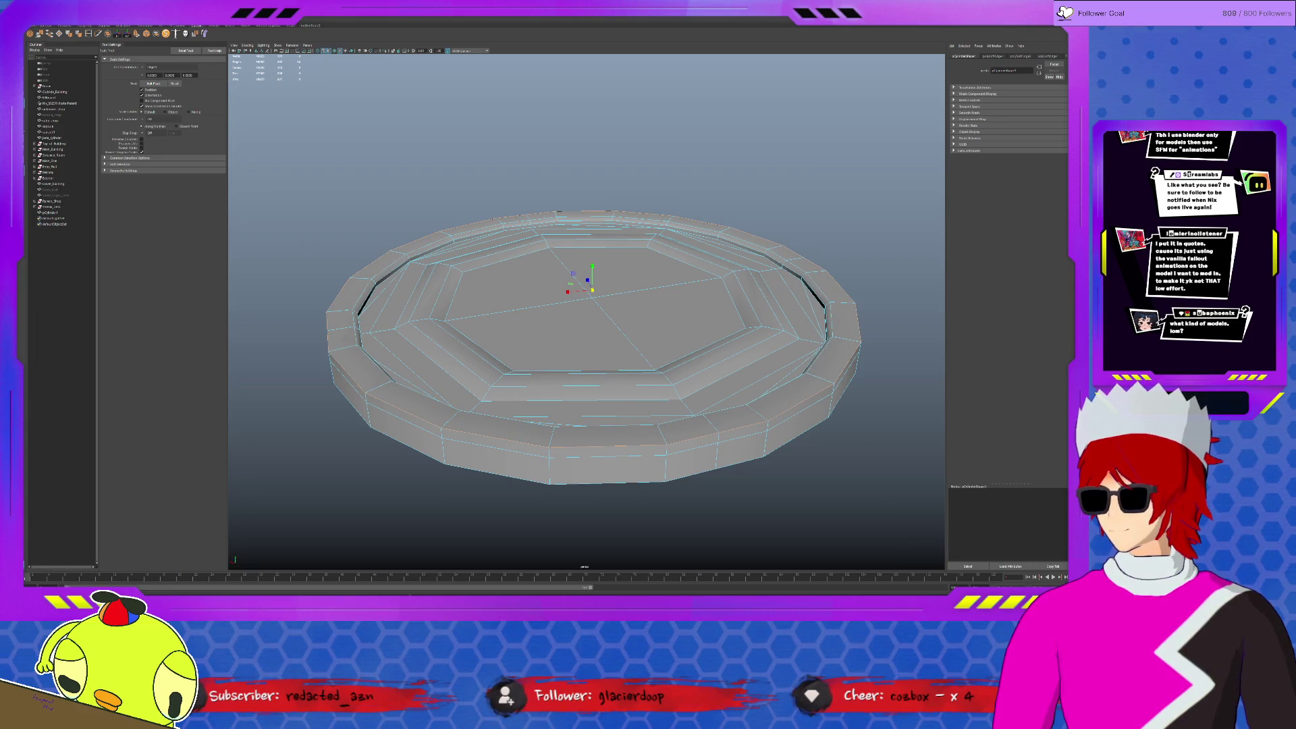
key("ctrl+b")
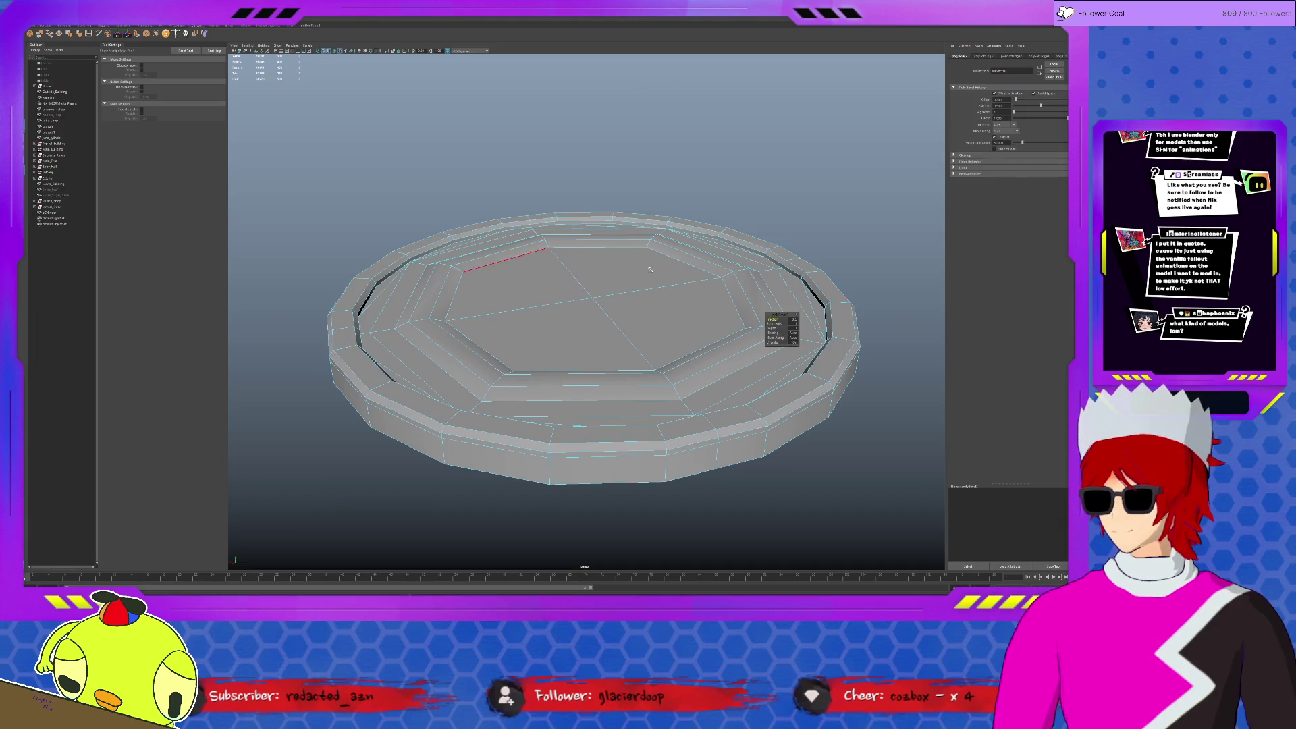
mouse_move(782, 329)
middle_mouse_down()
mouse_move(796, 328)
mouse_move(776, 328)
middle_mouse_up()
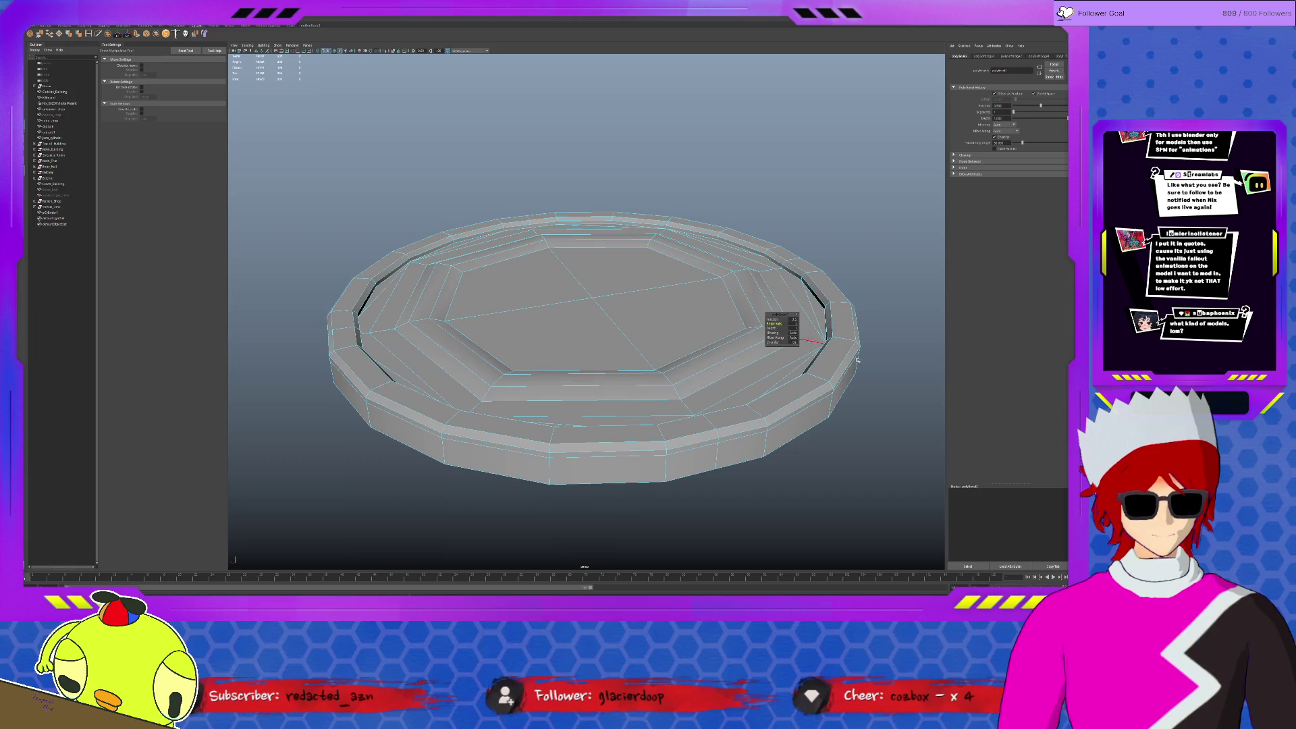
key("F8")
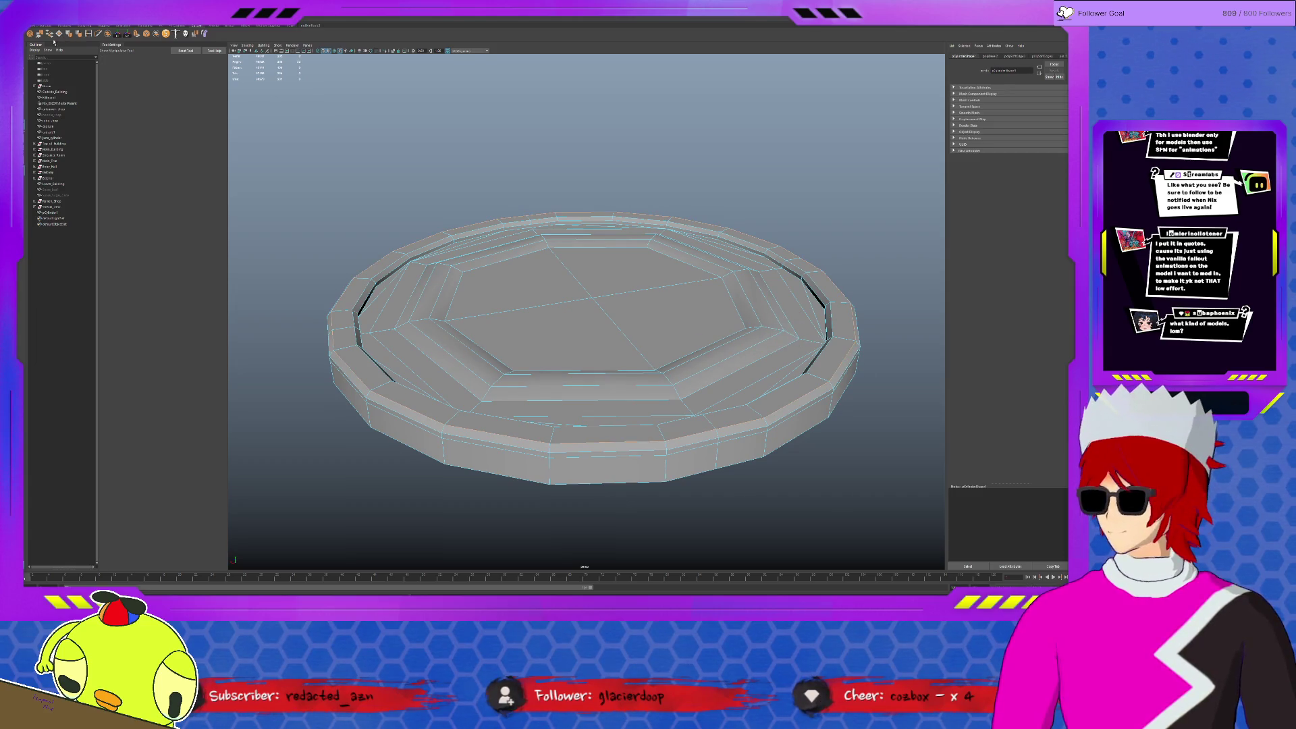
Select a lower-rim edge loop, then return to object mode and select the flat disc.
double_click(314, 366)
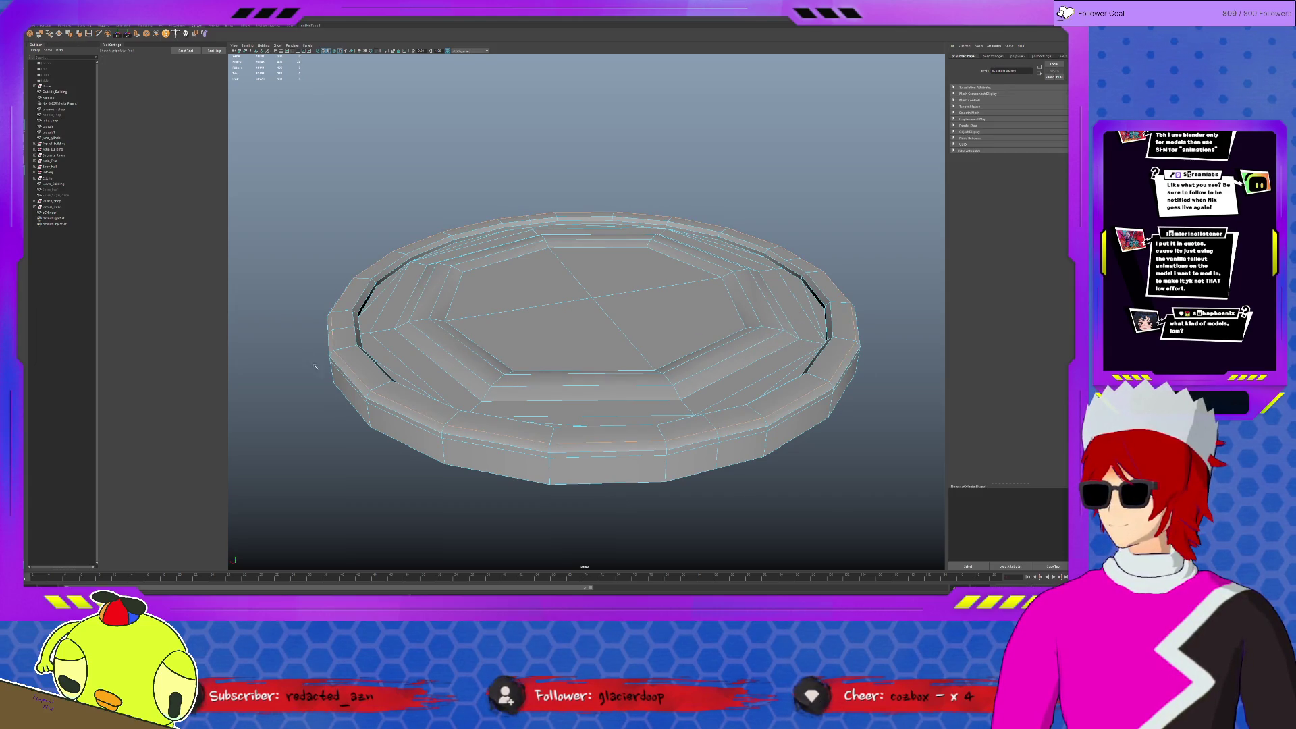
left_click(428, 432)
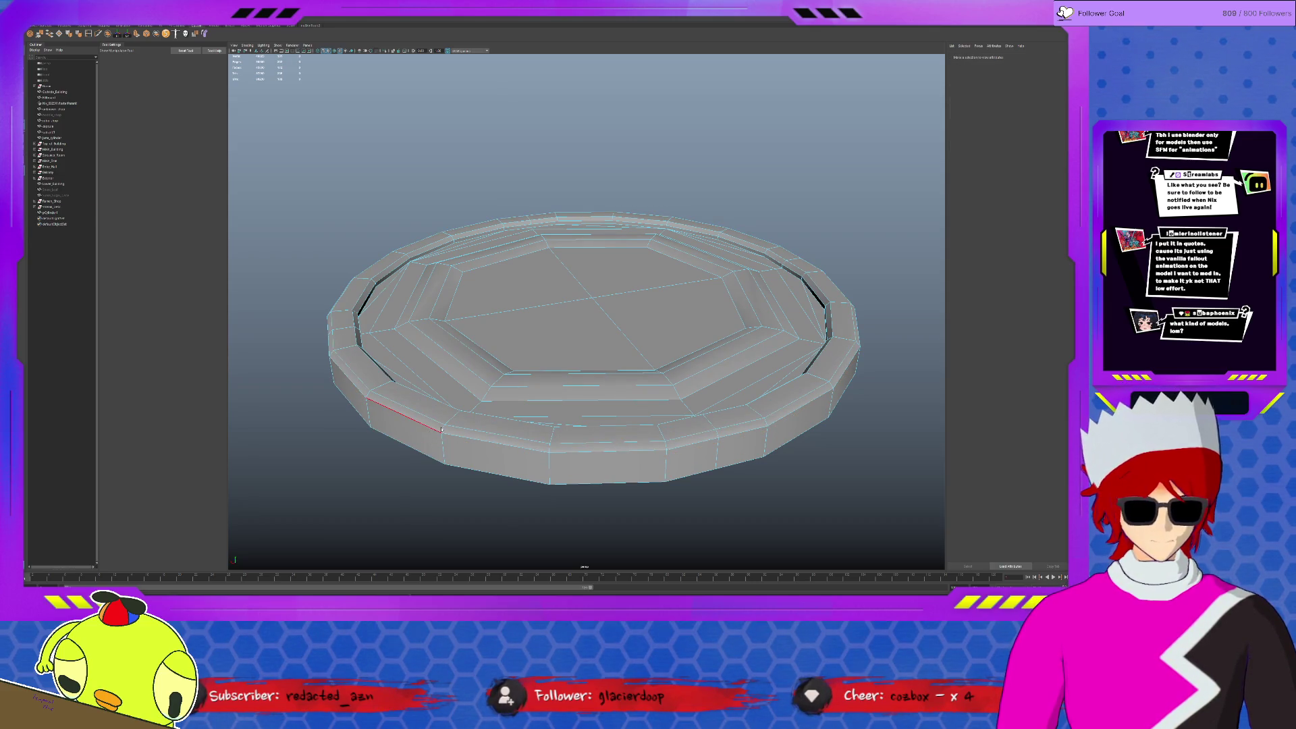
key("q")
scroll(507, 520, "down", 3)
mouse_move(507, 515)
left_mouse_down("alt")
mouse_move(608, 509)
mouse_move(658, 523)
mouse_move(648, 473)
left_mouse_up("alt")
scroll(648, 473, "down", 3)
left_click(583, 304)
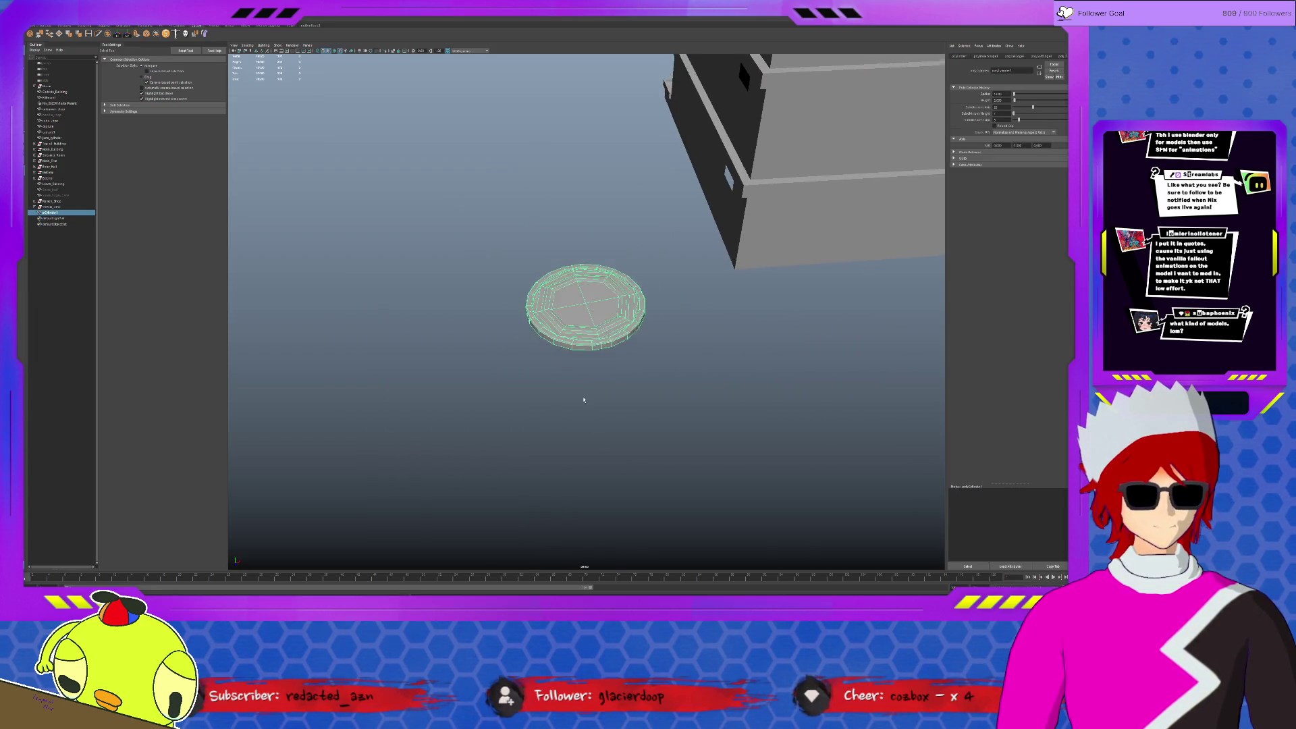
Move and scale the stepped disc pCylinder1 onto the rooftop floor beside the curved arcs.
scroll(584, 400, "down", 3)
mouse_move(583, 400)
left_mouse_down("alt")
mouse_move(580, 358)
mouse_move(633, 307)
mouse_move(610, 290)
mouse_move(691, 221)
left_mouse_up("alt")
key("w")
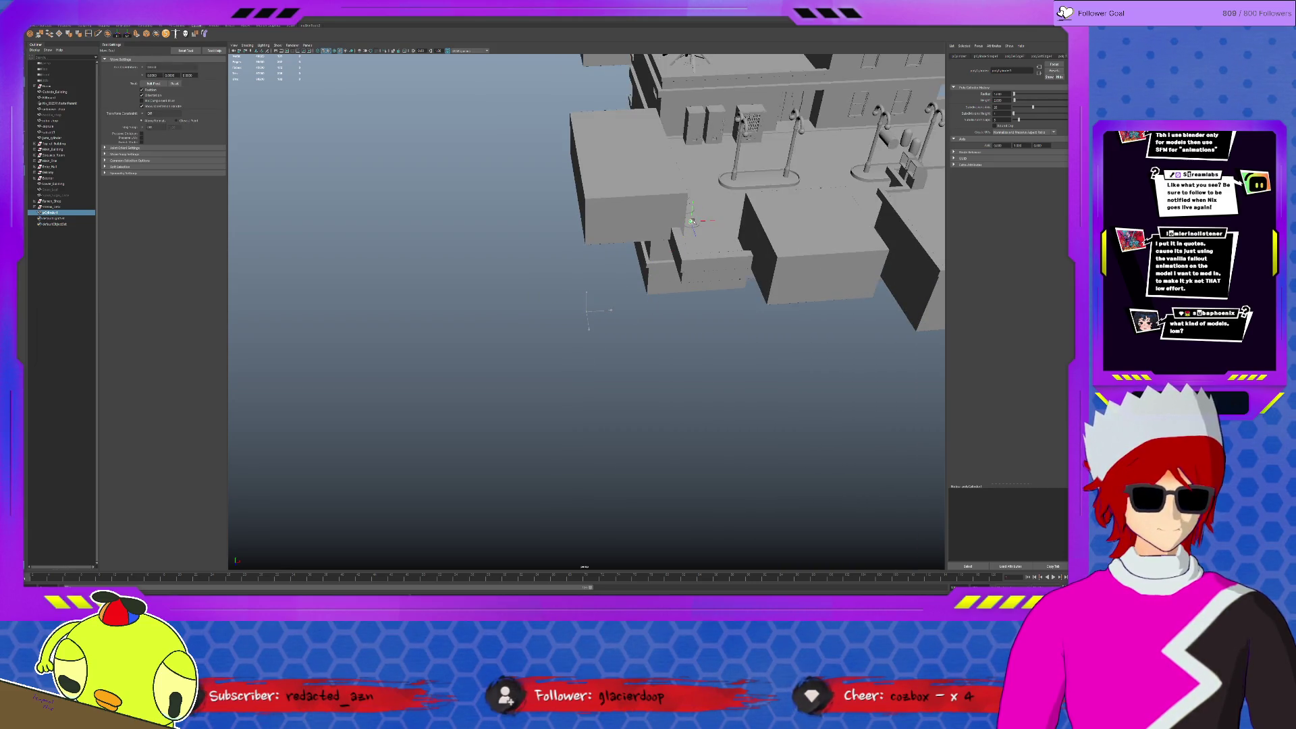
key("f")
scroll(587, 327, "down", 3)
mouse_move(587, 328)
left_mouse_down("alt")
mouse_move(584, 310)
mouse_move(667, 291)
left_mouse_up("alt")
key("r")
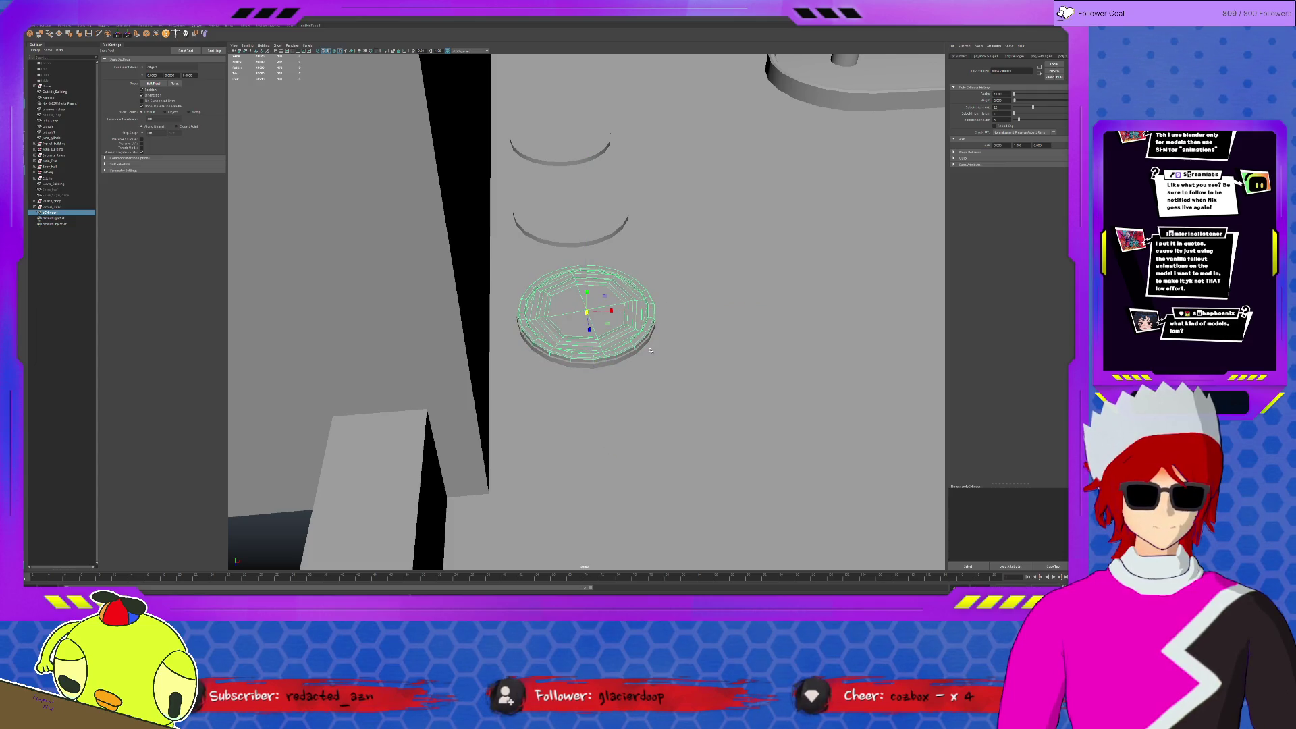
left_click(652, 352)
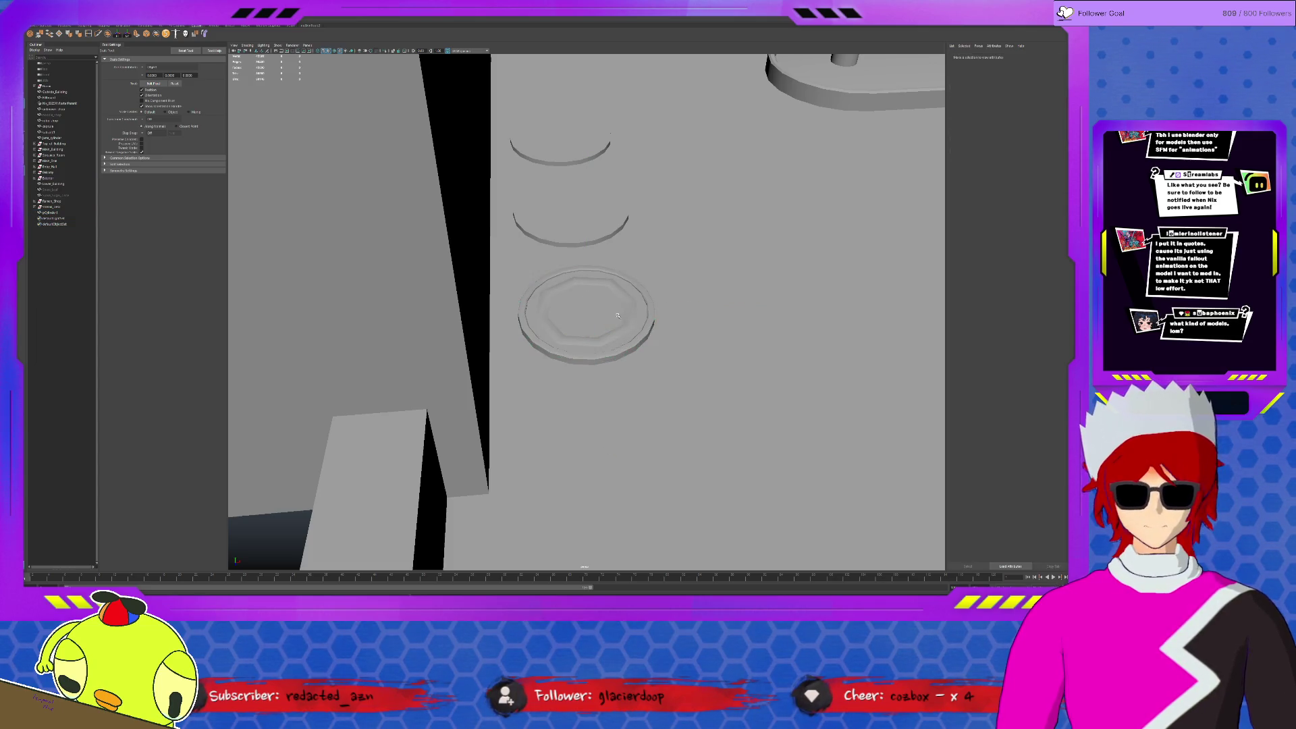
left_click(617, 315)
mouse_move(617, 316)
left_mouse_down("alt")
mouse_move(549, 294)
mouse_move(588, 329)
mouse_move(586, 287)
mouse_move(605, 331)
left_mouse_up("alt")
key("w")
key("e")
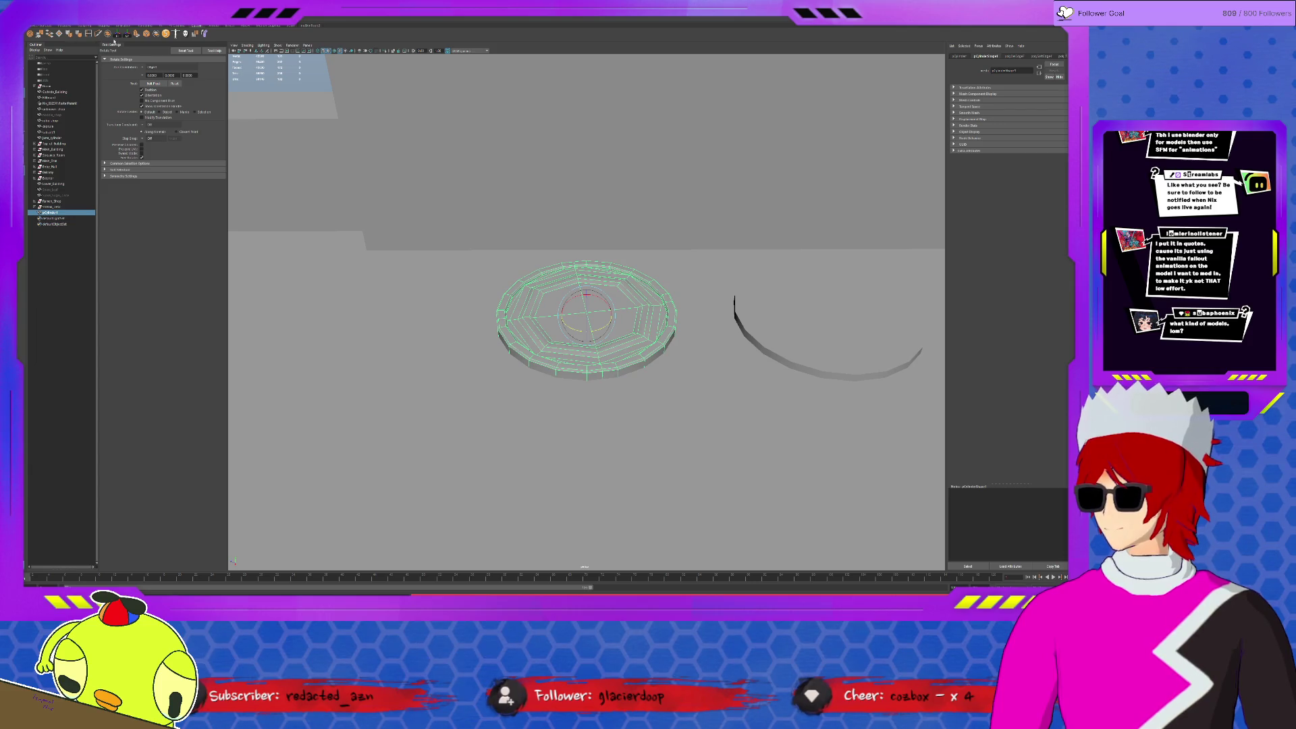
Tilt the disc slightly and adjust its scale and position over the arcs.
left_click_drag(584, 328, 593, 329)
key("ctrl+a")
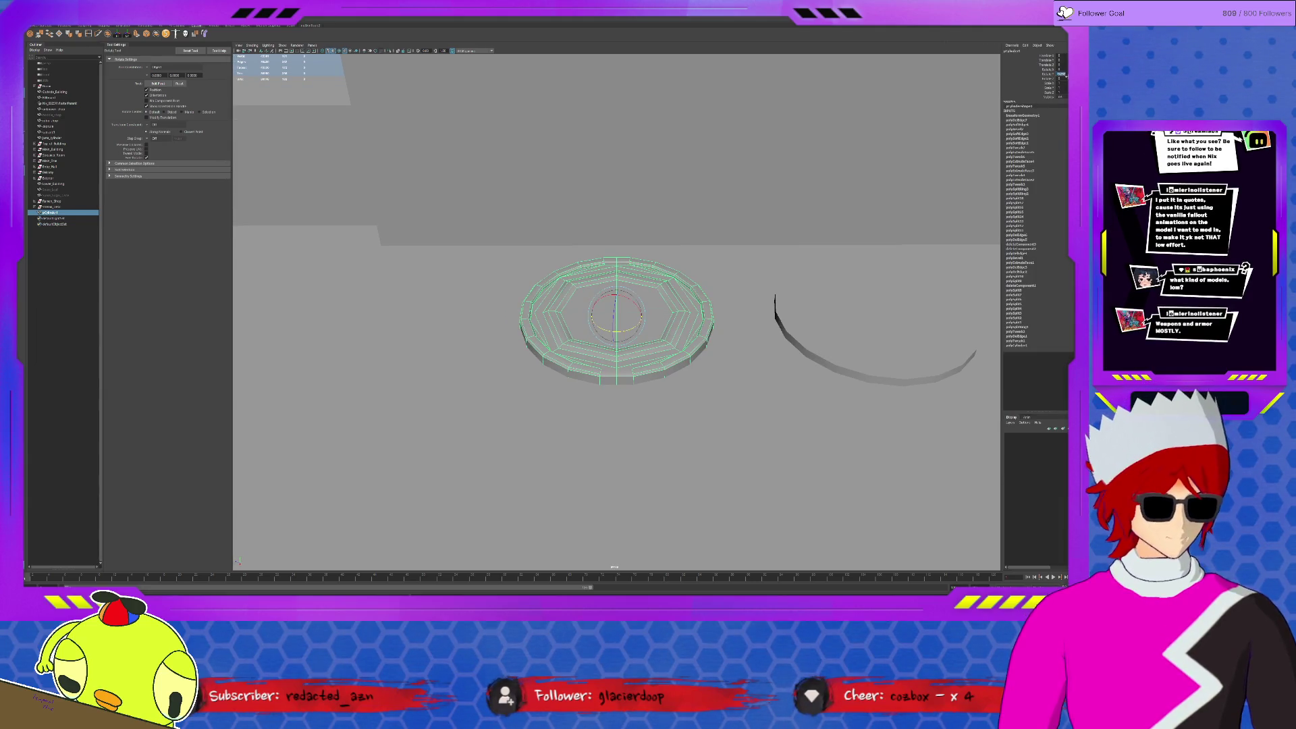
mouse_move(714, 298)
left_mouse_down("alt")
mouse_move(619, 313)
mouse_move(641, 305)
mouse_move(617, 342)
left_mouse_up("alt")
key("r")
key("w")
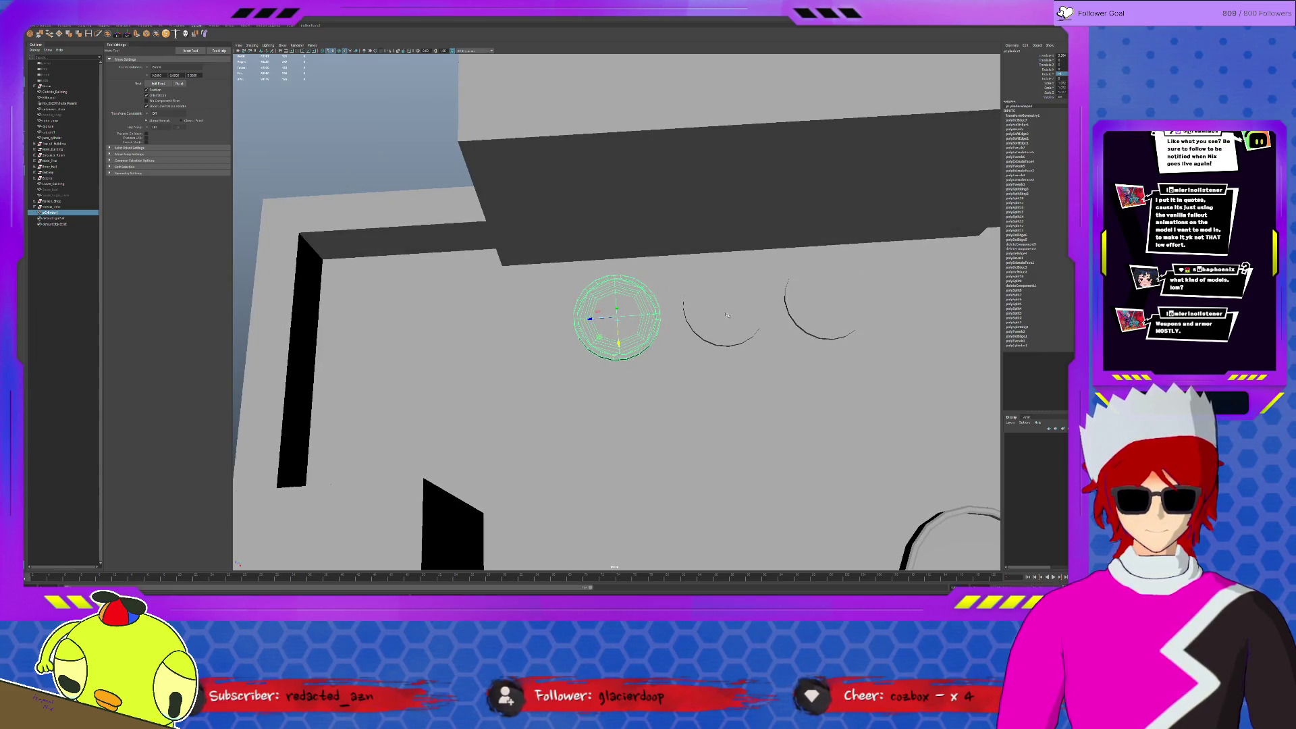
middle_click_drag(727, 315, 715, 317)
key("ctrl+z")
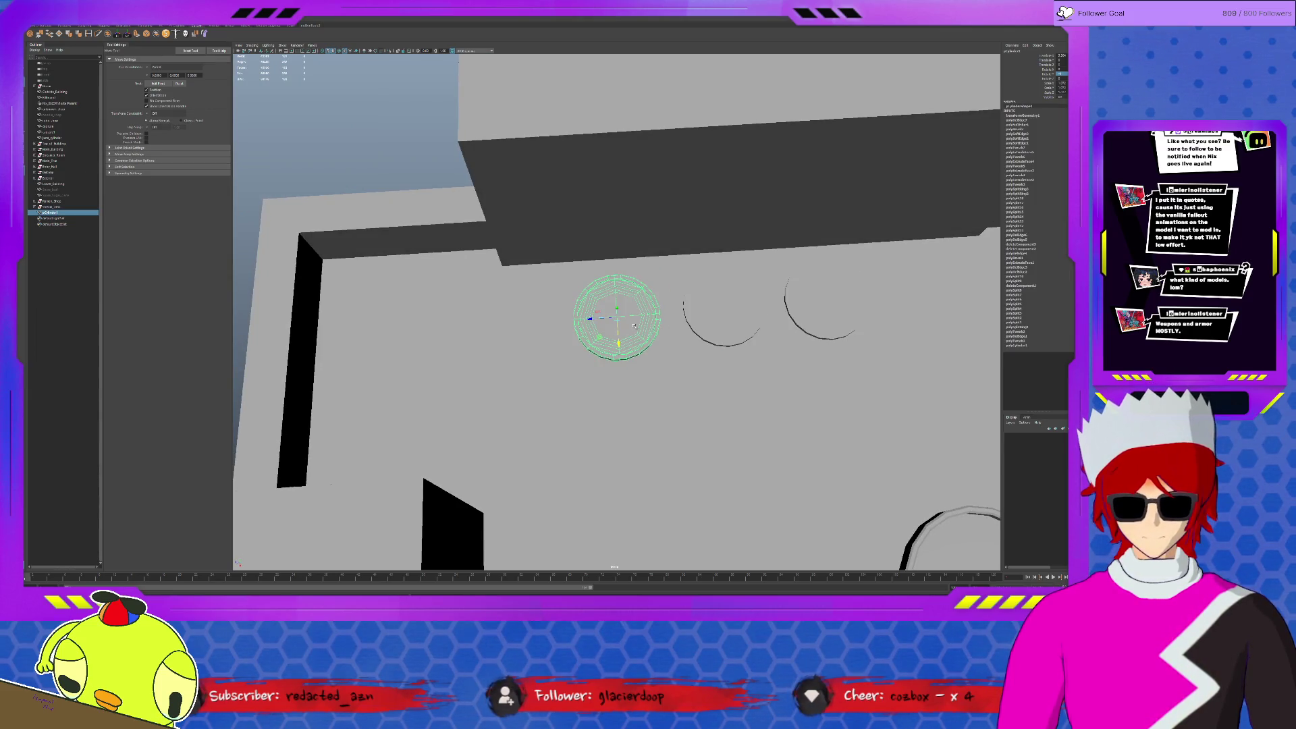
Duplicate the disc twice, placing the copies over the first and third arcs.
key("ctrl+d")
middle_click_drag(627, 321, 836, 307)
key("ctrl+d")
mouse_move(683, 365)
left_mouse_down()
mouse_move(823, 325)
mouse_move(832, 309)
left_mouse_up()
left_click(770, 335)
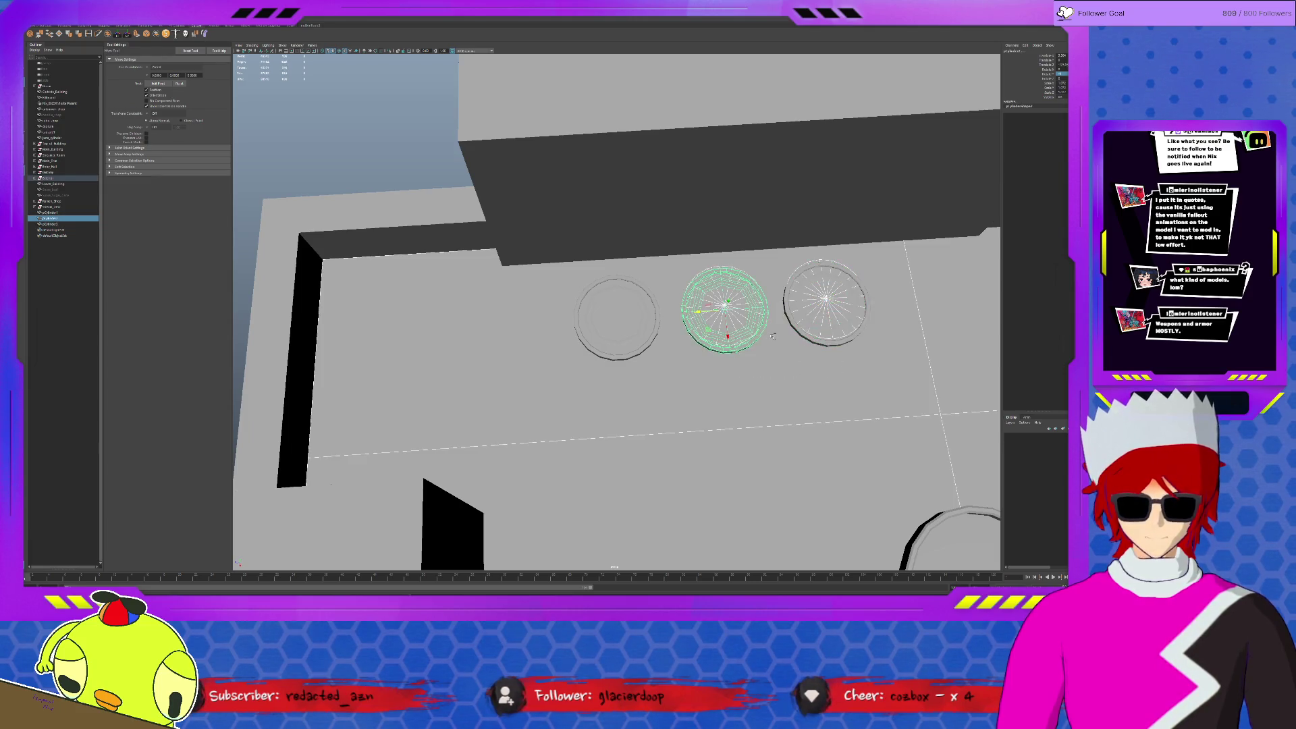
Frame the middle disc and isolate the selected discs in the viewport.
left_click(746, 348)
key("ctrl+z")
key("f")
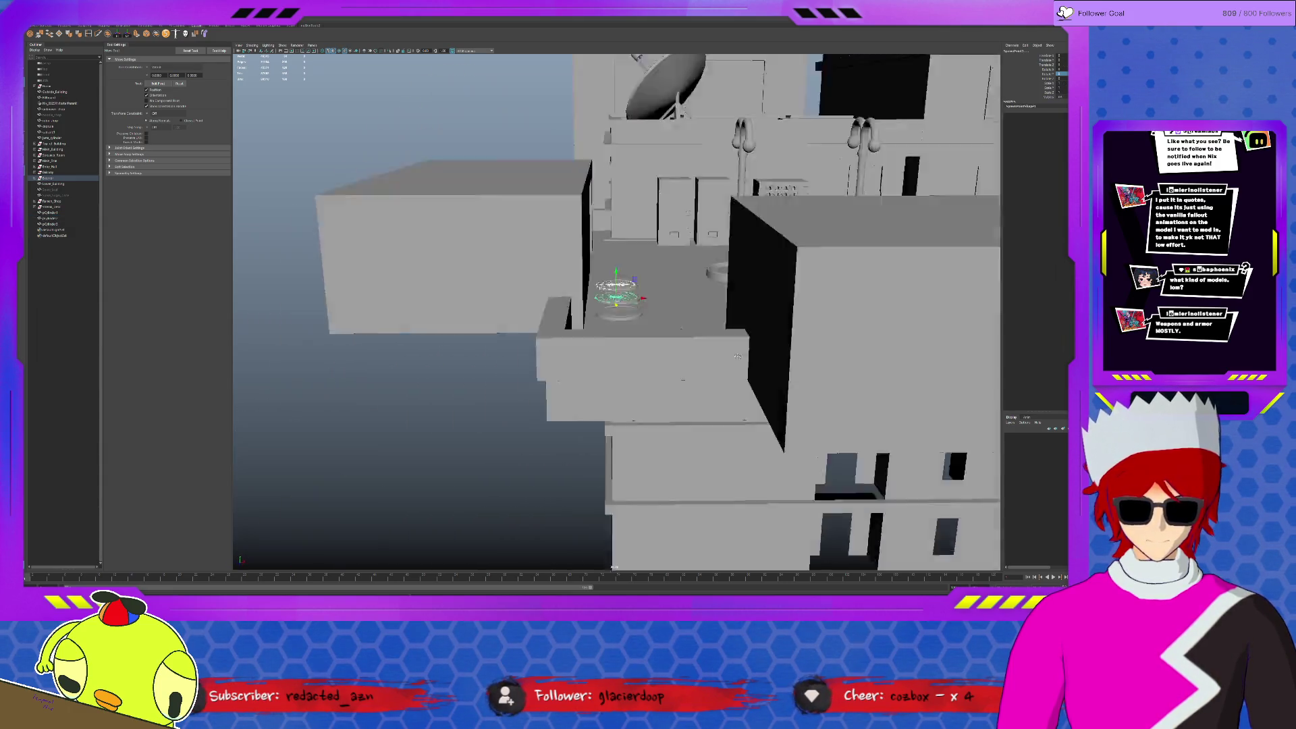
key("ctrl+1")
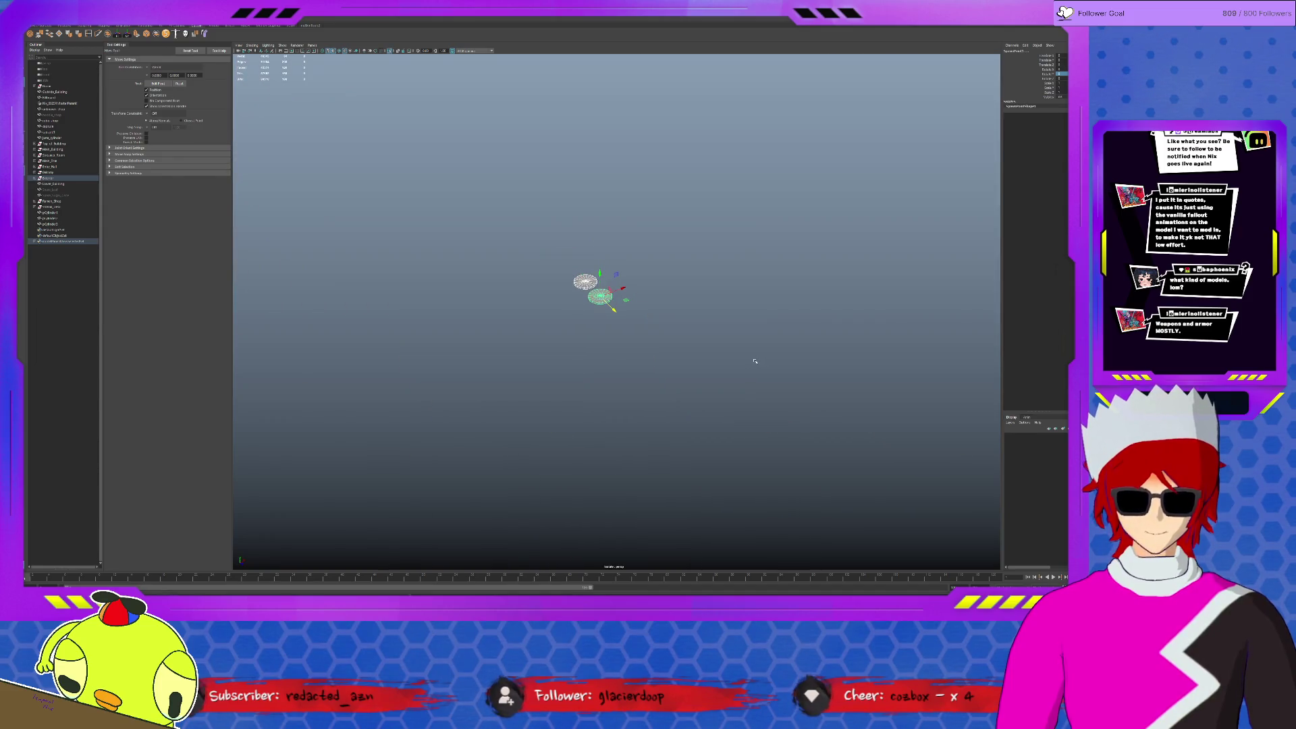
left_click(755, 361)
Exit Isolate Select with Ctrl+1 so the whole rooftop scene reappears.
key("ctrl+1")
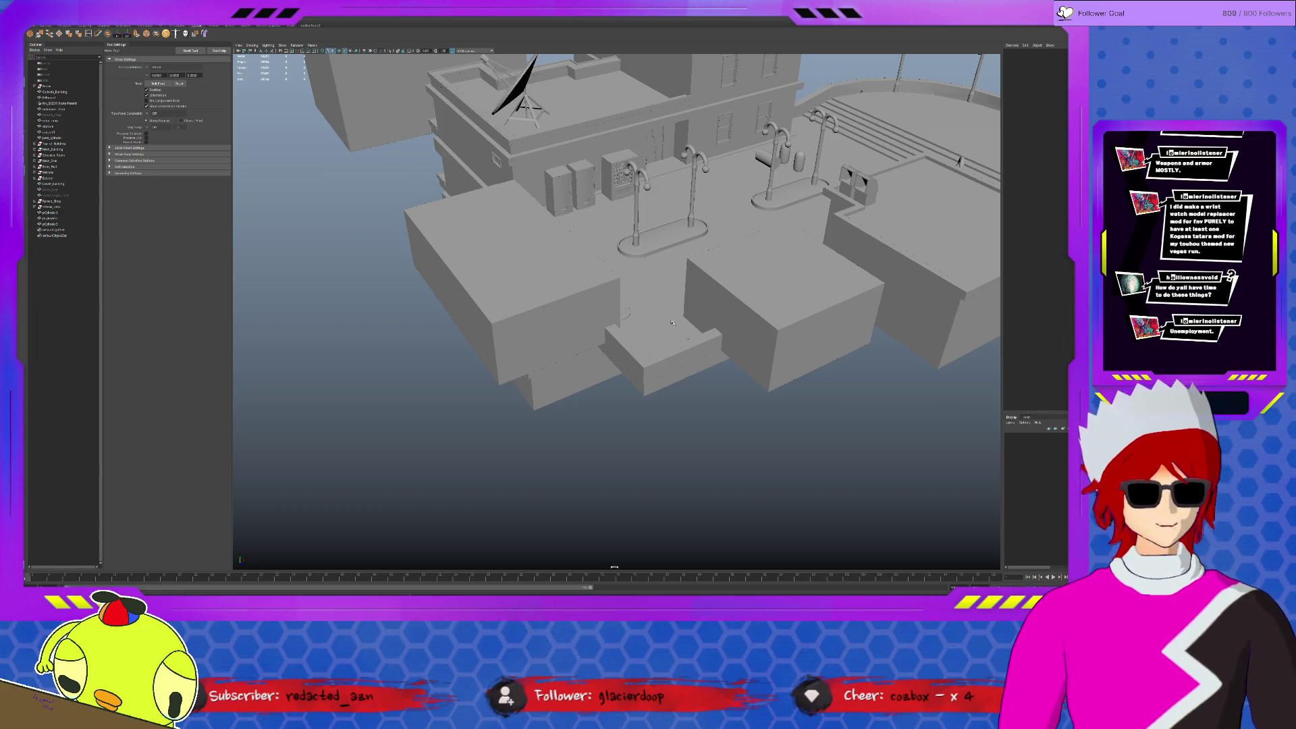
scroll(672, 323, "up", 2)
Frame the double-armed lamp post and insert edge loops into its mesh.
key("f")
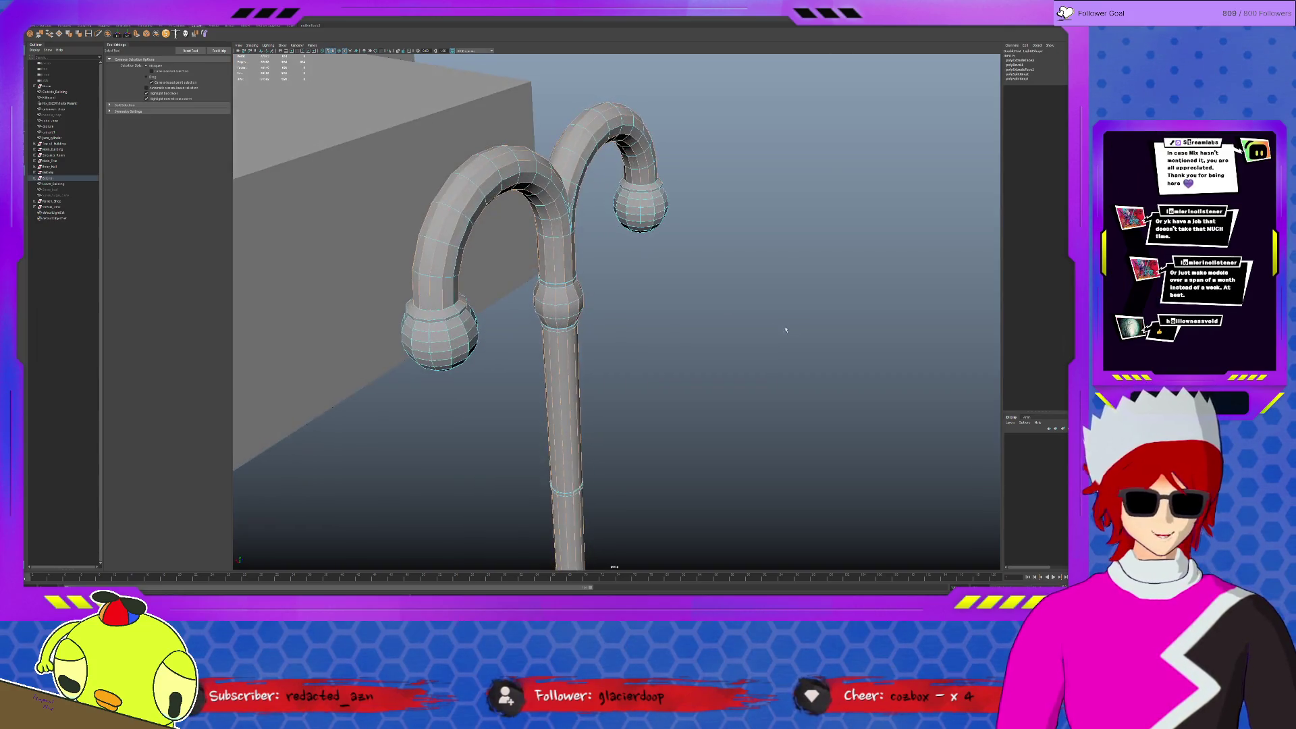
left_click_drag(655, 283, 565, 316, "alt")
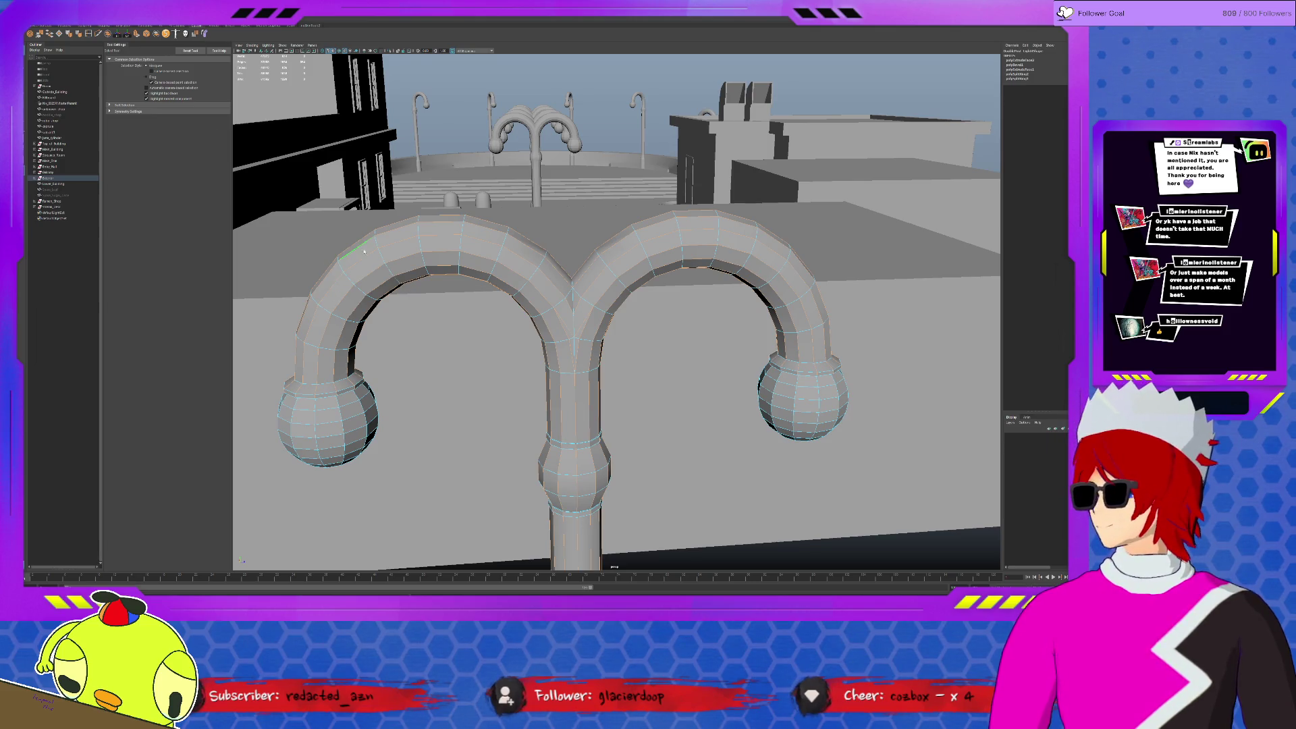
left_click(88, 33)
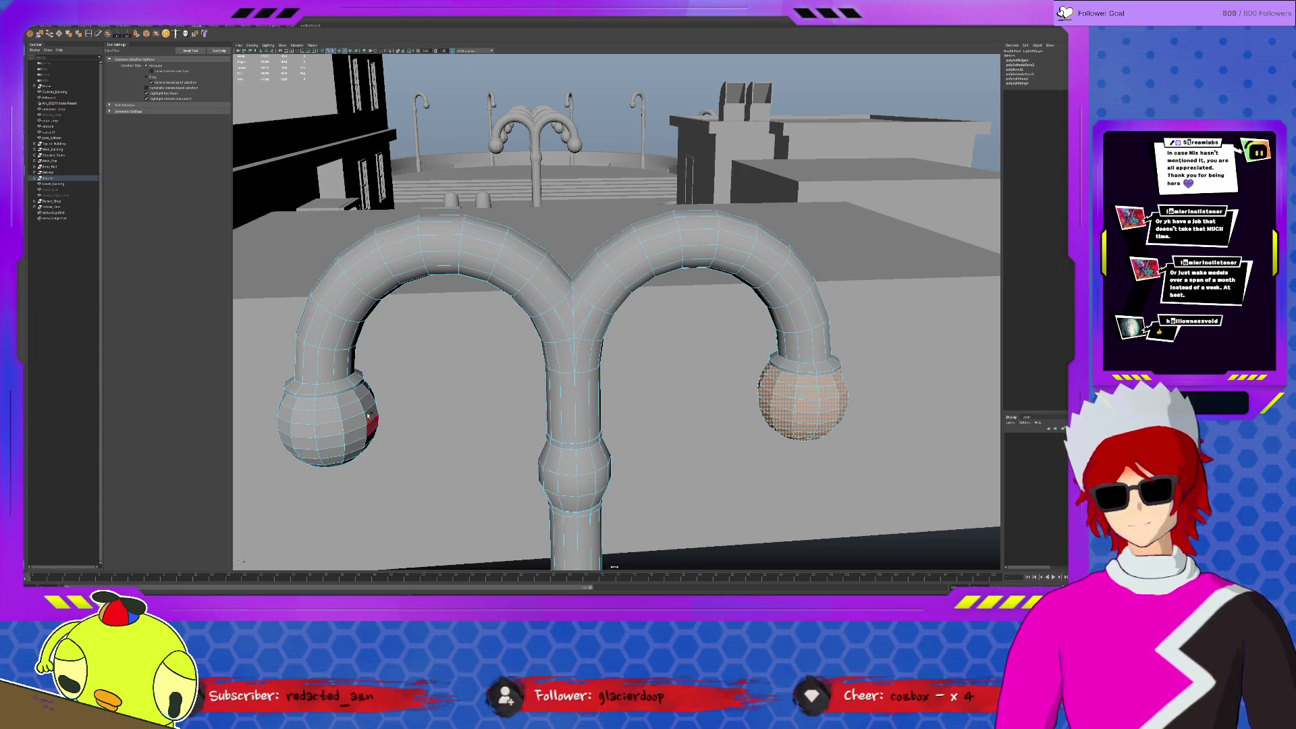
left_click_drag(361, 428, 277, 381, "shift")
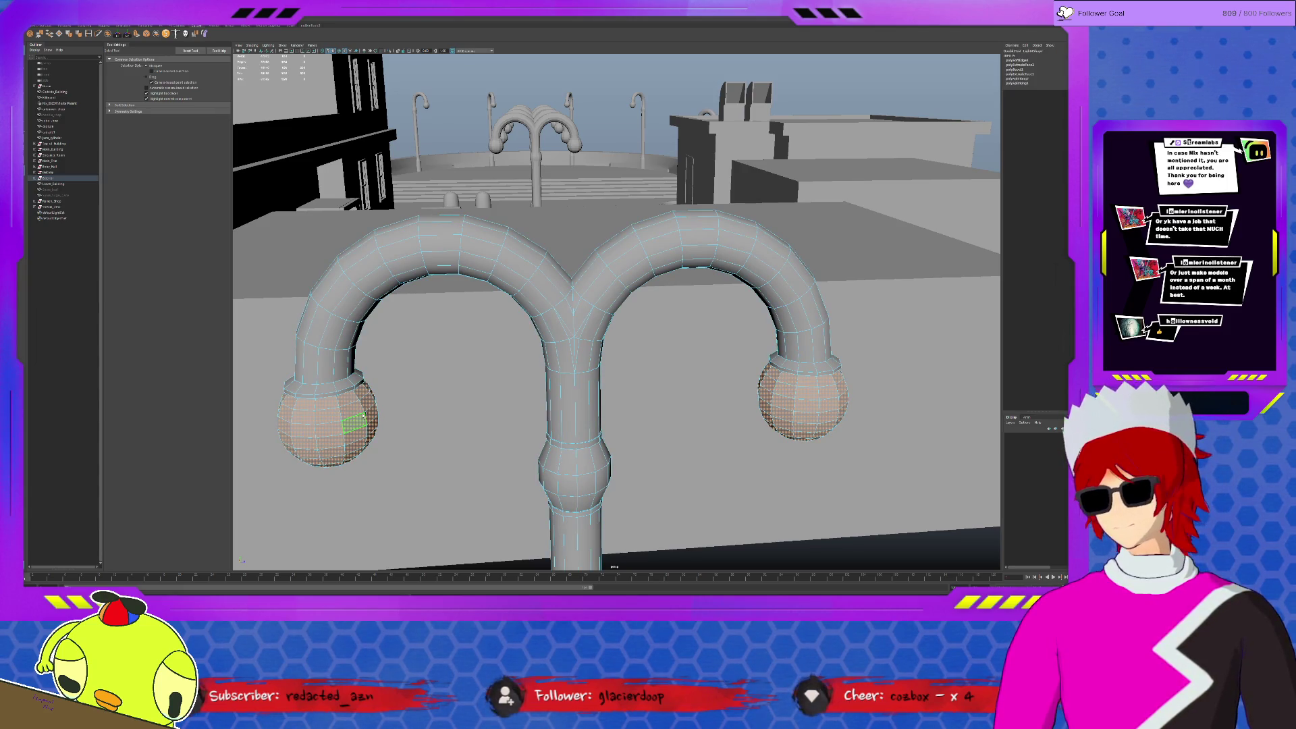
left_click(79, 34)
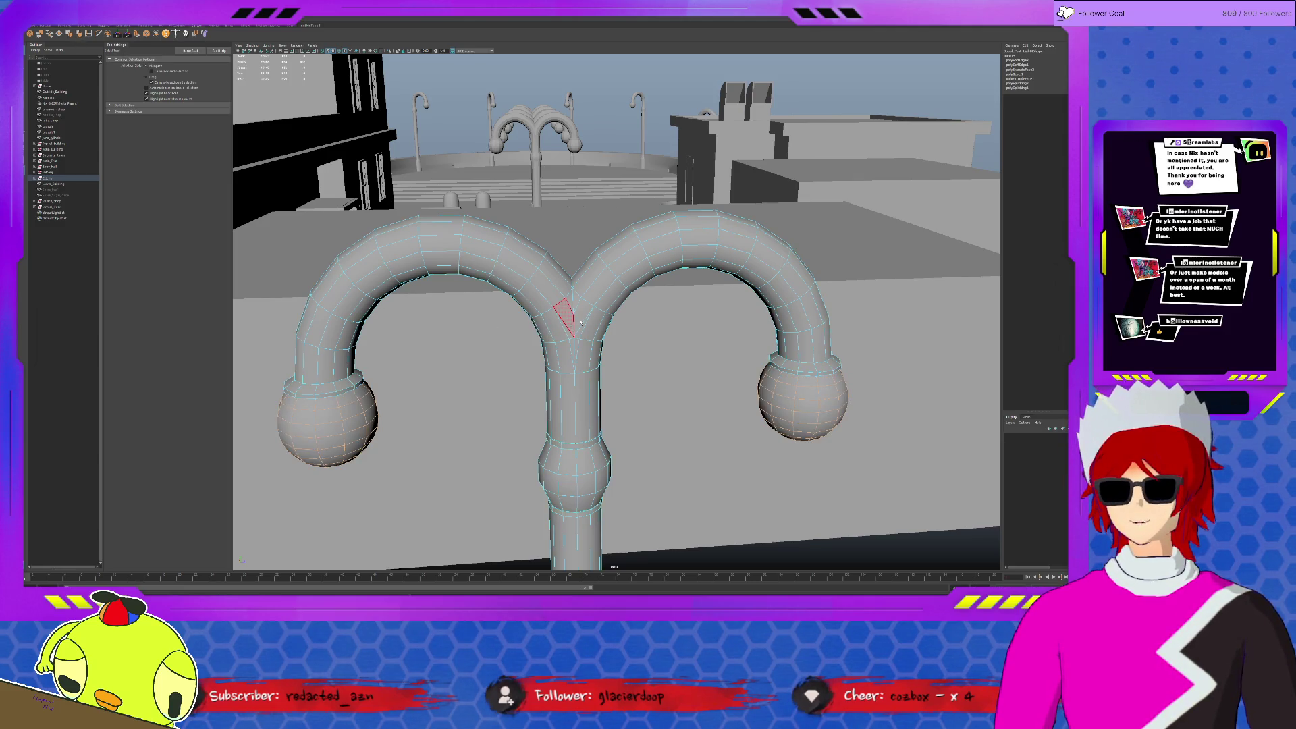
scroll(581, 323, "down", 5)
key("ctrl+1")
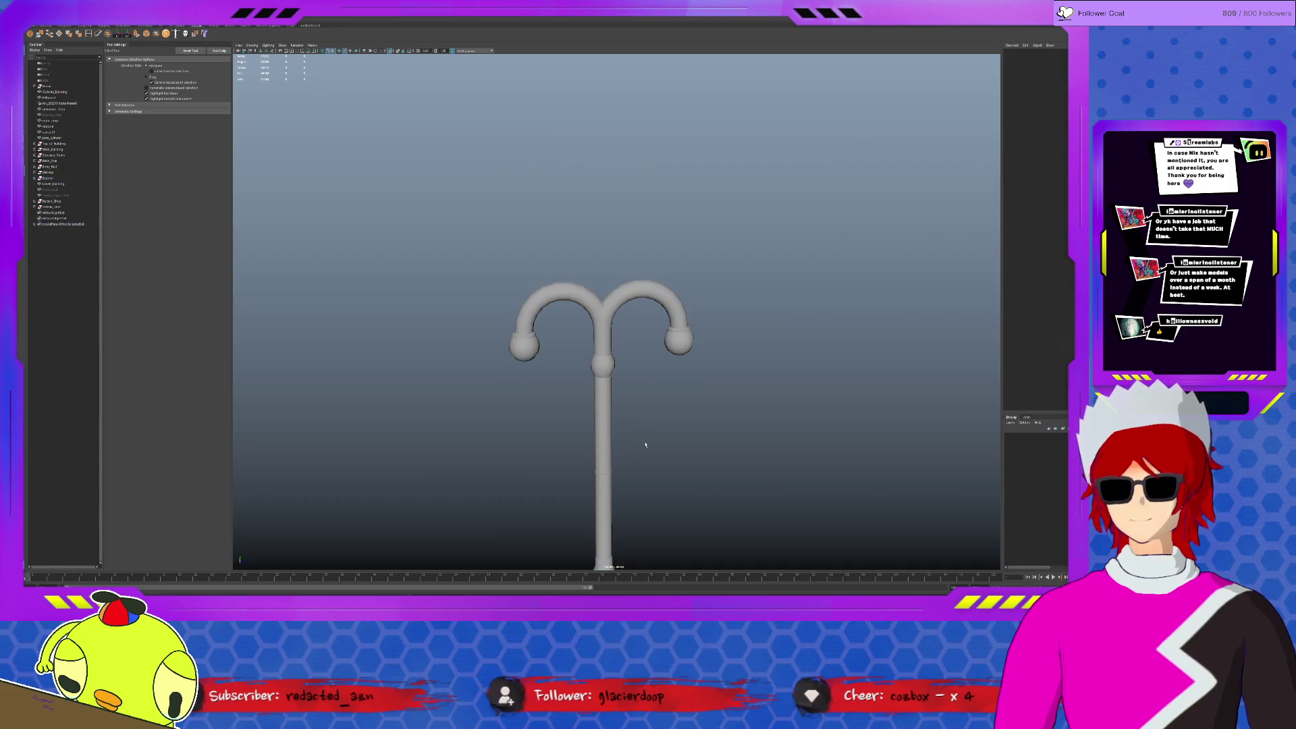
key("ctrl+1")
left_click(621, 324)
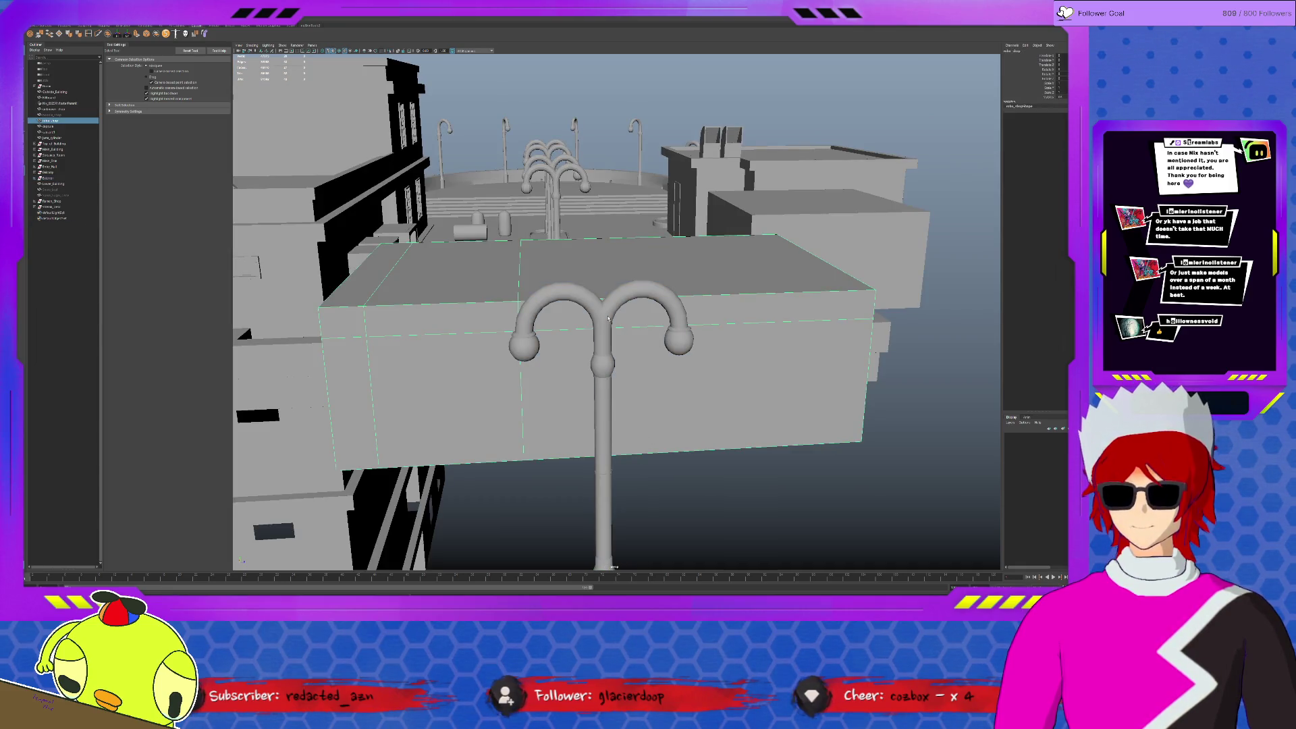
Delete the four old fixtures standing on the two oval bases.
left_click(608, 318)
scroll(608, 318, "up", 3)
key("w")
left_click_drag(608, 319, 502, 360, "alt")
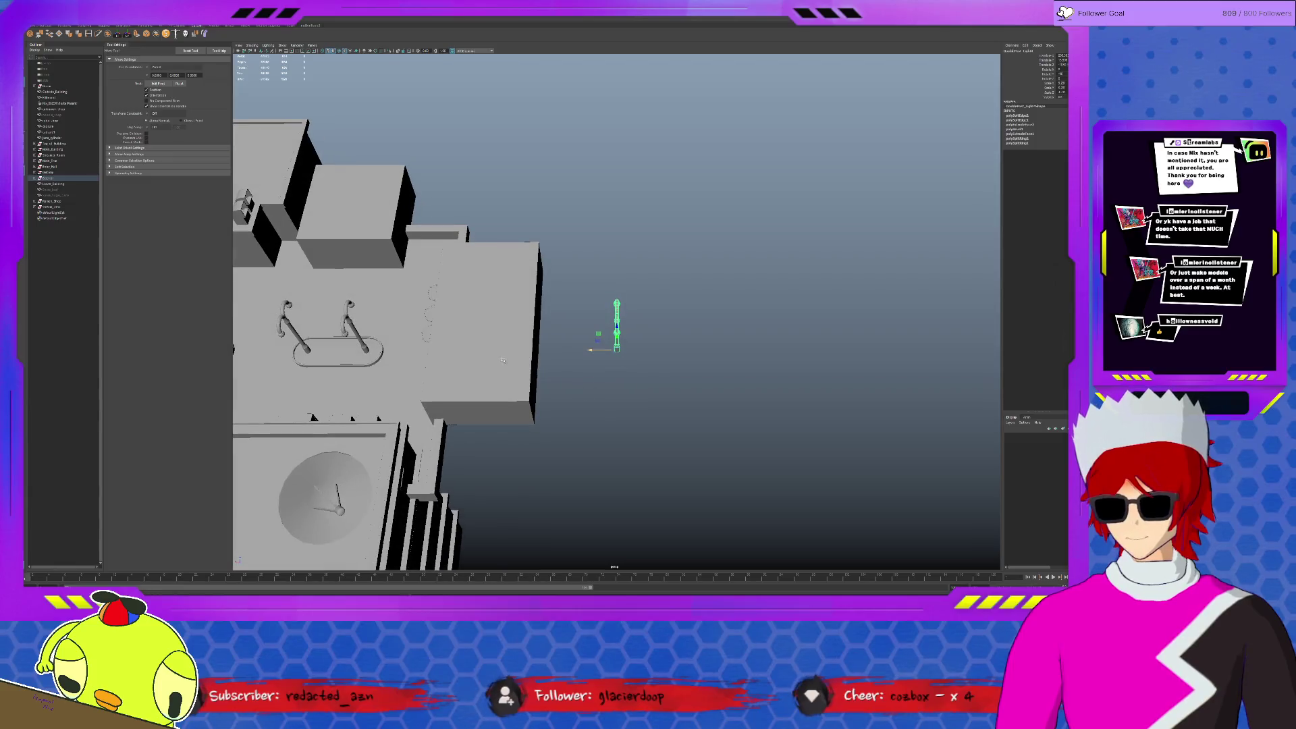
left_click(307, 315)
key("f")
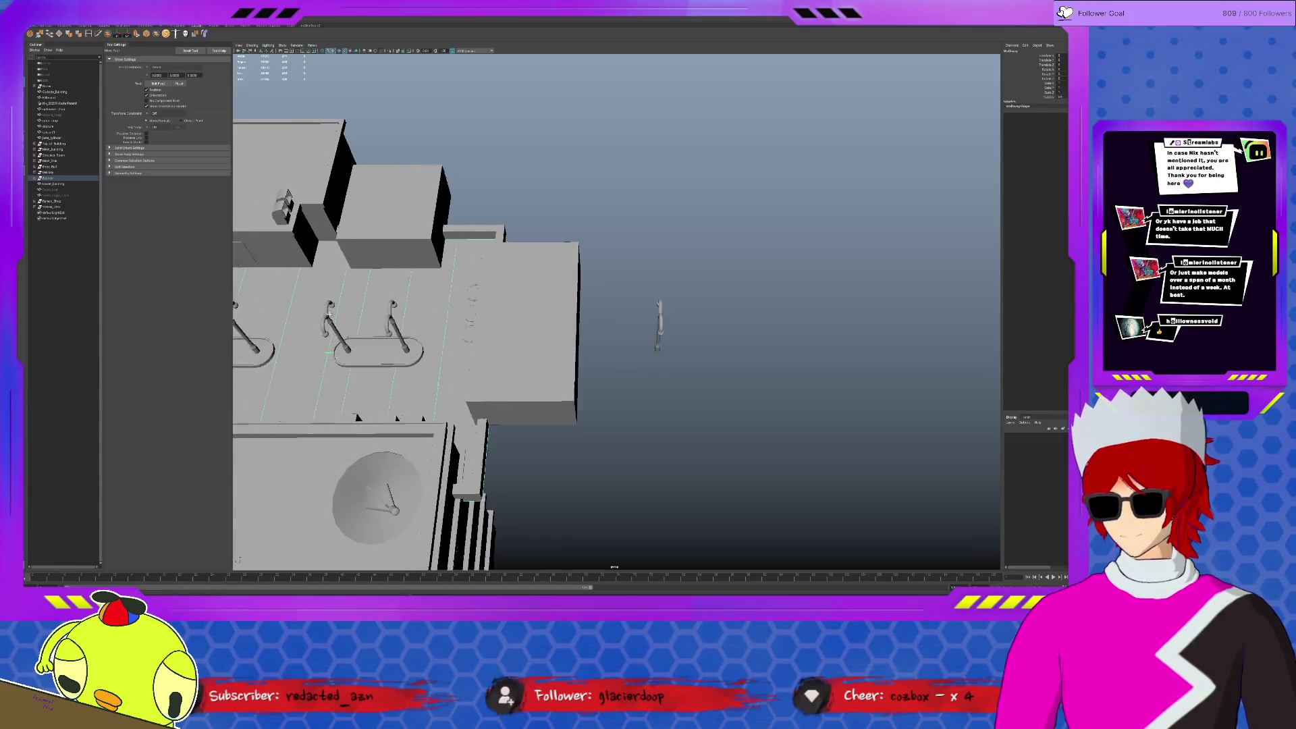
left_click(295, 318)
left_click(360, 315, "shift")
left_click(459, 317, "shift")
left_click(522, 317, "shift")
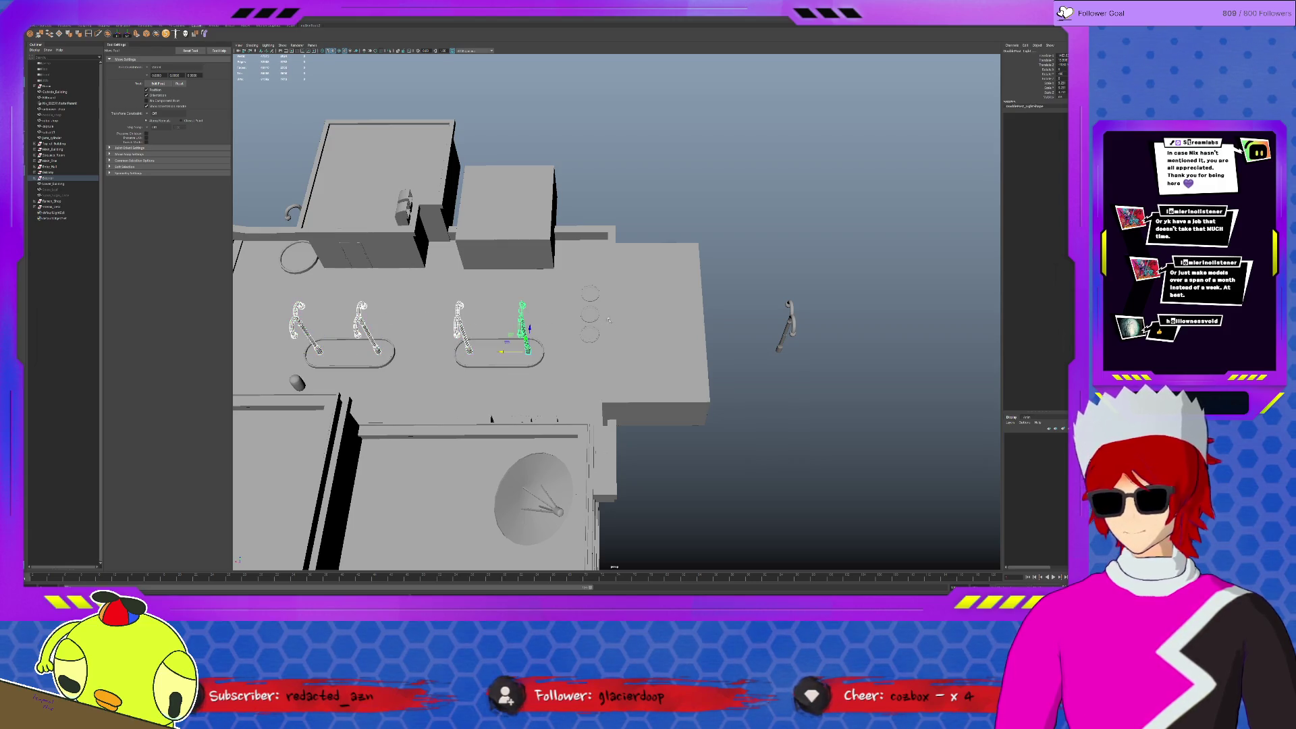
key("Delete")
Move the new lamp post onto the ovals and duplicate copies to each end.
left_click(793, 345)
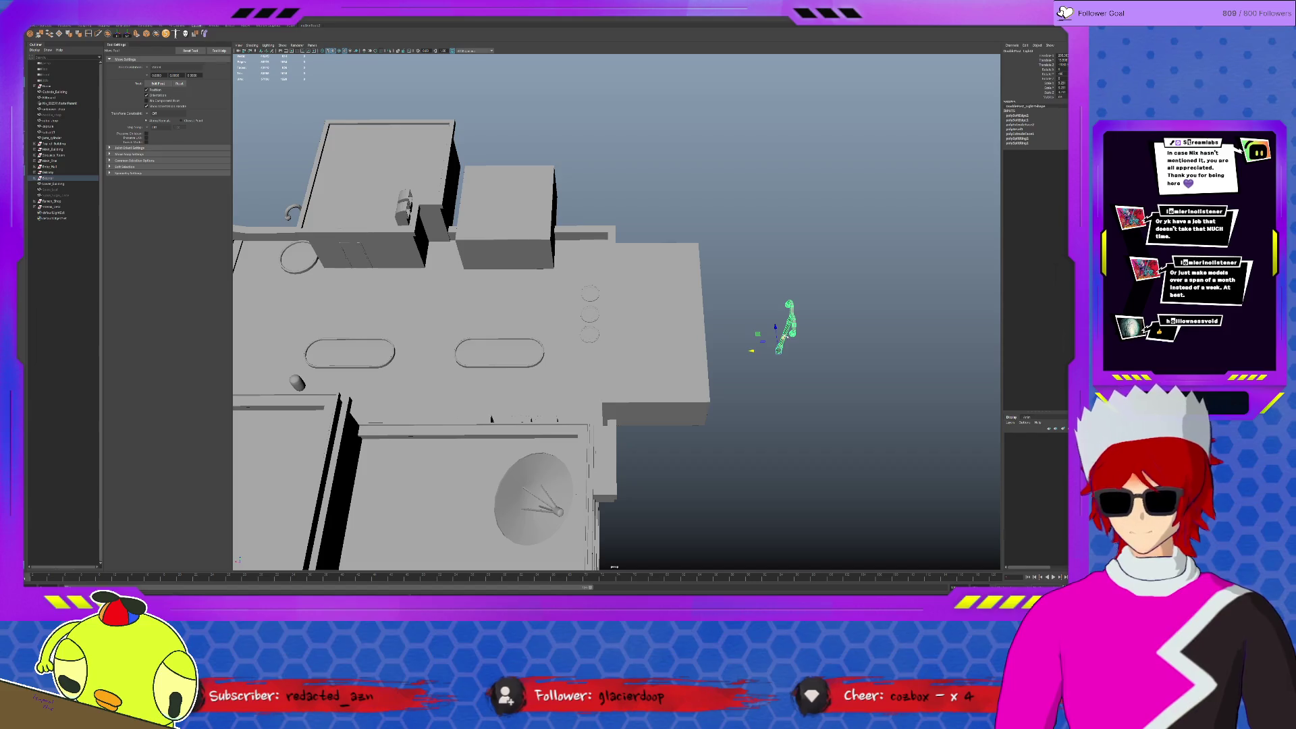
left_click(345, 52)
left_click_drag(751, 350, 502, 351)
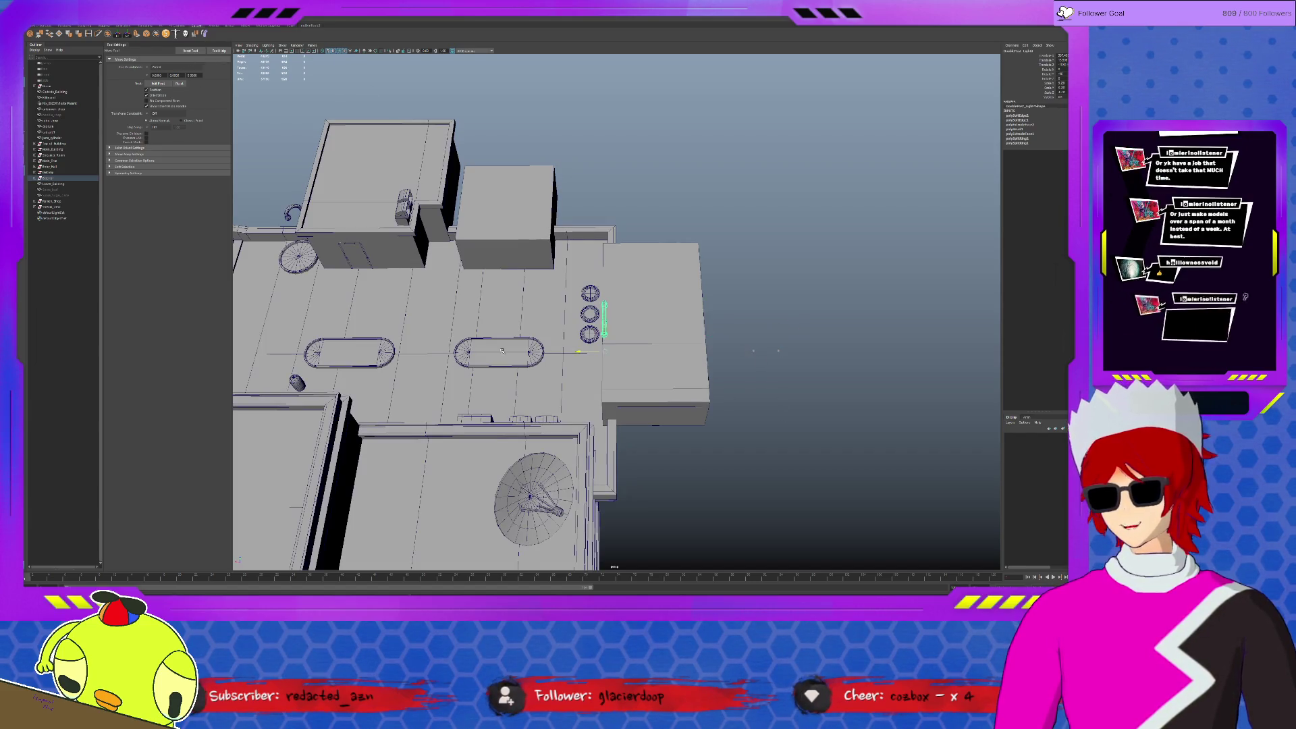
key("alt+shift+d")
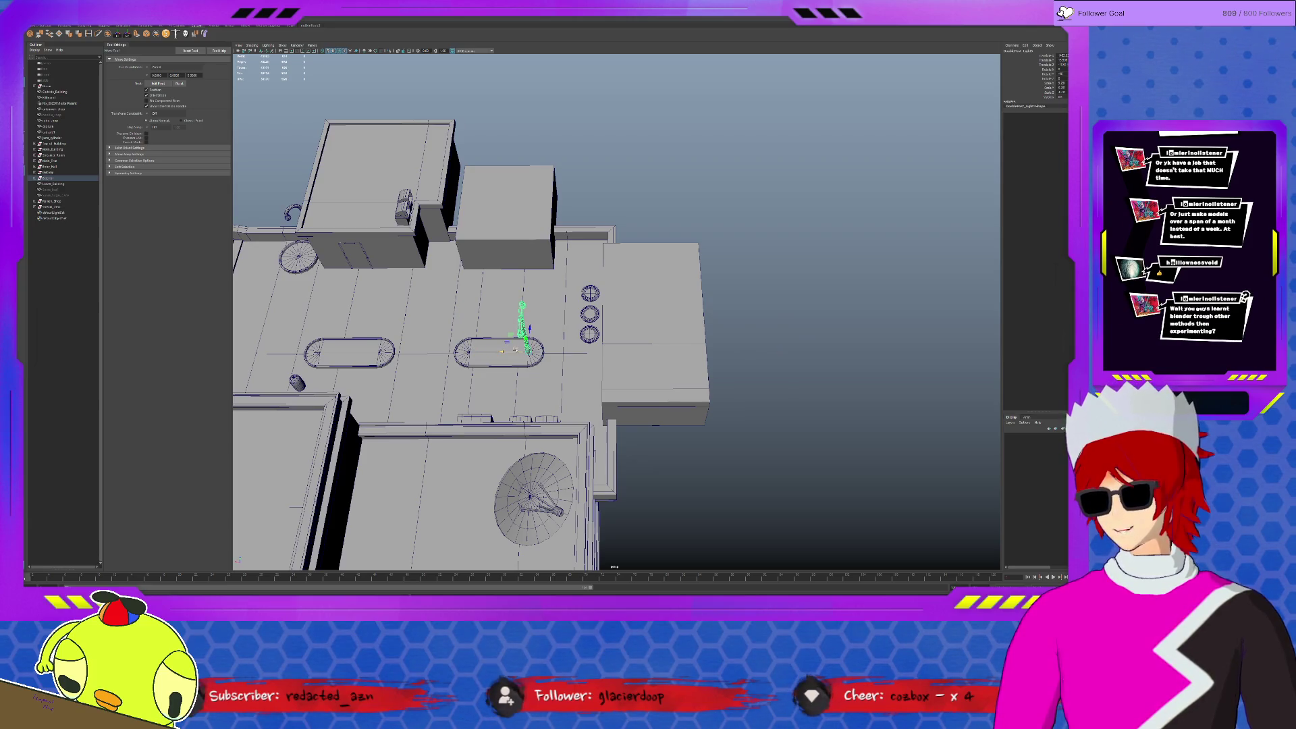
key("ctrl+d")
mouse_move(502, 350)
left_mouse_down()
mouse_move(420, 351)
mouse_move(442, 351)
left_mouse_up()
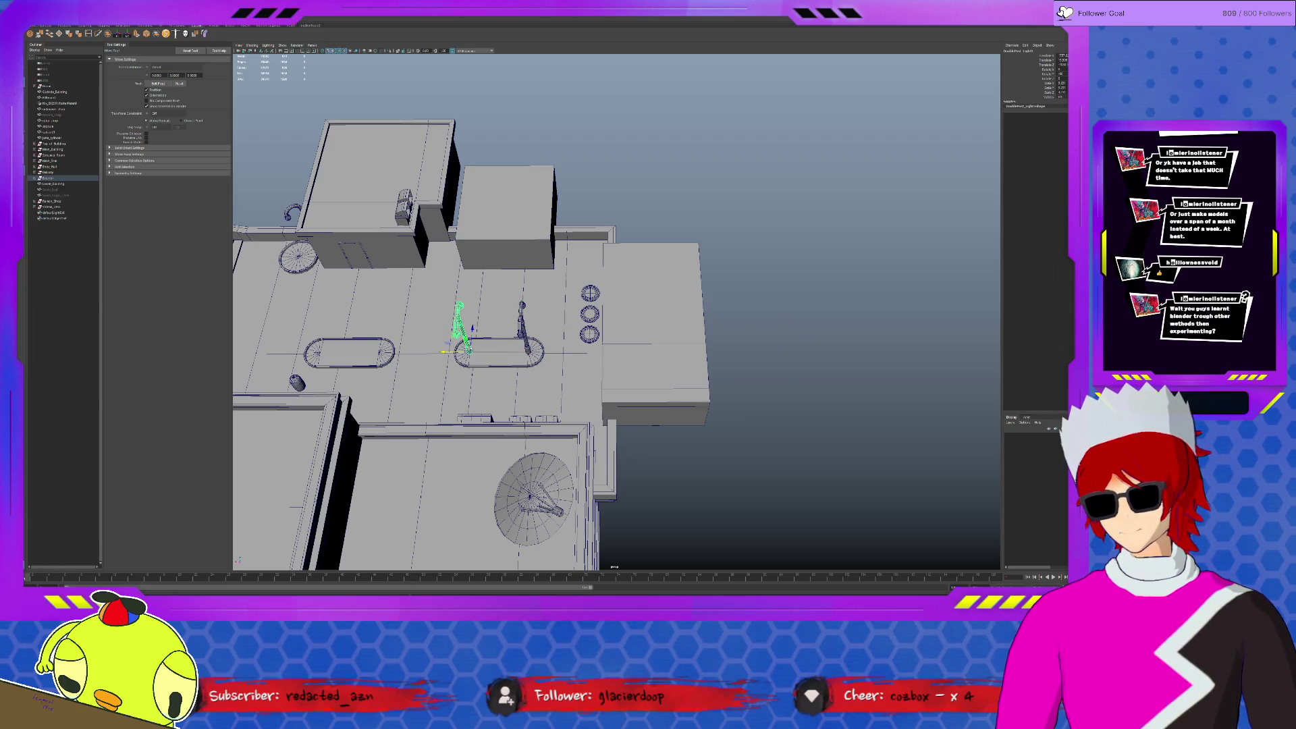
middle_click_drag(443, 352, 531, 350, "alt")
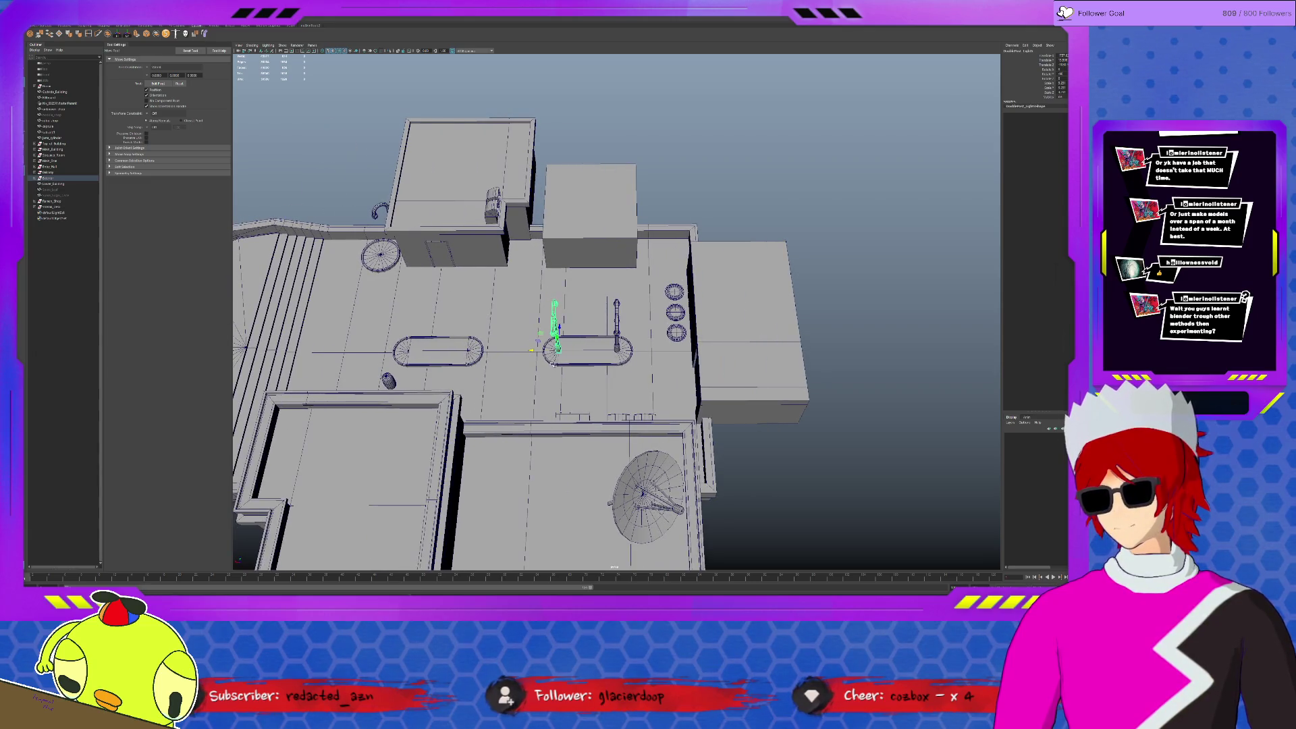
key("ctrl+d")
left_click_drag(532, 351, 381, 352)
key("ctrl+d")
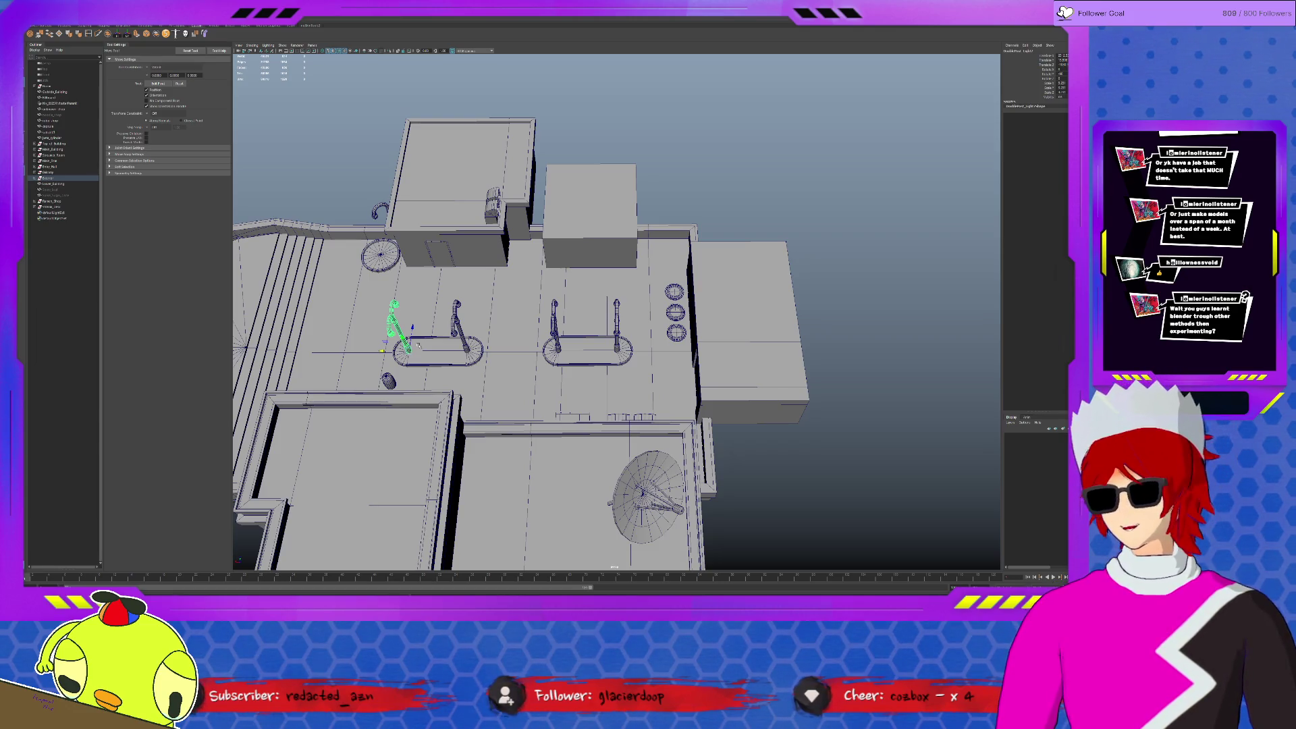
Move the lamp post at the plaza edge off into empty space.
mouse_move(436, 390)
left_mouse_down("alt")
mouse_move(525, 371)
mouse_move(467, 365)
mouse_move(616, 396)
mouse_move(725, 454)
left_mouse_up("alt")
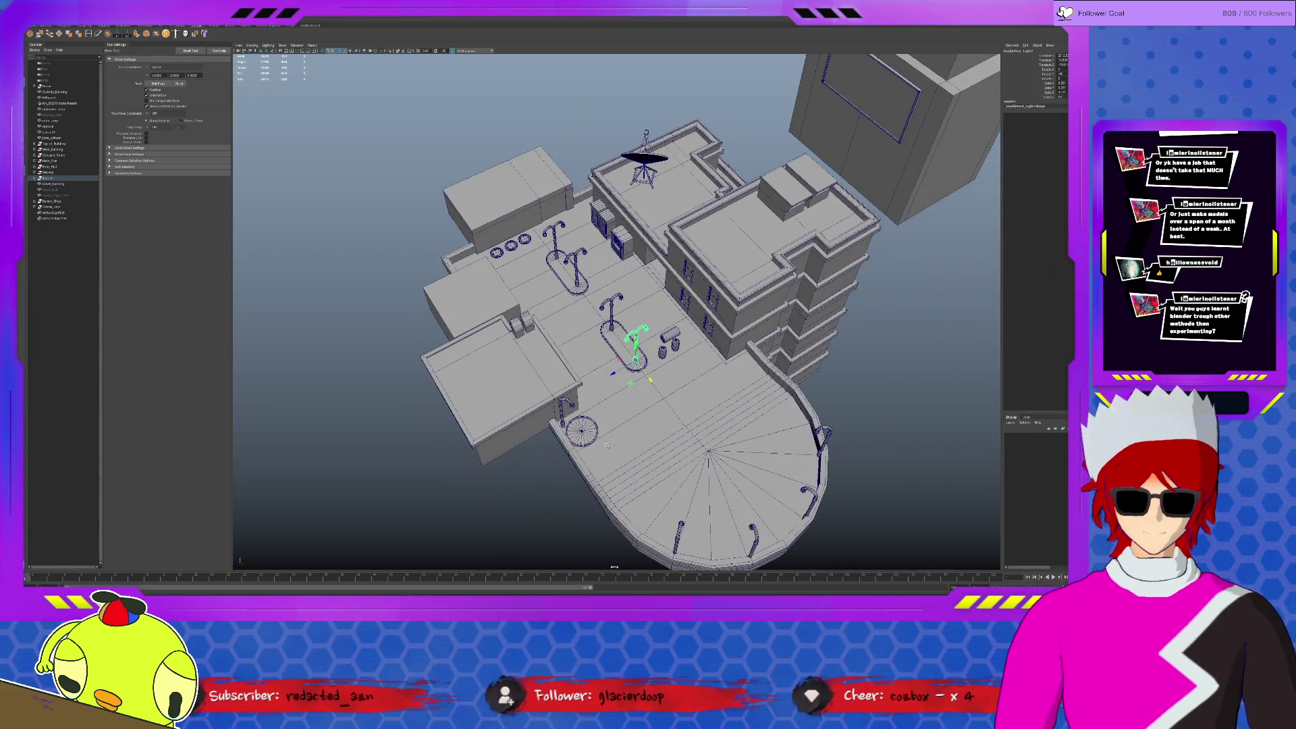
left_click(567, 405)
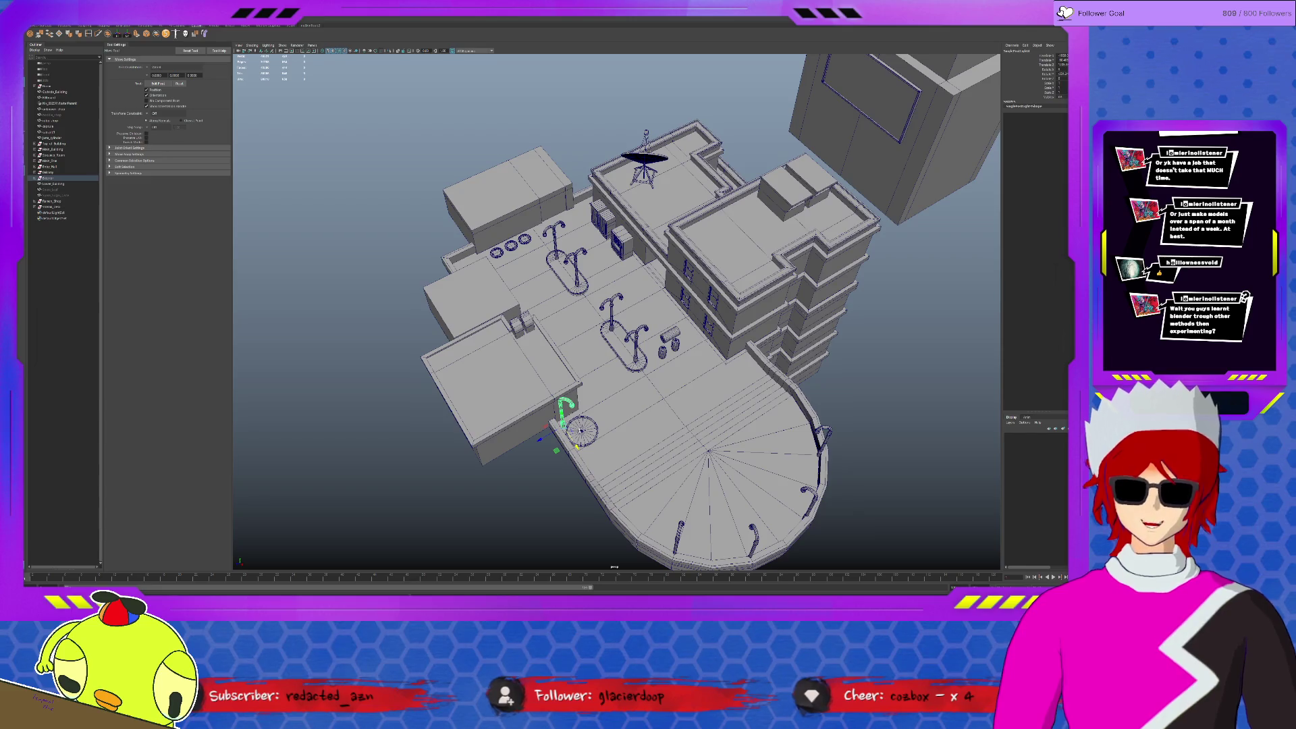
mouse_move(548, 435)
left_mouse_down()
mouse_move(533, 455)
mouse_move(417, 507)
left_mouse_up()
key("f")
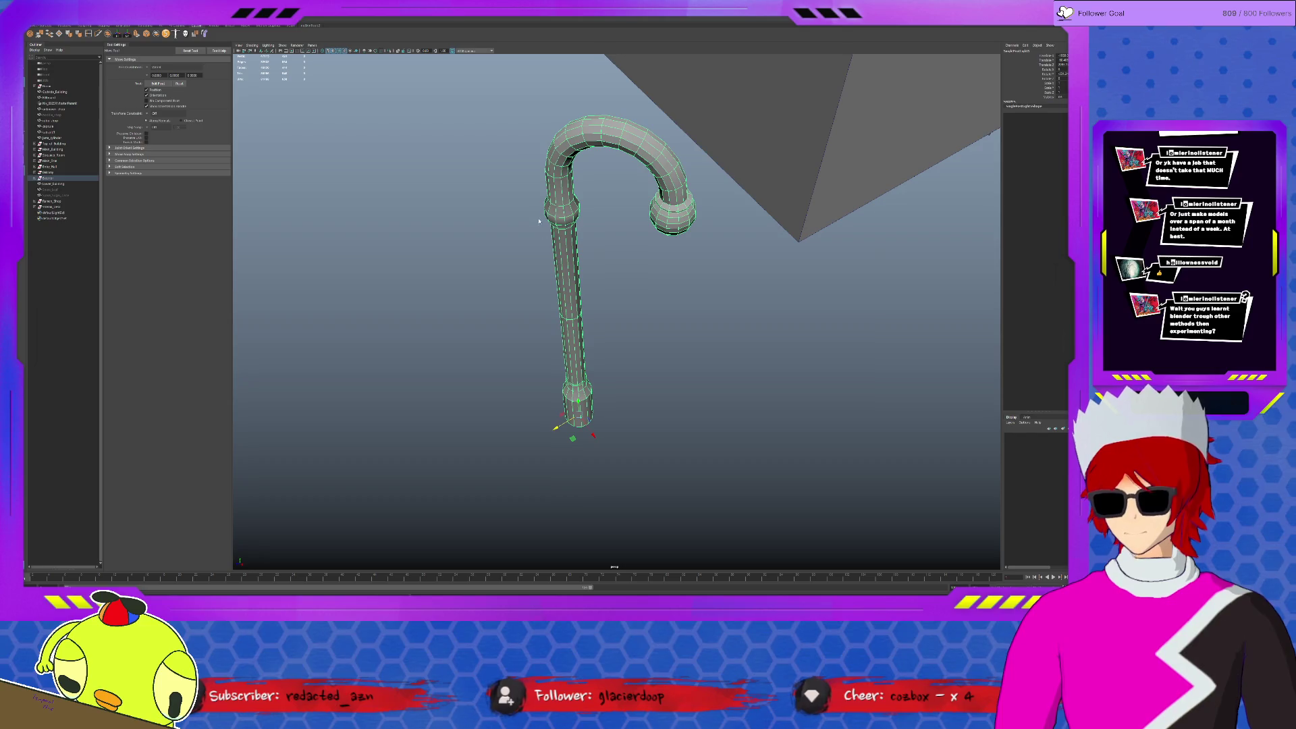
left_click(544, 234)
left_click(660, 170)
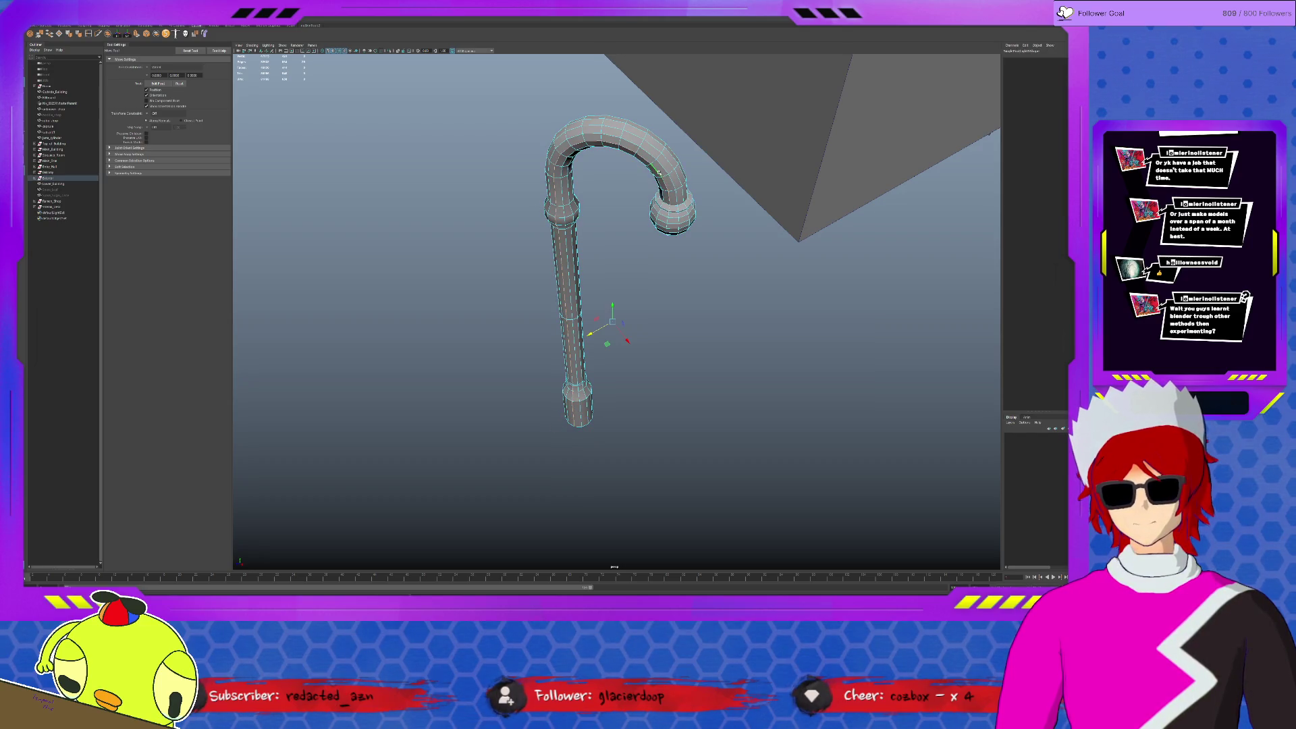
left_click(671, 154)
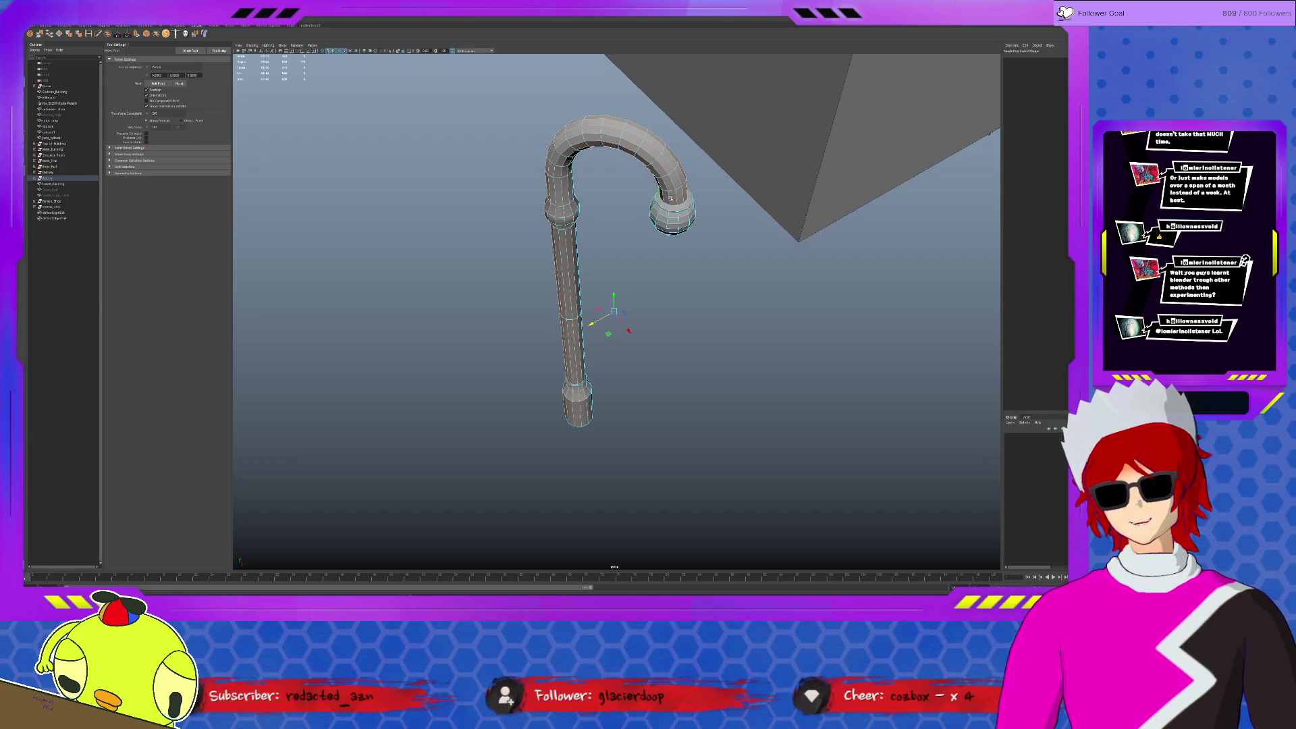
mouse_move(586, 258)
left_mouse_down("alt")
mouse_move(658, 250)
mouse_move(678, 216)
left_mouse_up("alt")
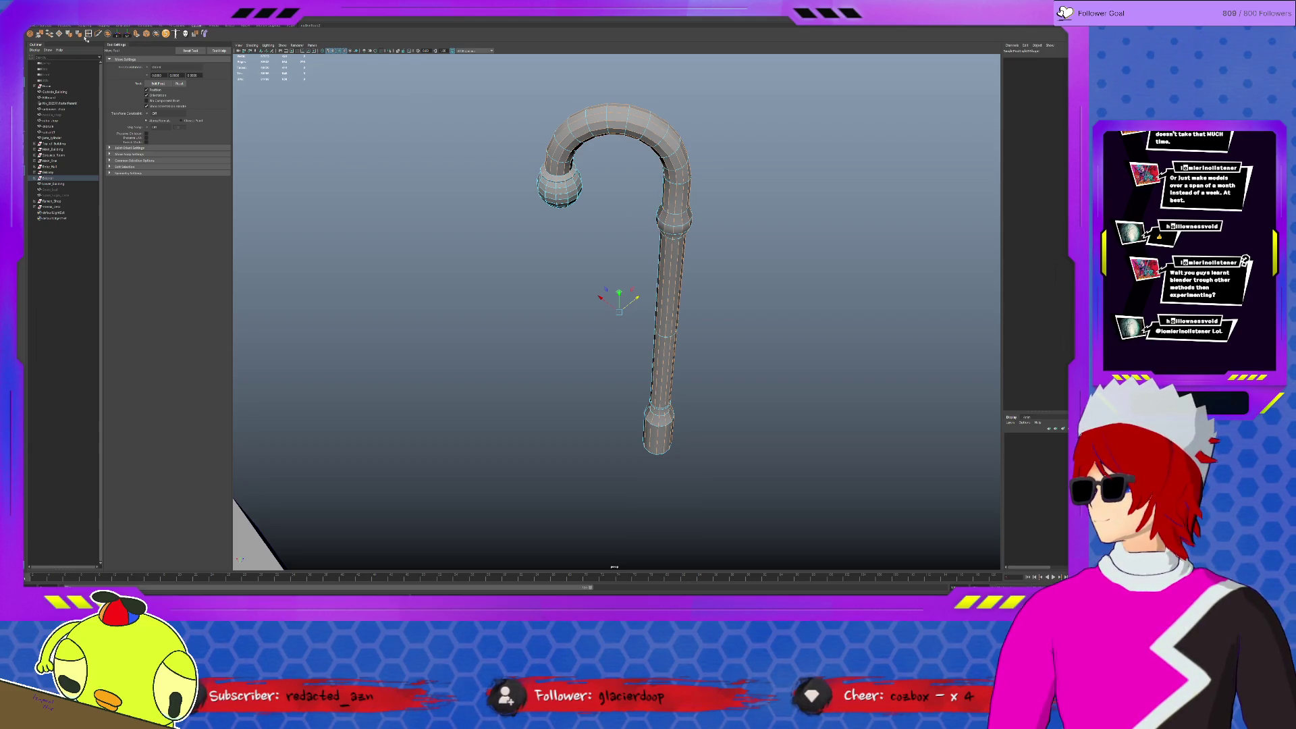
Bevel the cane shaft edges and extrude an edge ring around the shaft.
scroll(715, 236, "up", 3)
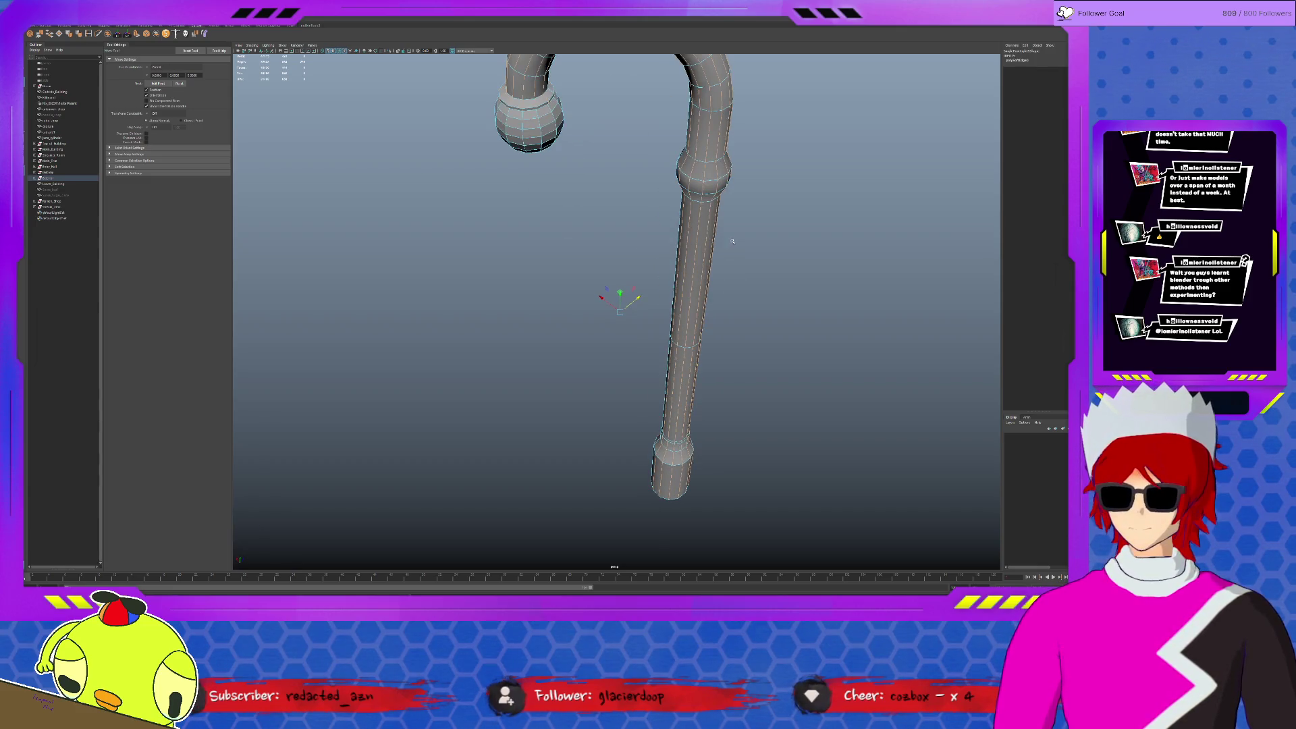
left_click(689, 346)
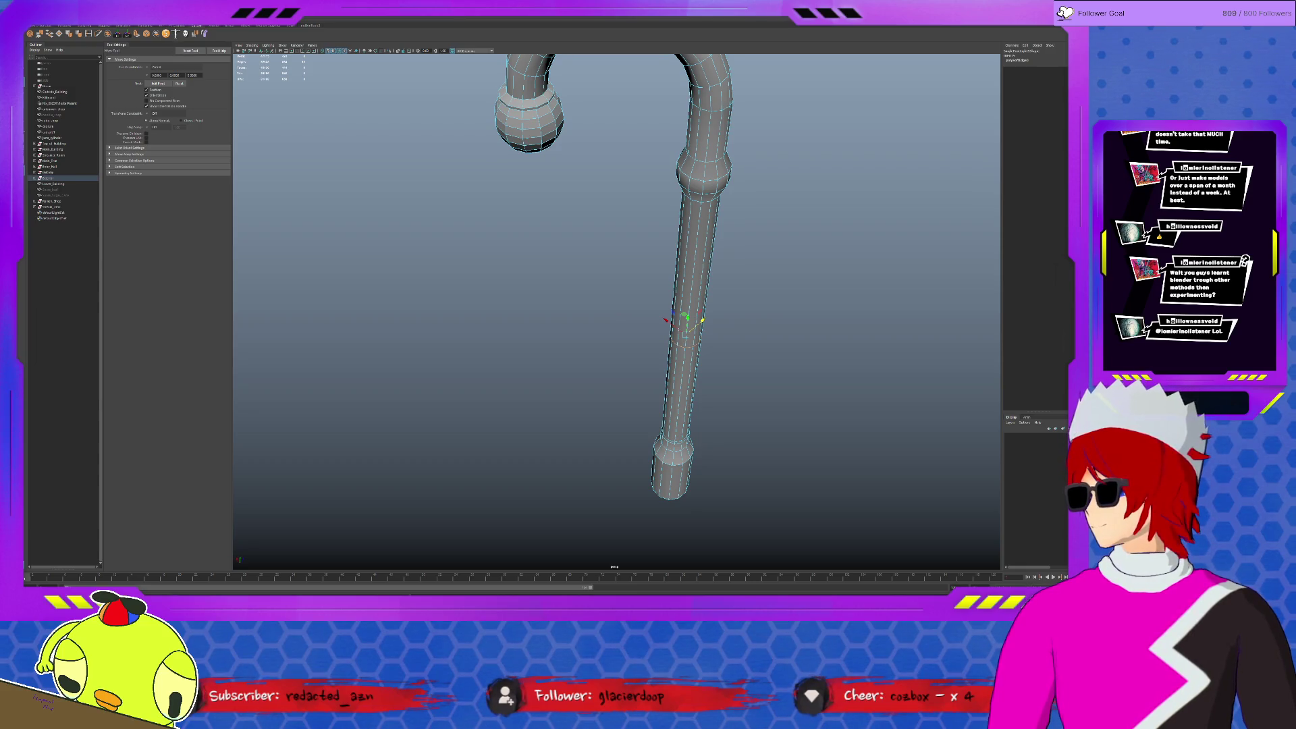
key("ctrl+b")
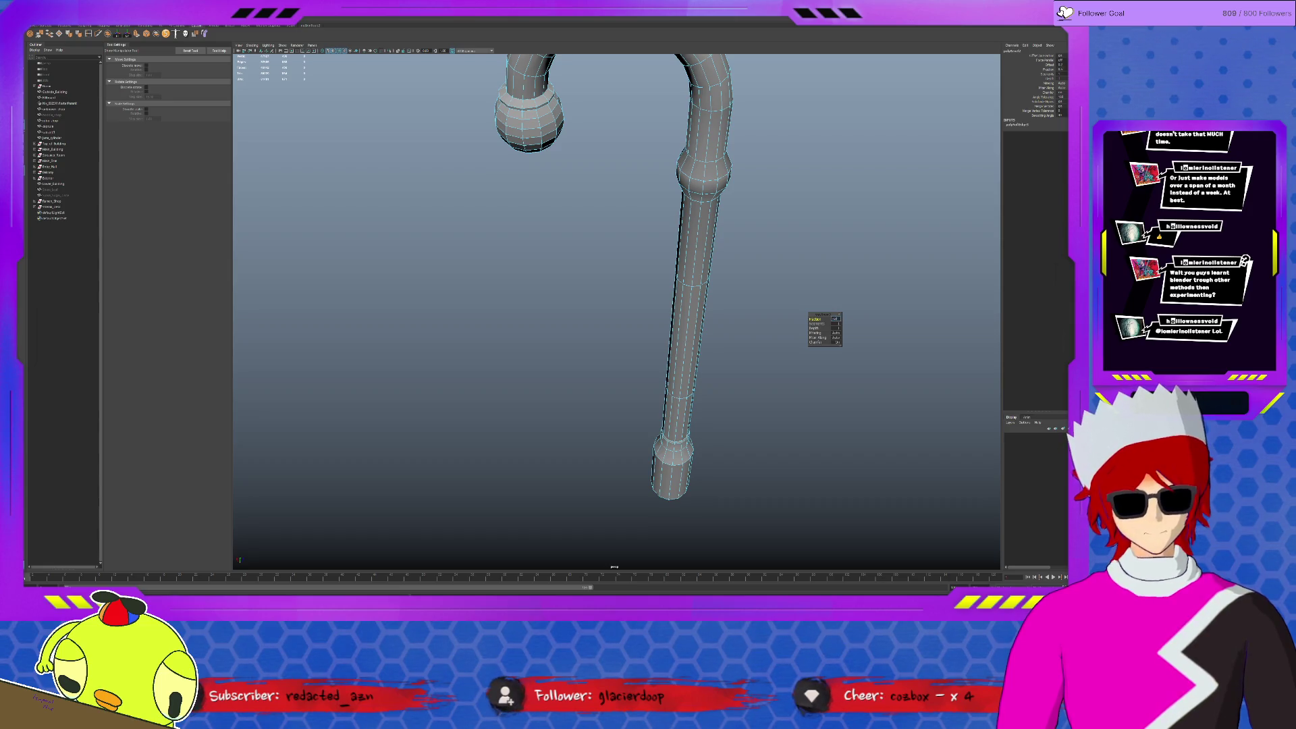
scroll(794, 381, "up", 5)
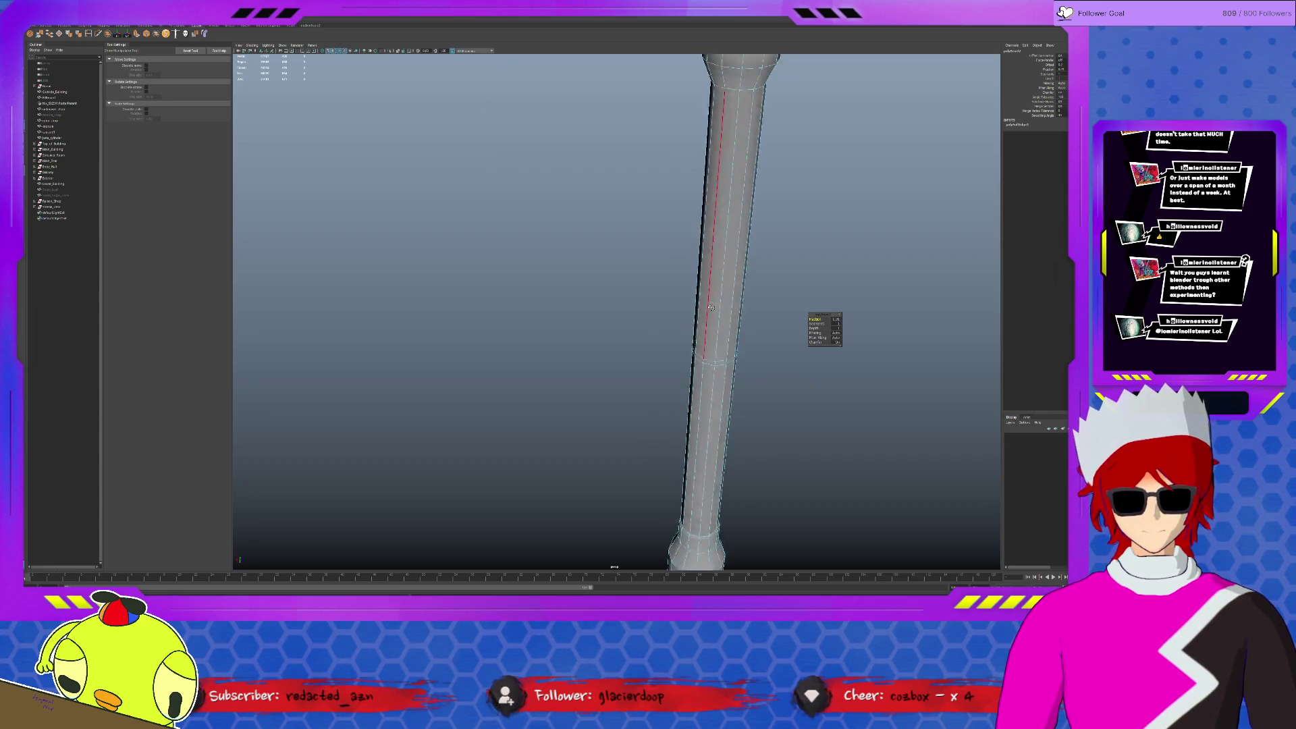
key("q")
double_click(713, 358)
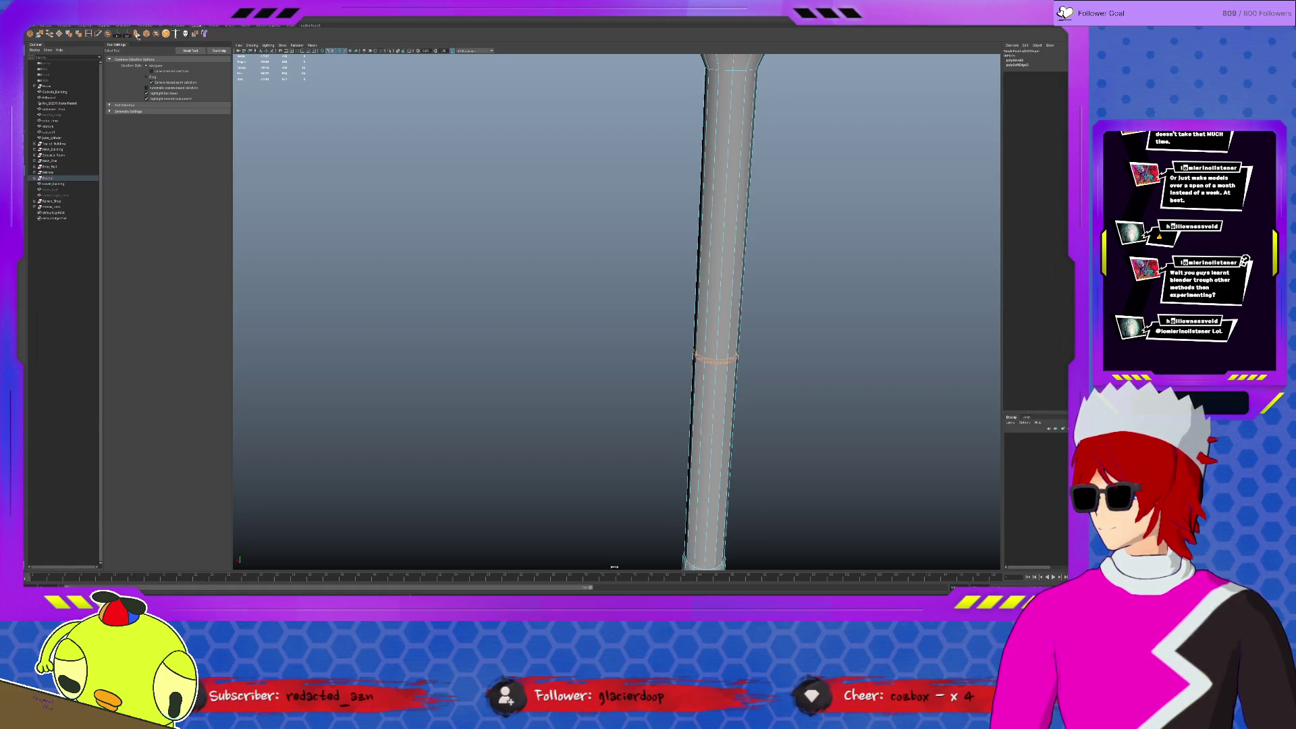
key("ctrl+e")
left_click(703, 348)
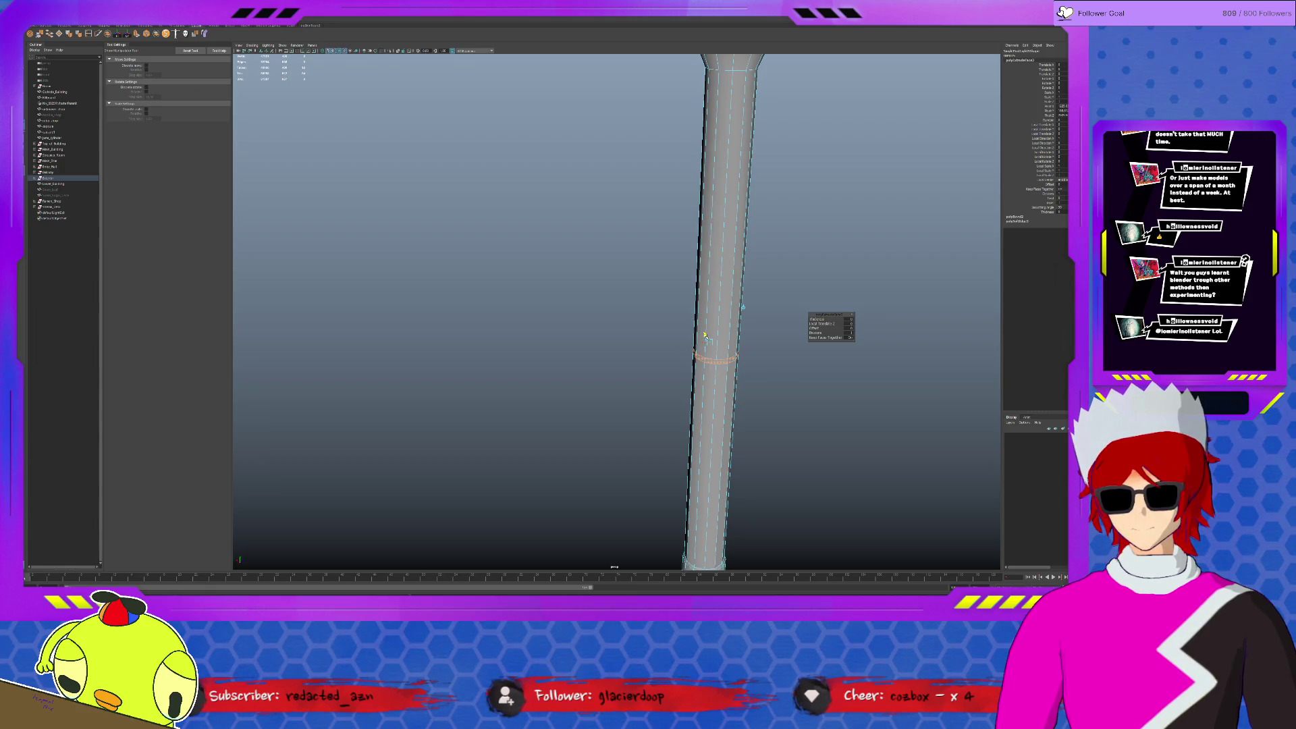
middle_click_drag(705, 336, 674, 477, "alt")
Insert two edge loops around the collar, extrude them, and scale the cane.
left_click(89, 33)
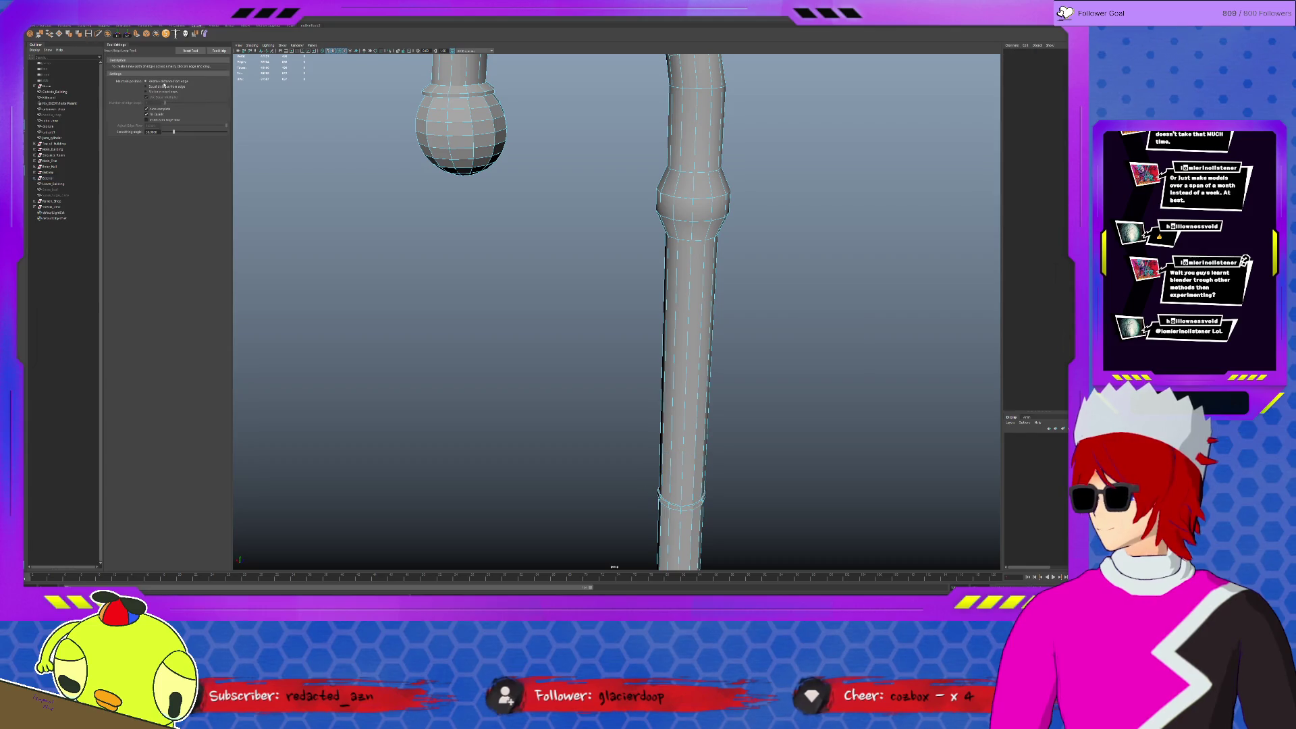
left_click(695, 168)
left_click(692, 245)
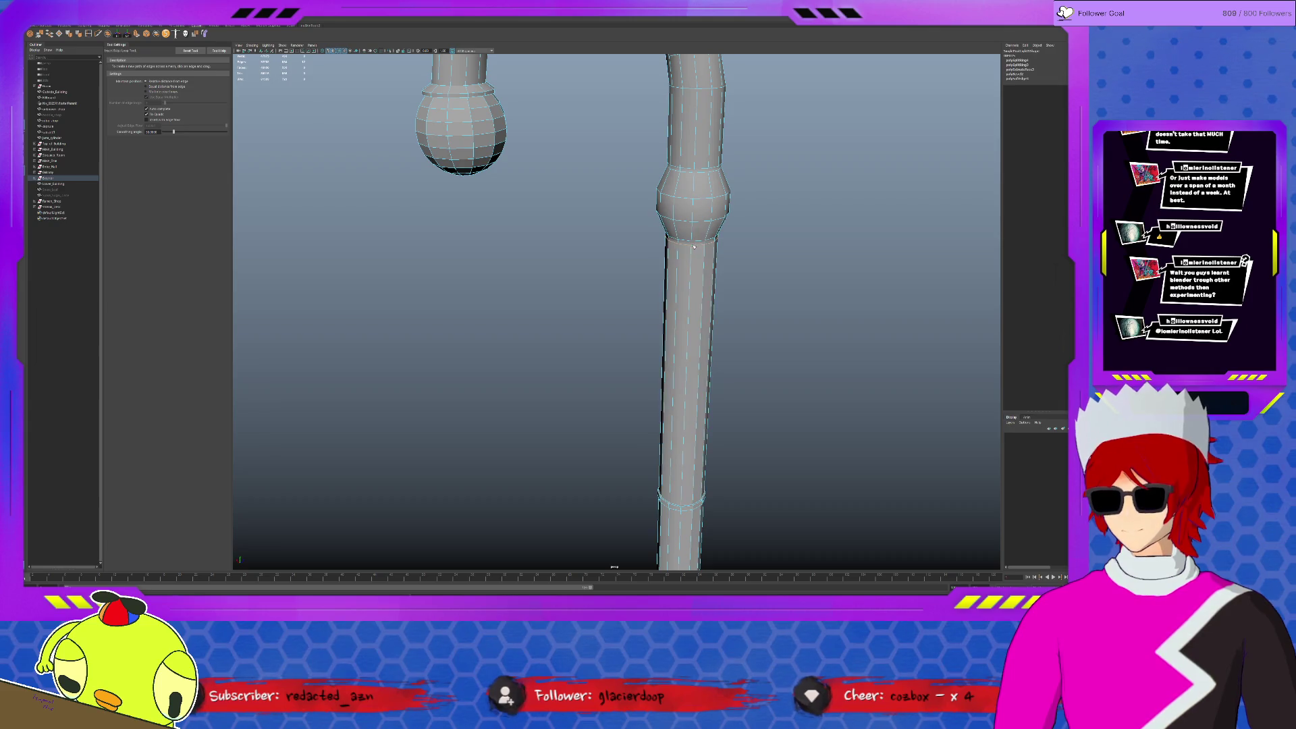
key("q")
double_click(698, 171)
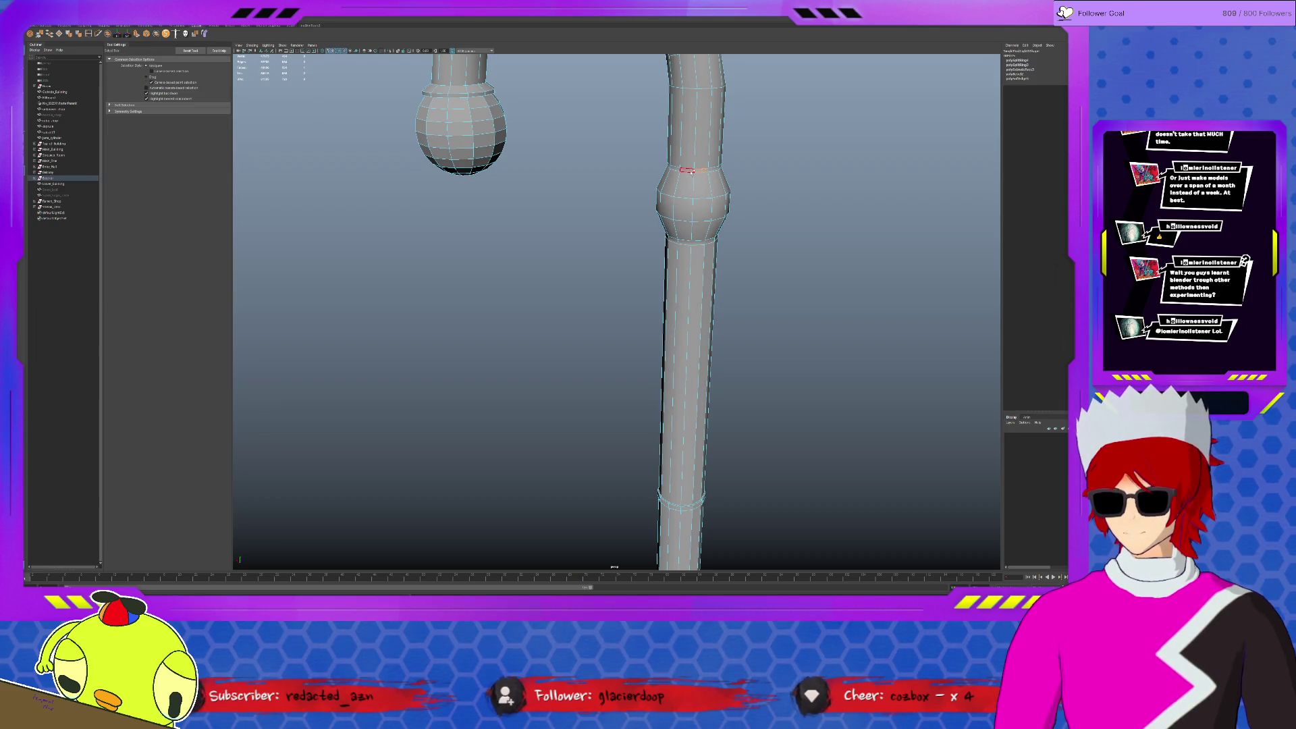
double_click(695, 243, "shift")
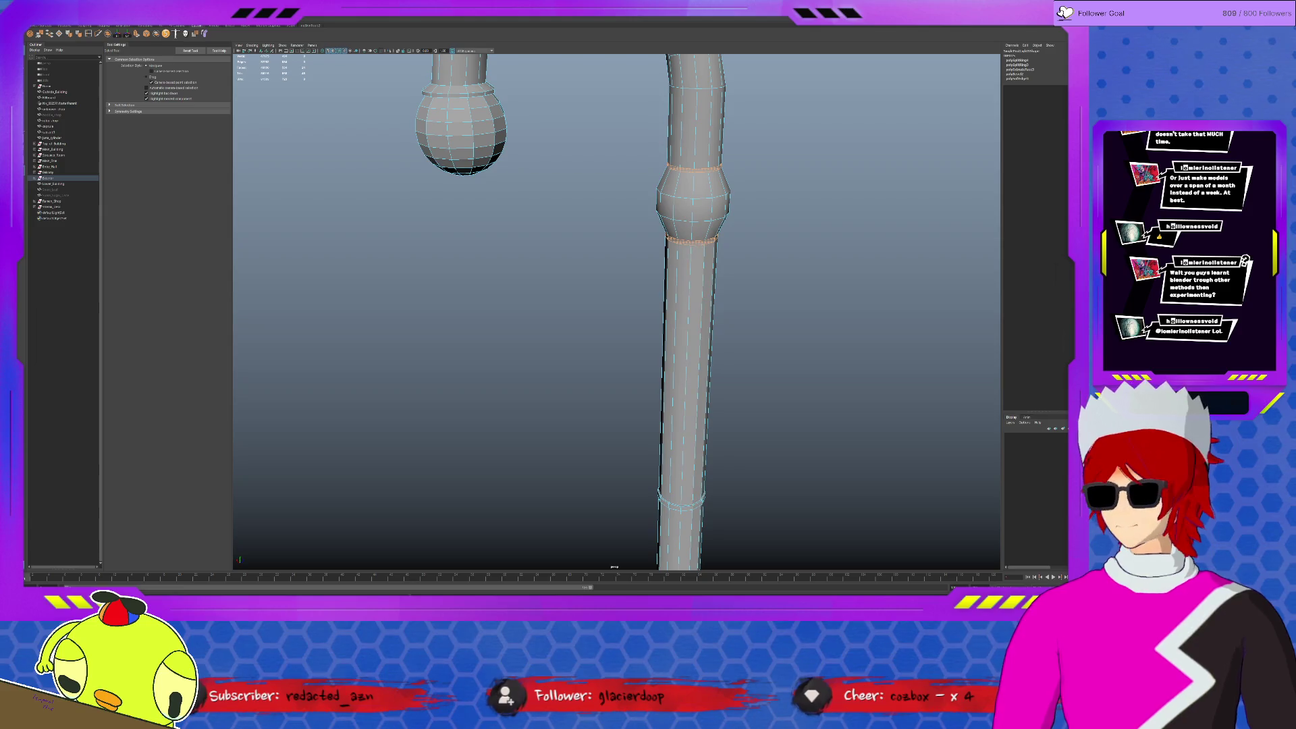
key("ctrl+e")
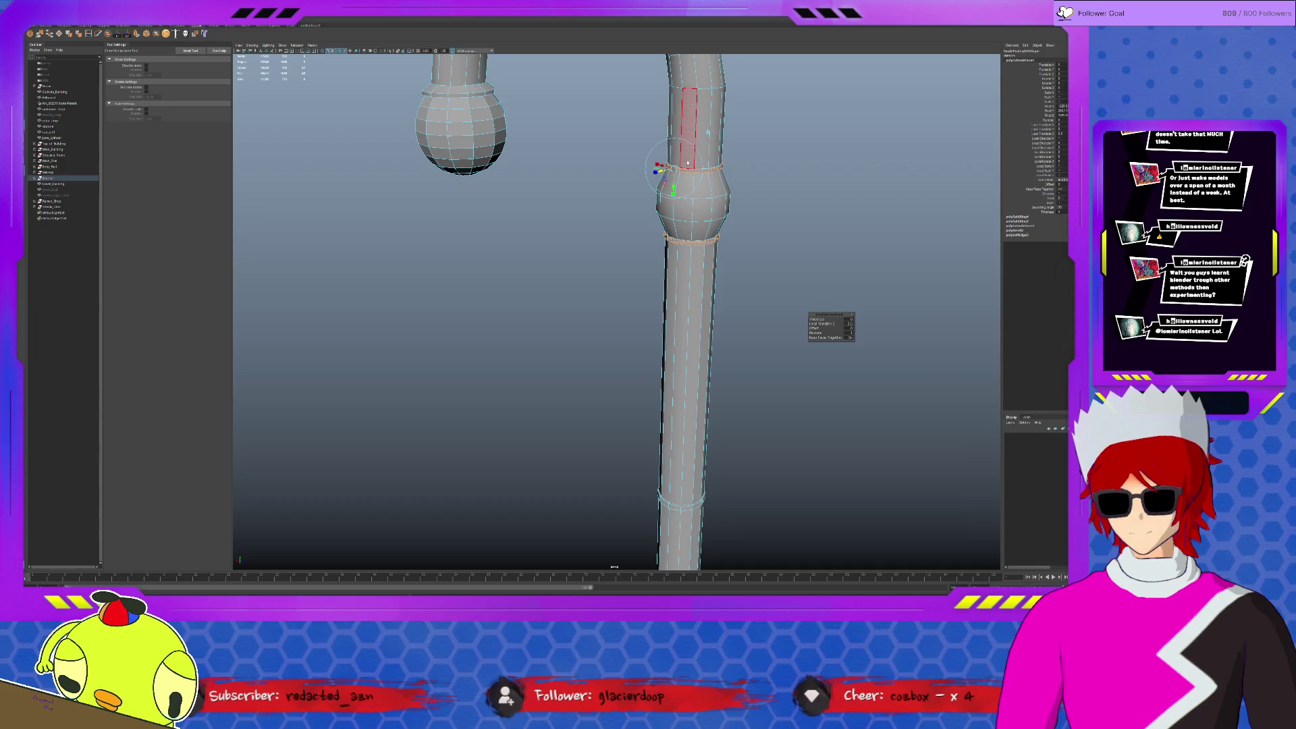
key("q")
left_click(737, 172)
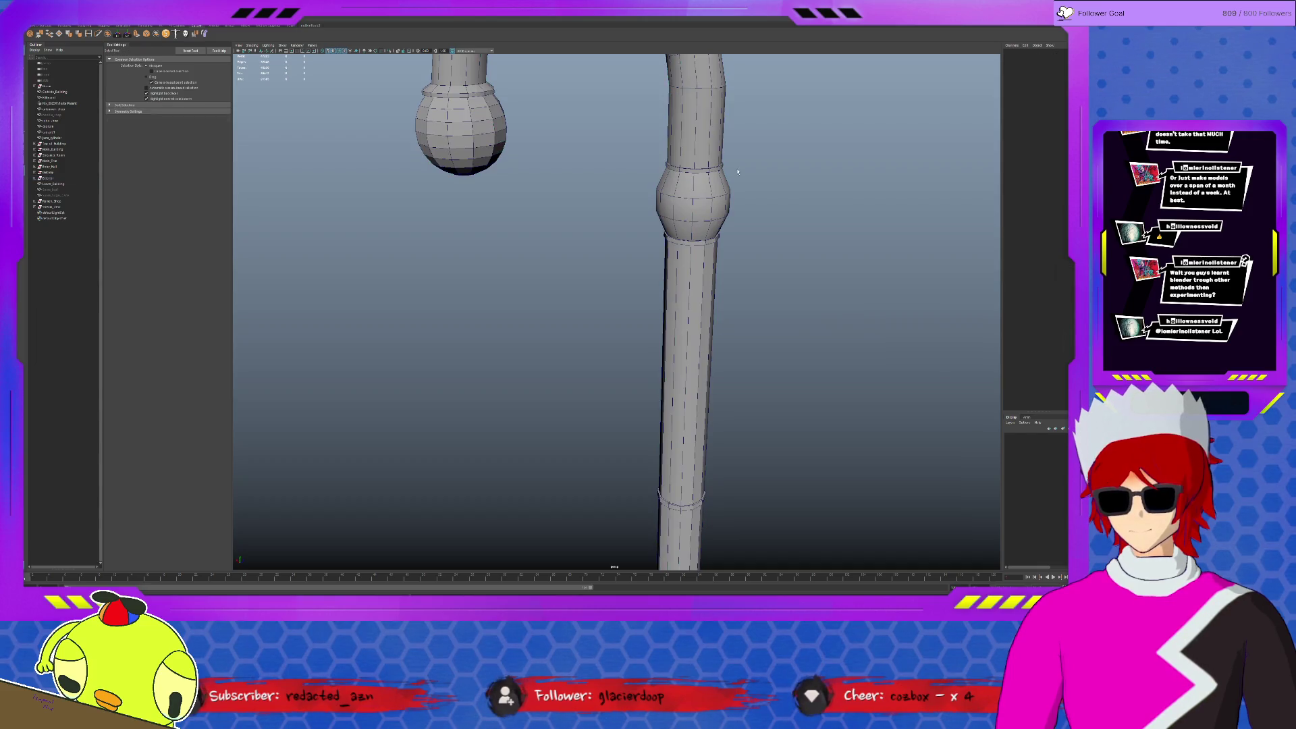
left_click(702, 171)
key("r")
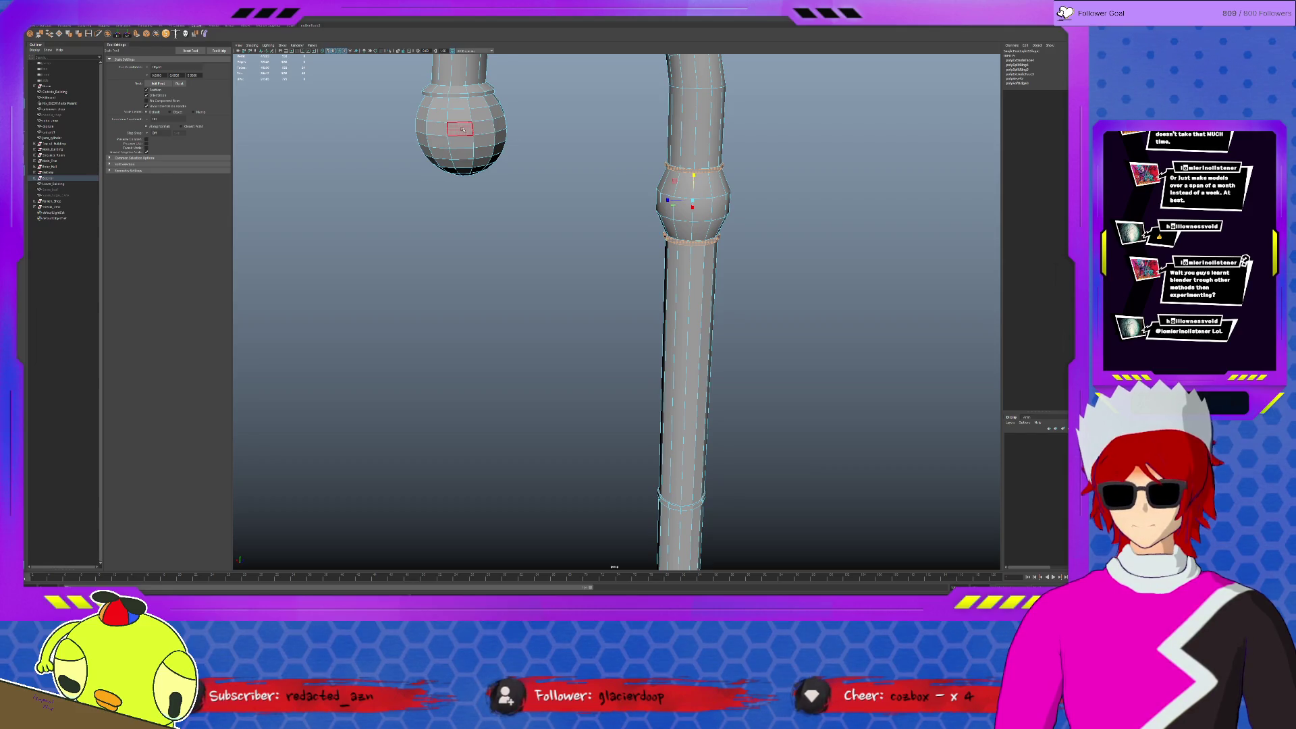
Select the ball's front faces and apply a mesh operation to them.
left_click_drag(408, 88, 513, 179)
left_click(77, 37)
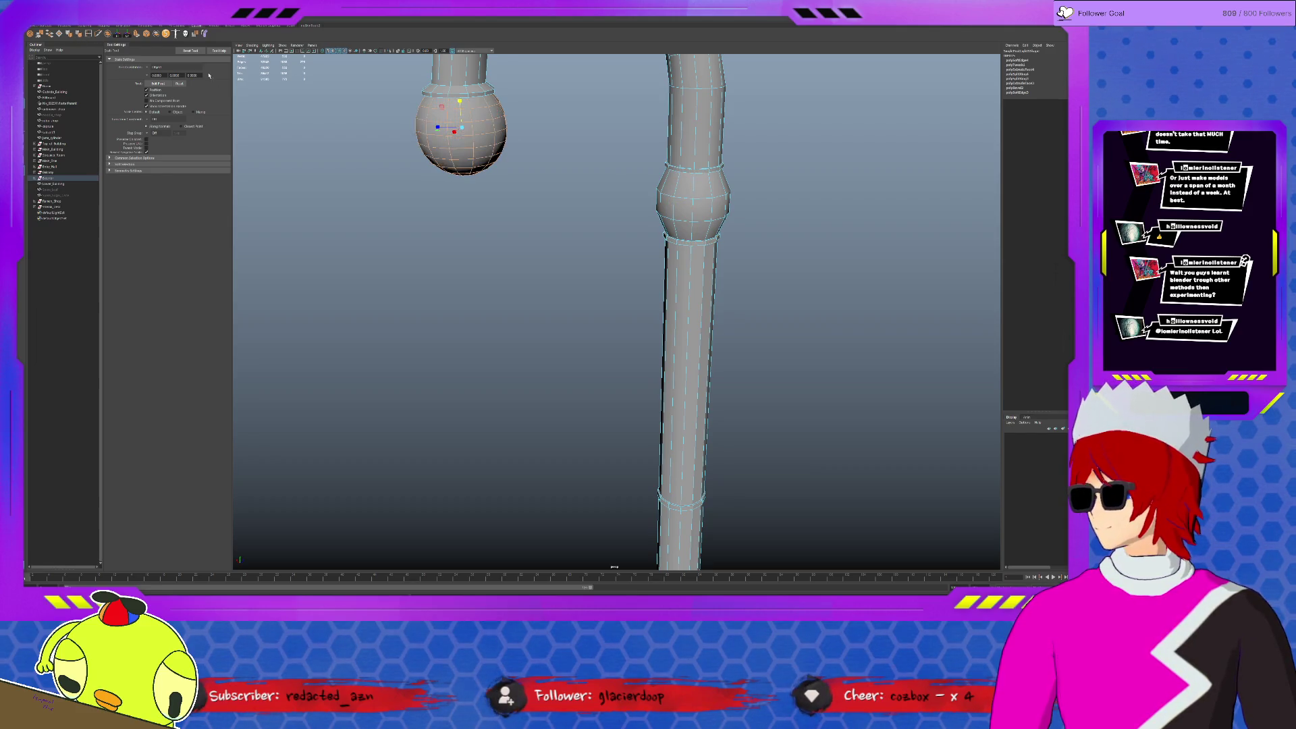
left_click(603, 255)
Exit isolation, move the cane to the building corner, and delete its history.
key("f")
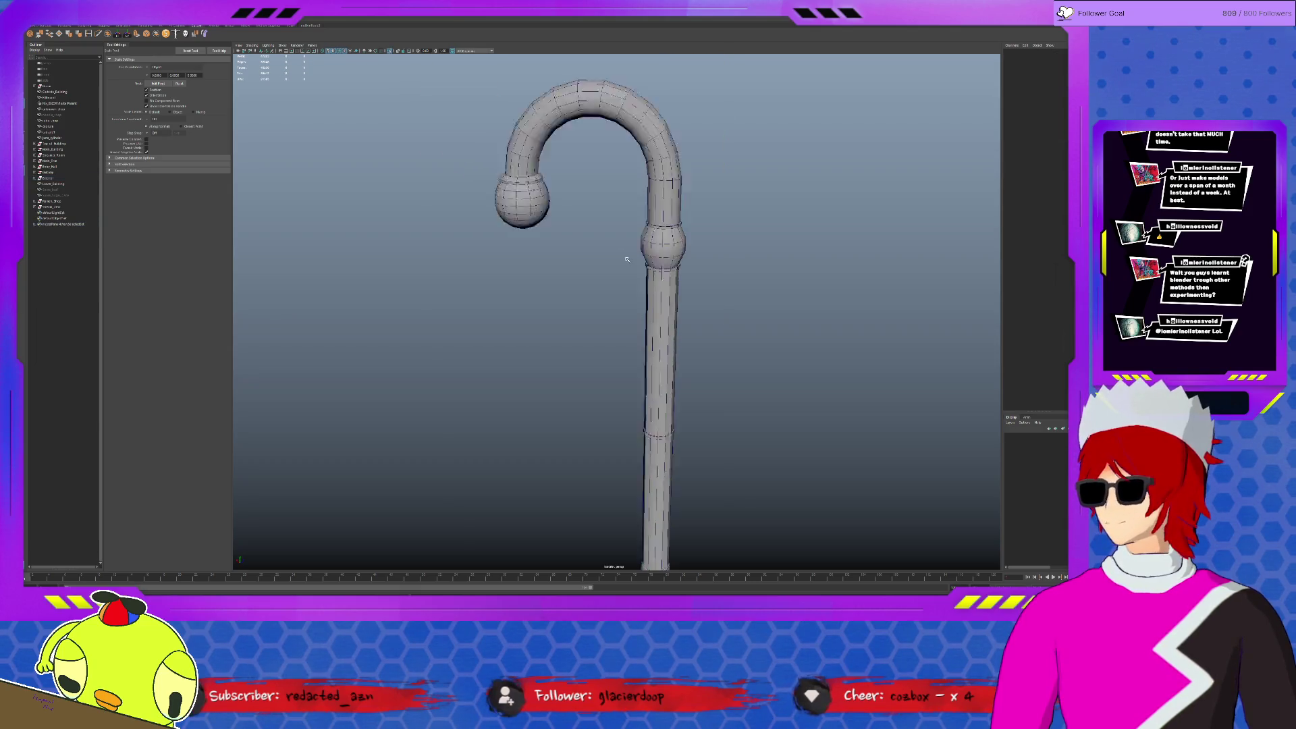
scroll(603, 255, "down", 3)
mouse_move(603, 255)
left_mouse_down("alt")
mouse_move(757, 290)
mouse_move(504, 372)
left_mouse_up("alt")
key("ctrl+1")
scroll(758, 290, "down", 3)
left_click(484, 368)
key("w")
mouse_move(486, 392)
left_mouse_down()
mouse_move(685, 348)
mouse_move(538, 330)
left_mouse_up()
key("alt+shift+d")
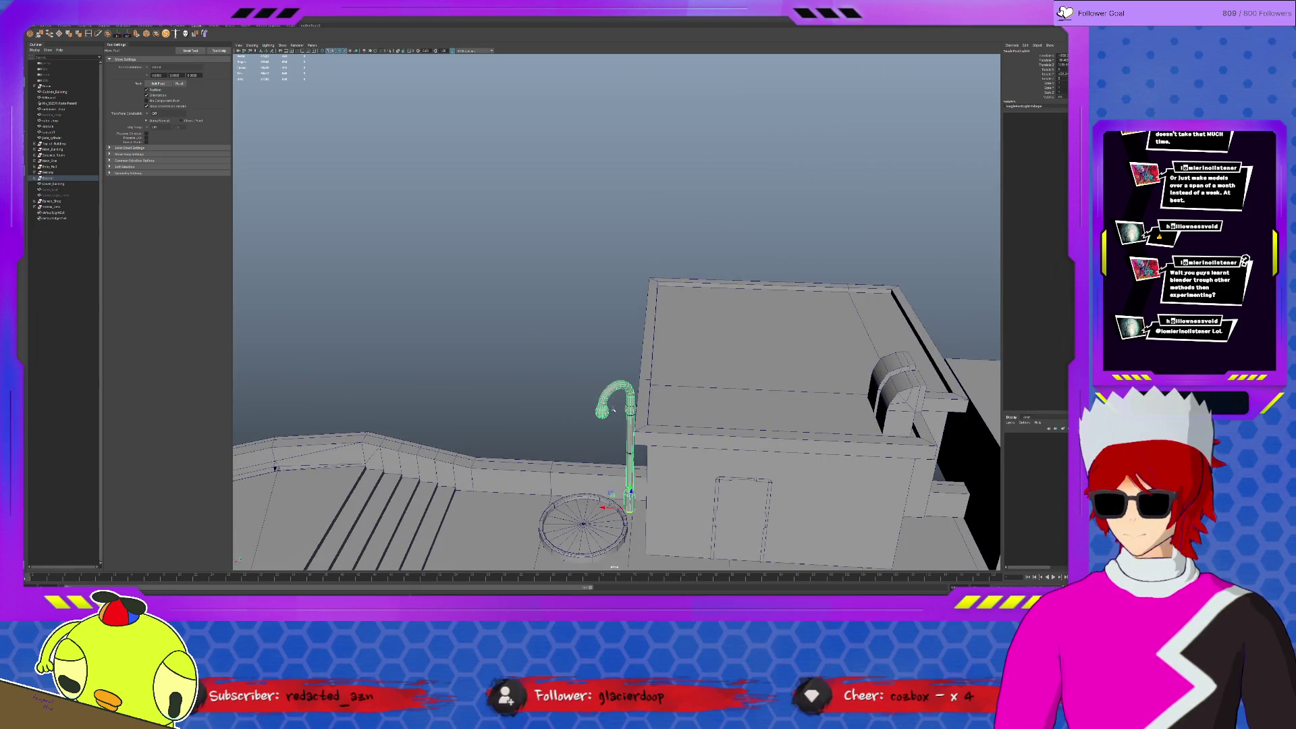
left_click(619, 401)
Duplicate the cane three times, spacing copies along the curved railing.
left_click(623, 395)
mouse_move(624, 395)
left_mouse_down("alt")
mouse_move(524, 339)
mouse_move(724, 336)
left_mouse_up("alt")
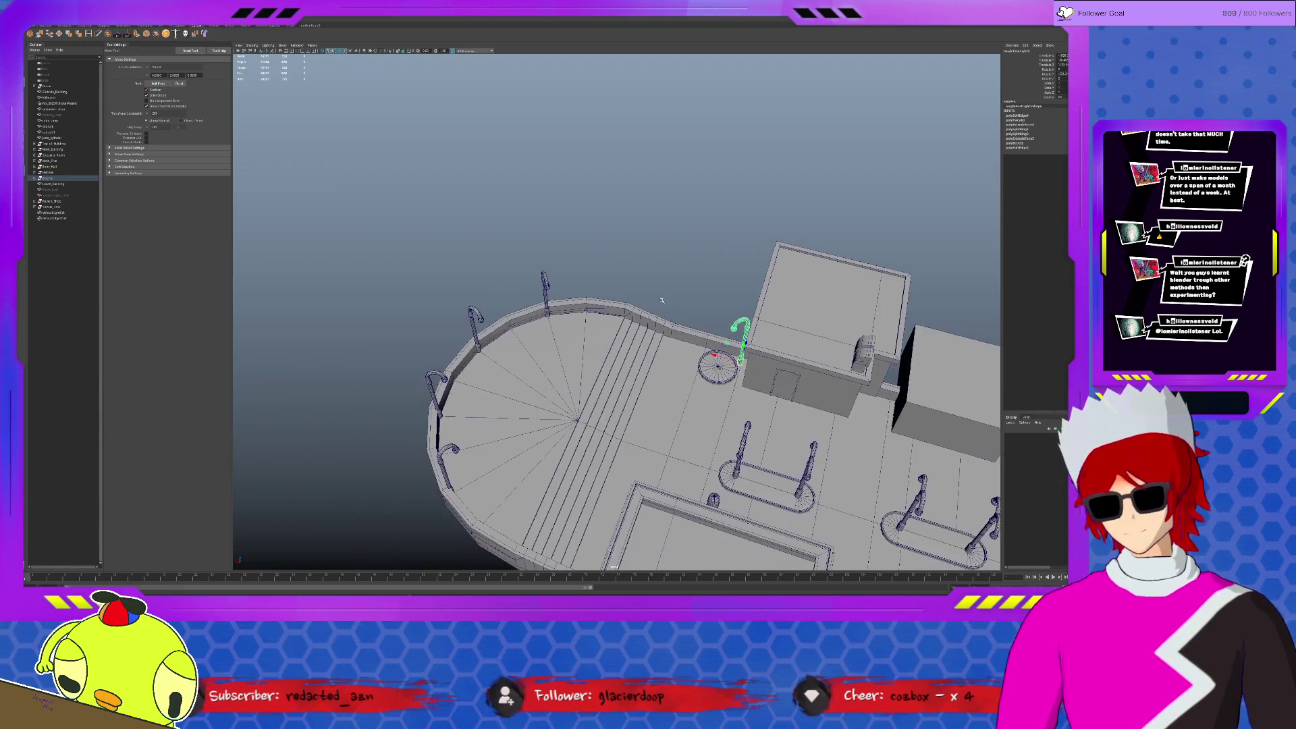
key("ctrl+d")
mouse_move(764, 380)
middle_mouse_down()
mouse_move(561, 335)
mouse_move(466, 336)
mouse_move(477, 347)
middle_mouse_up()
key("ctrl+d")
mouse_move(487, 352)
left_mouse_down("alt")
mouse_move(558, 249)
mouse_move(589, 273)
mouse_move(403, 367)
left_mouse_up("alt")
key("ctrl+d")
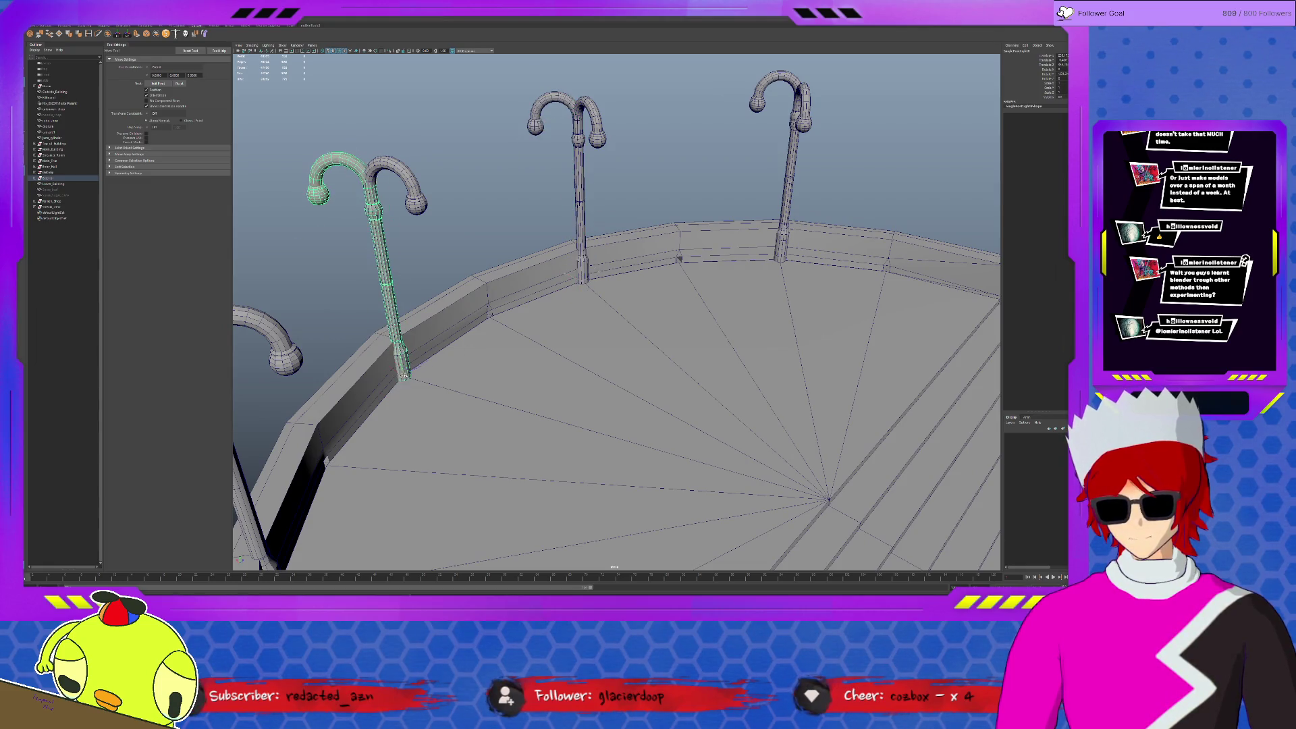
left_click_drag(498, 369, 675, 363, "alt")
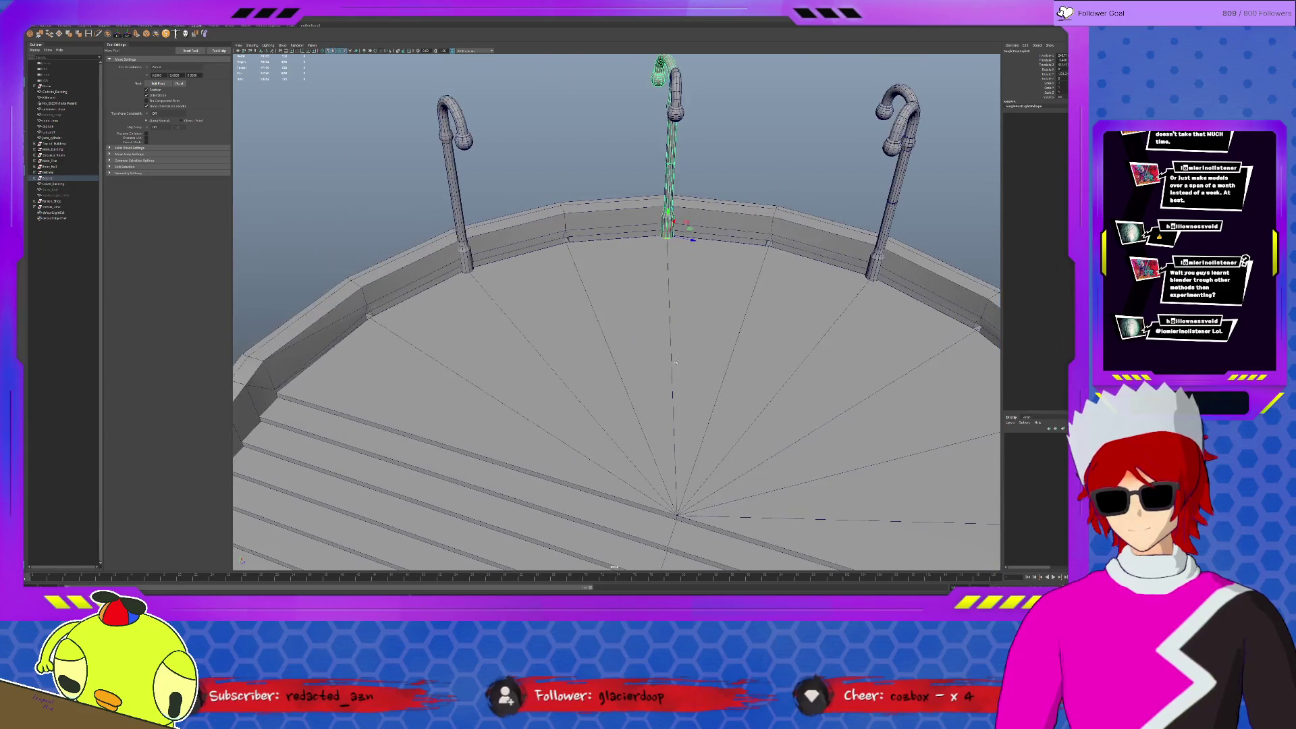
scroll(668, 246, "down", 10)
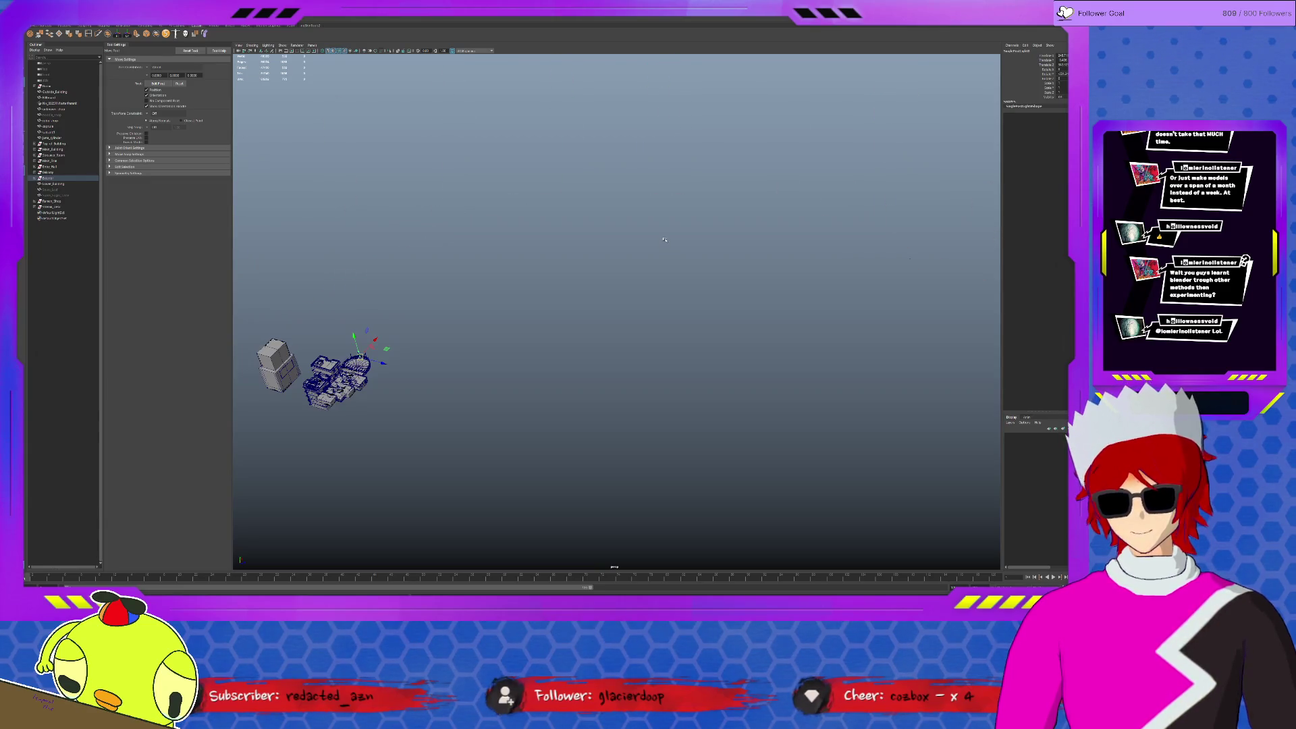
Rotate the left and right railing canes so each leans at a different angle.
key("f")
scroll(664, 240, "down", 4)
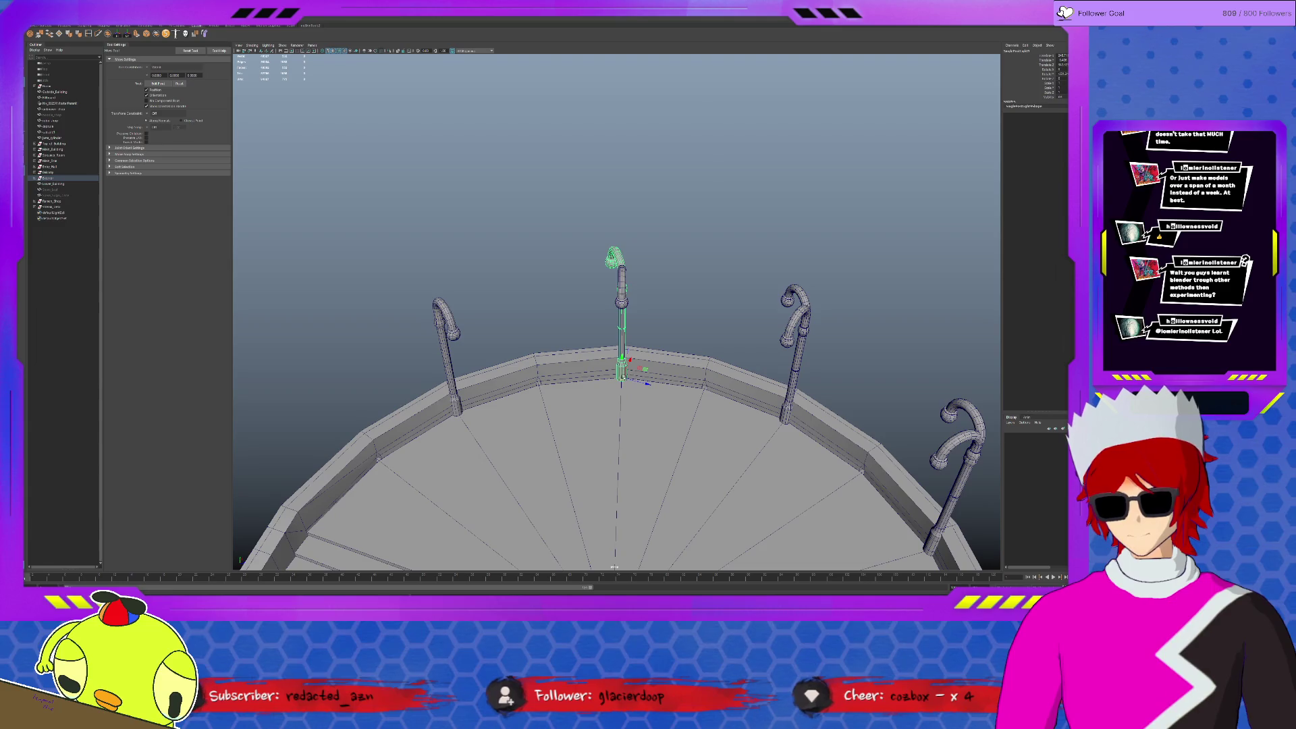
left_click(447, 358)
left_click_drag(466, 405, 464, 398)
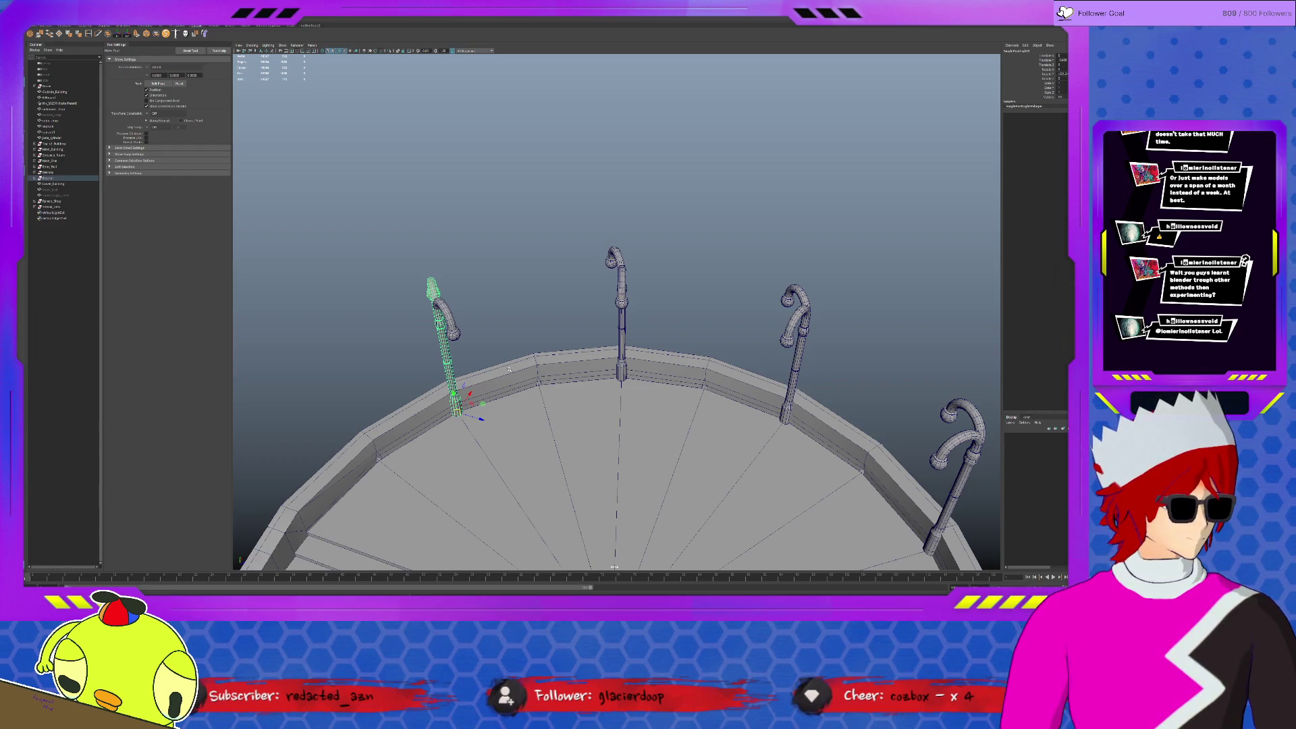
key("e")
mouse_move(508, 368)
left_mouse_down("alt")
mouse_move(604, 327)
mouse_move(663, 332)
left_mouse_up("alt")
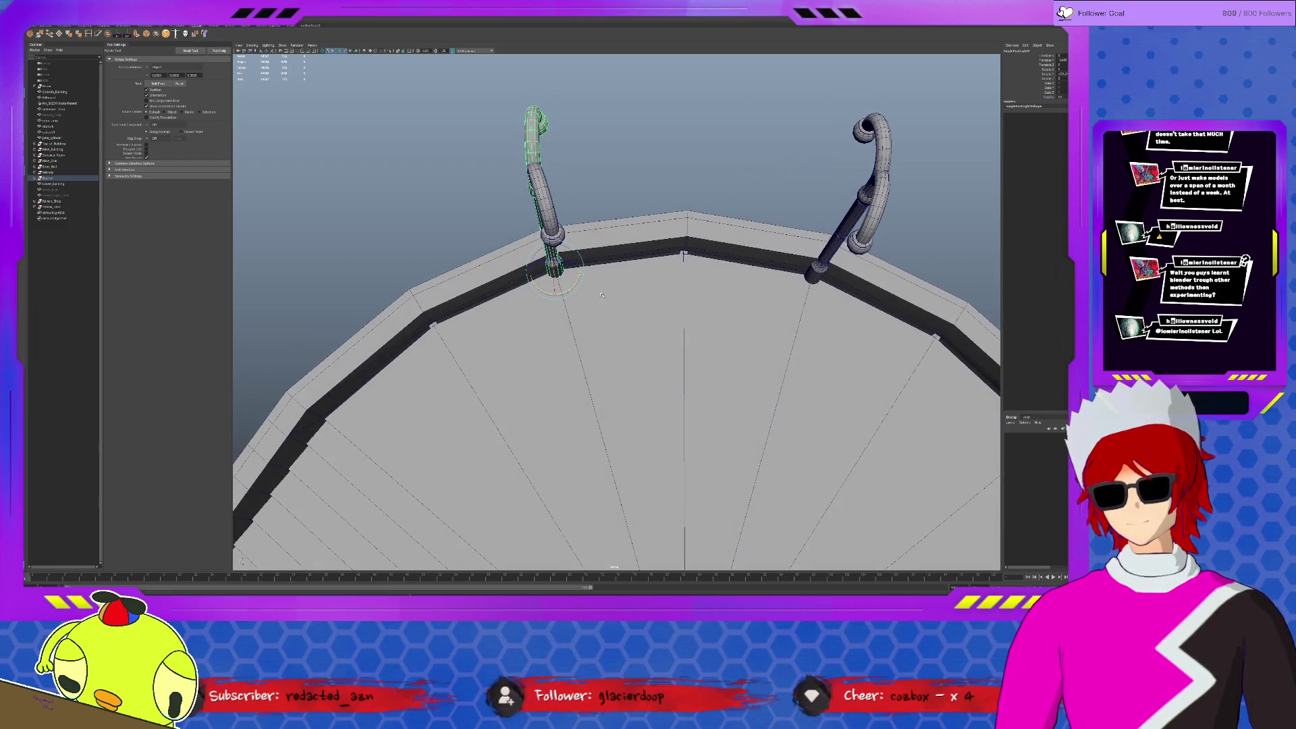
left_click_drag(574, 282, 462, 223)
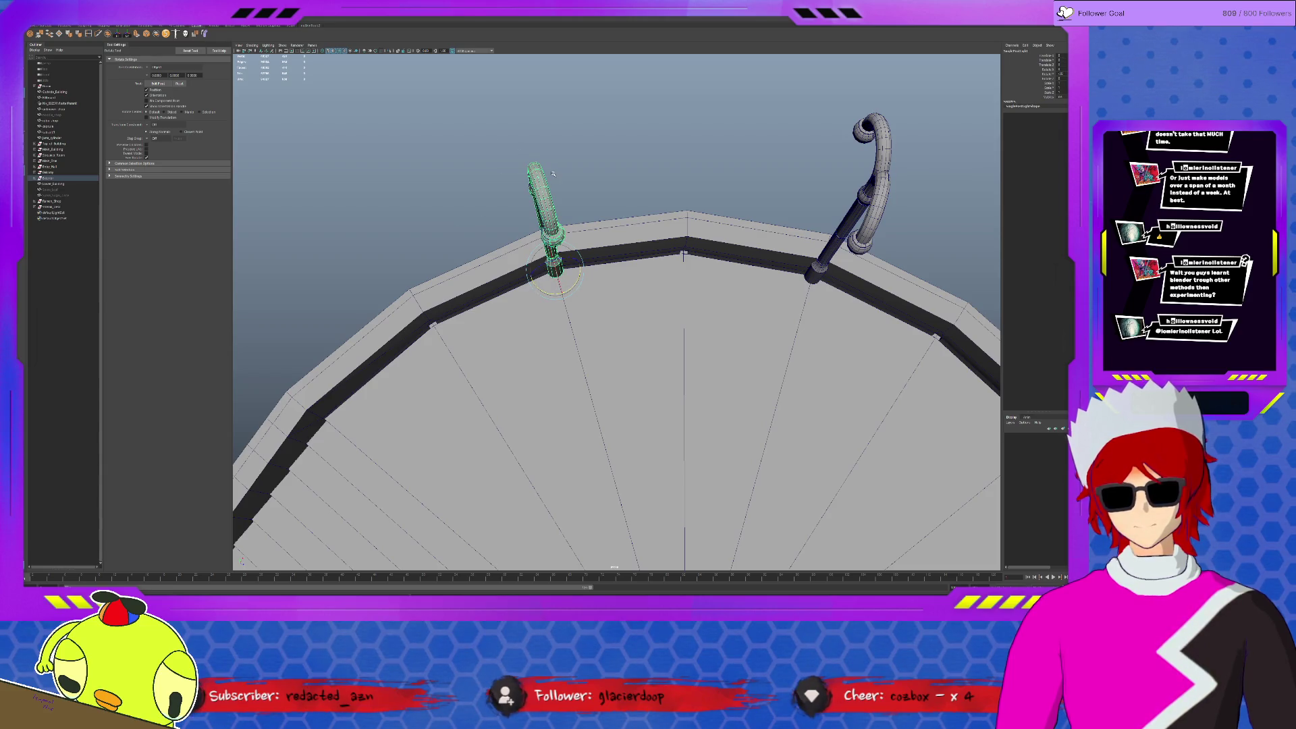
left_click(575, 190)
left_click(862, 128)
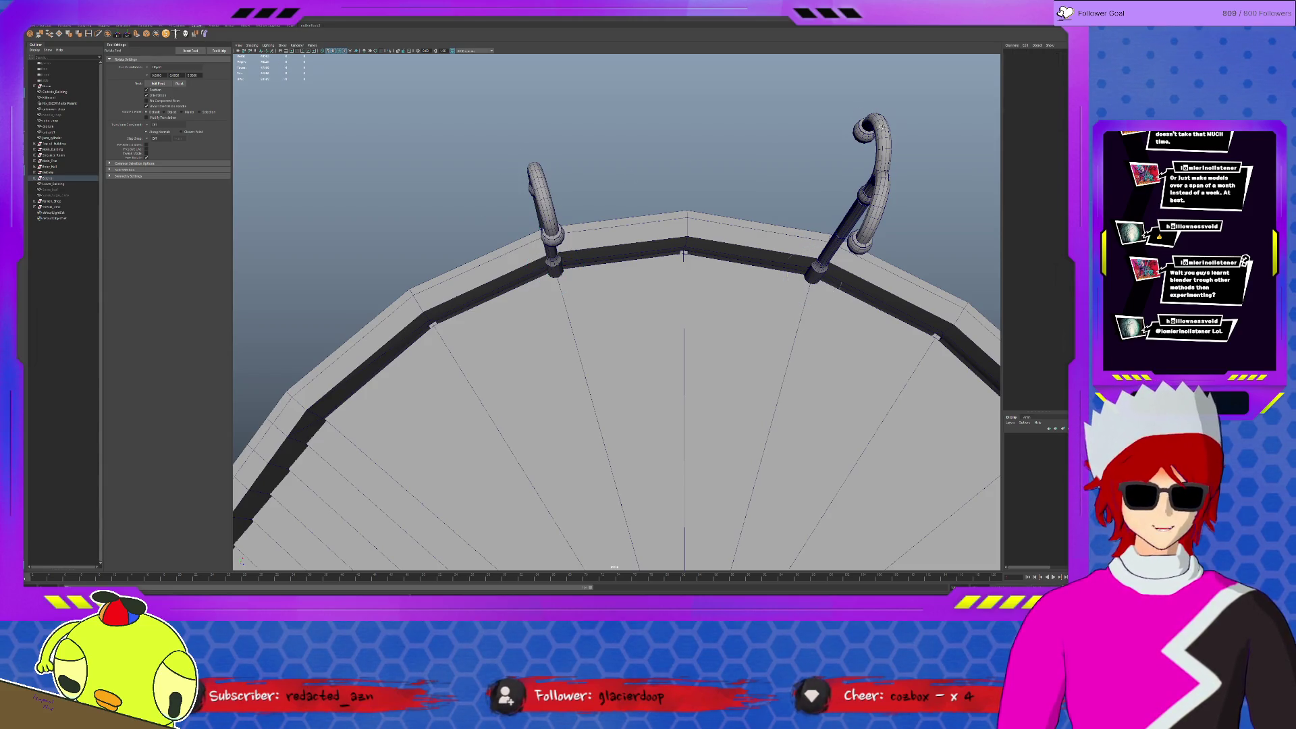
mouse_move(795, 290)
left_mouse_down()
mouse_move(892, 245)
mouse_move(883, 226)
left_mouse_up()
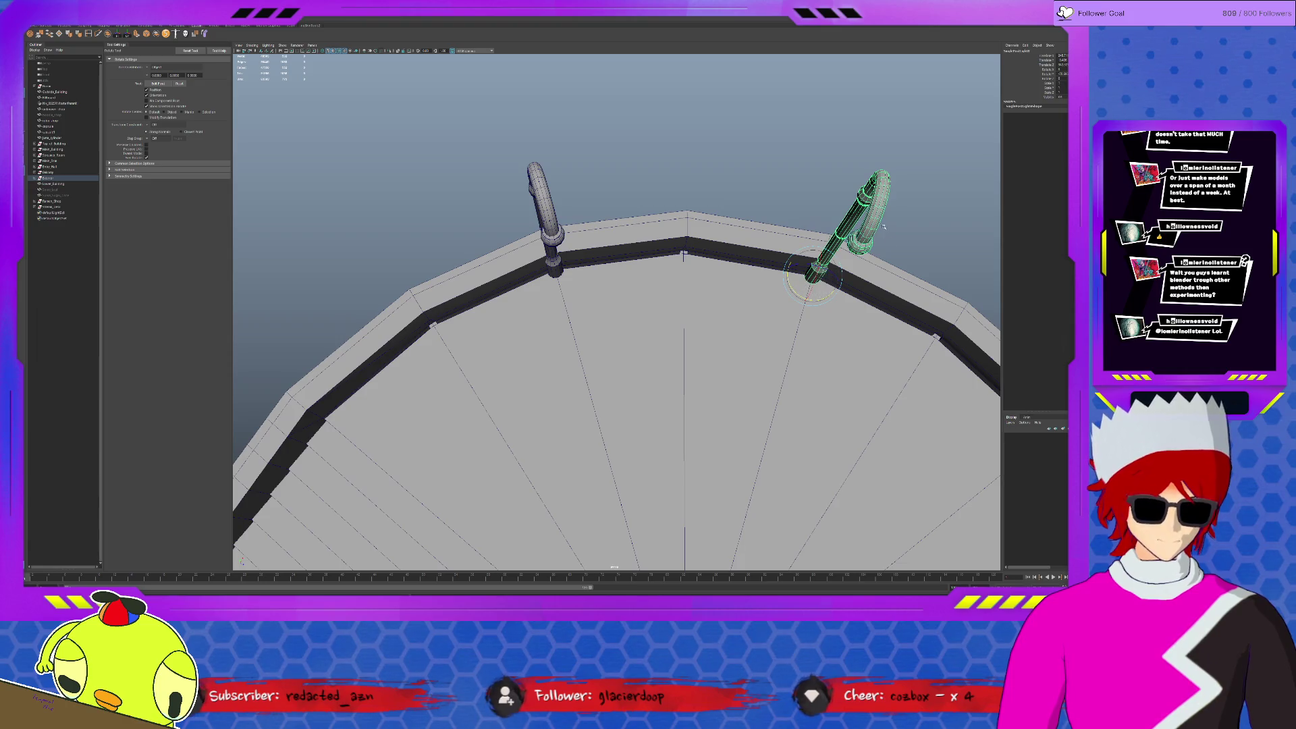
Rotate the right hooked lamp post upright on the round balcony's rim.
left_click(858, 158)
mouse_move(857, 162)
left_mouse_down("alt")
mouse_move(868, 276)
mouse_move(736, 296)
left_mouse_up("alt")
left_click(716, 304)
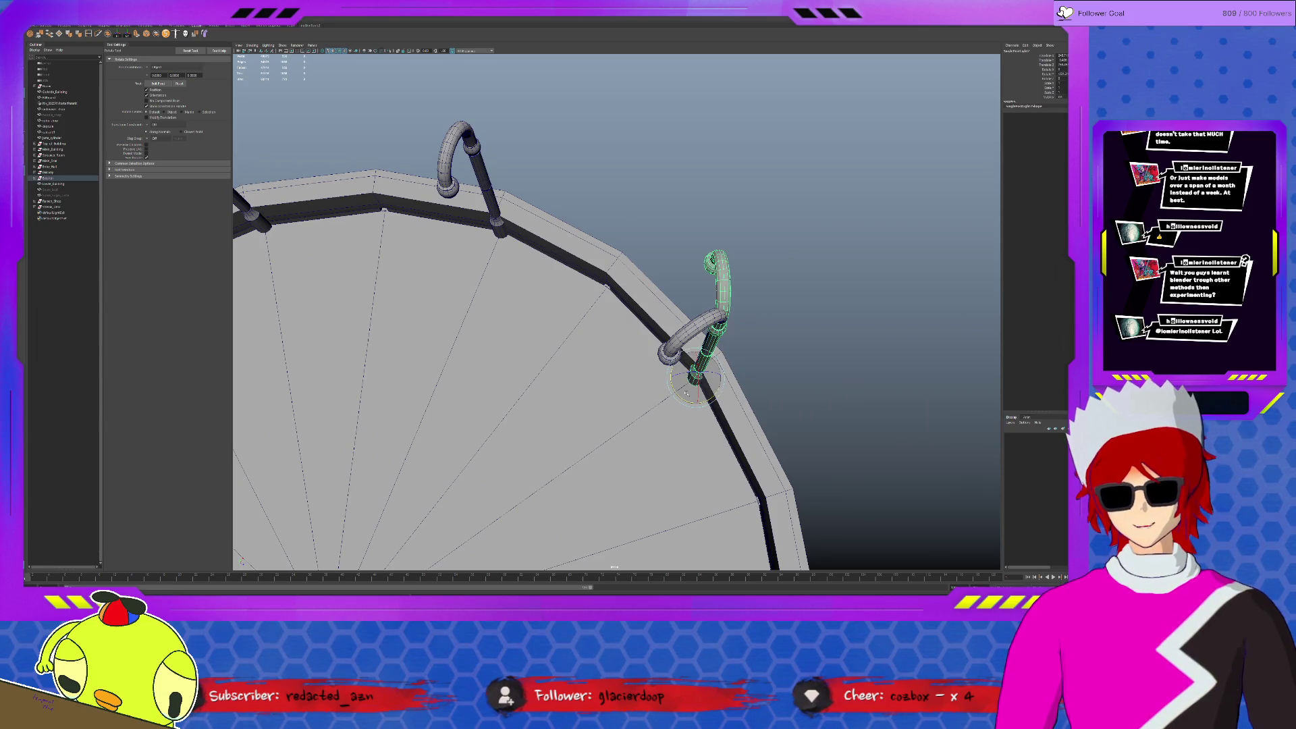
mouse_move(673, 386)
left_mouse_down()
mouse_move(698, 405)
mouse_move(722, 396)
left_mouse_up()
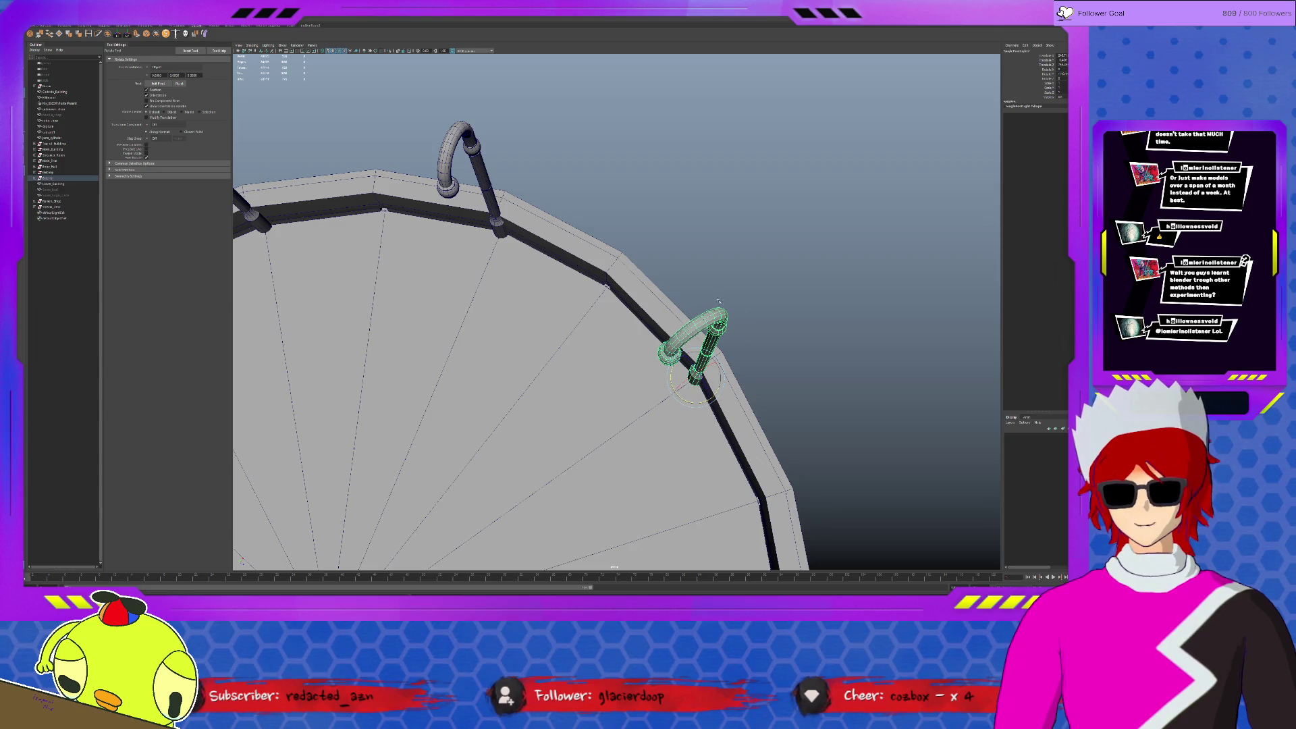
mouse_move(695, 365)
left_mouse_down("alt")
mouse_move(740, 367)
mouse_move(578, 312)
mouse_move(635, 337)
left_mouse_up("alt")
left_click(635, 338)
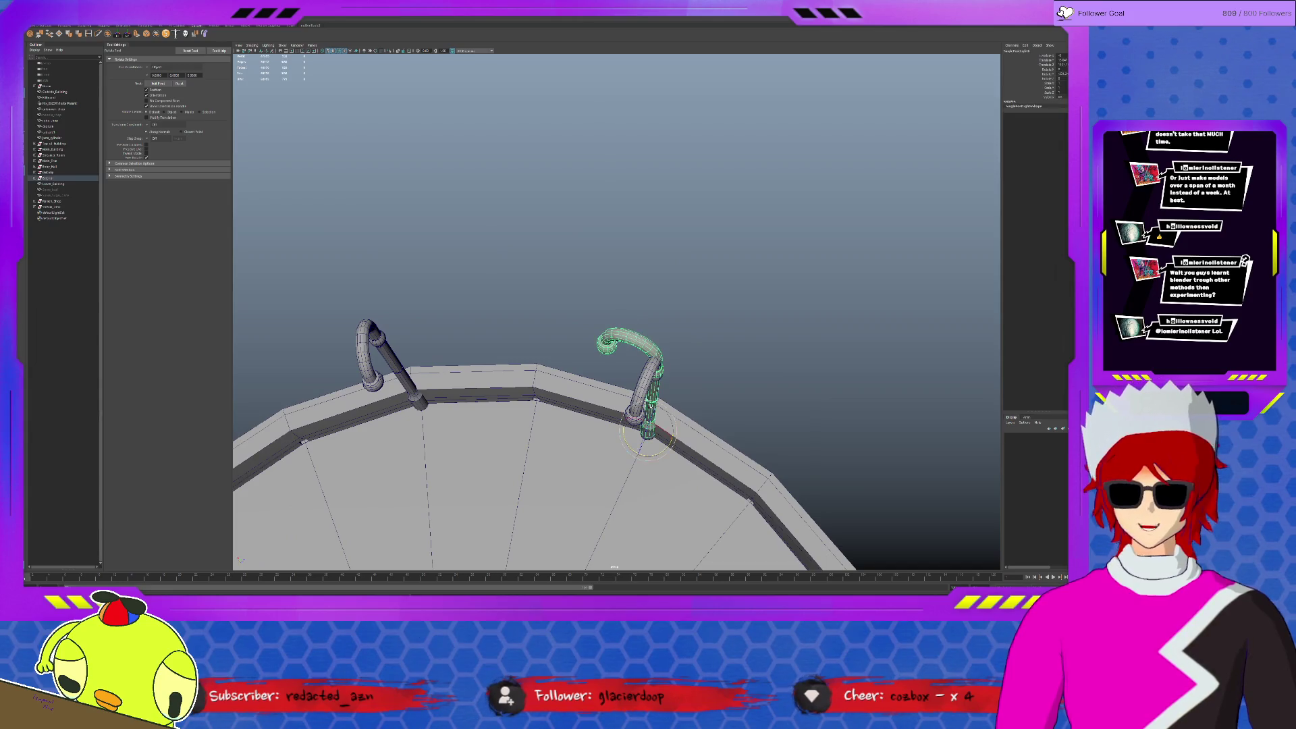
left_click_drag(651, 452, 692, 415)
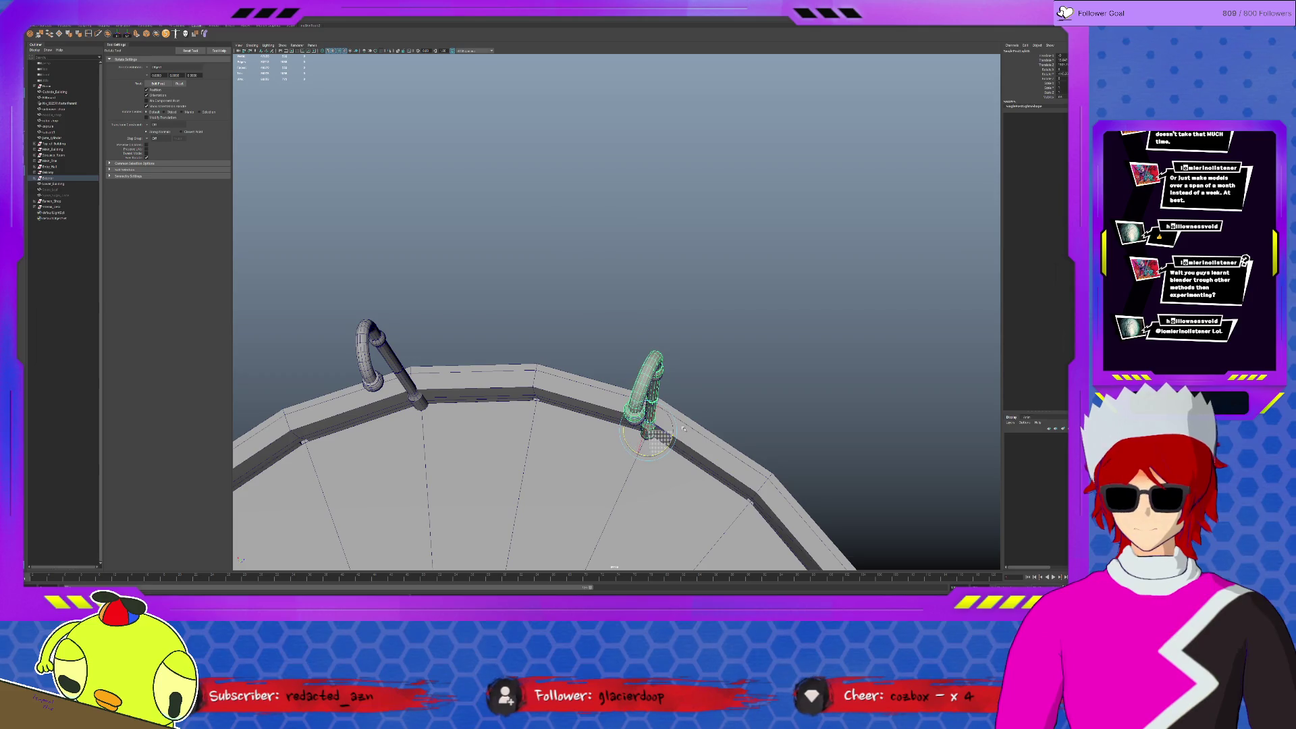
right_click_drag(702, 385, 700, 345, "alt")
key("w")
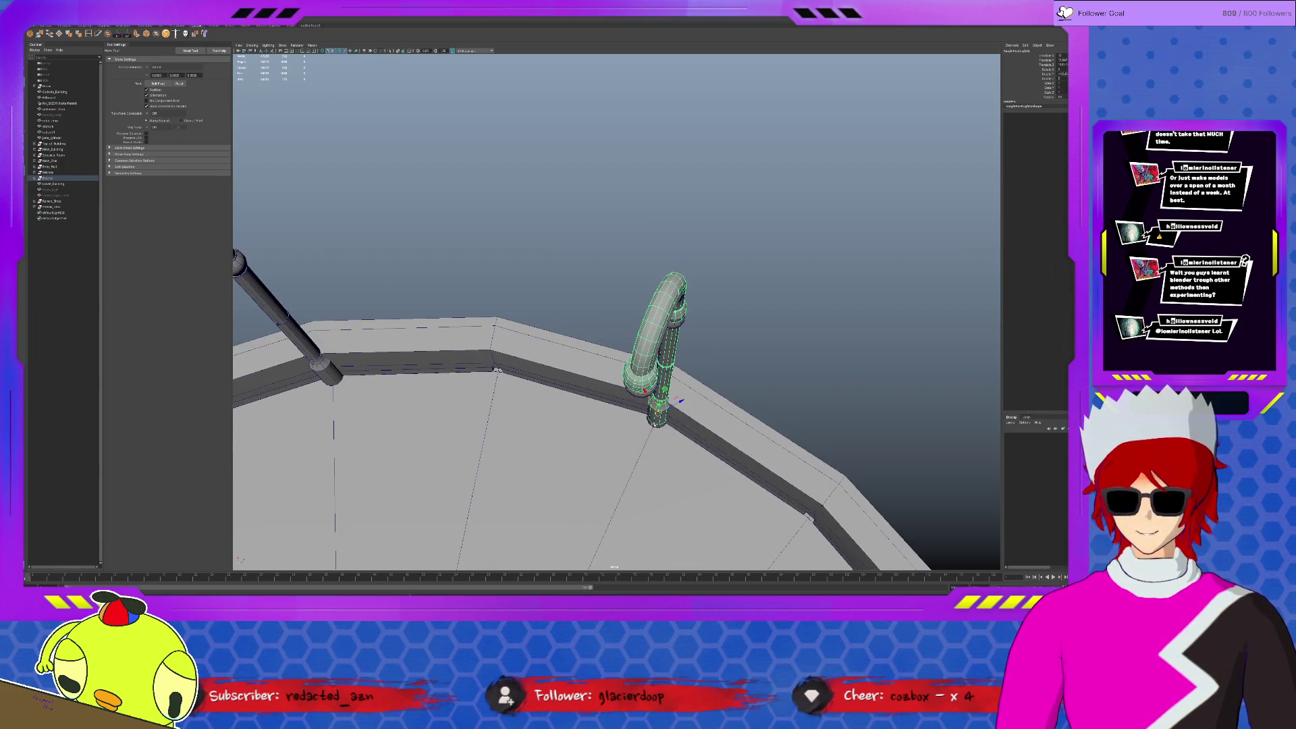
key("ctrl+z")
key("e")
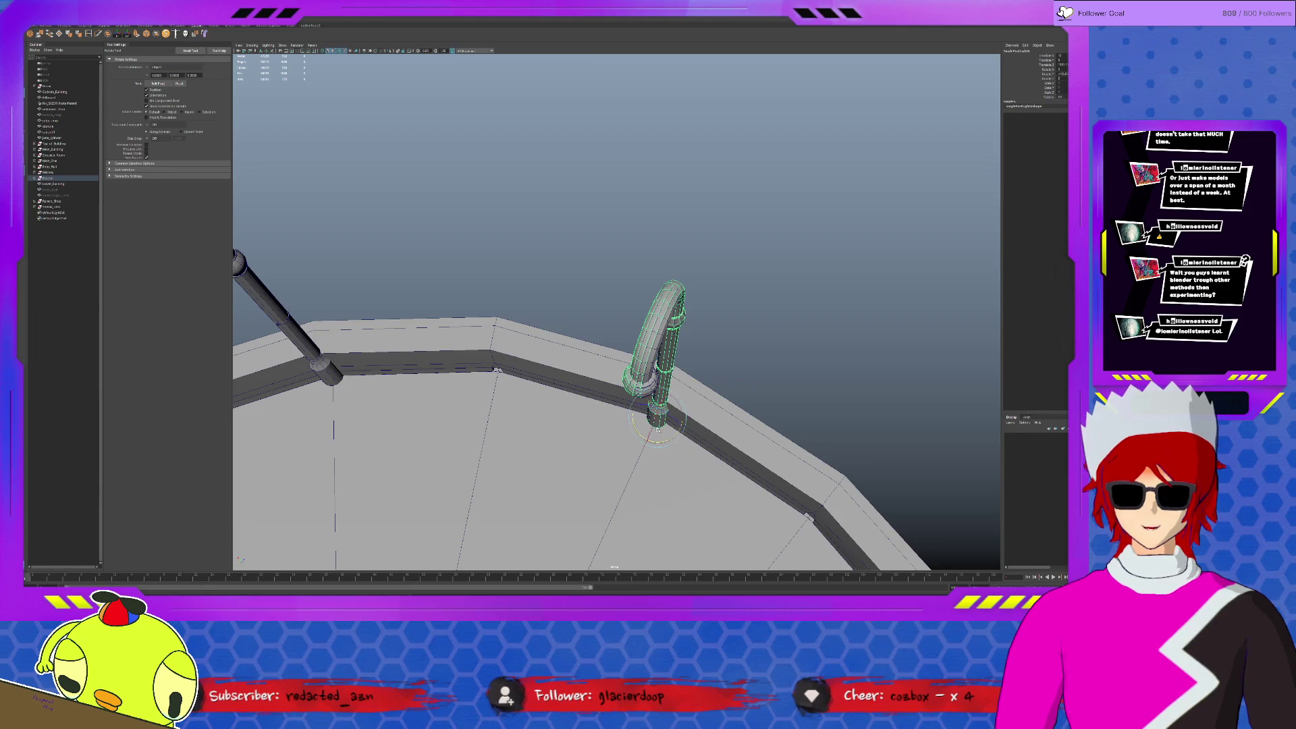
left_click_drag(656, 435, 656, 442)
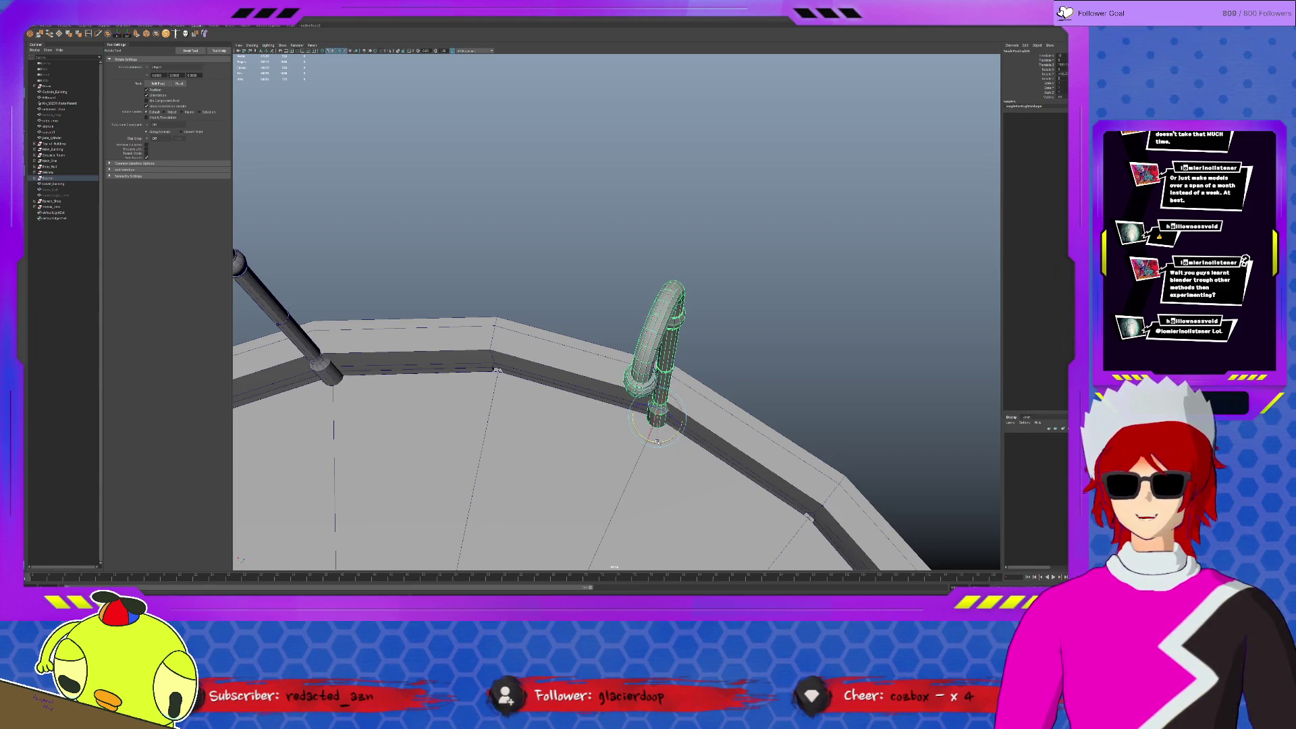
Orbit around the balcony and curved pipe to check the posts against the surrounding buildings.
left_click(701, 301)
mouse_move(701, 301)
left_mouse_down("alt")
mouse_move(636, 314)
mouse_move(613, 304)
mouse_move(630, 316)
mouse_move(601, 179)
left_mouse_up("alt")
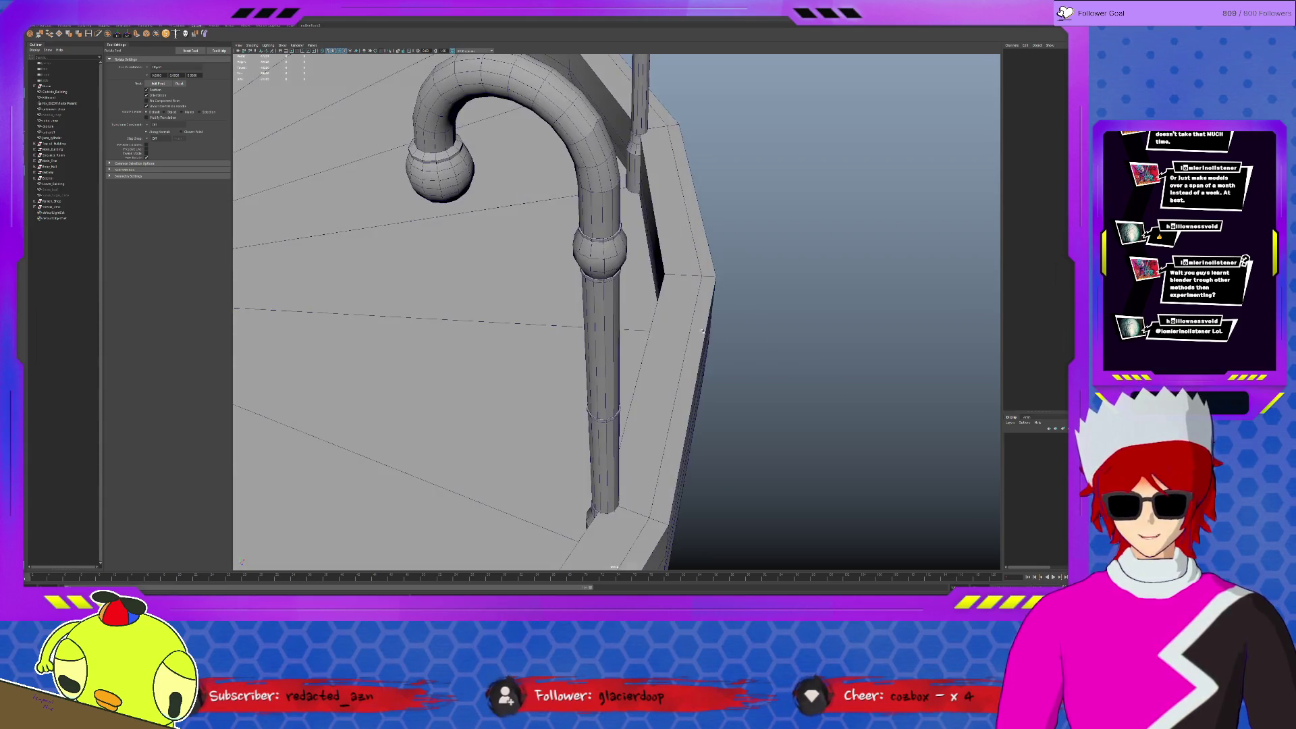
left_click(597, 119)
mouse_move(597, 119)
left_mouse_down("alt")
mouse_move(656, 212)
mouse_move(665, 172)
left_mouse_up("alt")
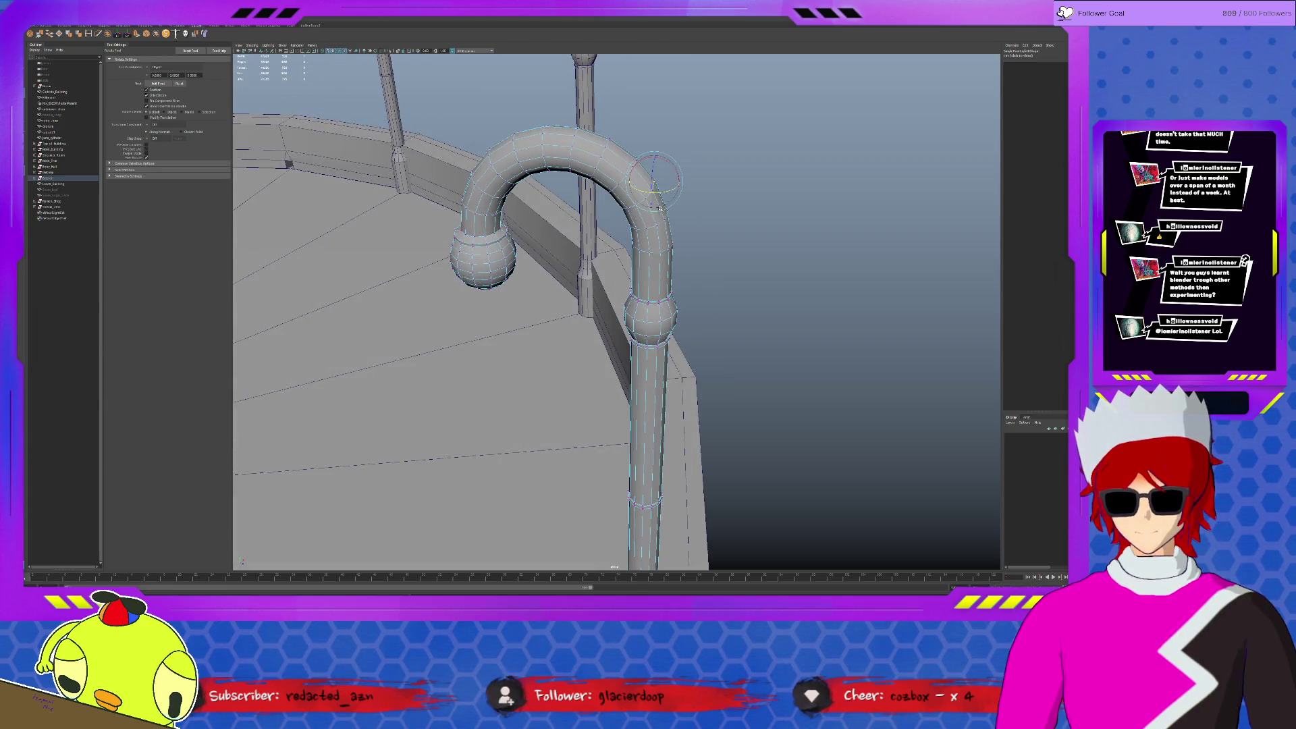
key("w")
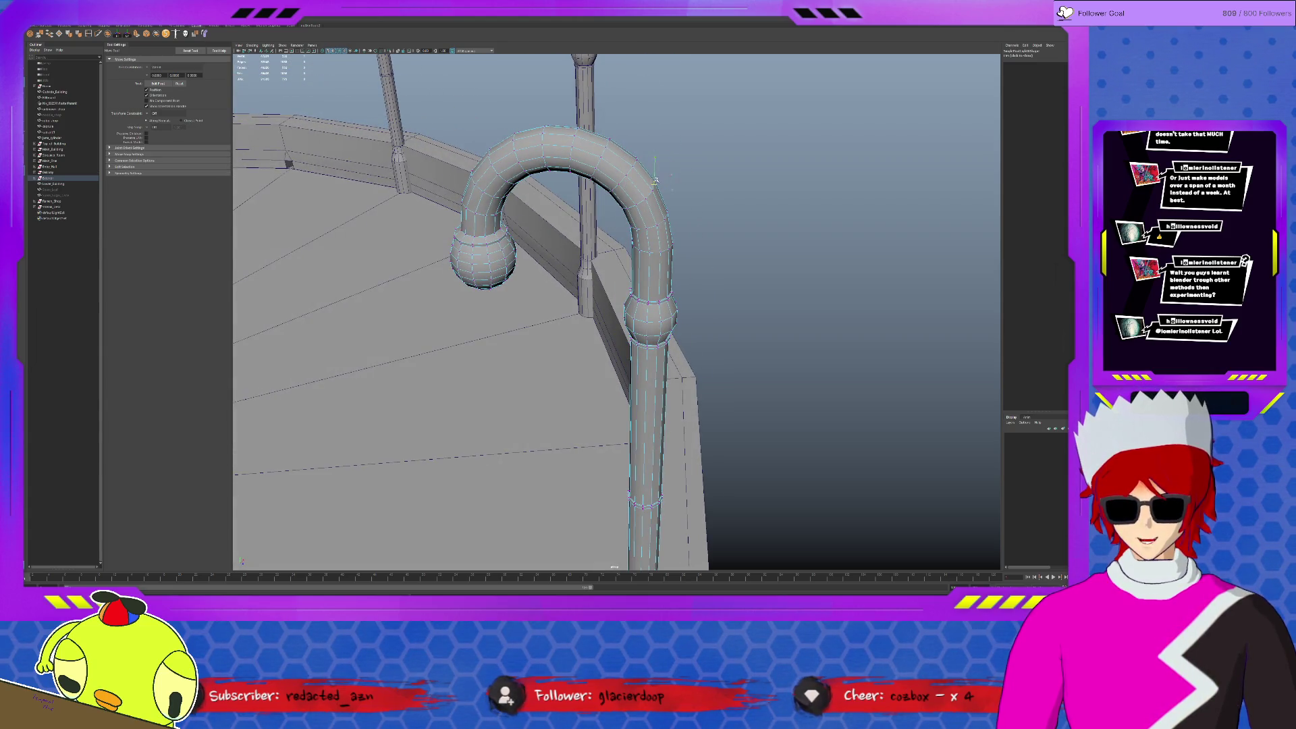
left_click(652, 185)
left_click(735, 197)
scroll(766, 266, "down", 5)
left_click_drag(747, 266, 713, 270, "alt")
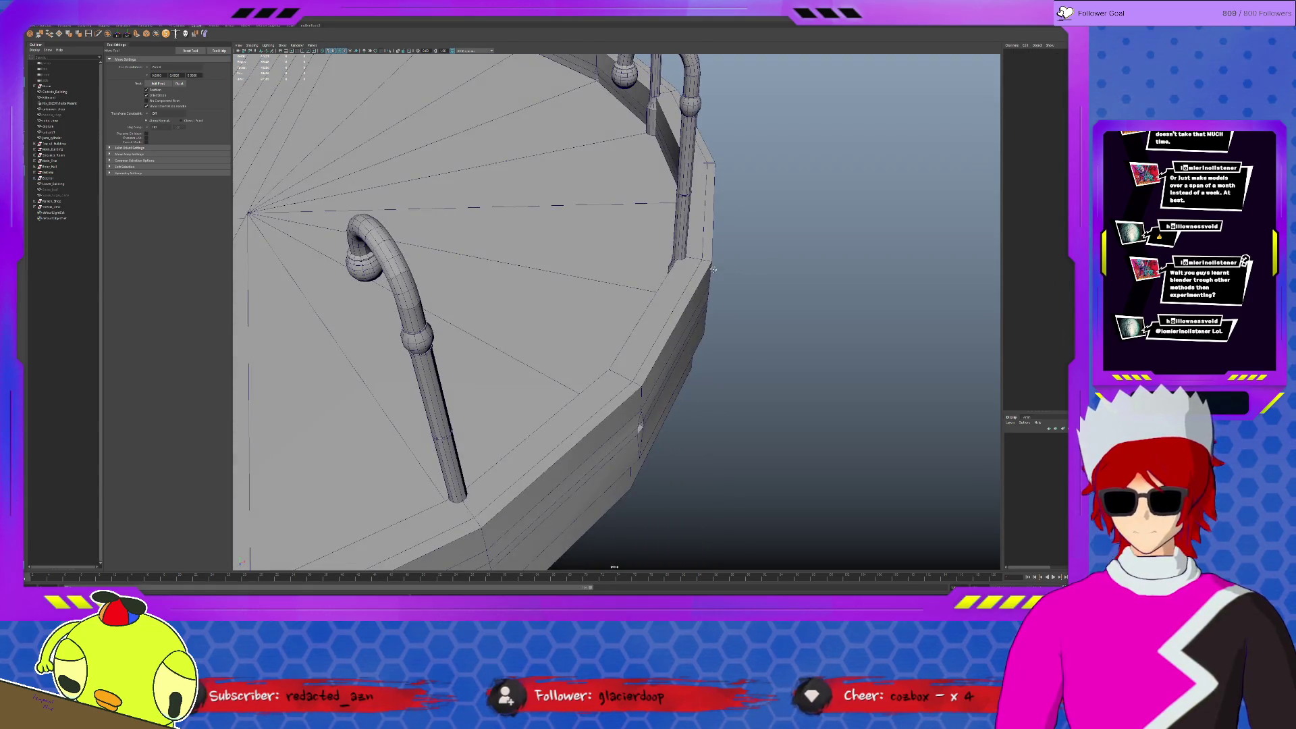
left_click(412, 297)
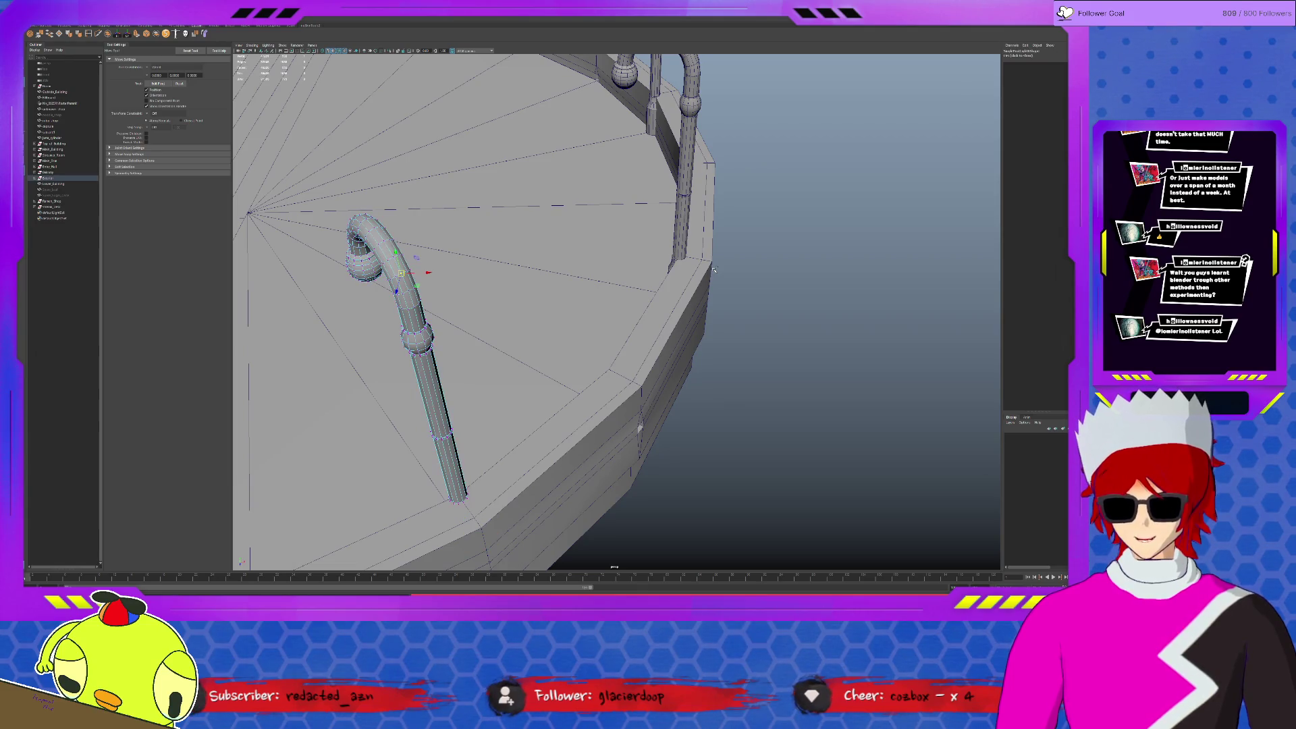
left_click(758, 376)
mouse_move(758, 376)
left_mouse_down("alt")
mouse_move(747, 376)
mouse_move(779, 352)
mouse_move(758, 367)
mouse_move(799, 358)
mouse_move(798, 369)
left_mouse_up("alt")
right_click_drag(799, 369, 776, 390, "alt")
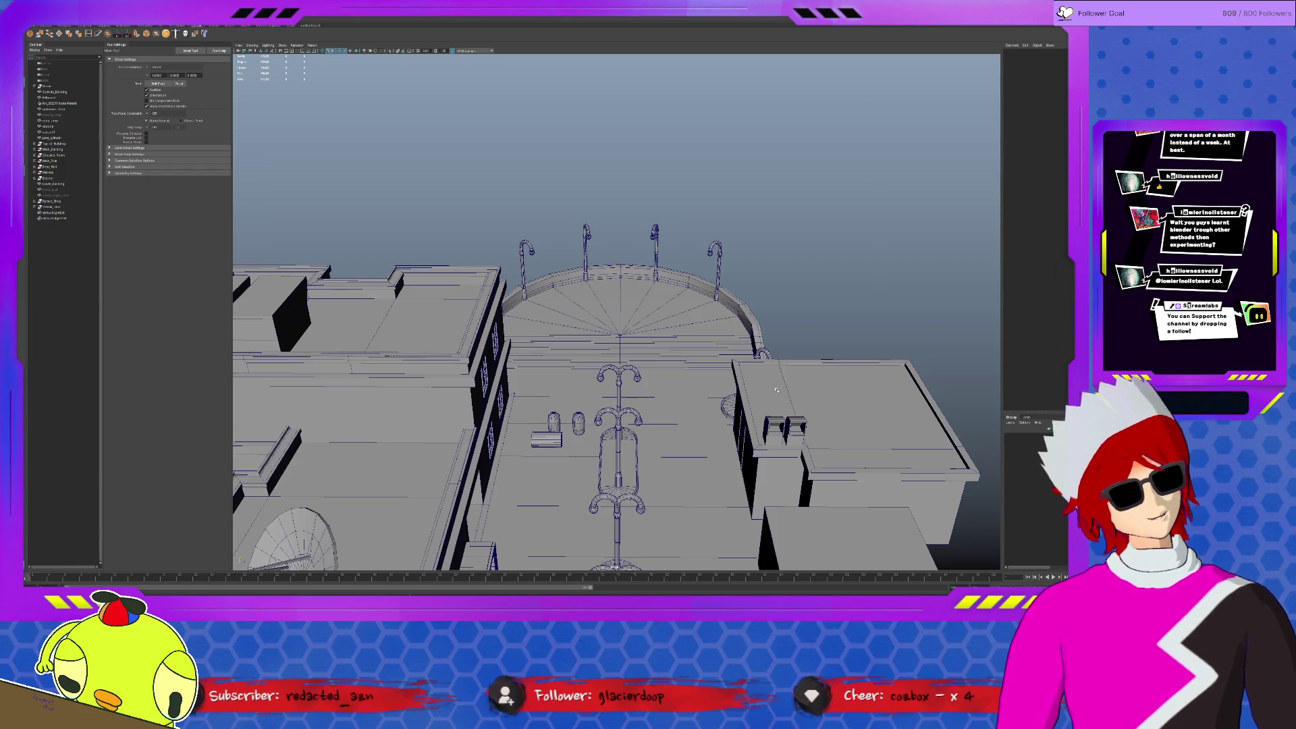
scroll(596, 377, "up", 2)
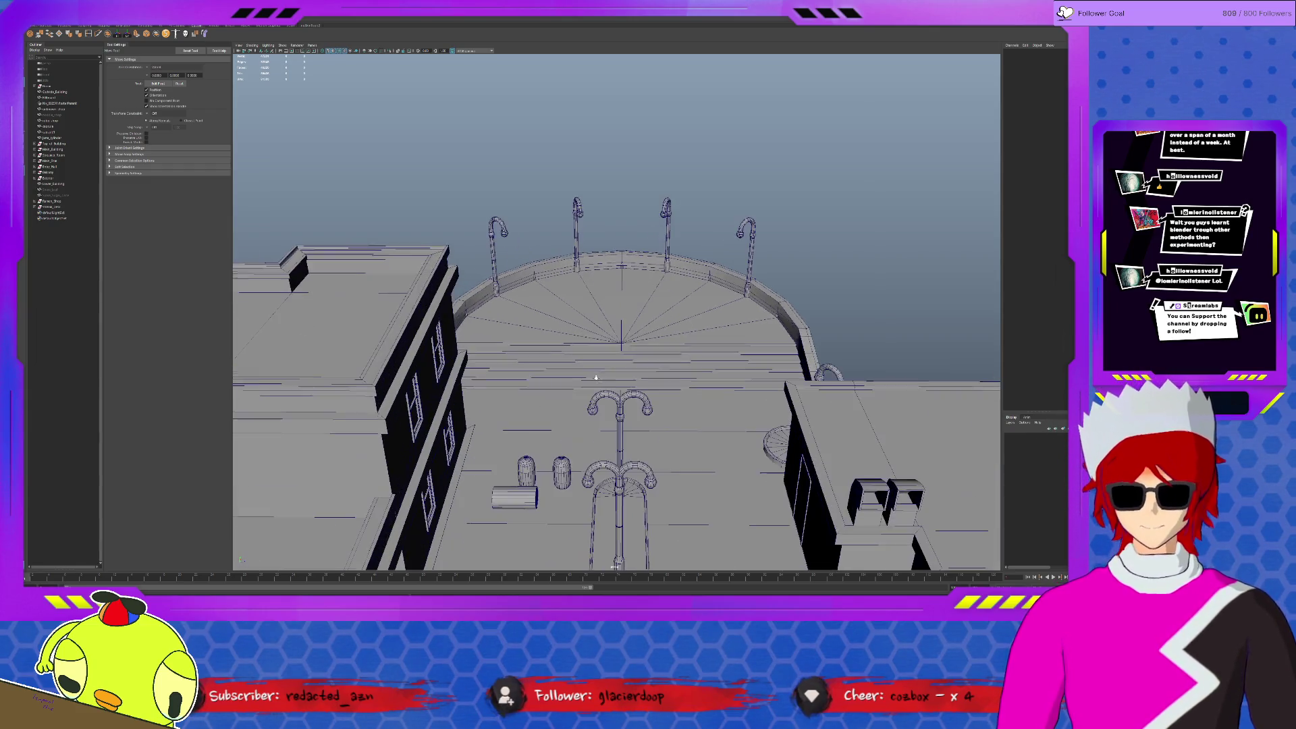
left_click(621, 409)
left_click_drag(646, 494, 633, 530)
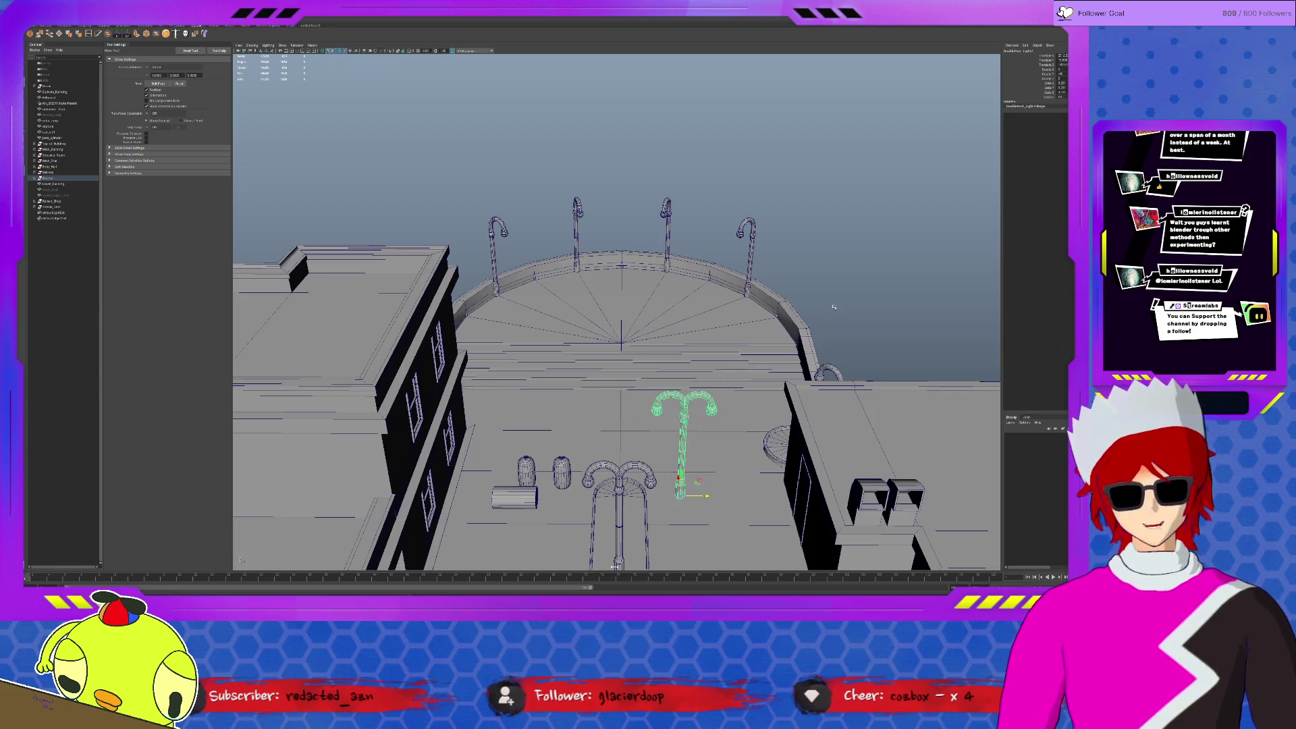
left_click(814, 357)
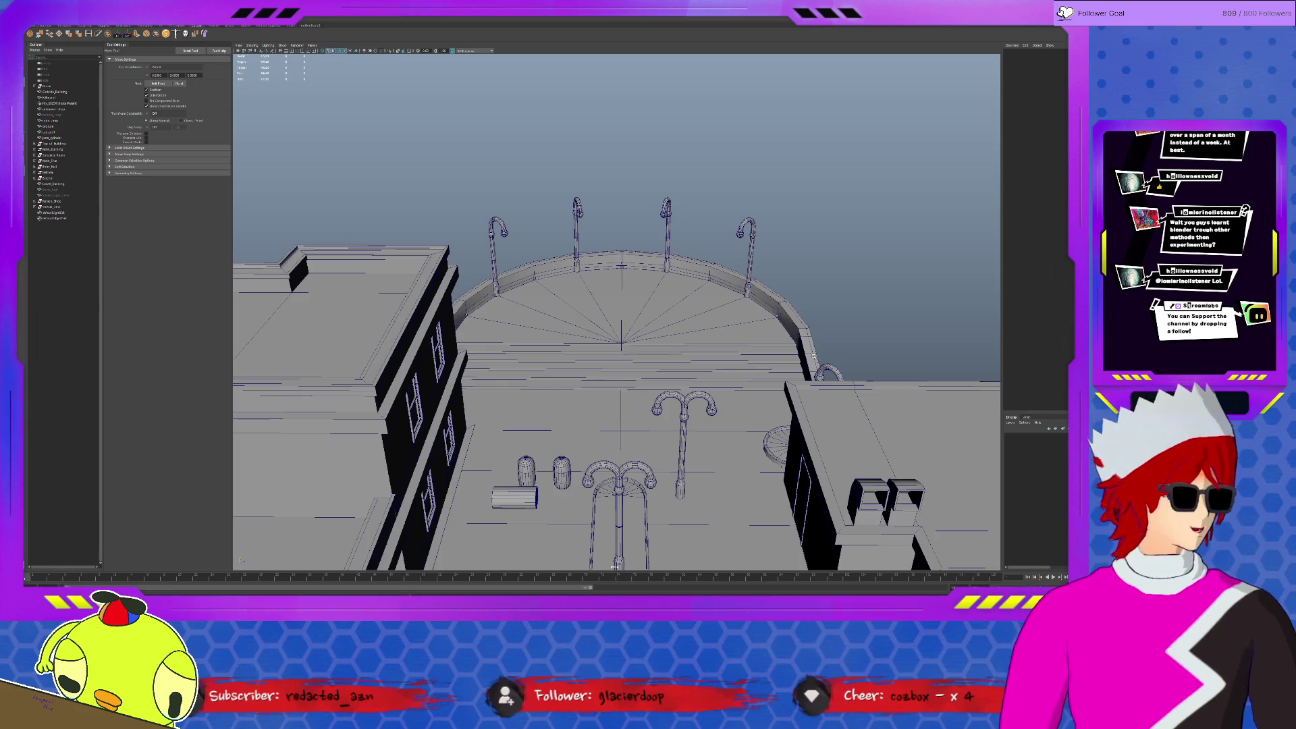
key("ctrl+z")
key("ctrl+z")
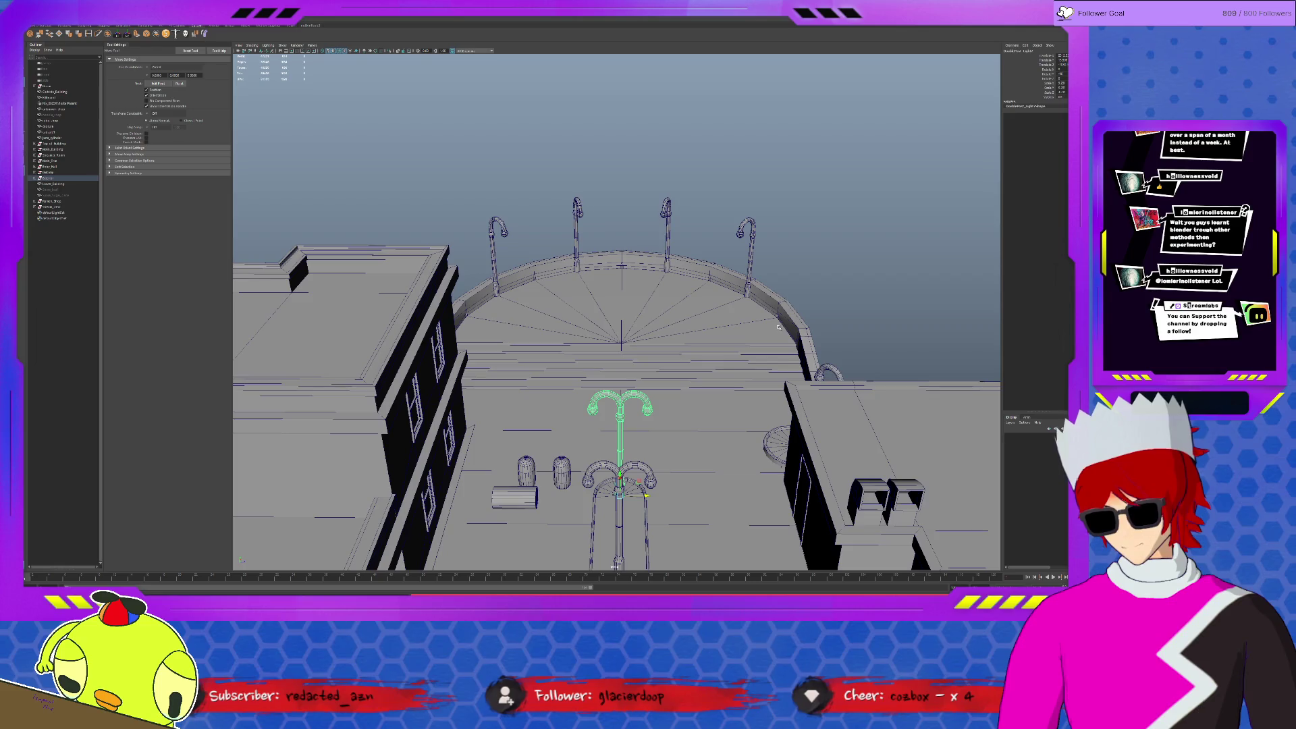
left_click_drag(740, 338, 798, 274, "alt")
scroll(766, 284, "down", 3)
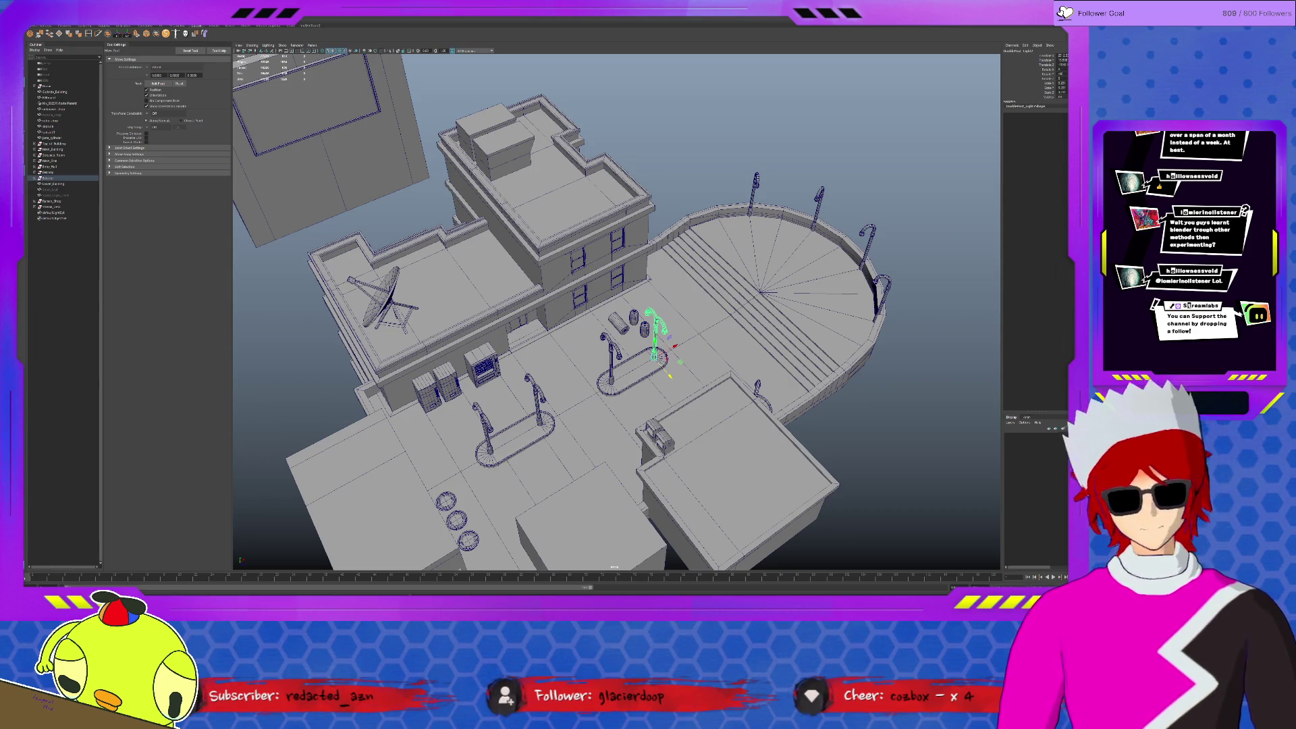
left_click(628, 504)
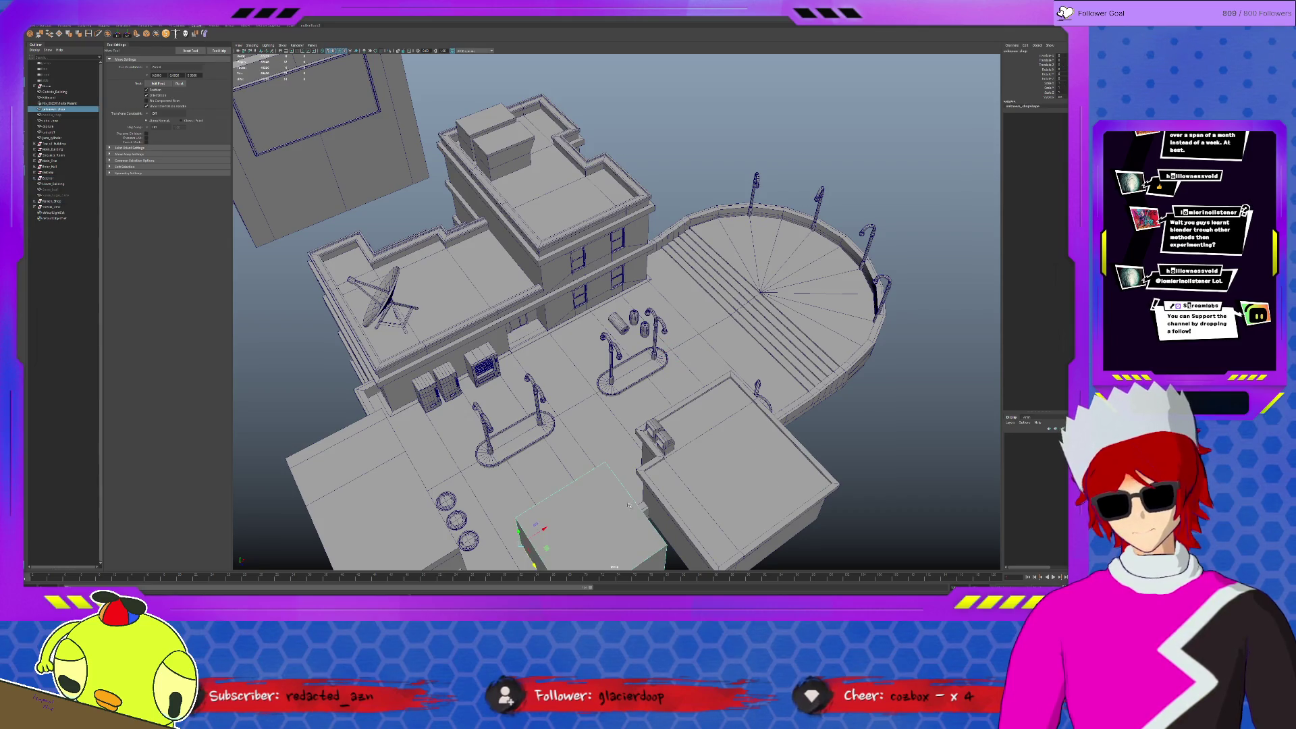
left_click(878, 401)
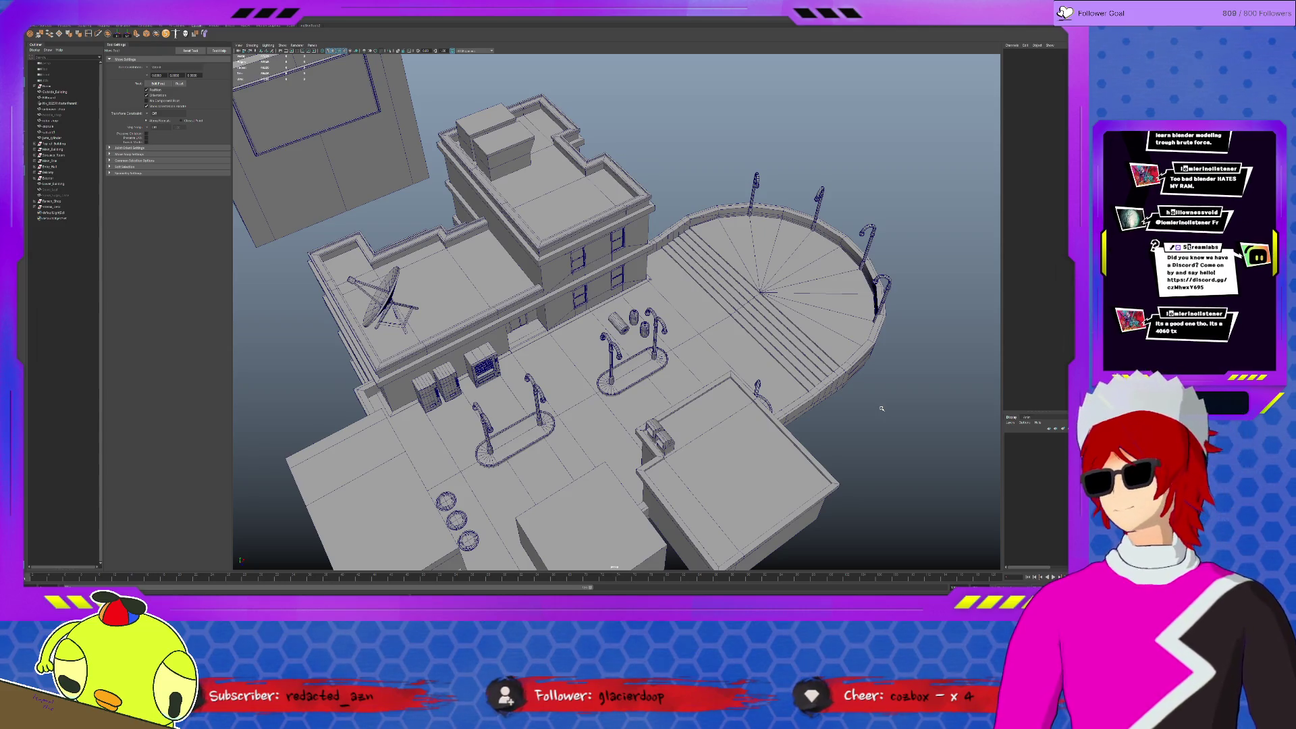
mouse_move(864, 360)
left_mouse_down("alt")
mouse_move(821, 347)
mouse_move(705, 371)
left_mouse_up("alt")
scroll(722, 364, "up", 5)
left_click(715, 381)
left_click(764, 366, "shift")
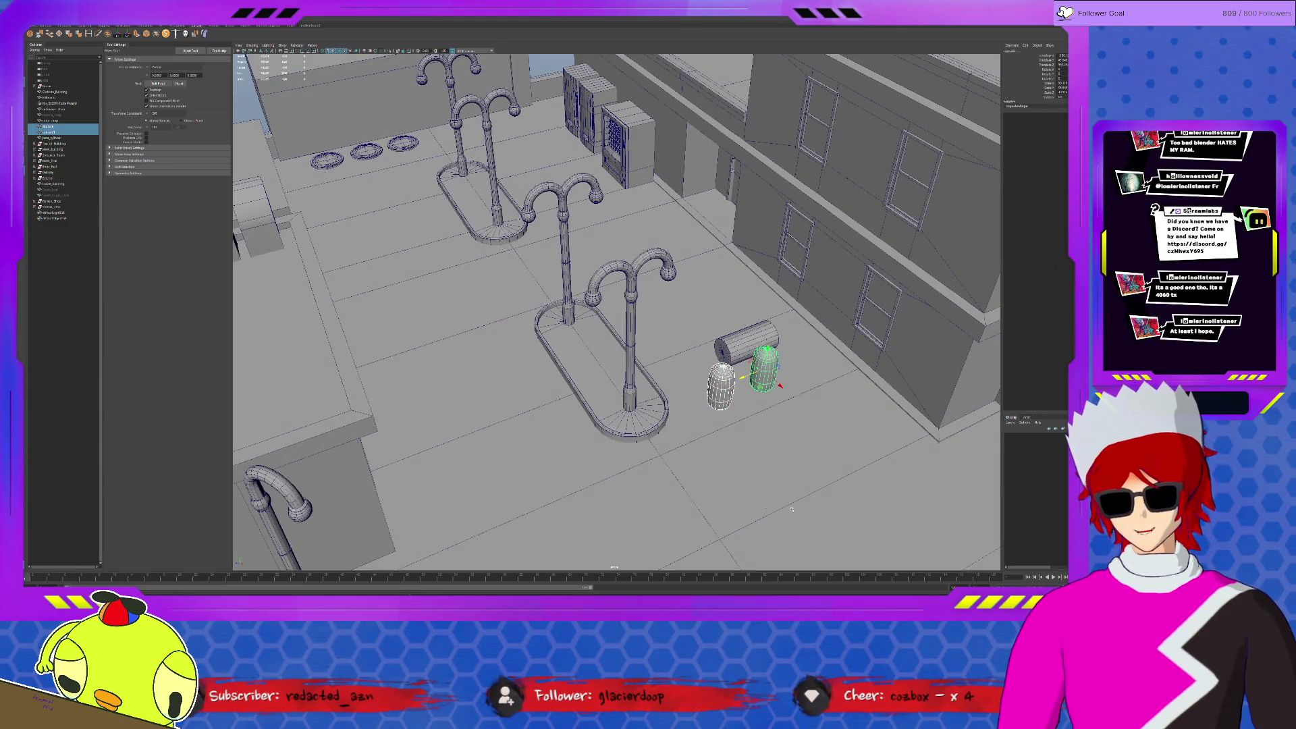
scroll(725, 476, "up", 2)
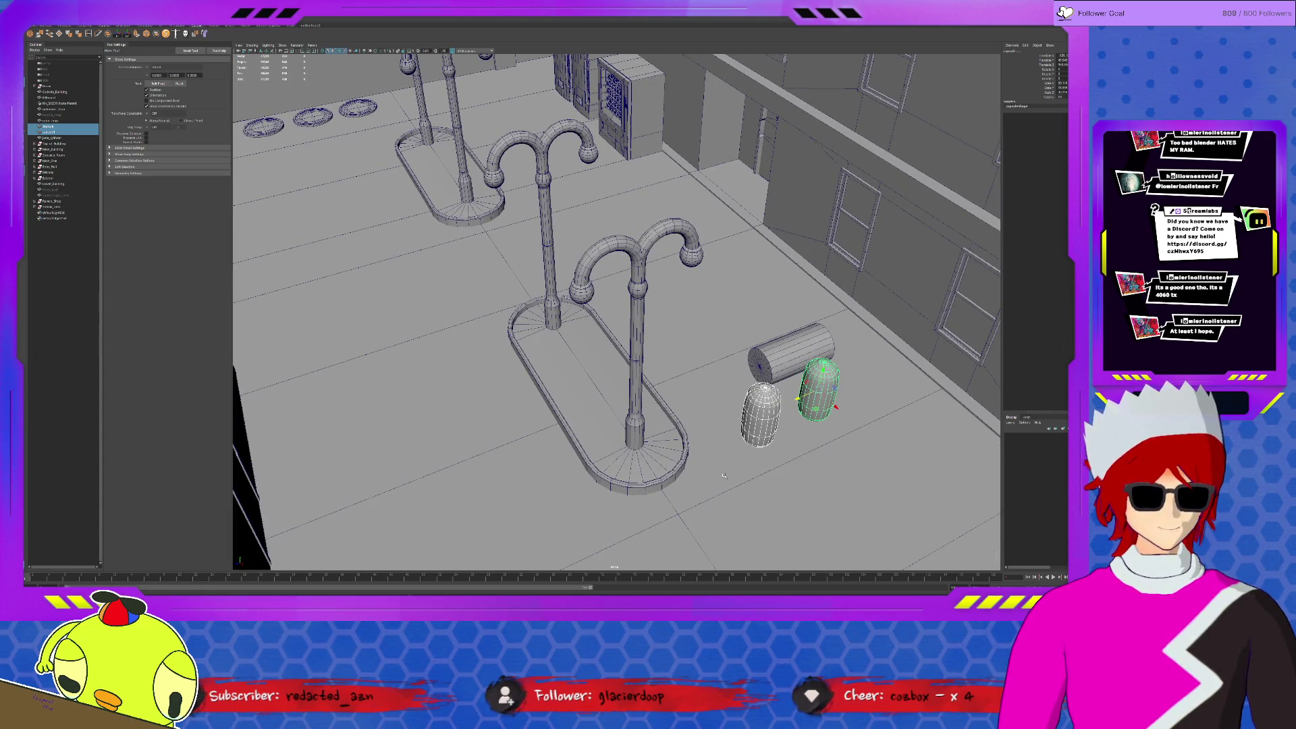
scroll(724, 477, "down", 2)
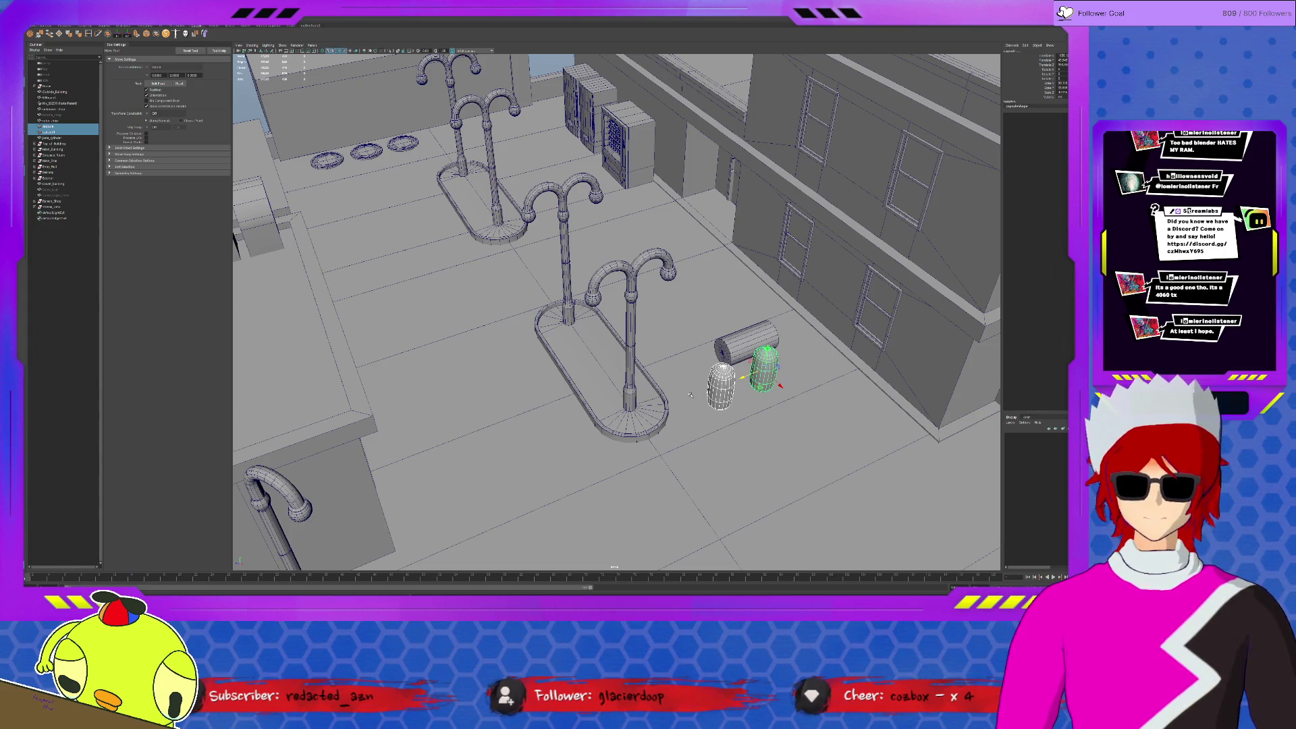
mouse_move(690, 394)
left_mouse_down("alt")
mouse_move(751, 372)
mouse_move(559, 320)
left_mouse_up("alt")
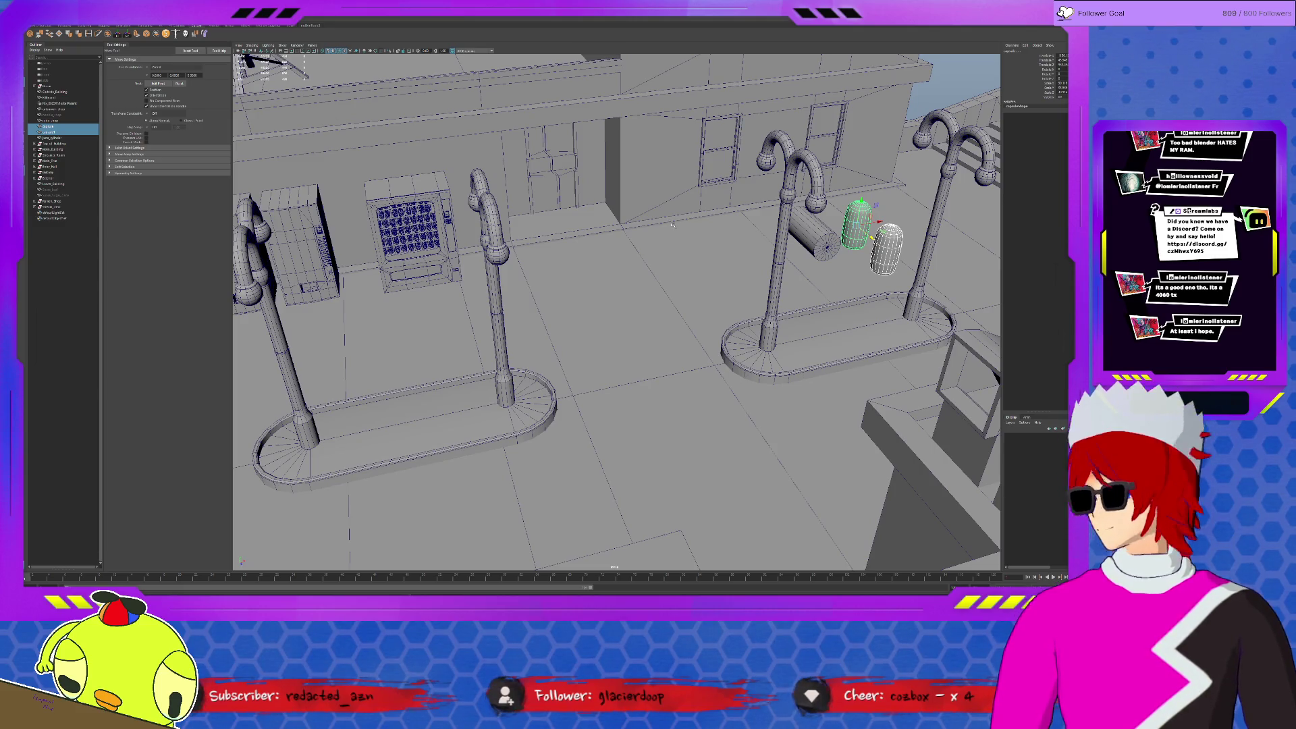
scroll(672, 218, "down", 4)
left_click(634, 226)
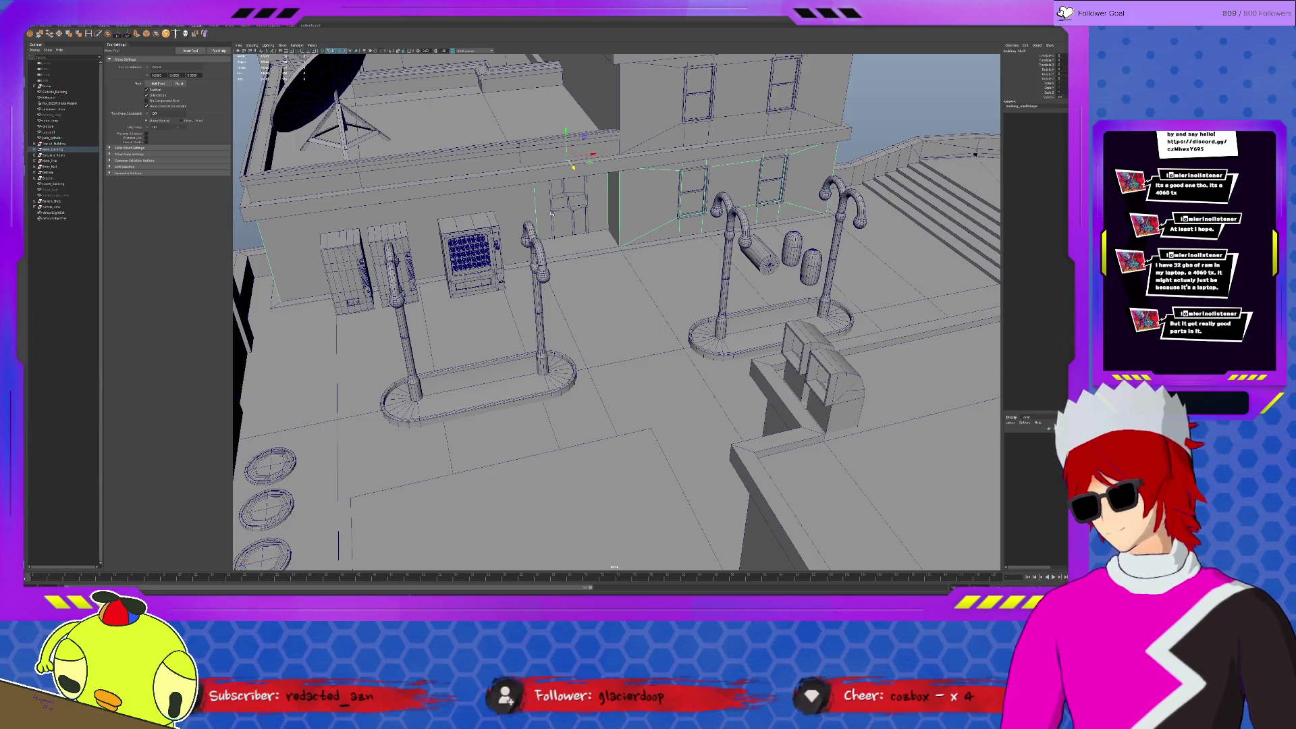
Create a Poly Cube from the Poly Modeling shelf and frame it.
left_click_drag(682, 192, 645, 199, "alt")
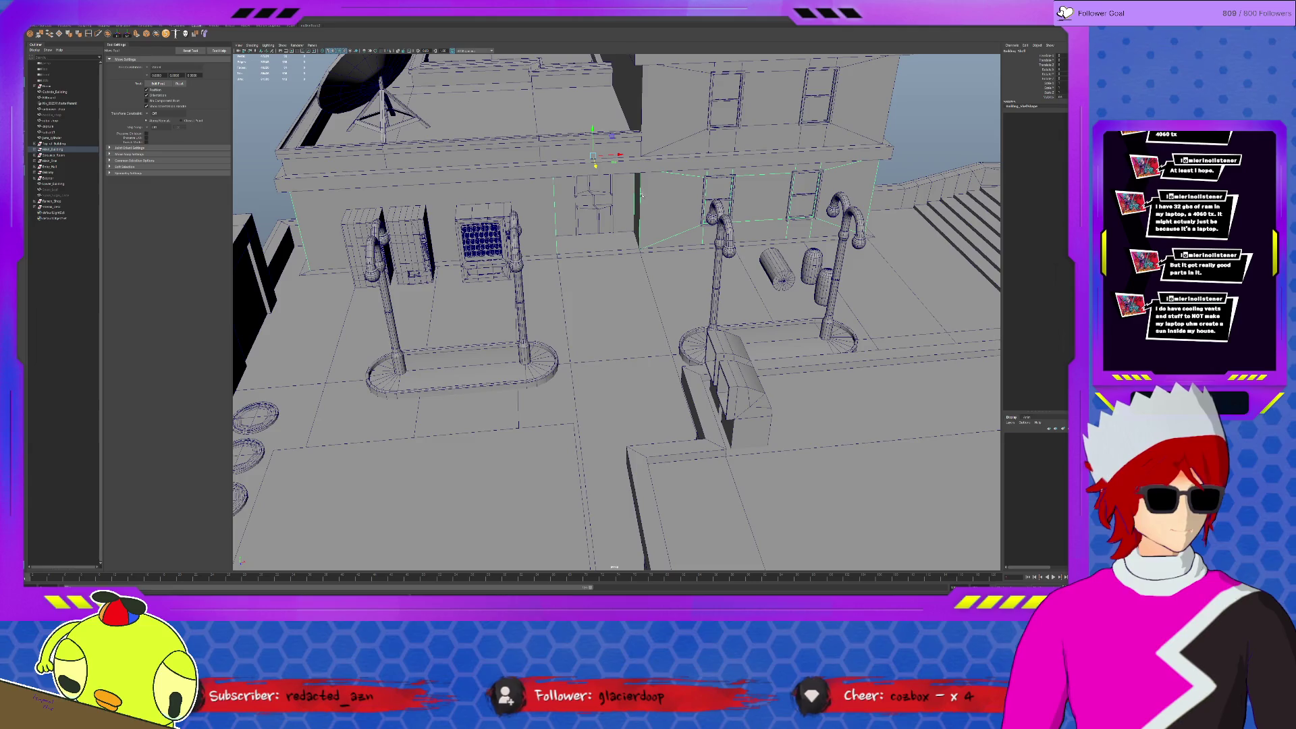
scroll(629, 178, "up", 5)
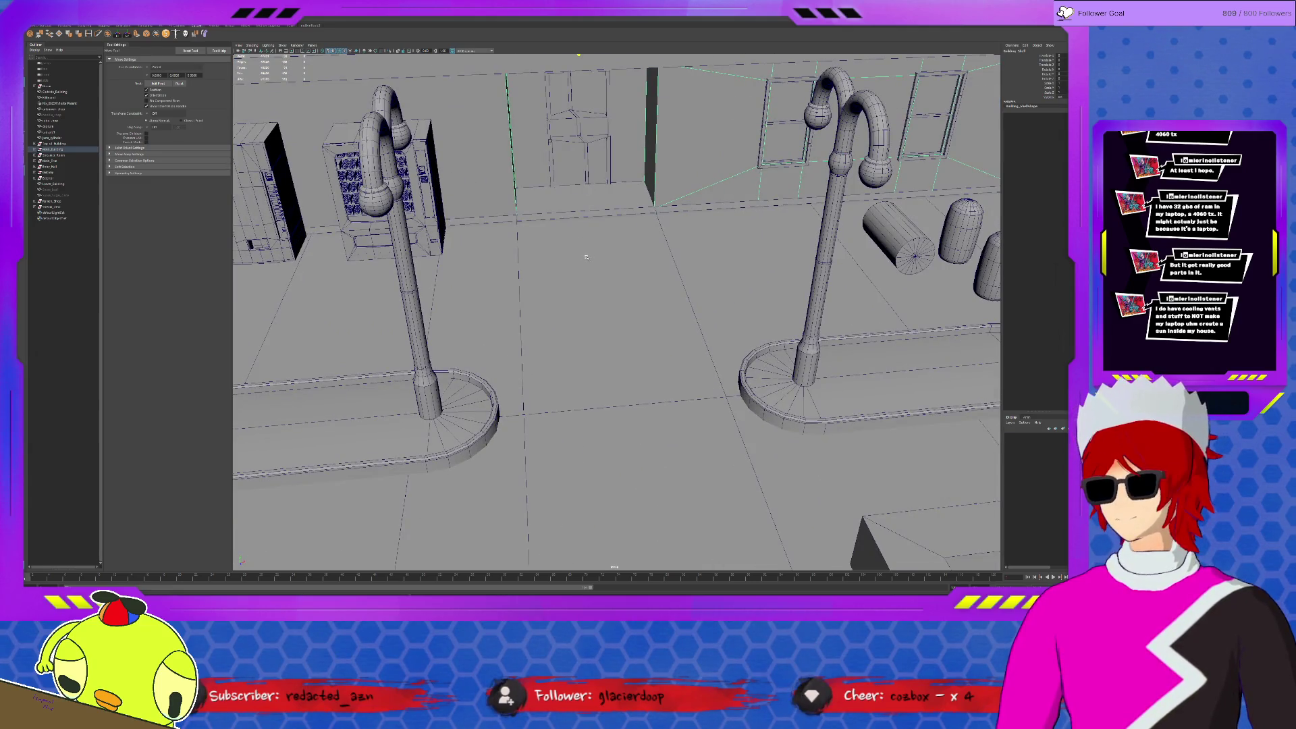
left_click(589, 244)
scroll(579, 228, "down", 5)
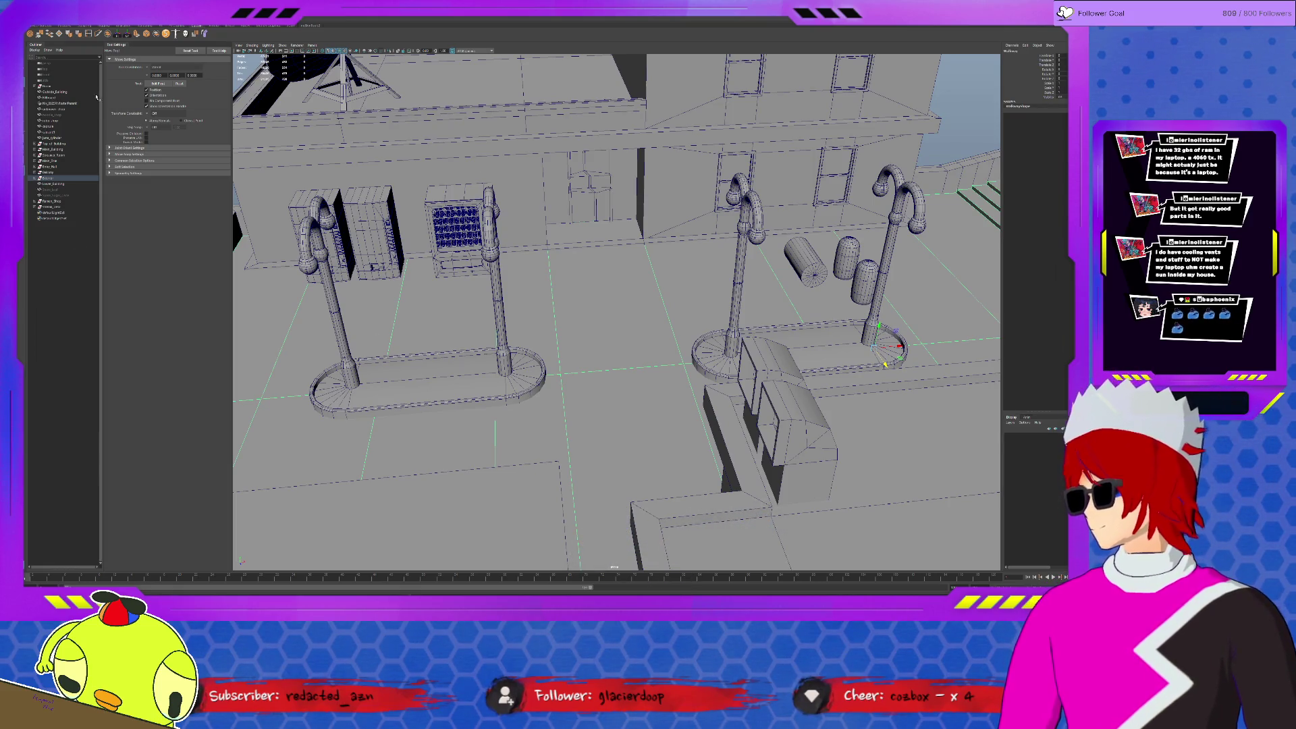
left_click(57, 25)
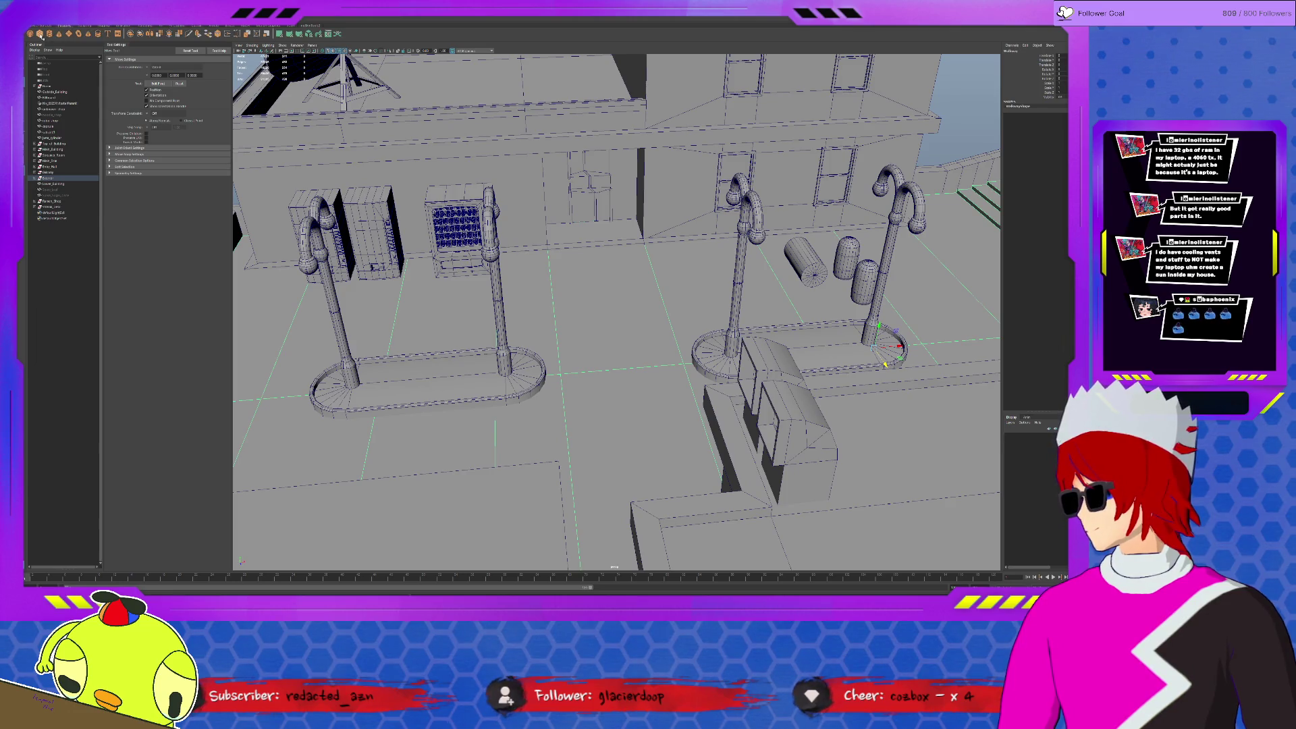
left_click(40, 36)
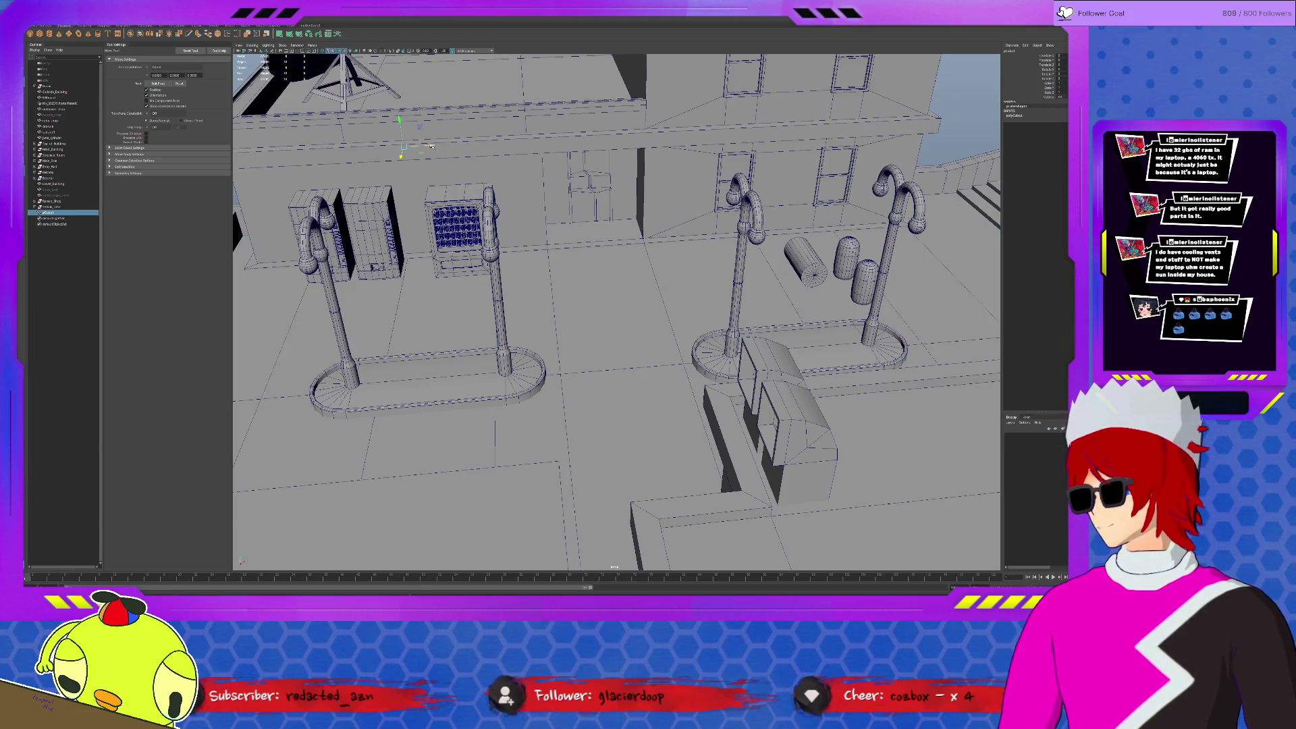
key("f")
scroll(616, 301, "down", 5)
Scale the cube sideways and upward into a tall, narrow rectangular block.
key("r")
mouse_move(641, 311)
left_mouse_down()
mouse_move(671, 307)
mouse_move(639, 413)
mouse_move(673, 452)
left_mouse_up()
left_click_drag(612, 299, 618, 102)
left_click_drag(658, 232, 658, 315, "alt")
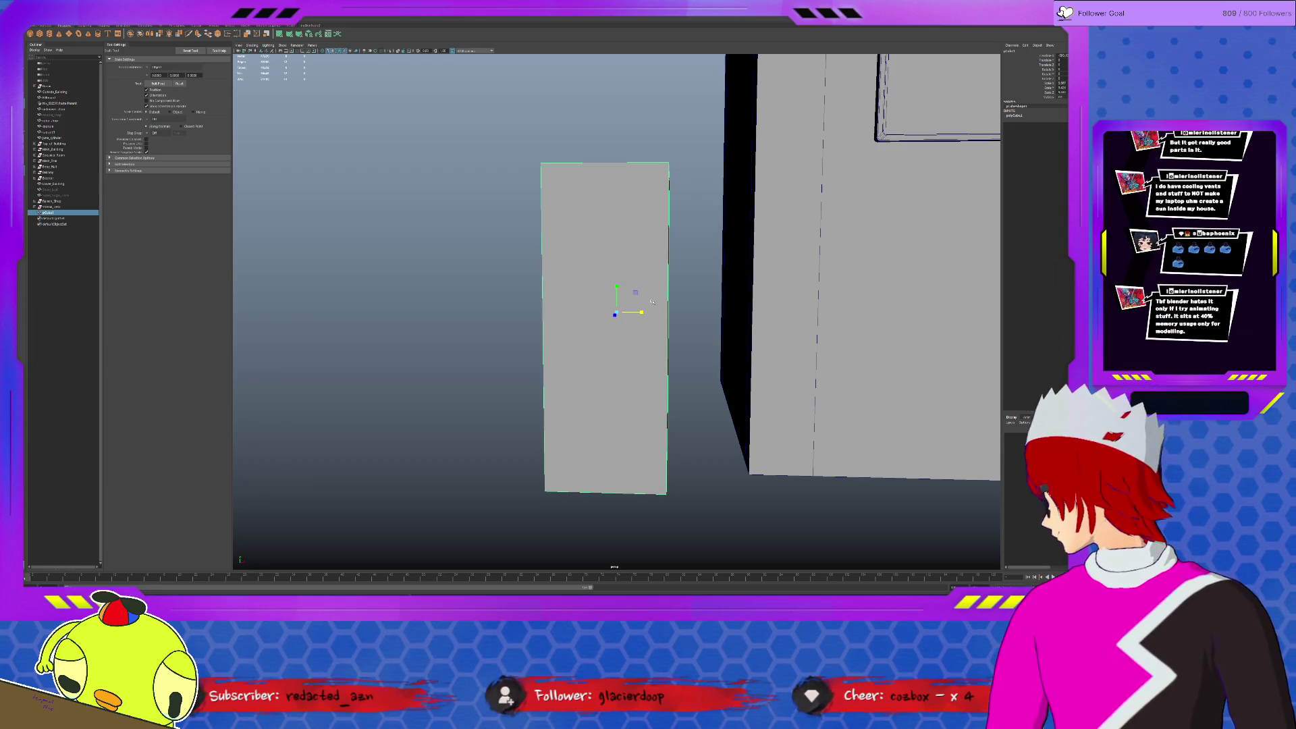
Extrude the box's wide side face.
mouse_move(652, 302)
left_mouse_down("alt")
mouse_move(713, 294)
mouse_move(691, 286)
left_mouse_up("alt")
left_click(696, 282)
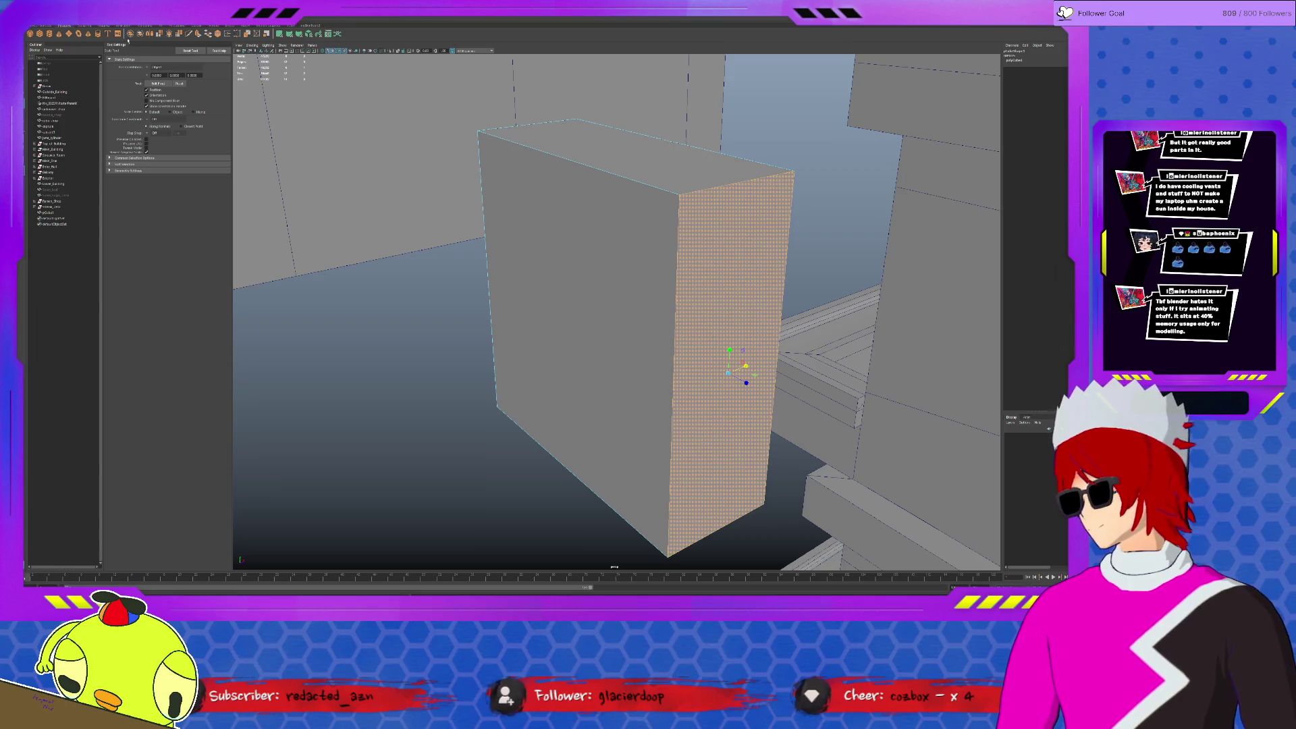
left_click(211, 25)
left_click(195, 26)
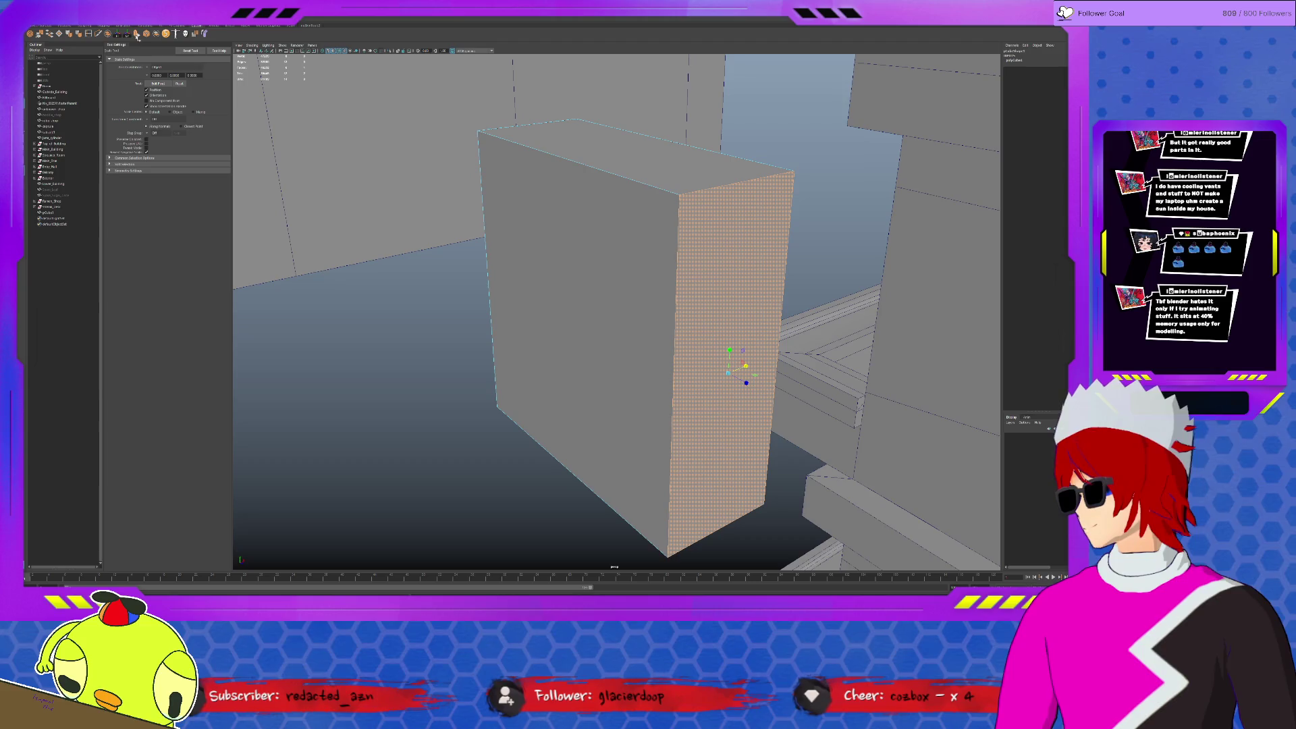
left_click(136, 33)
left_click_drag(593, 264, 690, 343, "alt")
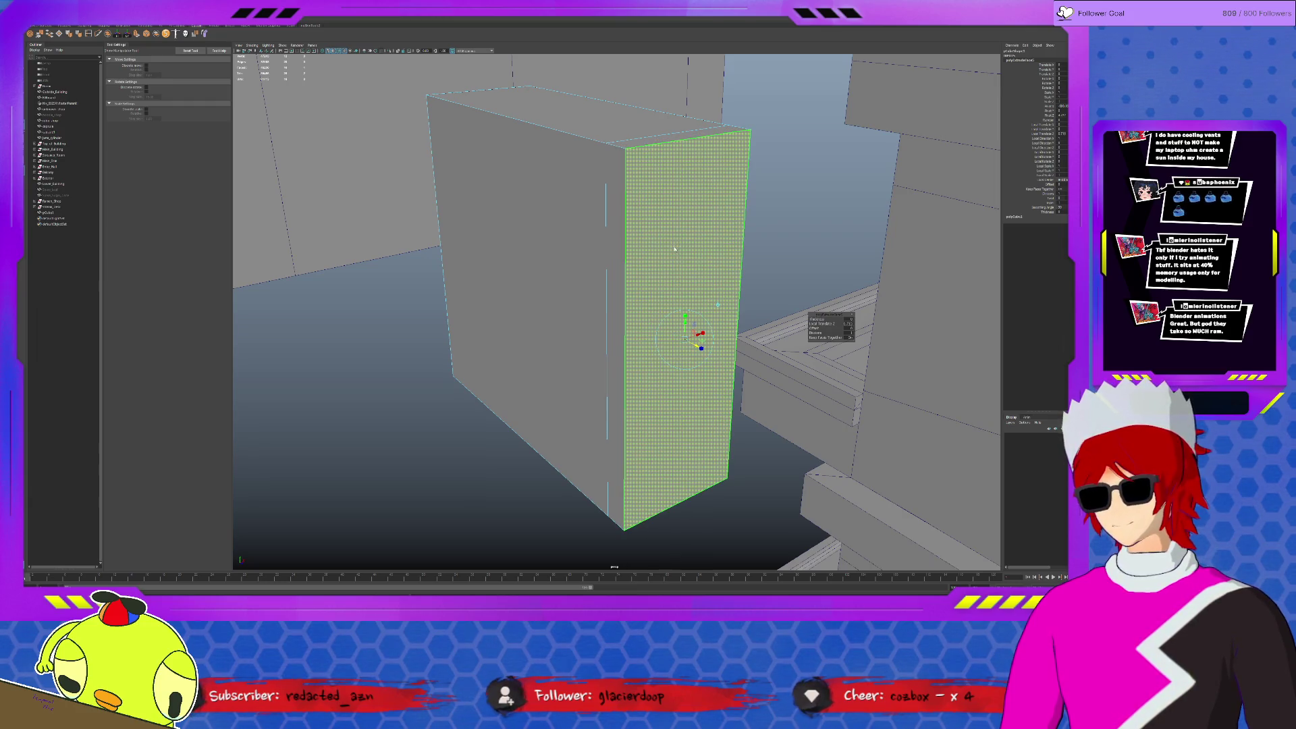
key("F10")
Bevel the box's top edge into a chamfer and select the vertical corner edge.
key("w")
left_click(683, 142)
key("ctrl+b")
mouse_move(703, 153)
left_mouse_down("alt")
mouse_move(607, 247)
mouse_move(665, 249)
mouse_move(653, 244)
left_mouse_up("alt")
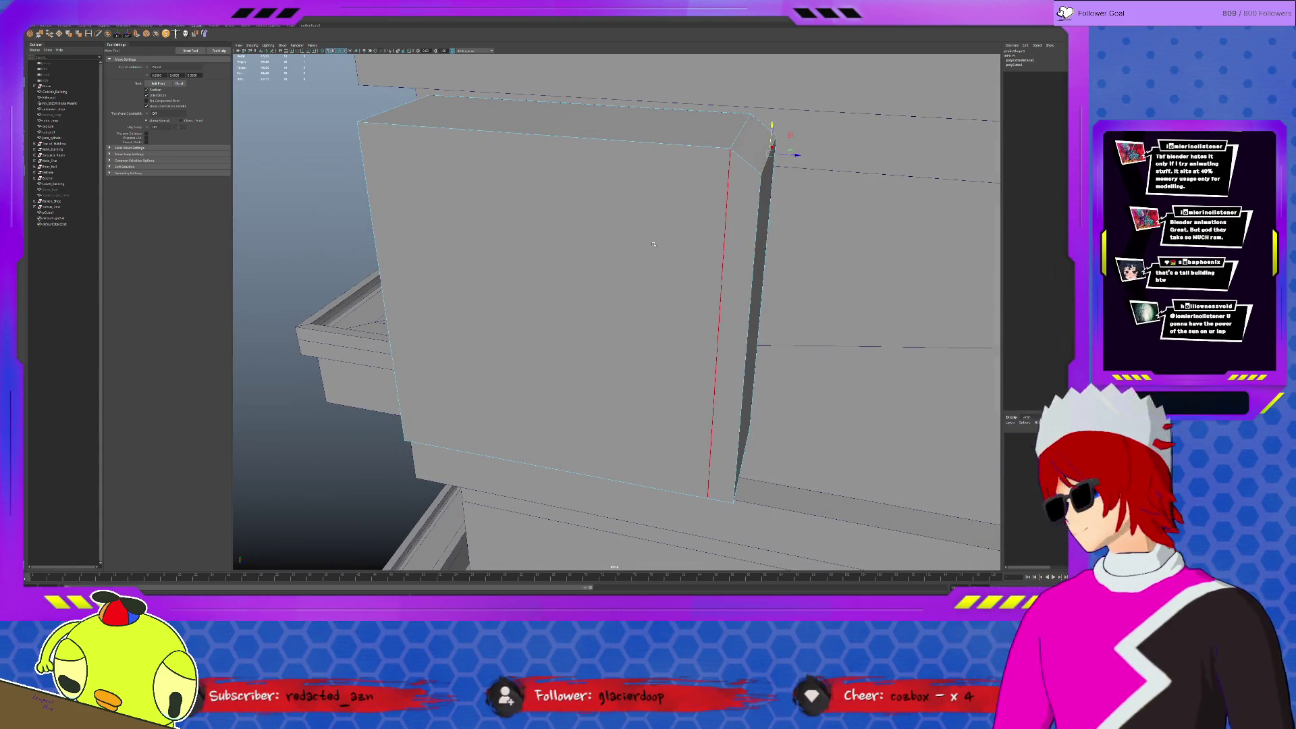
left_click_drag(642, 247, 668, 278, "alt")
left_click(668, 279)
key("r")
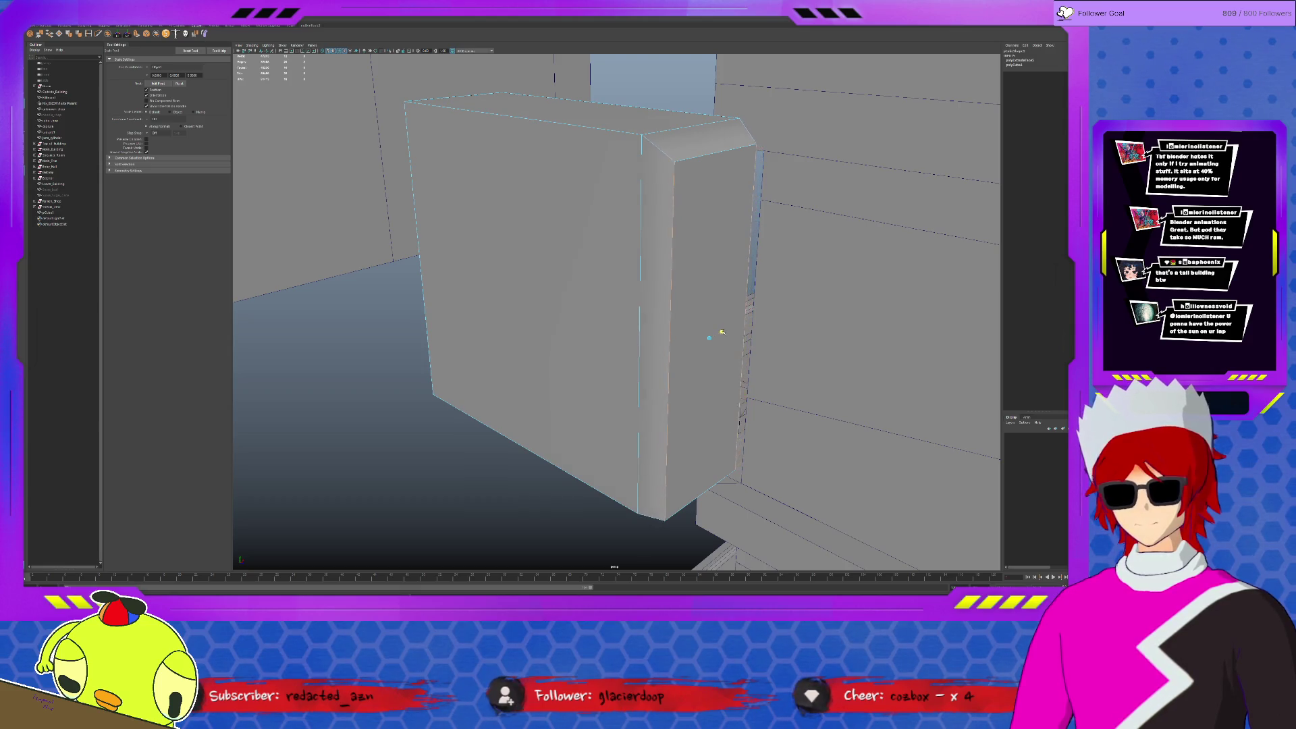
Inspect the chamfered box from several angles and isolate it from the scene.
left_click_drag(722, 338, 651, 319, "alt")
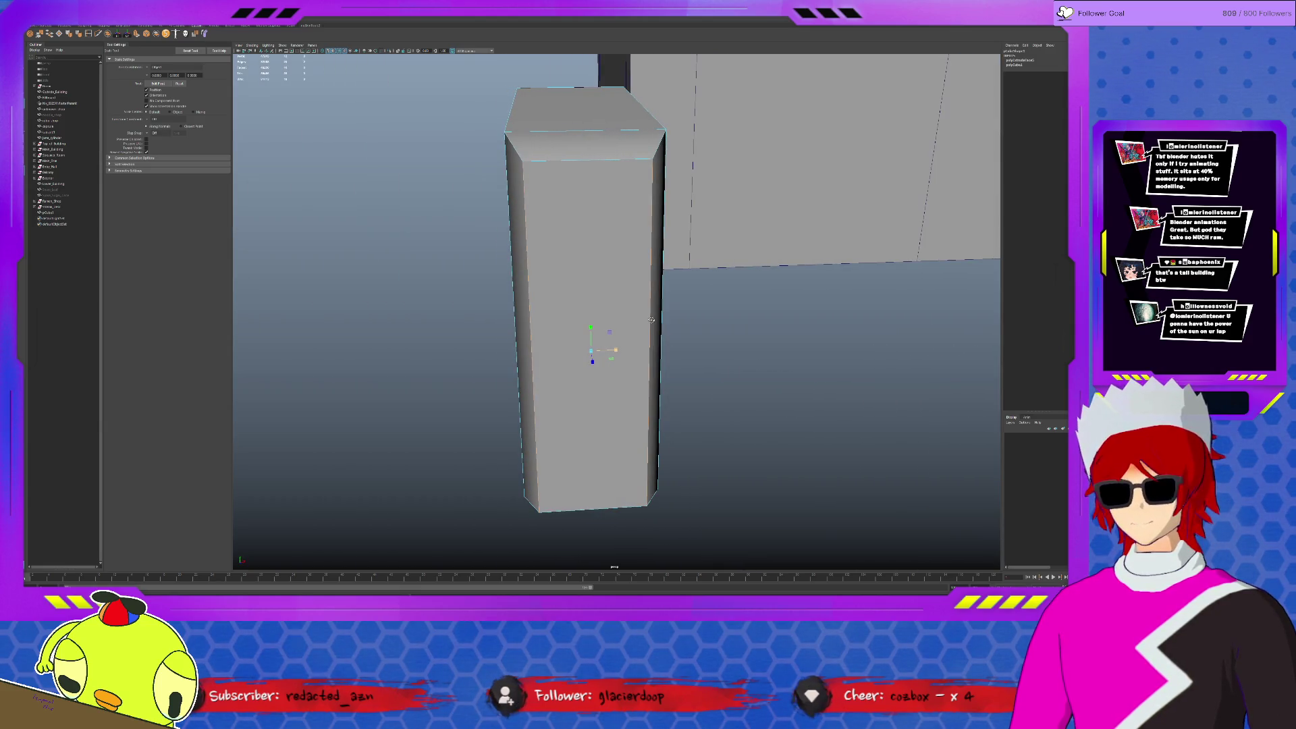
left_click_drag(593, 228, 445, 199, "alt")
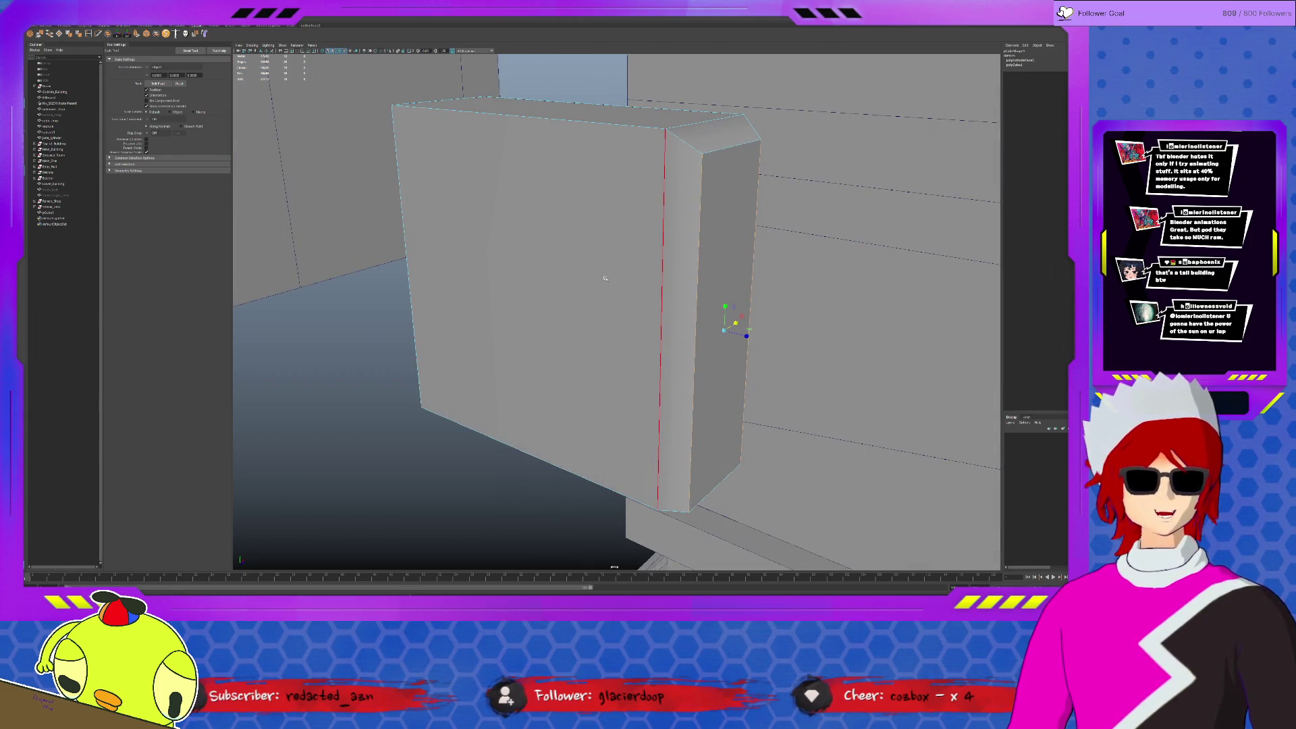
left_click_drag(670, 237, 642, 270, "alt")
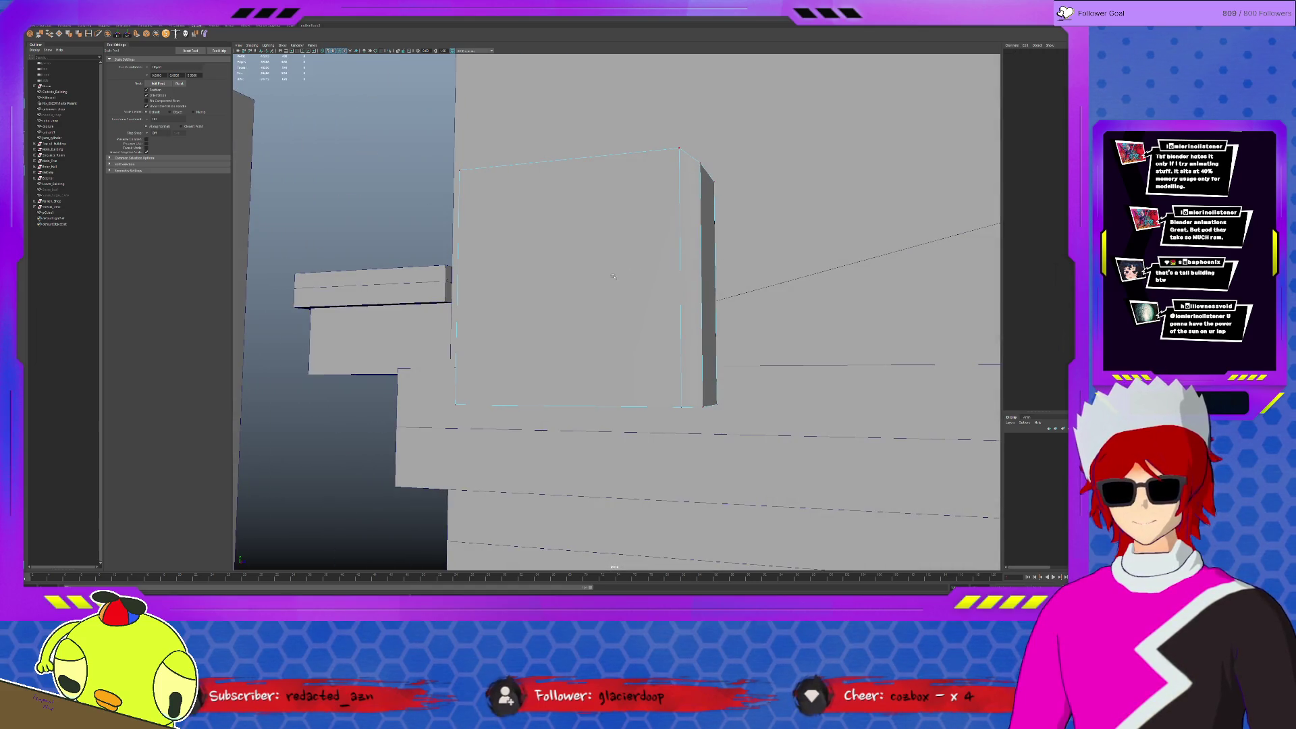
left_click_drag(403, 354, 386, 359, "alt")
left_click(575, 310)
key("ctrl+1")
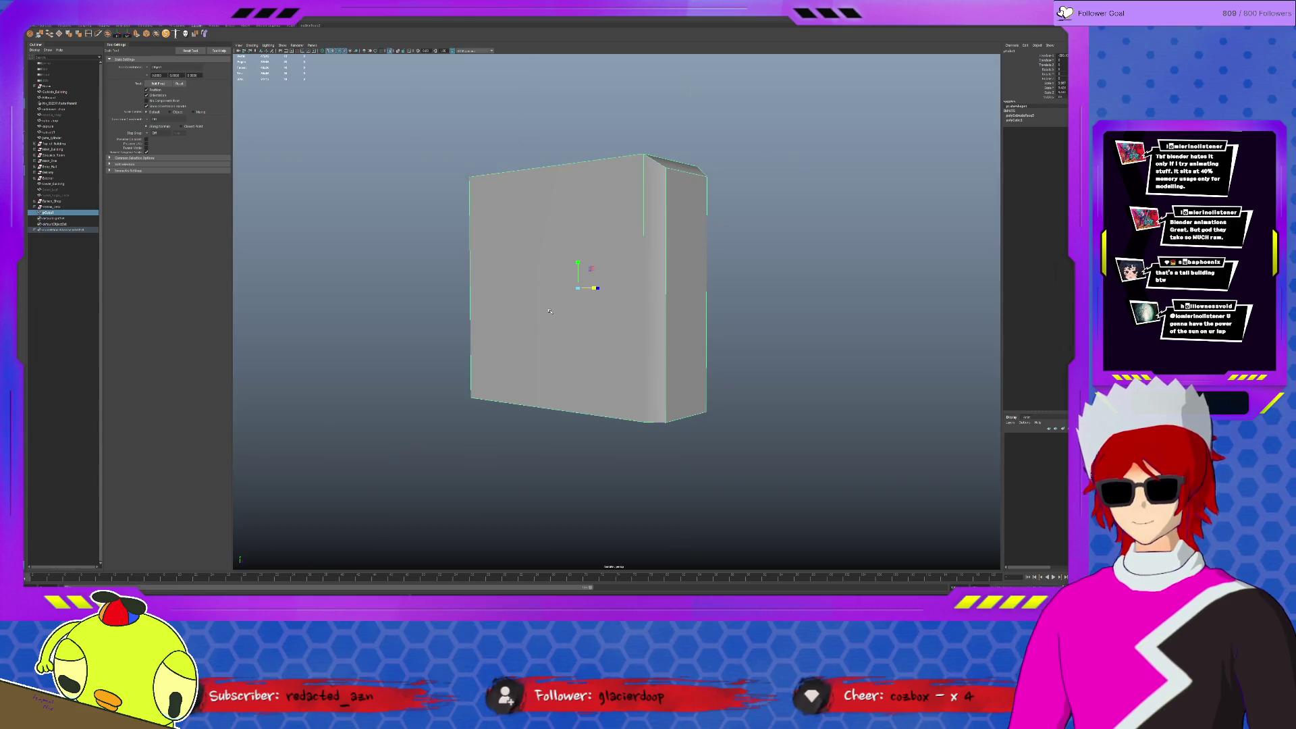
Scale the isolated box wider, then turn off Isolate Select.
left_click(632, 358)
key("w")
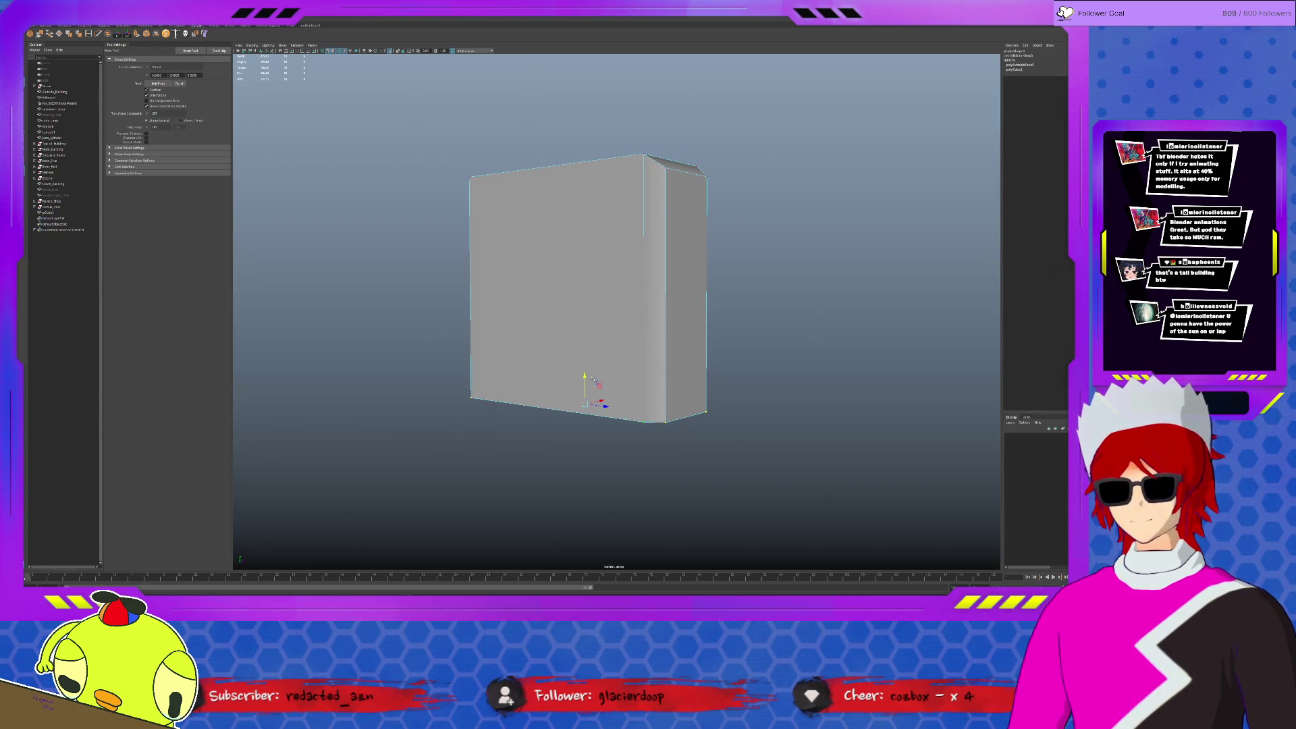
mouse_move(584, 376)
left_mouse_down("alt")
mouse_move(585, 355)
mouse_move(621, 356)
mouse_move(593, 324)
mouse_move(614, 275)
left_mouse_up("alt")
key("F8")
key("r")
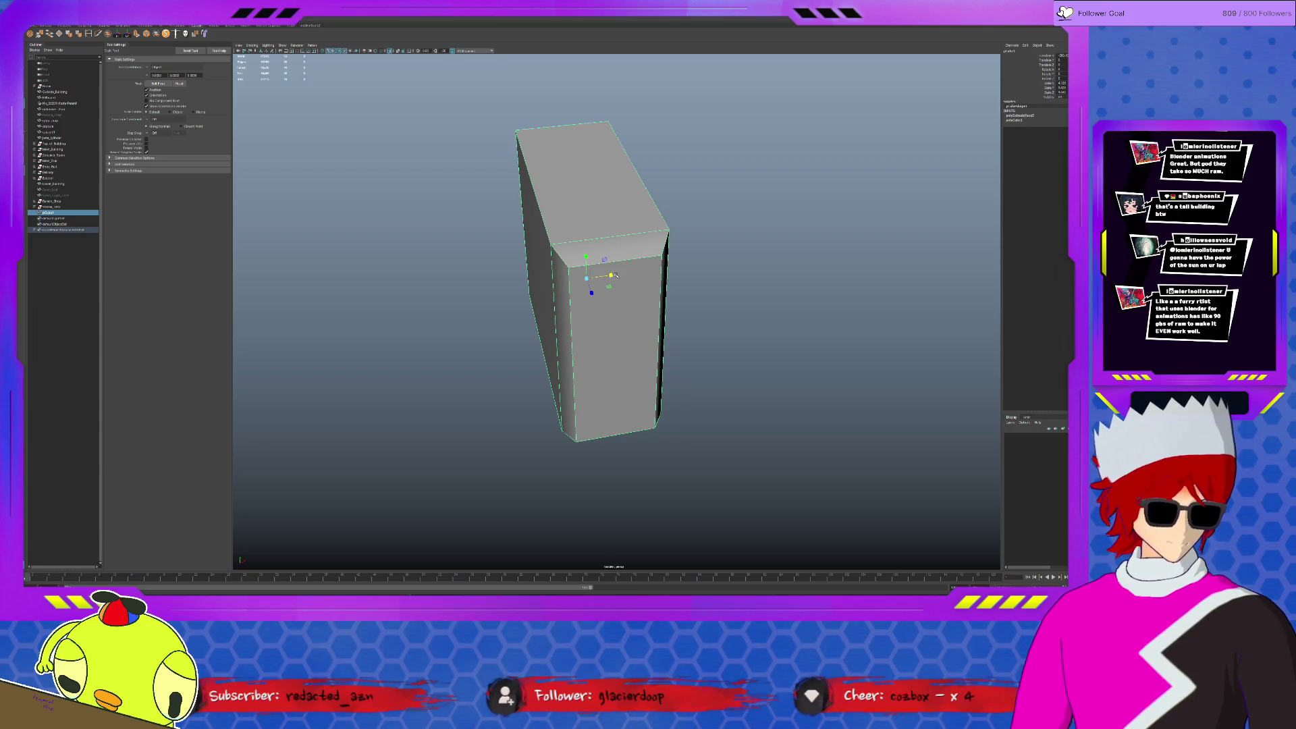
key("ctrl+1")
Orbit around the building to inspect the balcony ledge, window and rooftop.
left_click_drag(647, 287, 686, 306, "alt")
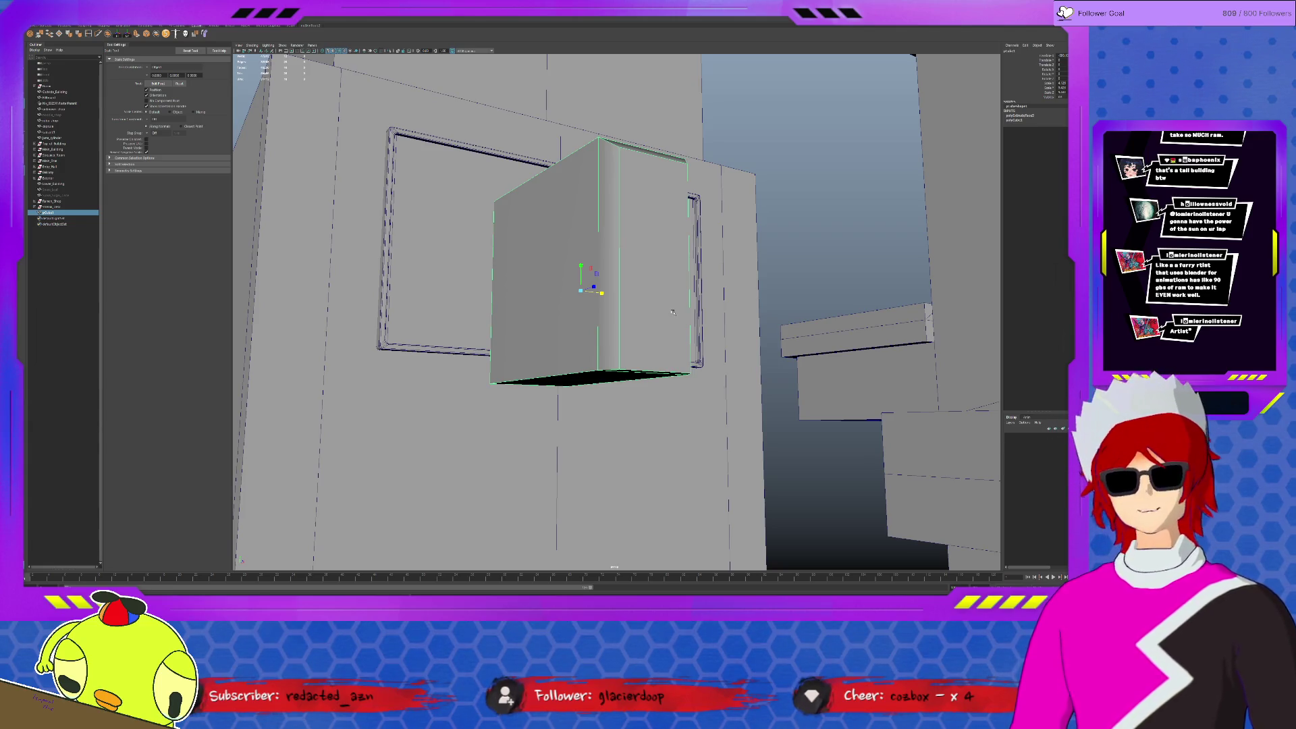
mouse_move(672, 312)
left_mouse_down("alt")
mouse_move(801, 379)
mouse_move(747, 385)
mouse_move(607, 356)
left_mouse_up("alt")
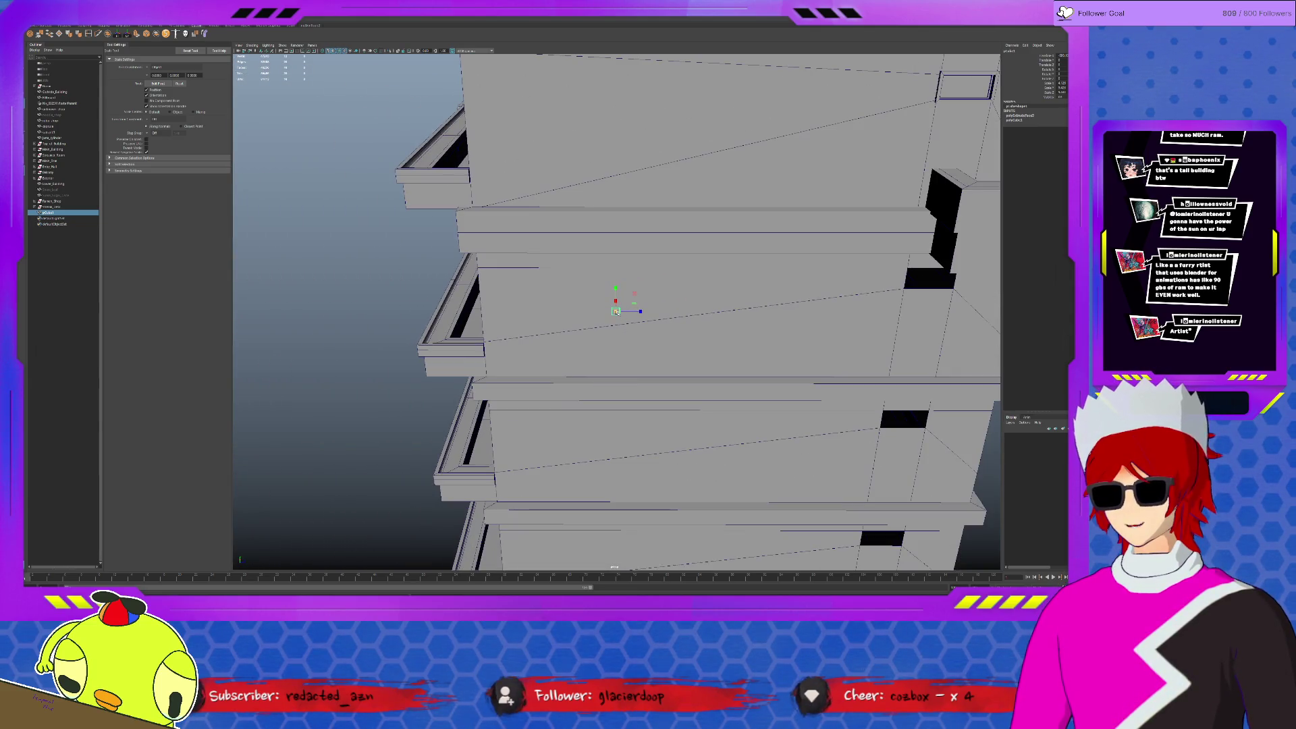
scroll(614, 310, "down", 10)
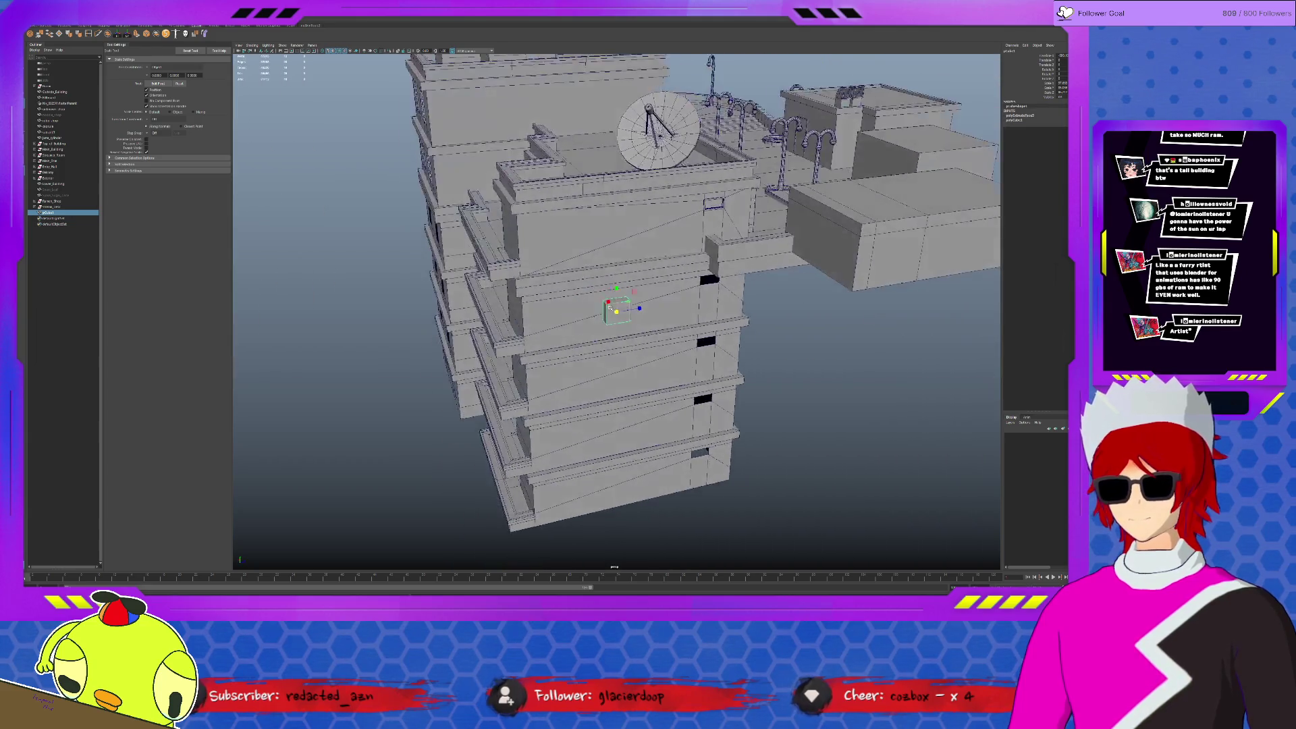
left_click_drag(610, 307, 845, 375, "alt")
left_click(715, 274)
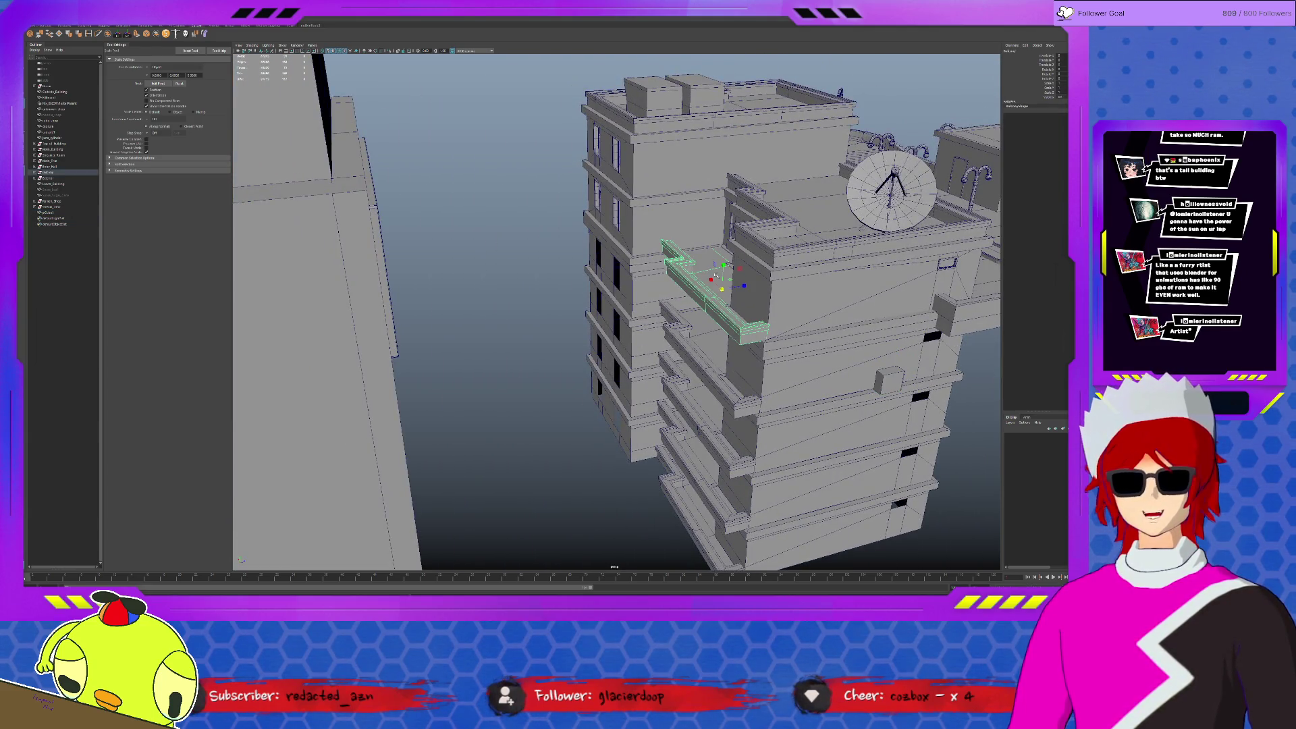
left_click_drag(716, 272, 675, 318, "alt")
scroll(675, 338, "up", 10)
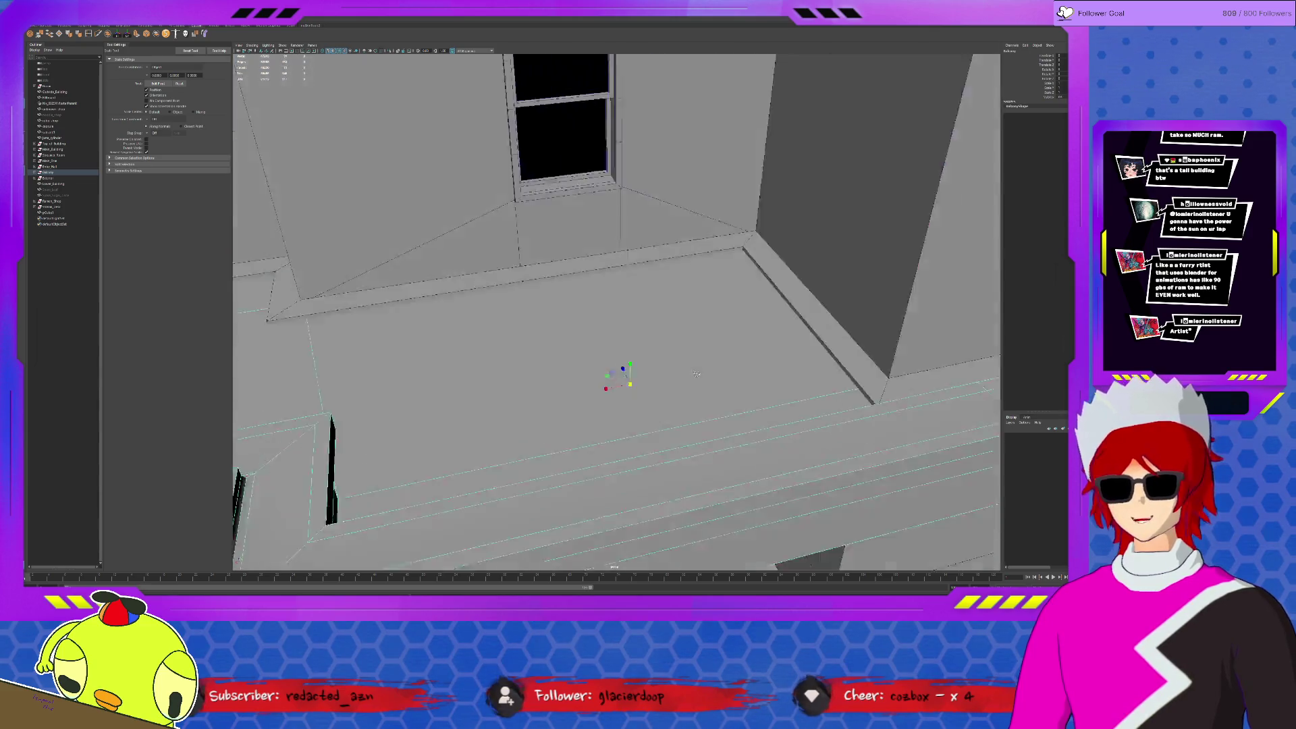
scroll(696, 374, "up", 8)
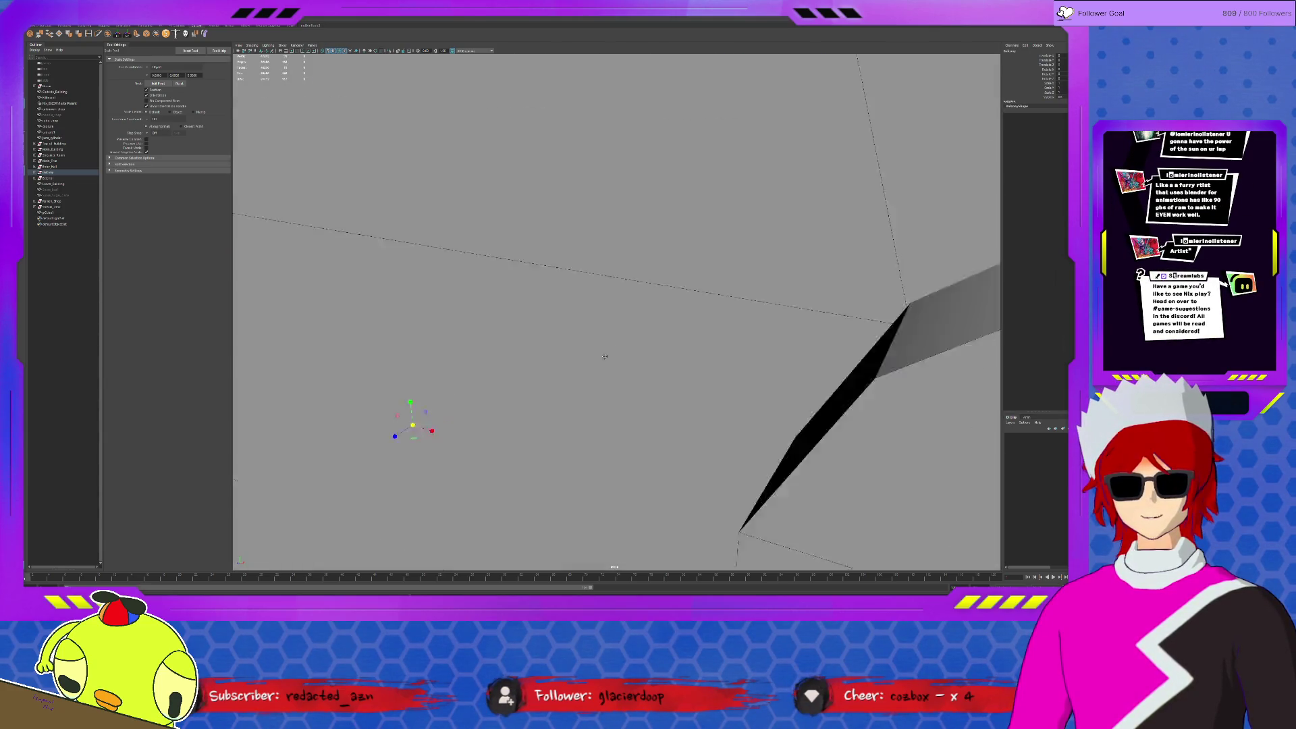
scroll(604, 357, "down", 5)
mouse_move(605, 356)
left_mouse_down("alt")
mouse_move(565, 411)
mouse_move(727, 348)
left_mouse_up("alt")
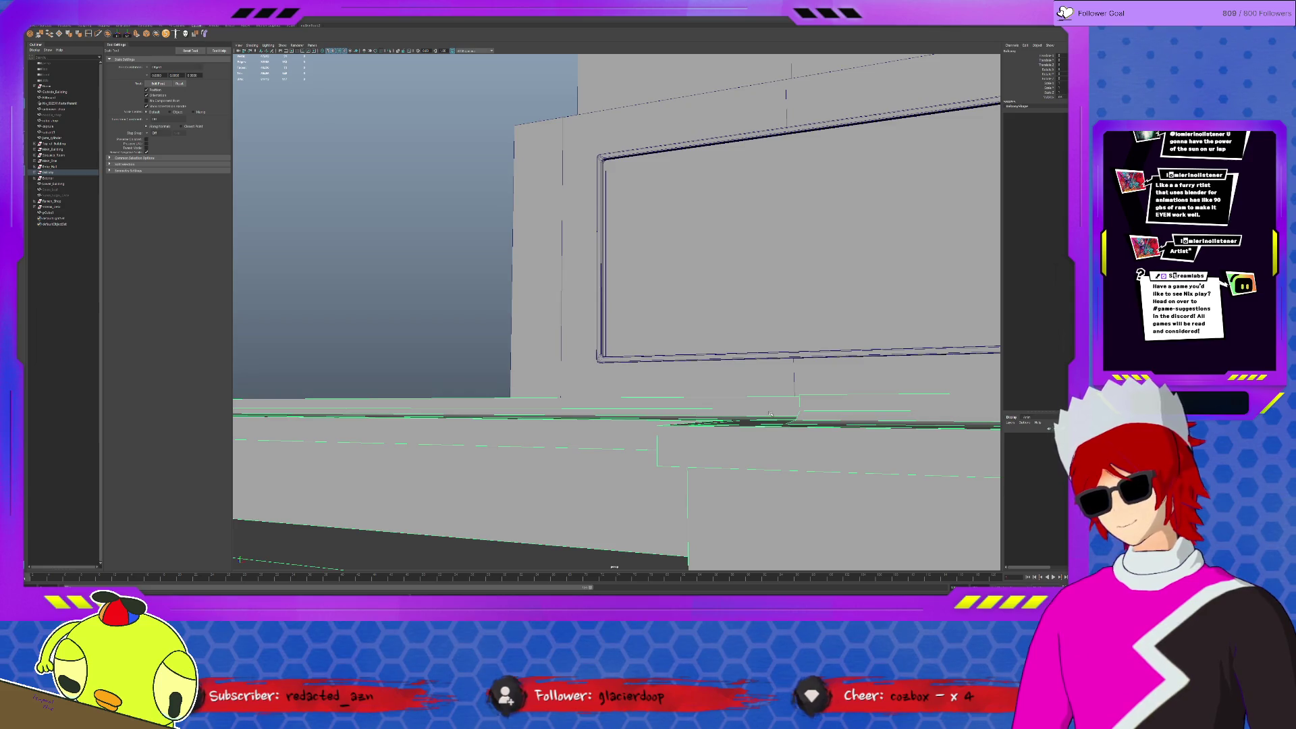
mouse_move(769, 408)
left_mouse_down("alt")
mouse_move(774, 395)
mouse_move(616, 454)
mouse_move(655, 496)
mouse_move(710, 411)
mouse_move(629, 392)
mouse_move(644, 413)
mouse_move(614, 419)
mouse_move(610, 405)
mouse_move(674, 391)
mouse_move(677, 410)
mouse_move(598, 375)
mouse_move(635, 365)
mouse_move(636, 376)
left_mouse_up("alt")
right_click_drag(636, 376, 608, 456, "alt")
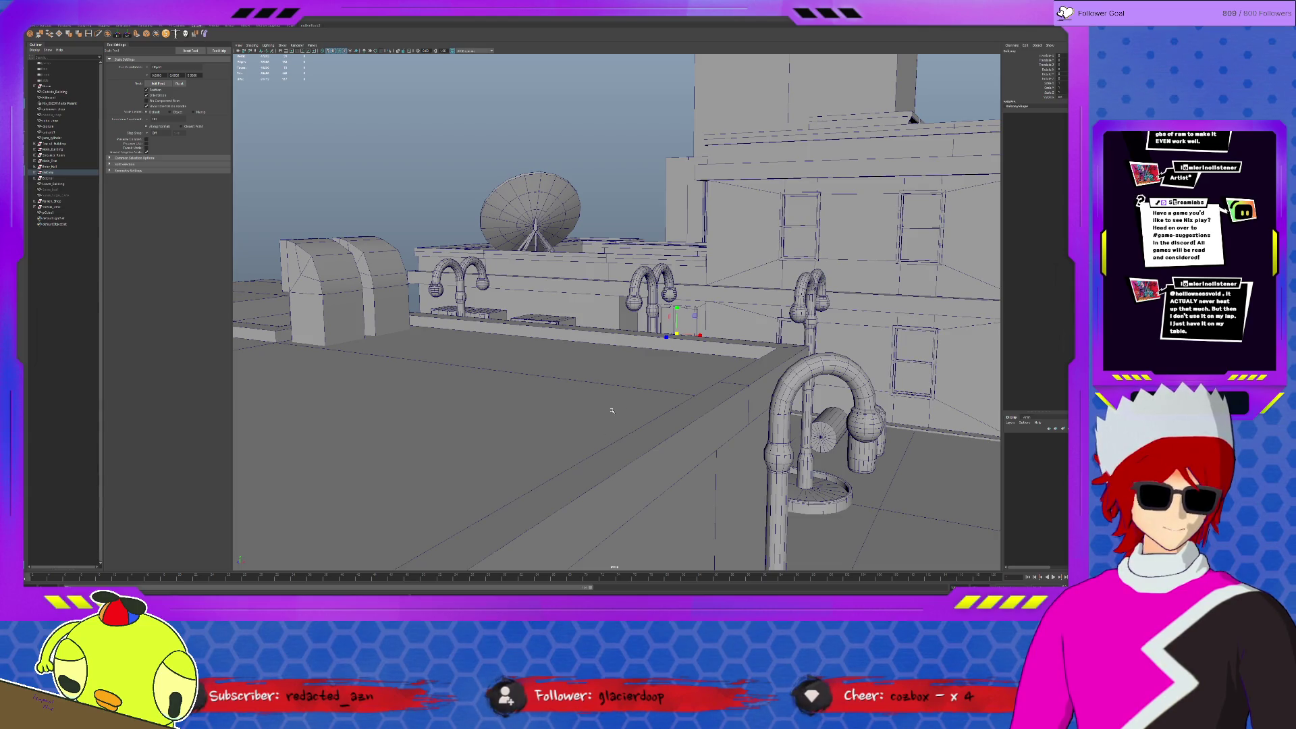
mouse_move(622, 382)
right_mouse_down("alt")
mouse_move(606, 440)
mouse_move(538, 382)
right_mouse_up("alt")
left_click(503, 378)
Frame the small box beside the building wall and orbit to view it from above.
key("f")
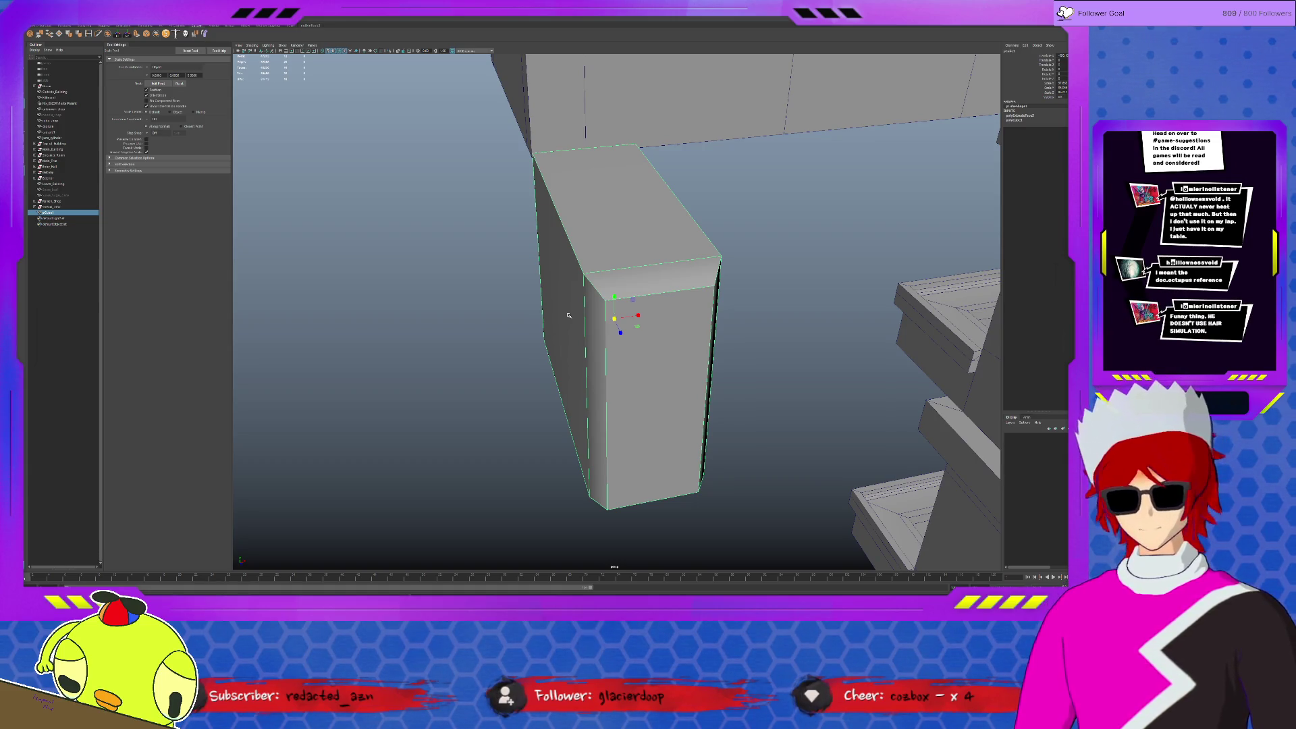
mouse_move(634, 322)
left_mouse_down("alt")
mouse_move(673, 364)
mouse_move(723, 358)
left_mouse_up("alt")
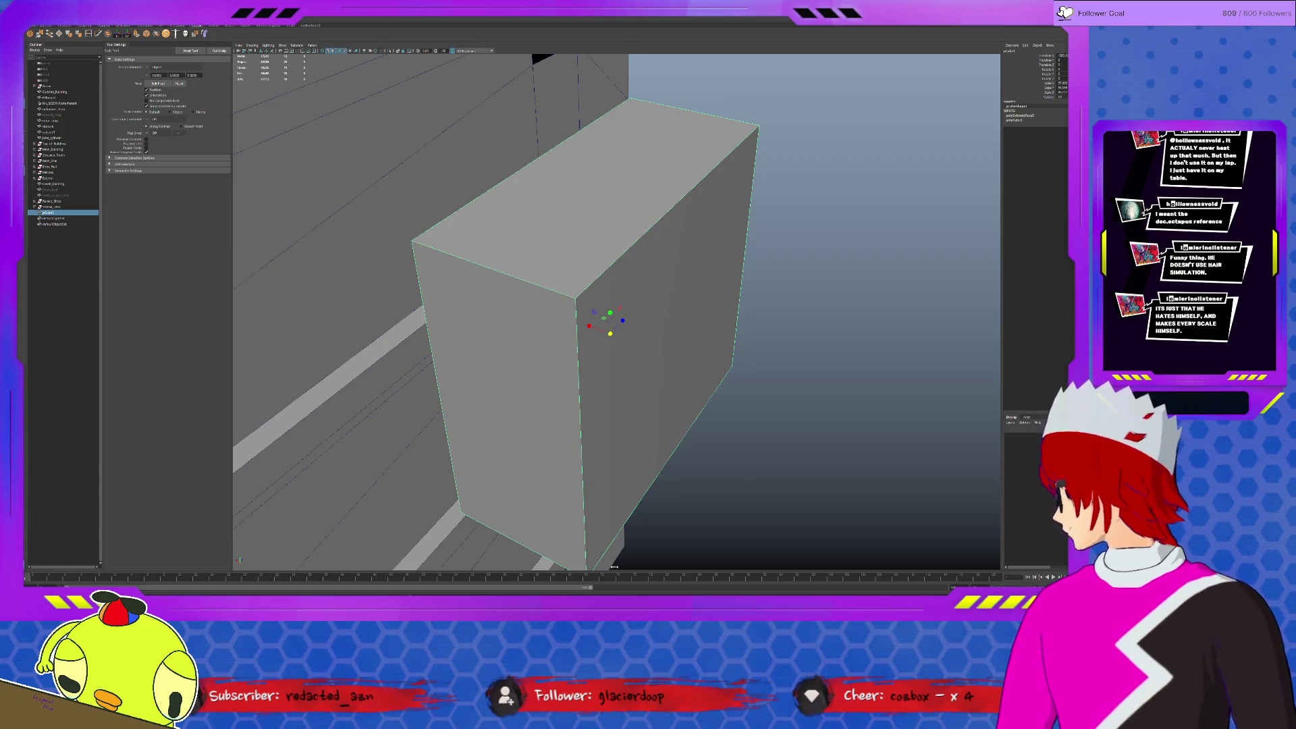
Insert a horizontal edge loop near the box's top with Insert Edge Loop.
left_click_drag(641, 378, 683, 312, "alt")
left_click(89, 33)
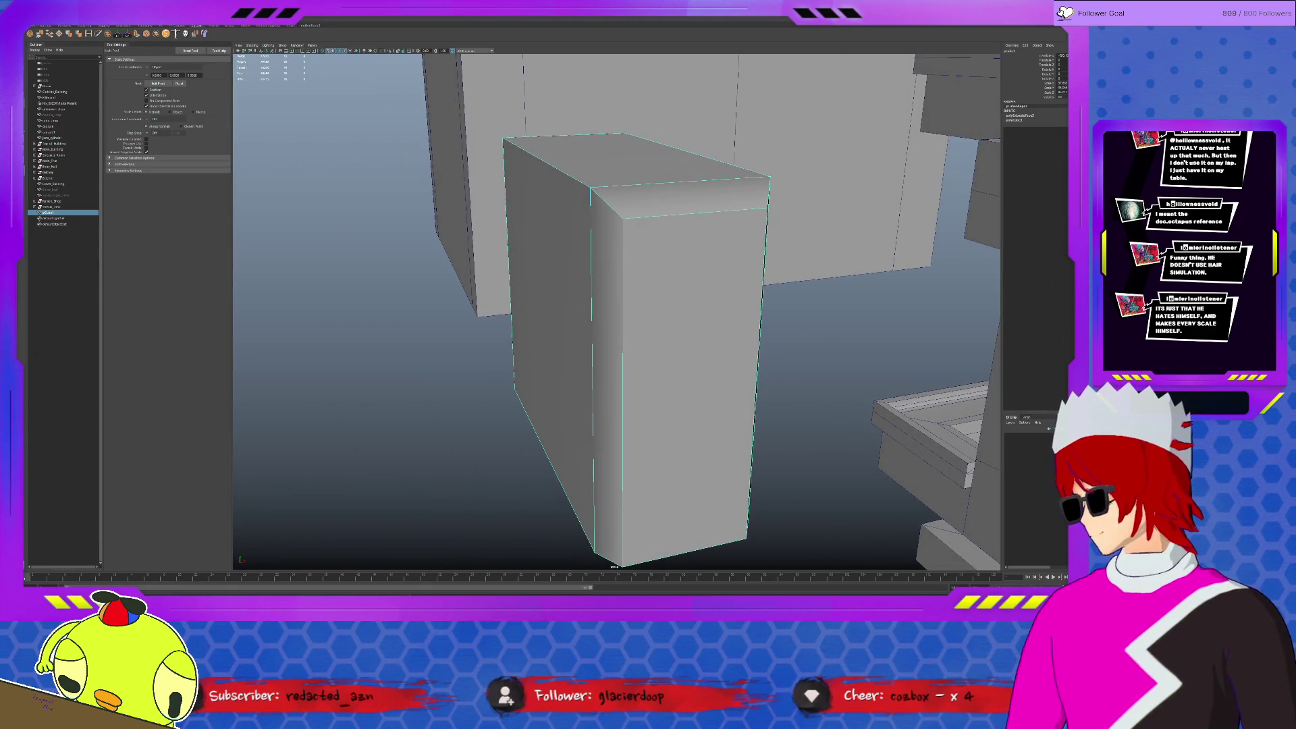
left_click(591, 229)
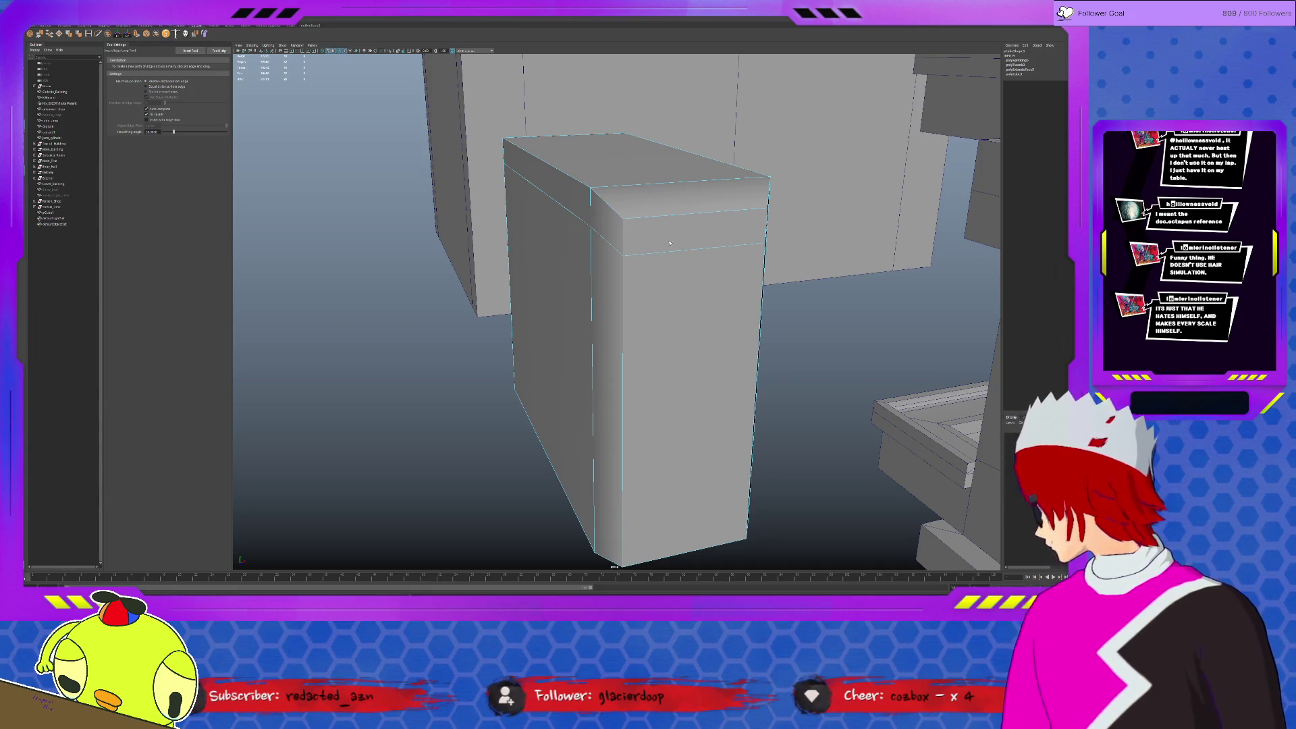
Select the chamfer face, the front face strip and the tall front face.
key("q")
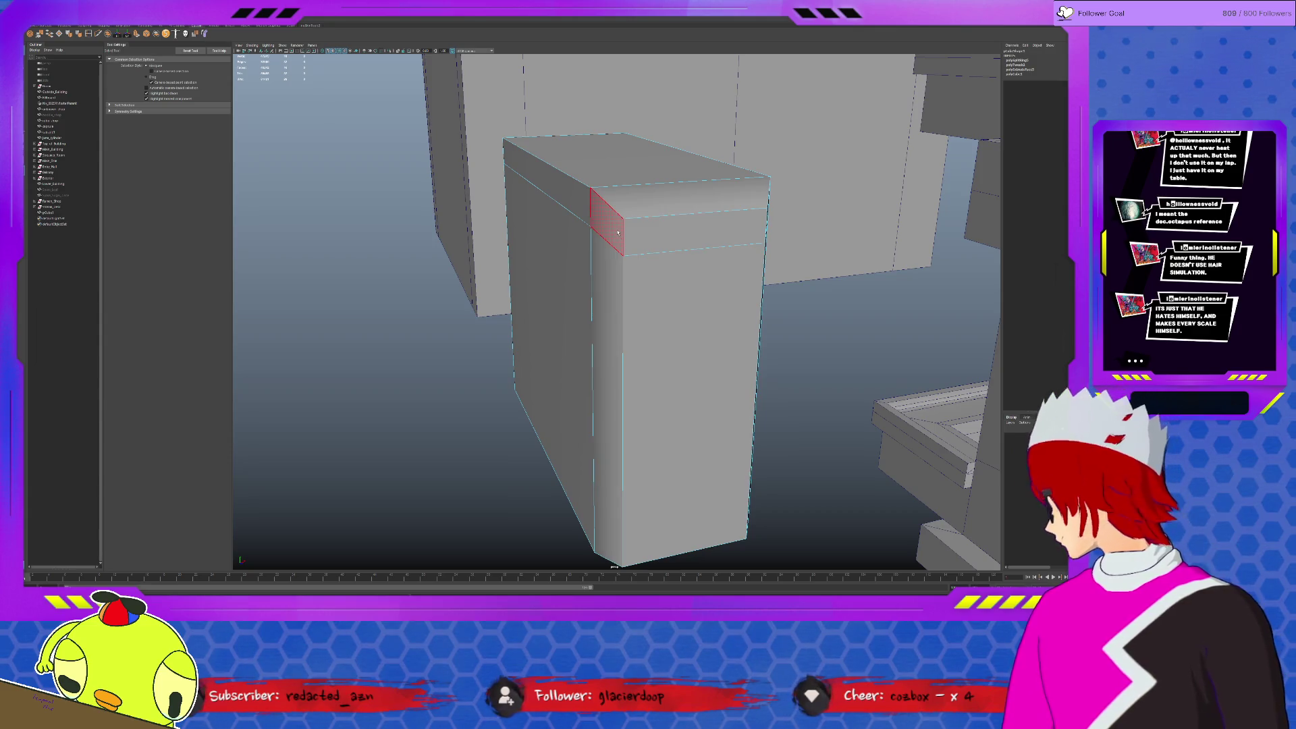
left_click(618, 232)
left_click(648, 233, "shift")
mouse_move(648, 233)
left_mouse_down("alt")
mouse_move(693, 236)
mouse_move(674, 243)
left_mouse_up("alt")
left_click(587, 378, "shift")
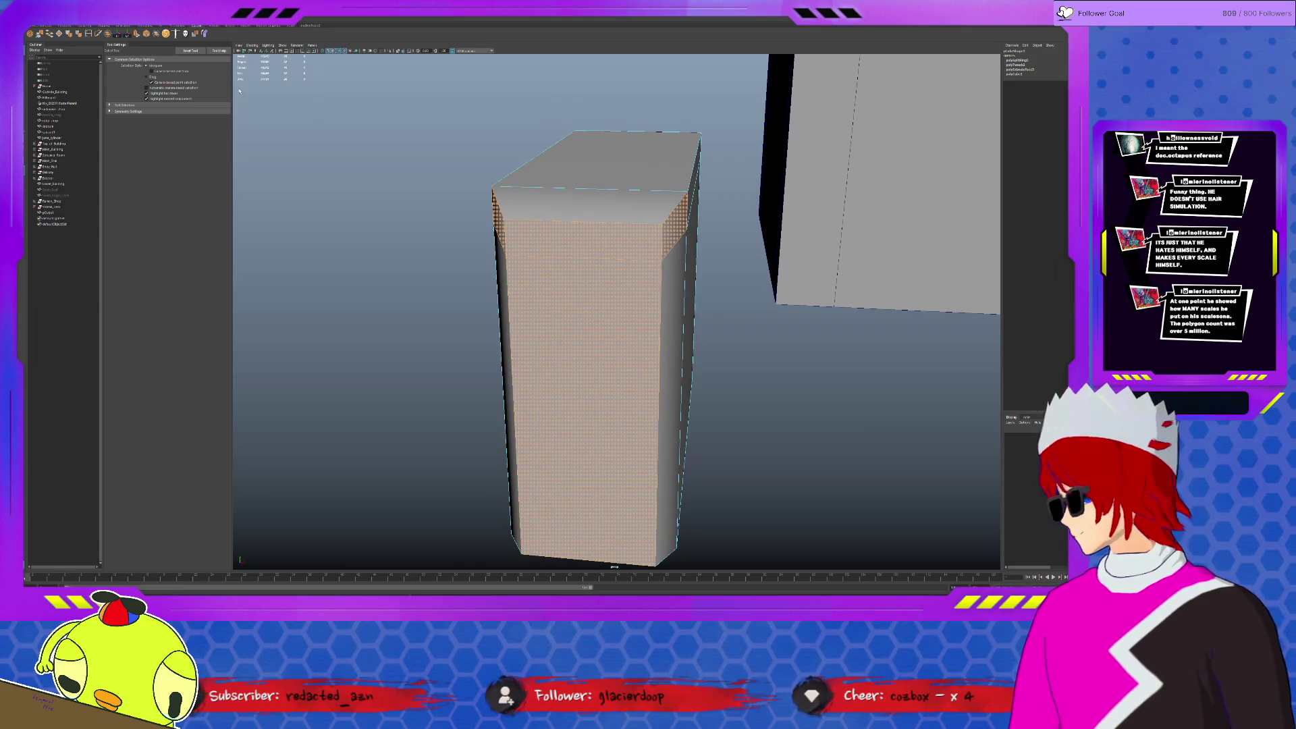
Extrude the selected faces, then pull and scale the column-top corner outward.
left_click(140, 36)
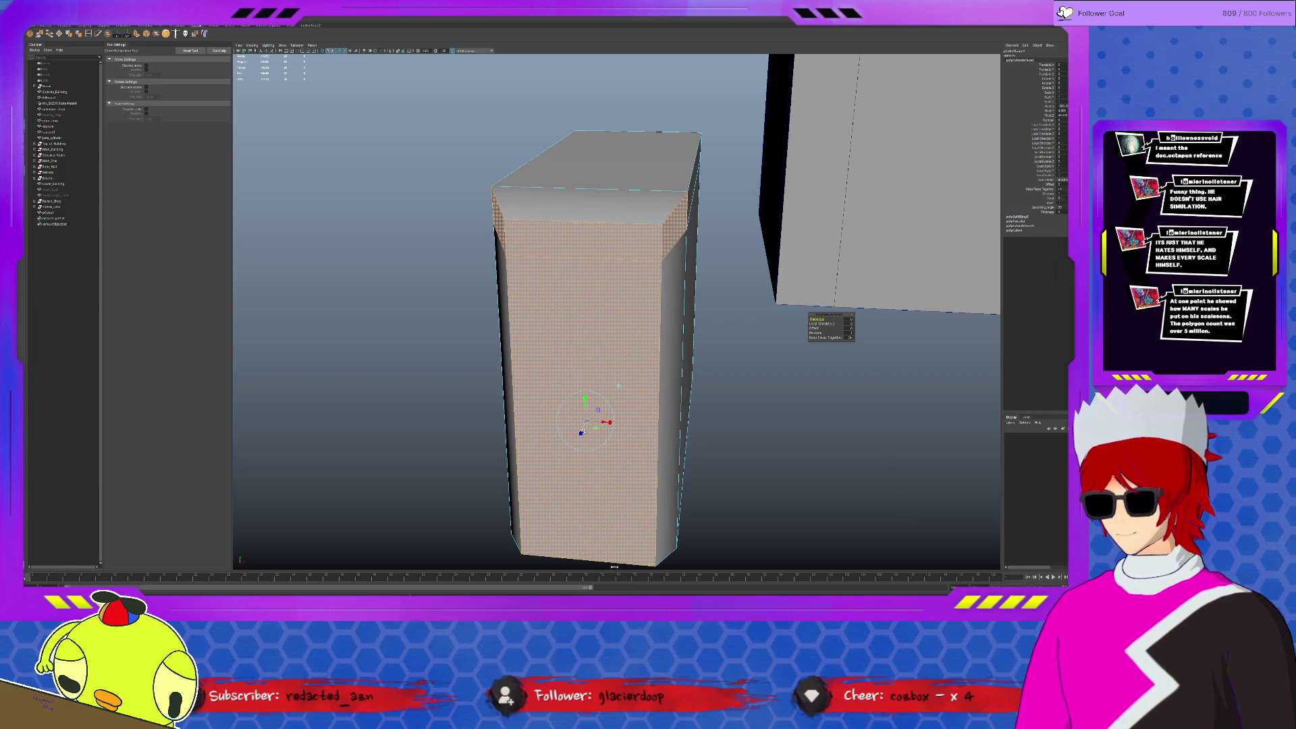
middle_click_drag(583, 429, 584, 427)
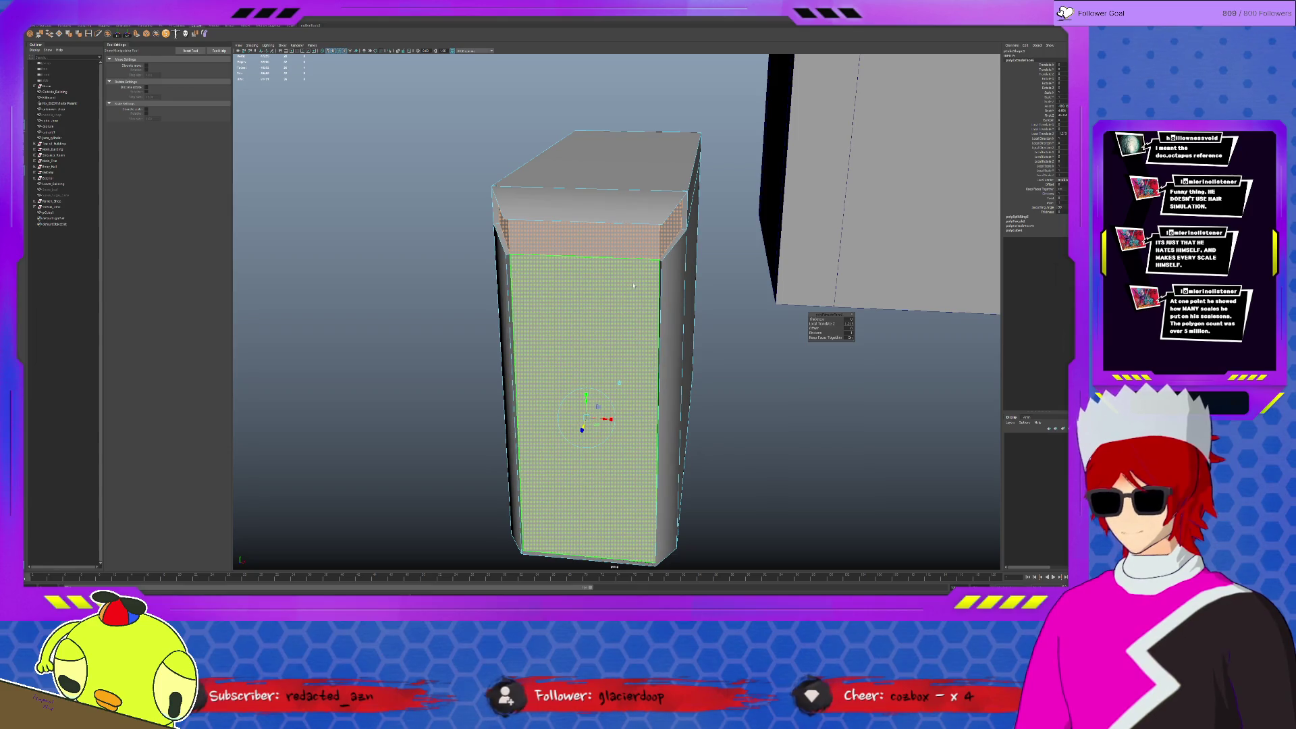
key("q")
mouse_move(669, 231)
left_mouse_down("alt")
mouse_move(646, 259)
mouse_move(674, 269)
left_mouse_up("alt")
key("w")
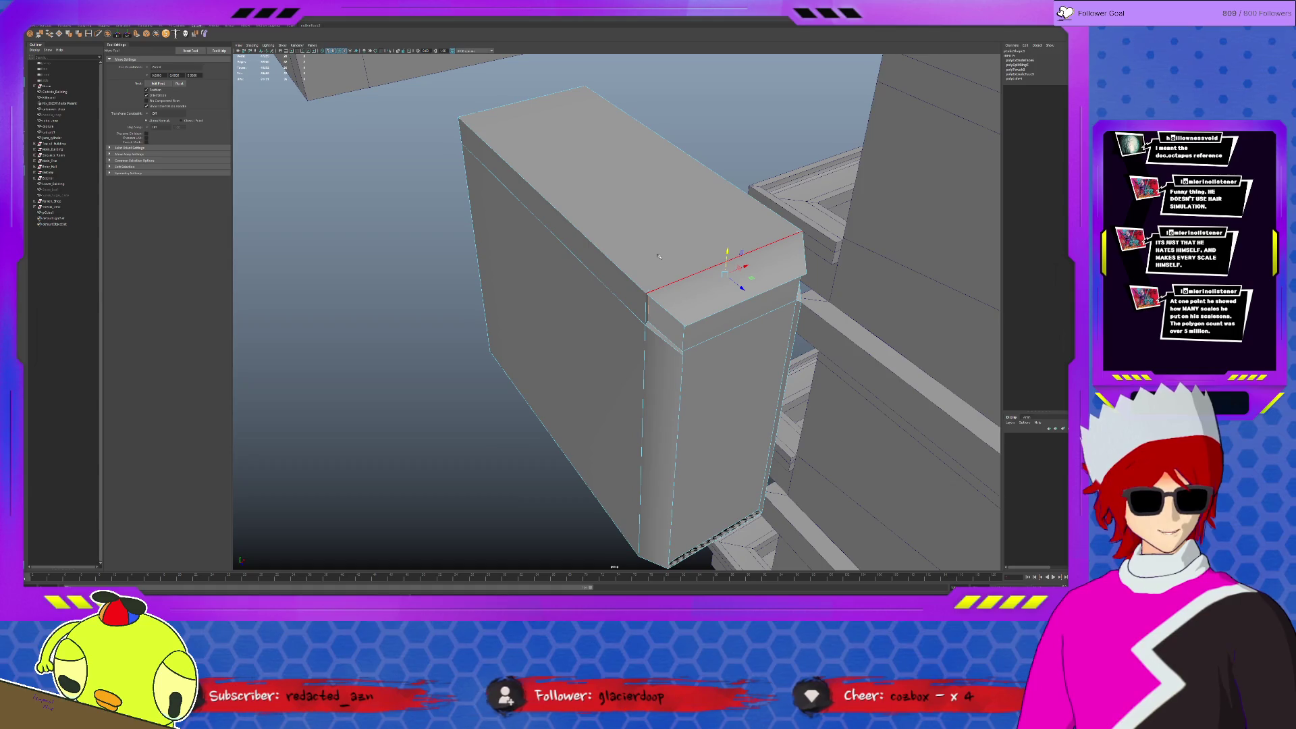
scroll(659, 257, "up", 4)
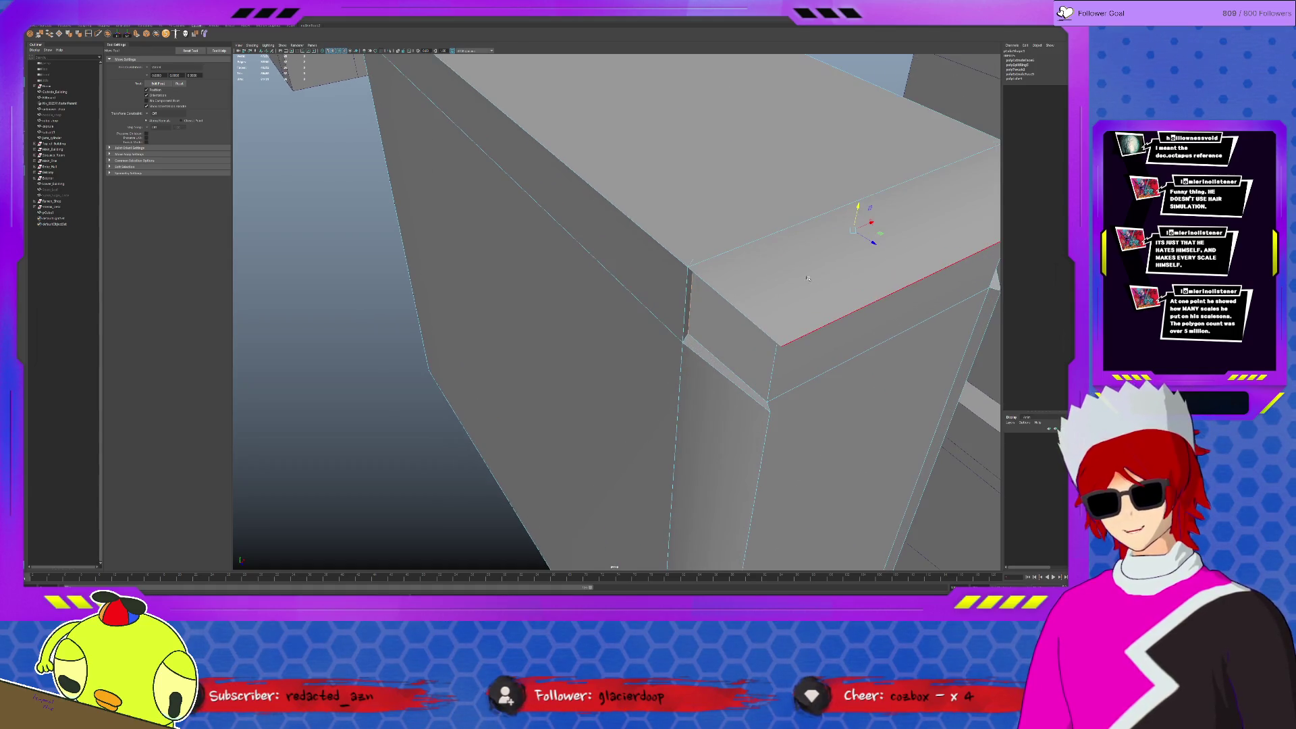
mouse_move(873, 243)
left_mouse_down()
mouse_move(887, 251)
mouse_move(803, 229)
mouse_move(760, 183)
mouse_move(753, 195)
left_mouse_up()
key("r")
left_click_drag(754, 198, 753, 200)
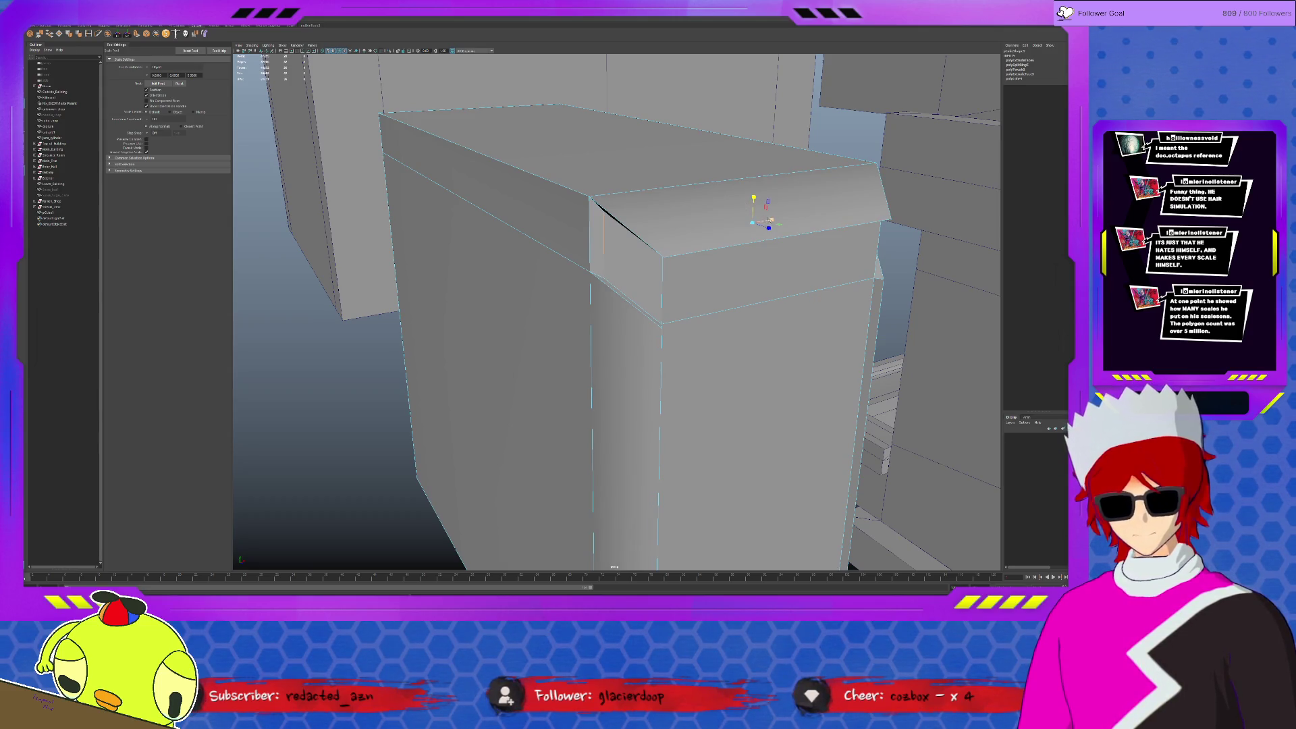
left_click_drag(771, 219, 771, 219)
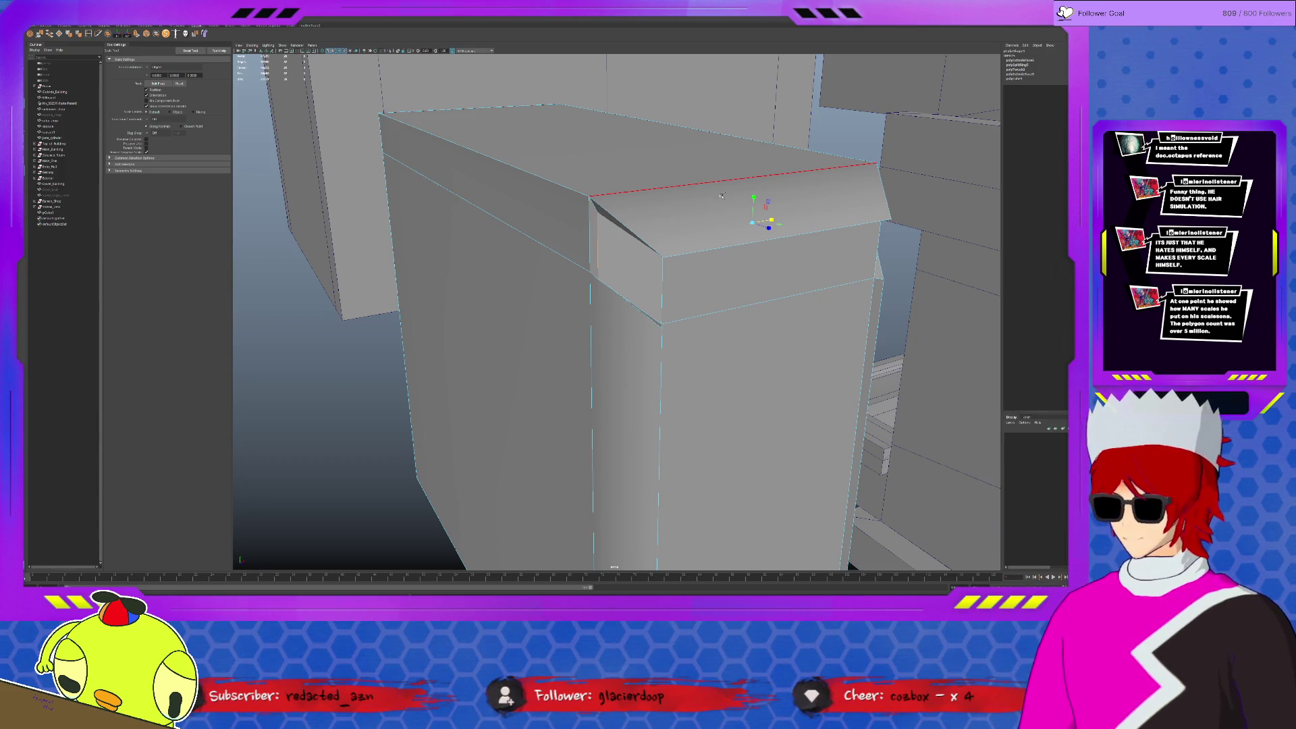
Undo the stray corner extrusion back to the side-face selection and face the column.
key("ctrl+z")
key("ctrl+z")
key("ctrl+z")
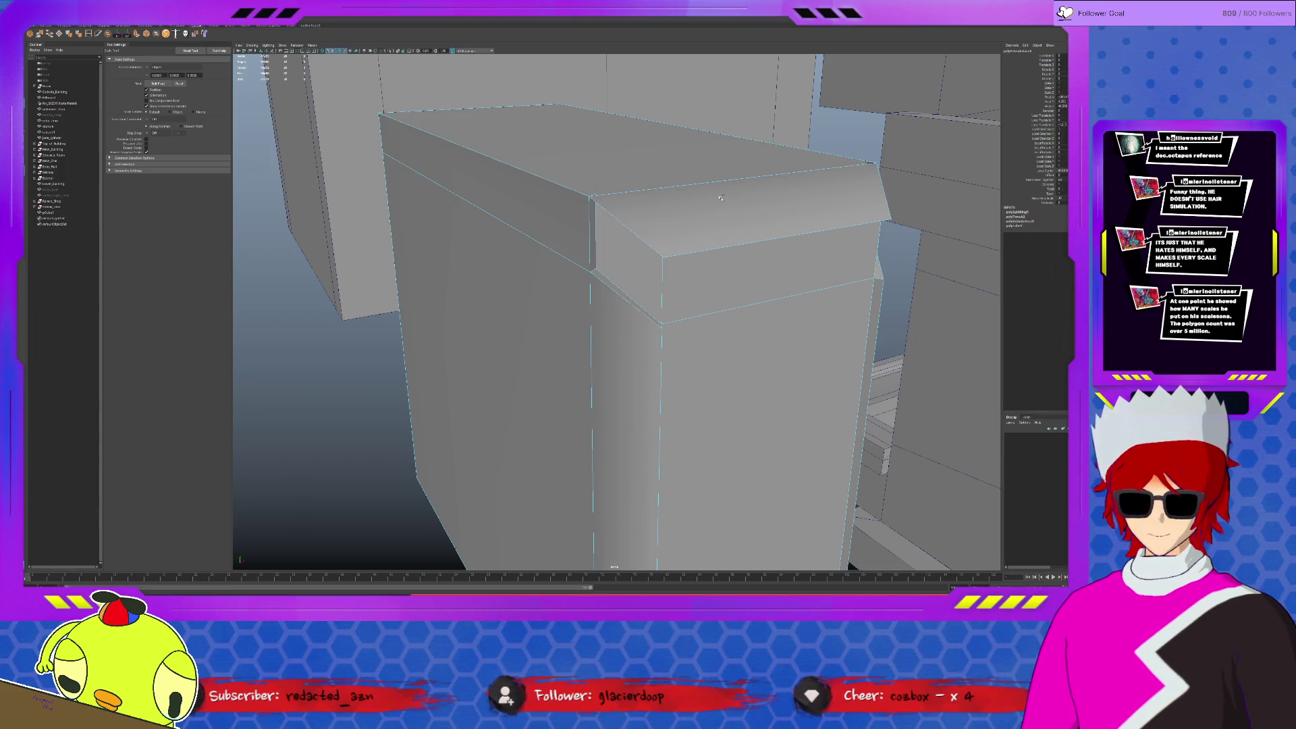
key("ctrl+z")
key("ctrl+z")
key("ctrl+z")
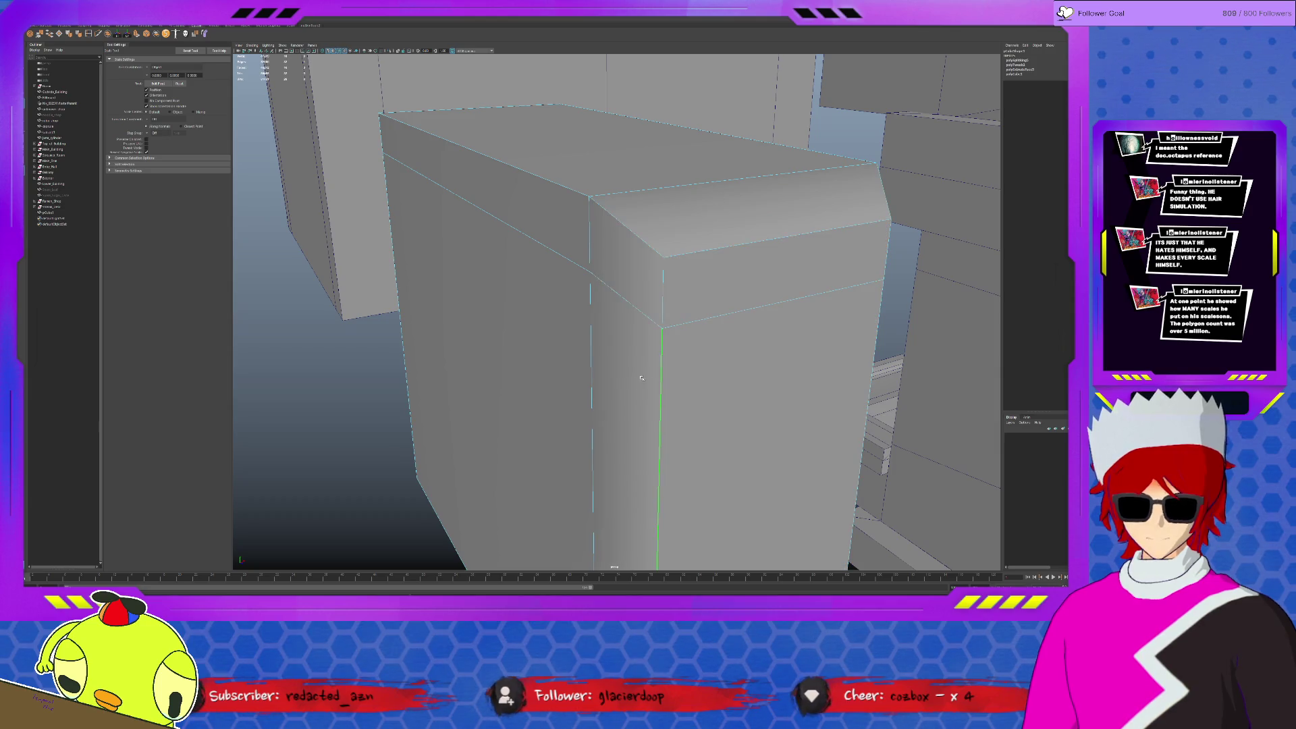
key("ctrl+z")
left_click_drag(703, 337, 704, 301, "alt")
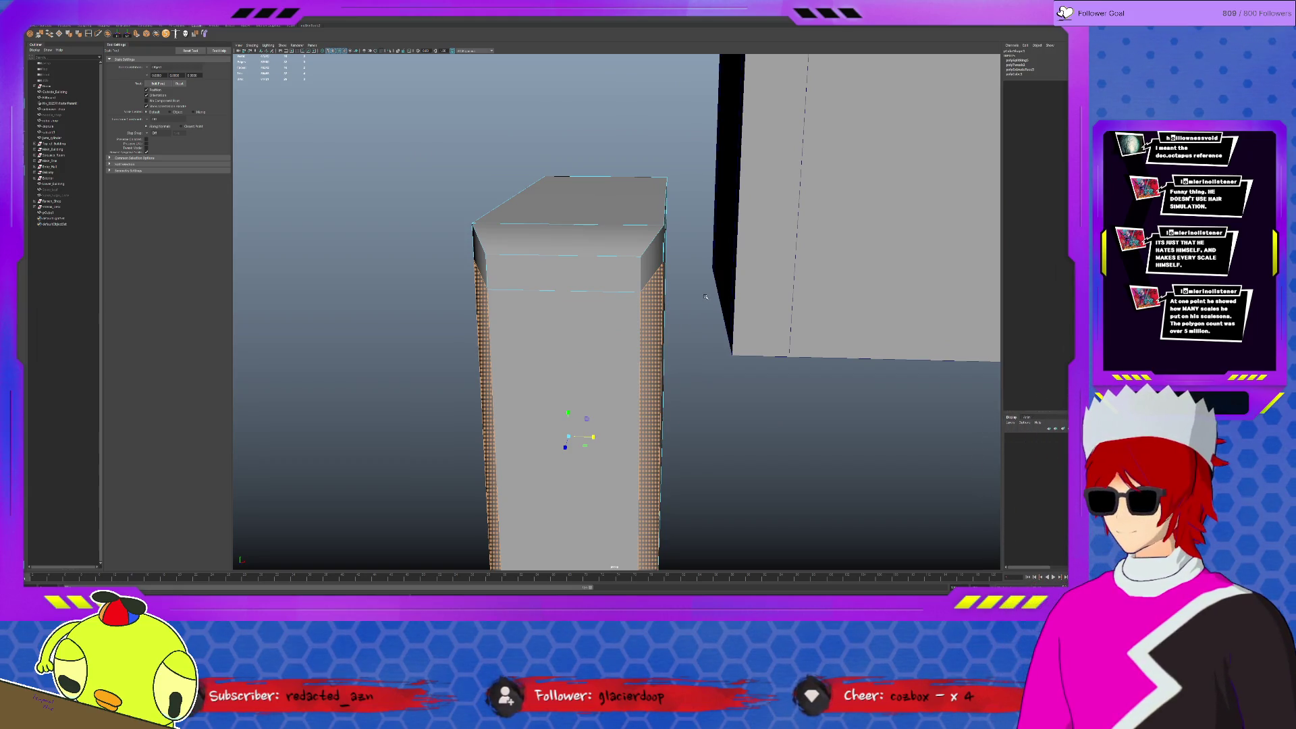
Enable Multiple edge loops in the Insert Edge Loop tool settings.
key("F8")
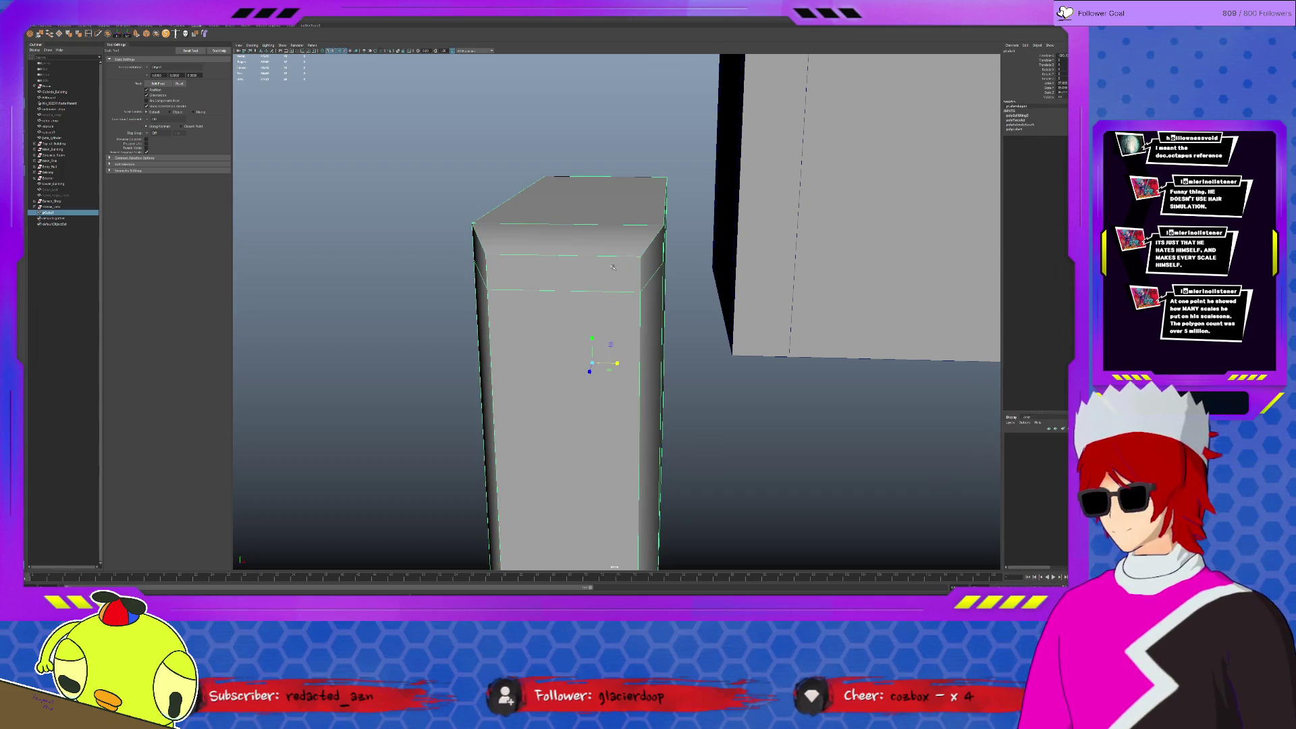
left_click(89, 35)
left_click(162, 91)
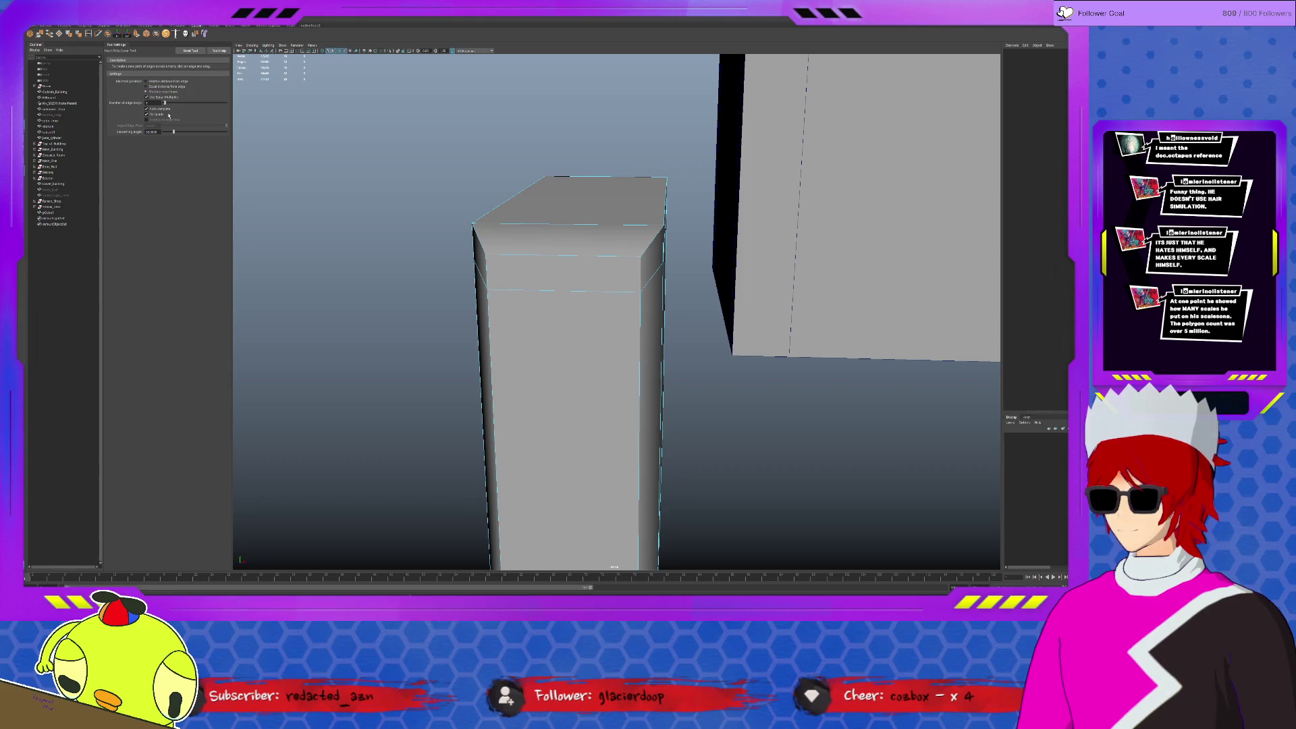
Move the column's bottom edge upward to shorten it into a boxy unit.
middle_click_drag(571, 311, 560, 202, "alt")
key("q")
left_click(557, 371)
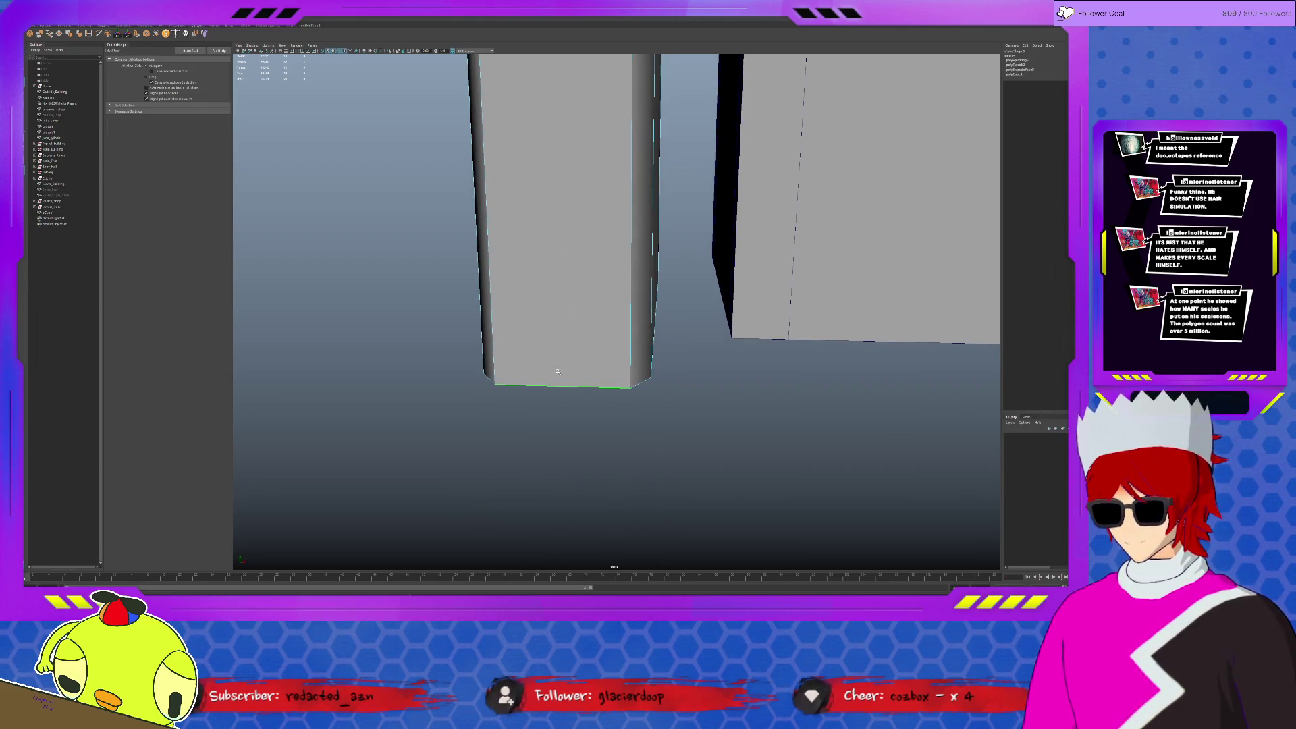
key("w")
mouse_move(562, 358)
left_mouse_down()
mouse_move(565, 344)
mouse_move(498, 300)
mouse_move(557, 338)
left_mouse_up()
left_click(518, 297)
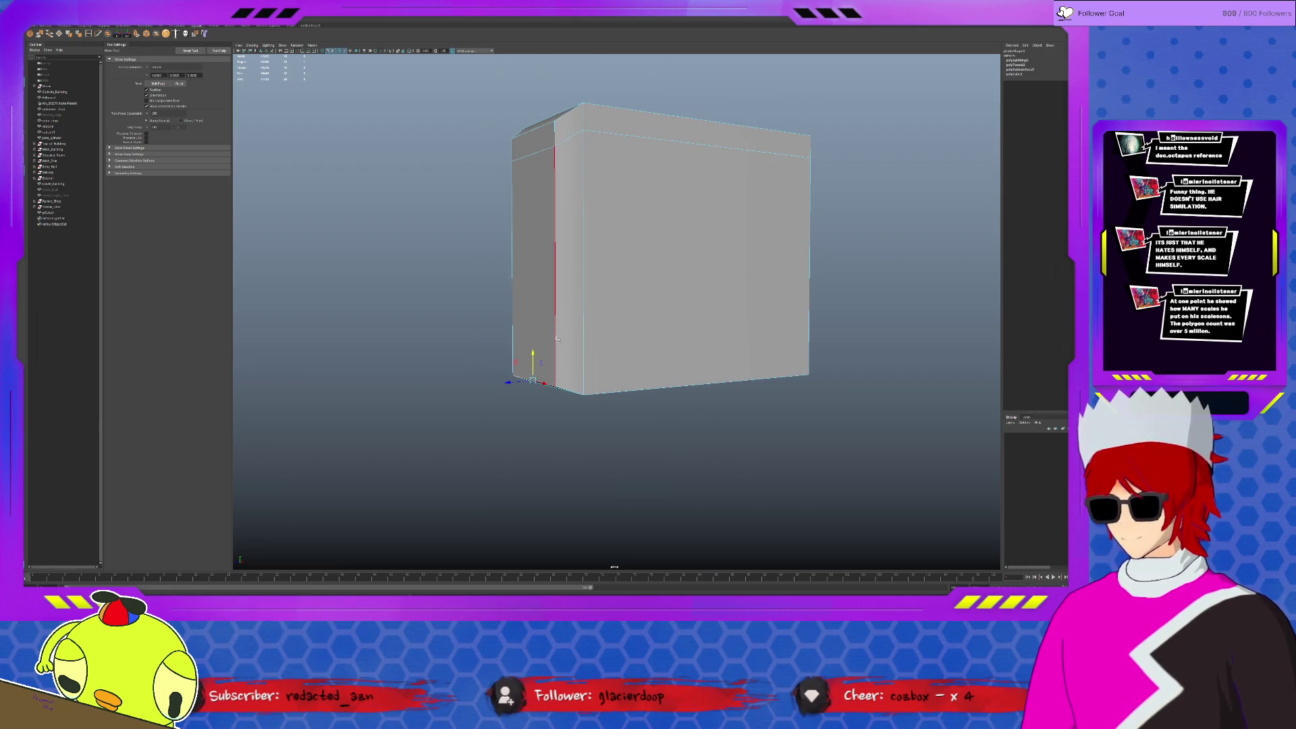
Insert evenly spaced horizontal edge loops around the box, redone with fewer loops.
key("ctrl+shift+x")
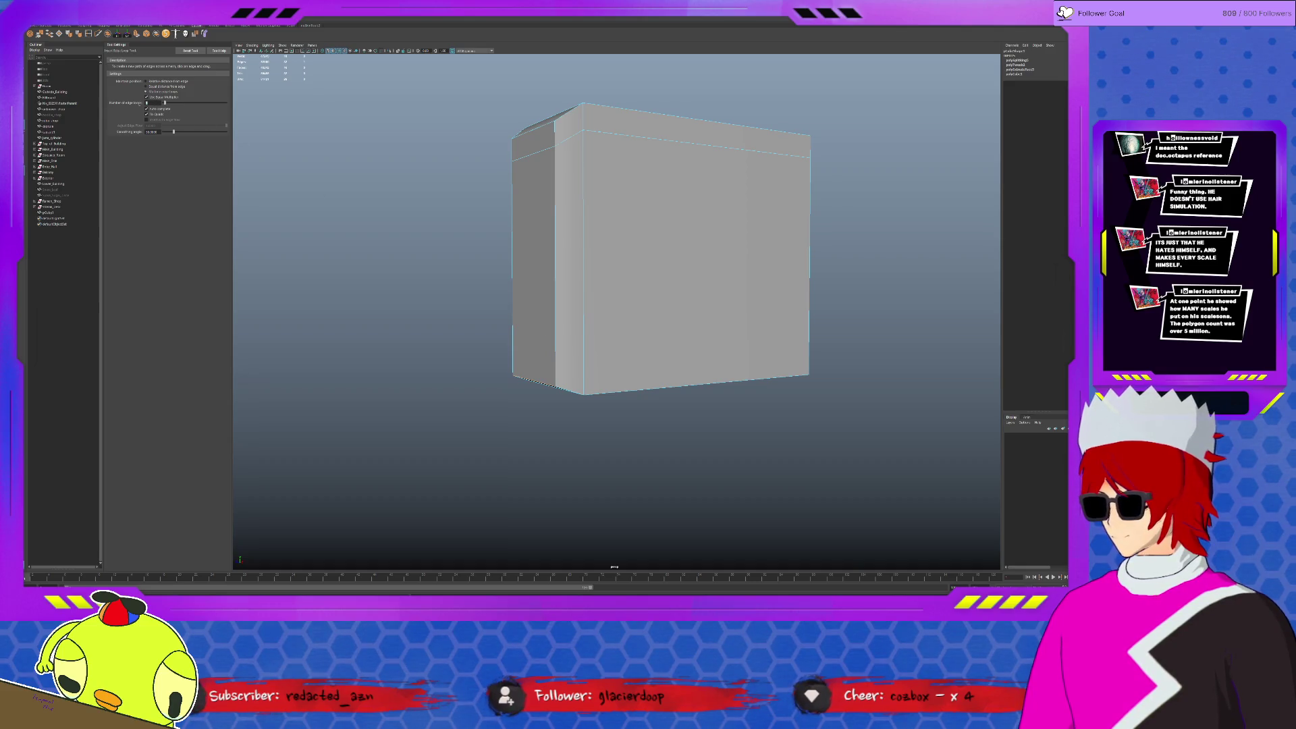
left_click(558, 165)
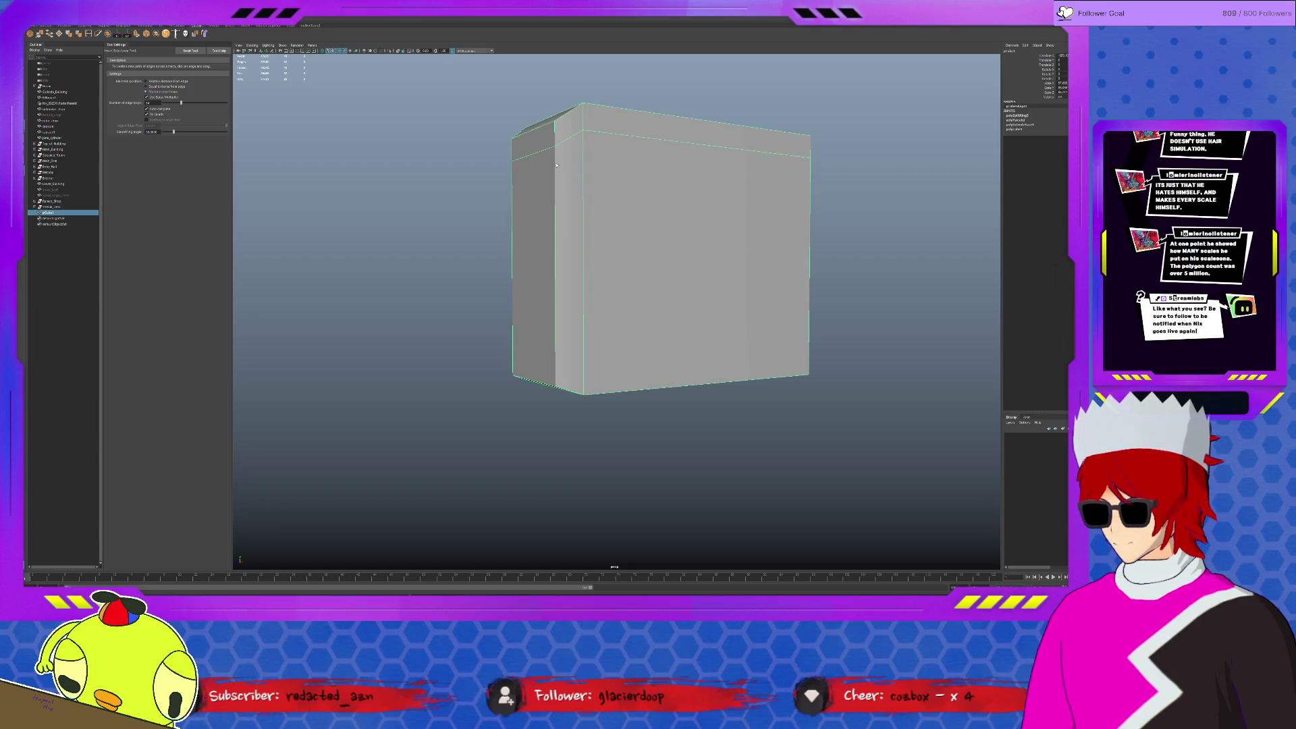
left_click(555, 165)
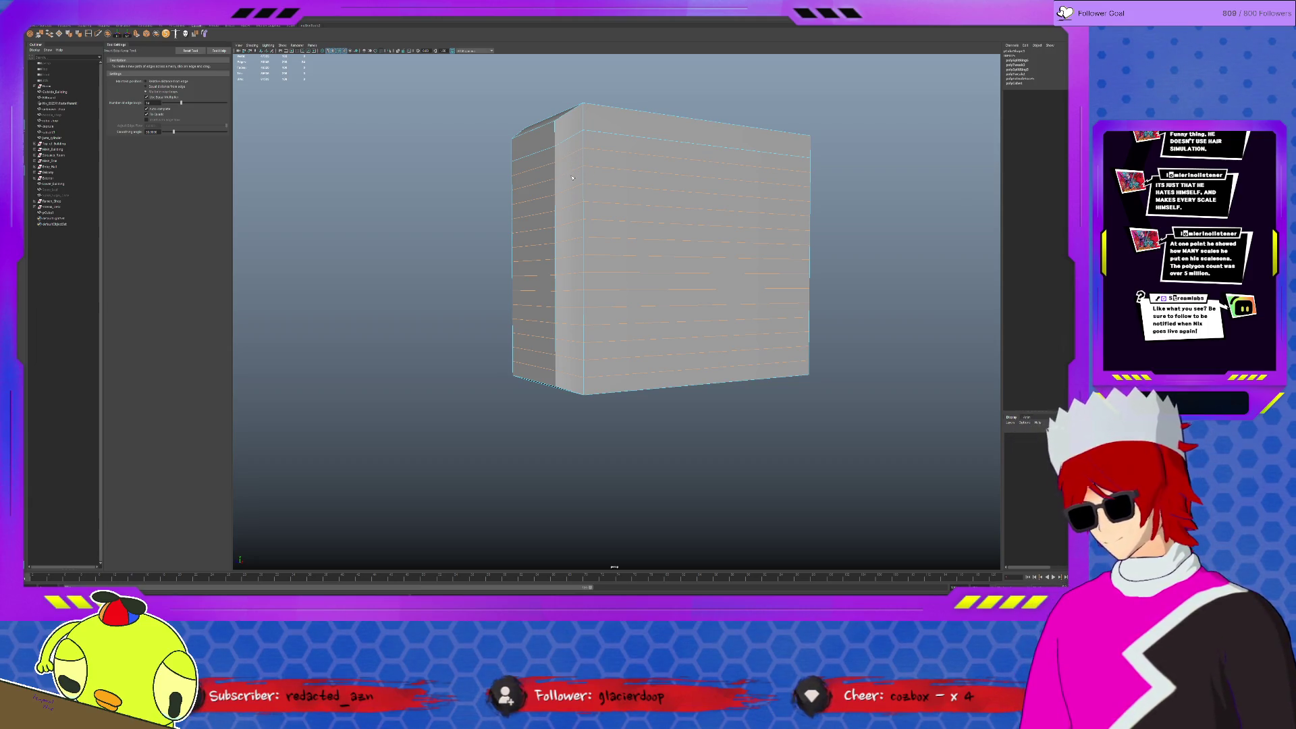
key("ctrl+z")
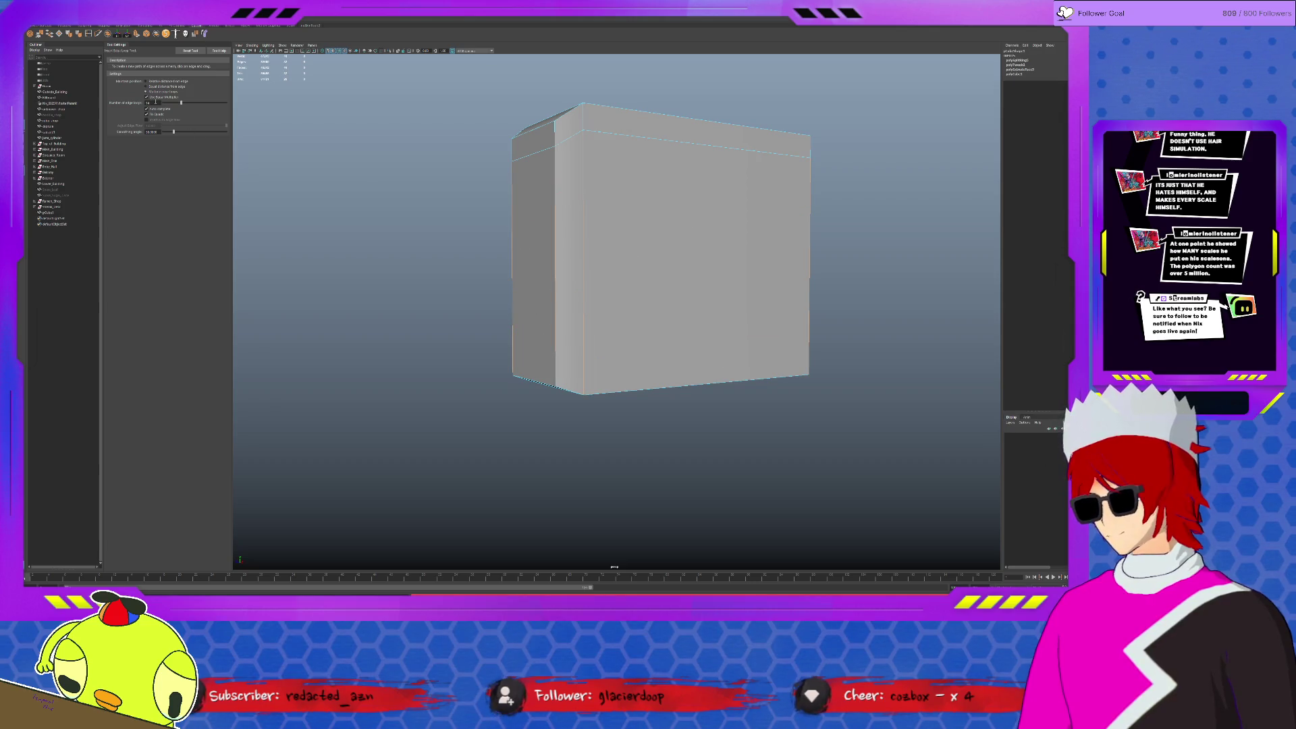
left_click(556, 170)
Select the horizontal loop edges down the corner and try a bevel, then undo it.
key("q")
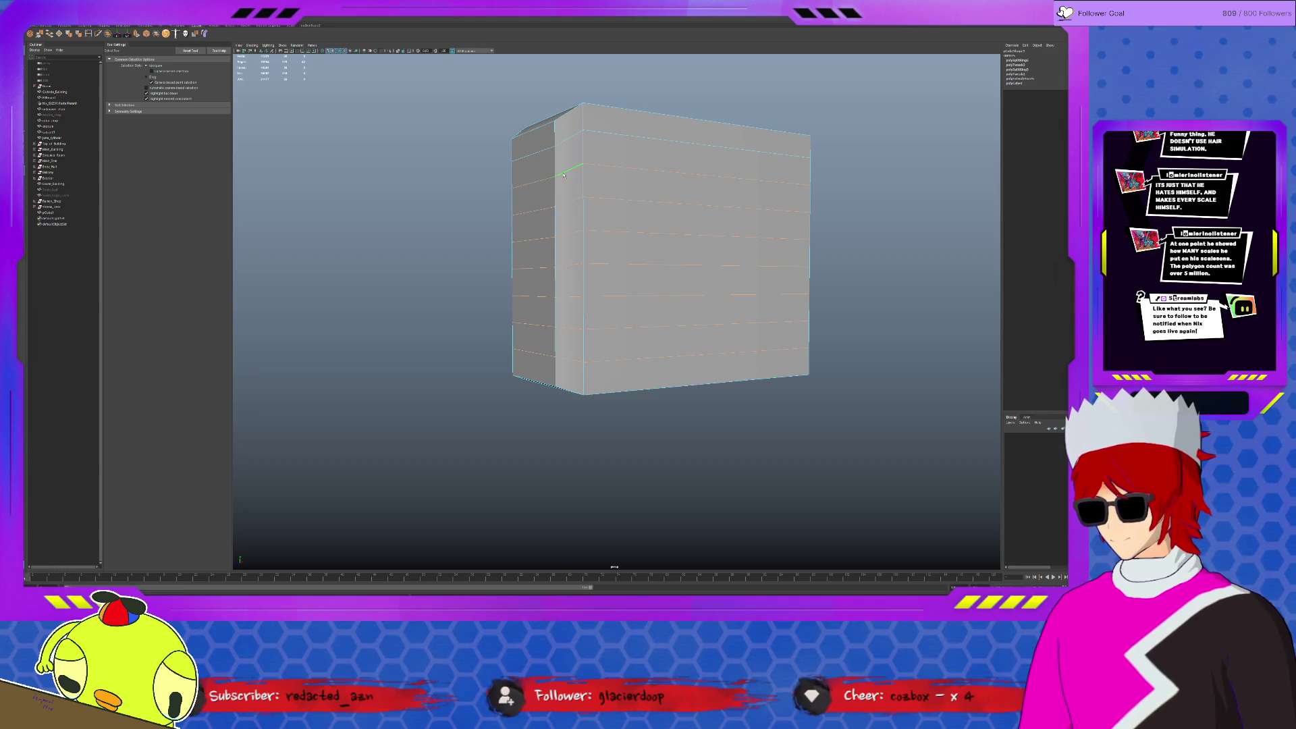
key("F10")
left_click_drag(573, 232, 570, 355)
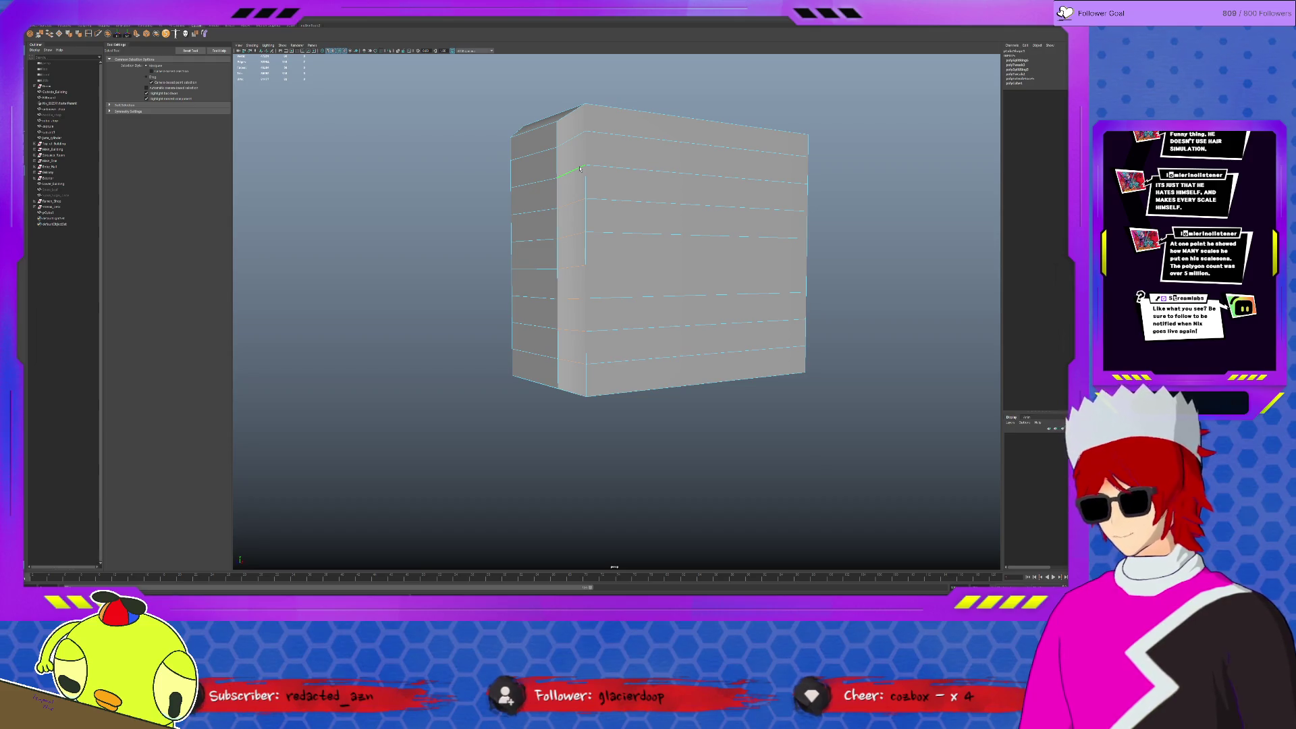
mouse_move(587, 265)
left_mouse_down("alt")
mouse_move(624, 366)
mouse_move(633, 253)
left_mouse_up("alt")
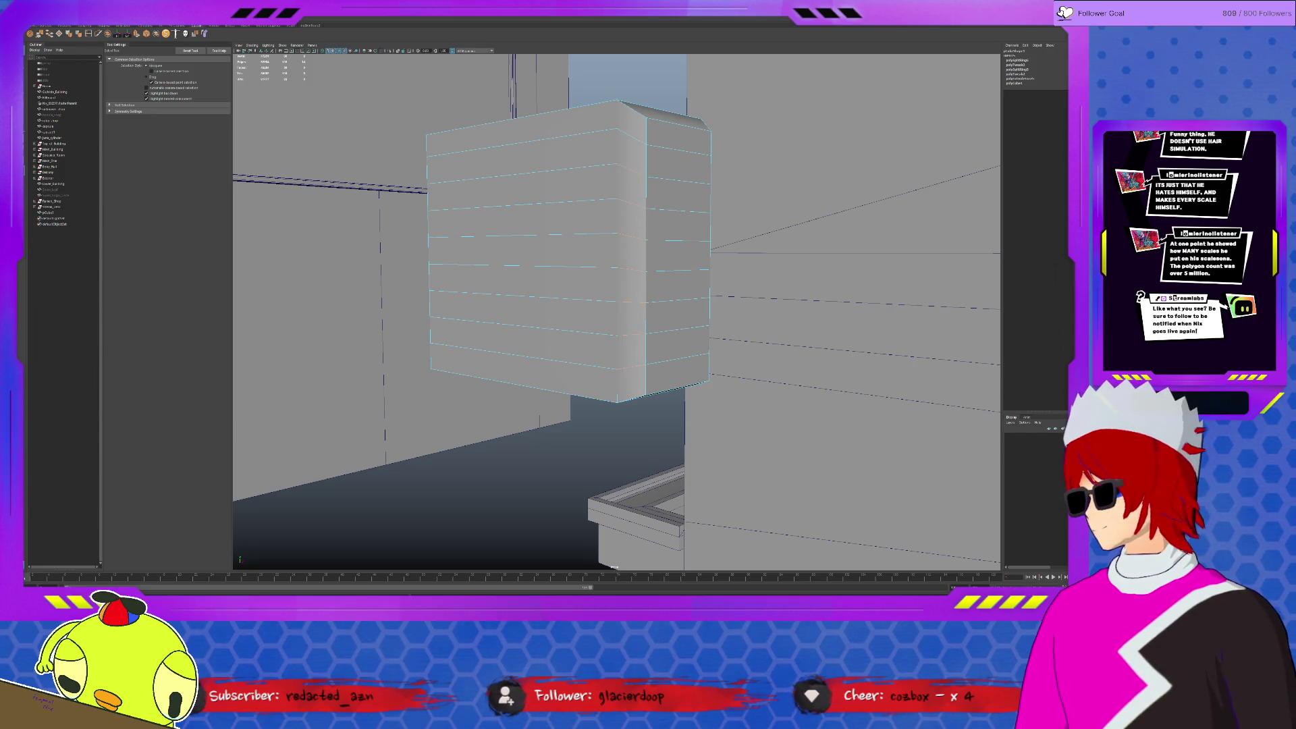
key("ctrl+b")
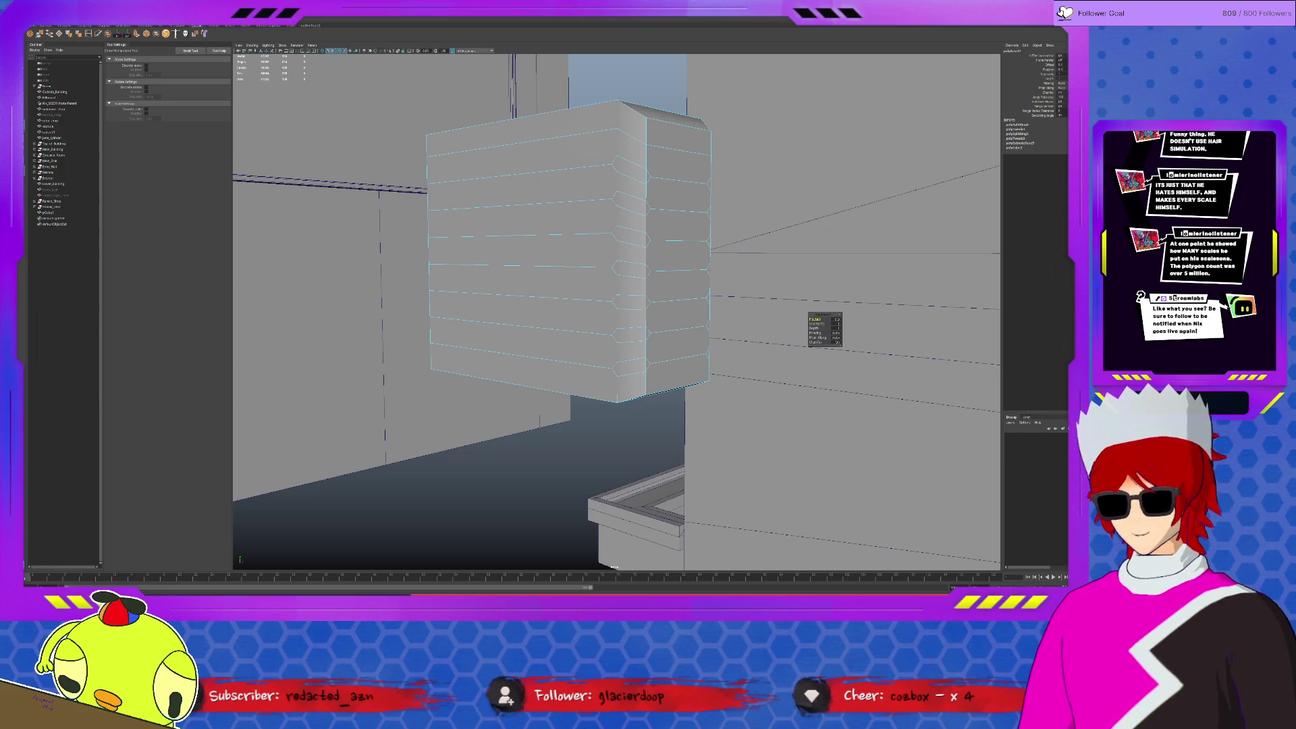
key("ctrl+z")
Select the six horizontal edges on the other side and bevel them into slats.
left_click(662, 208, "shift")
left_click(664, 240, "shift")
left_click(665, 271, "shift")
left_click(666, 299, "shift")
left_click(667, 329, "shift")
left_click(669, 362, "shift")
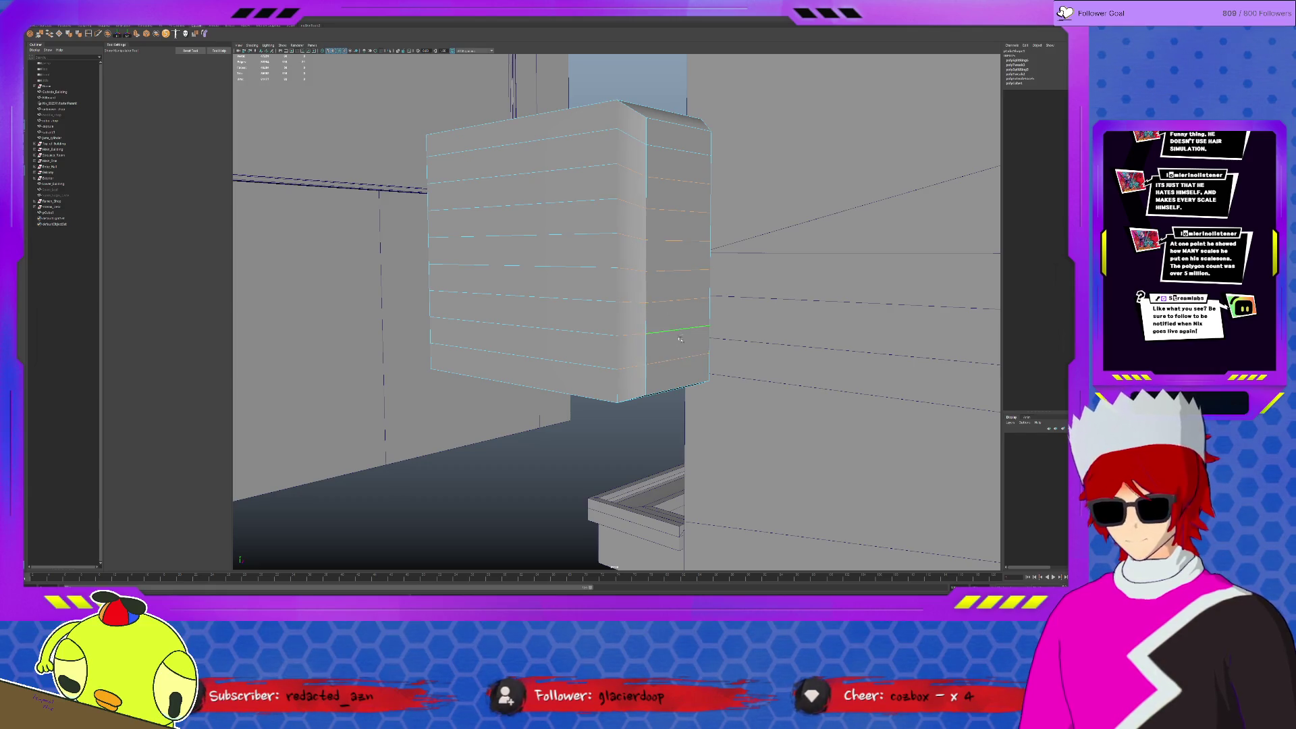
key("ctrl+b")
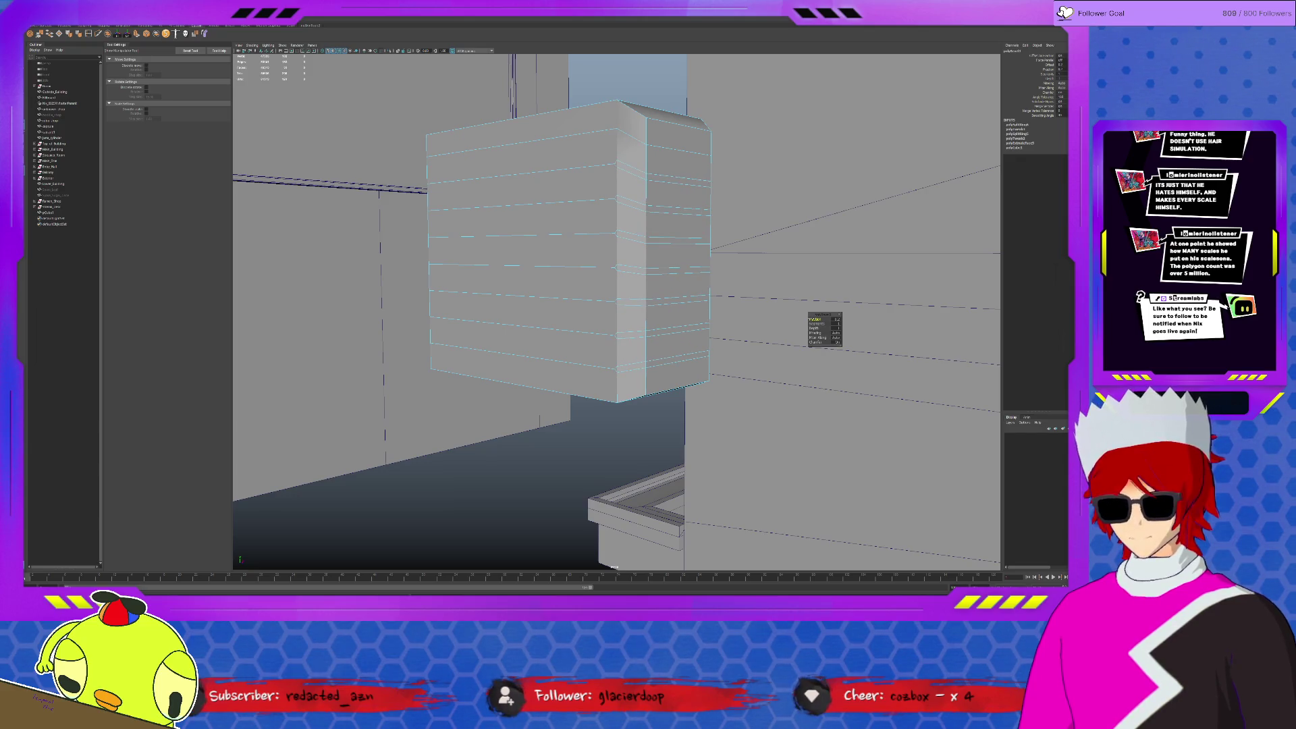
key("q")
left_click_drag(628, 222, 659, 189, "alt")
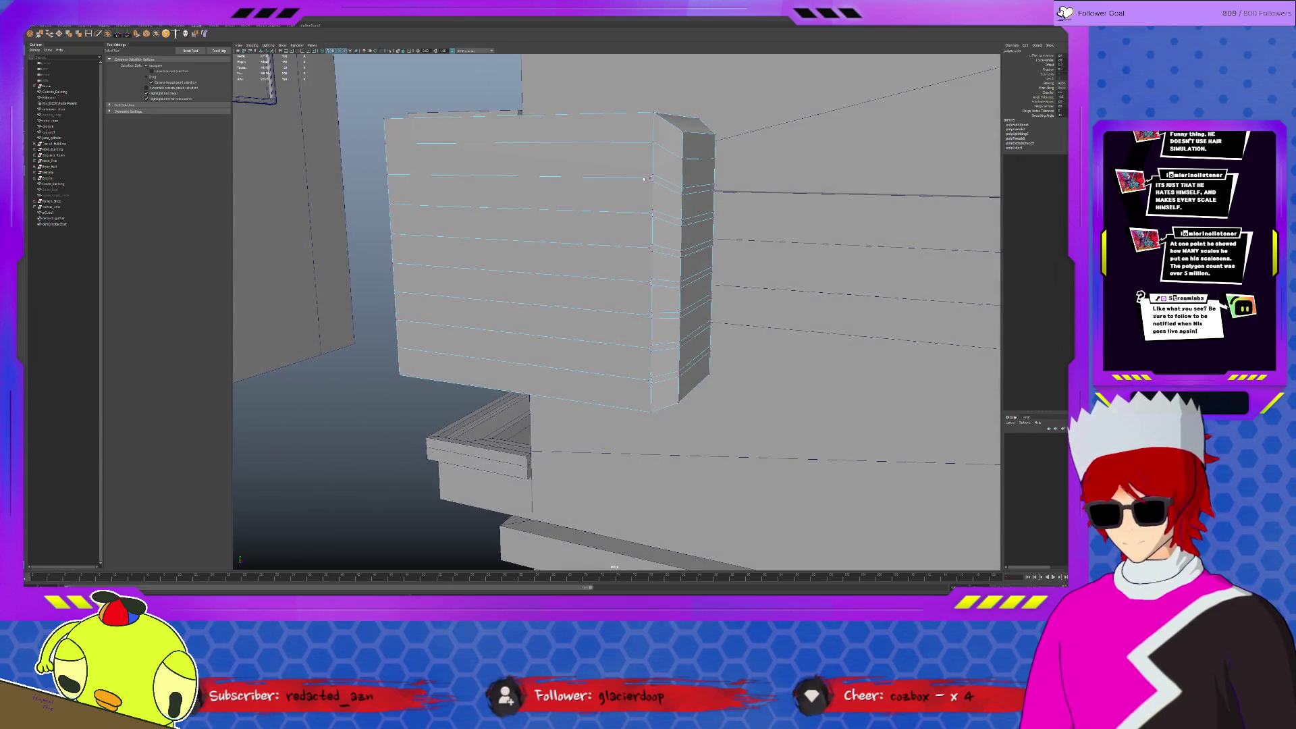
Select the stray vertices along the box's left and right edges and move them down into line.
key("w")
left_click(397, 175)
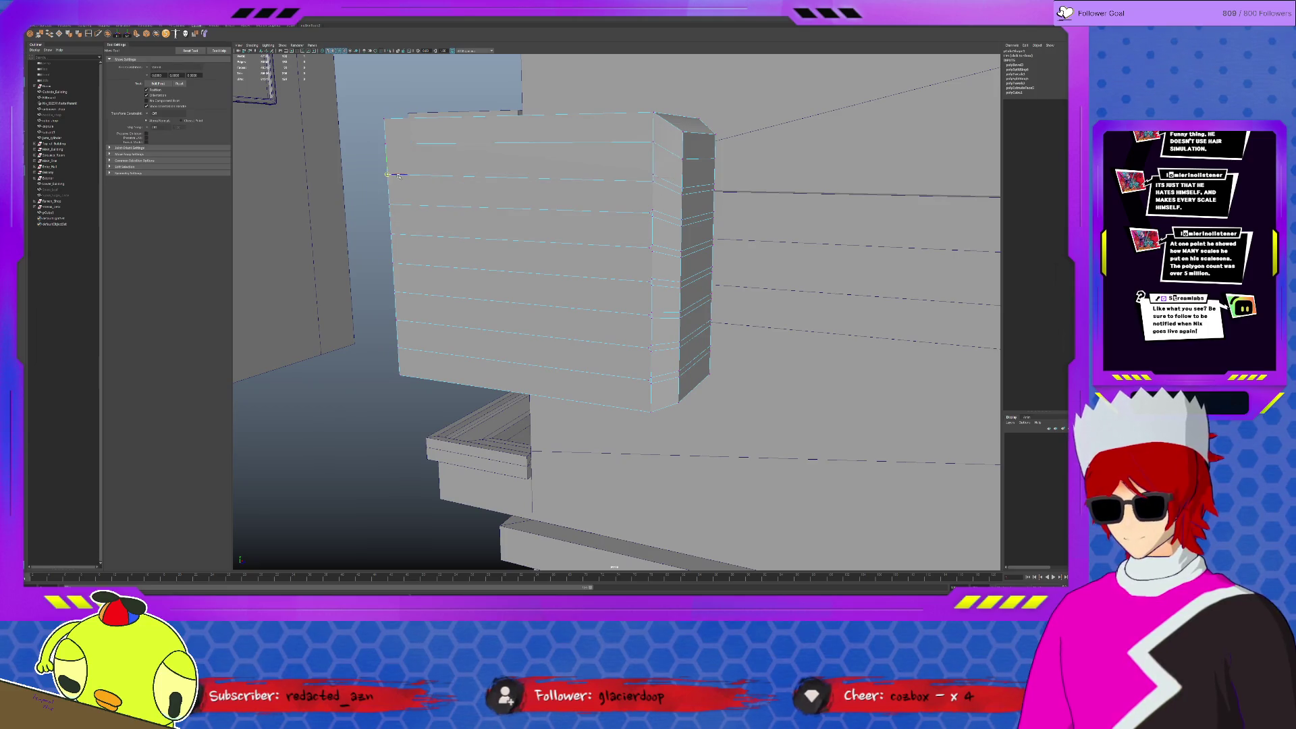
left_click(389, 203)
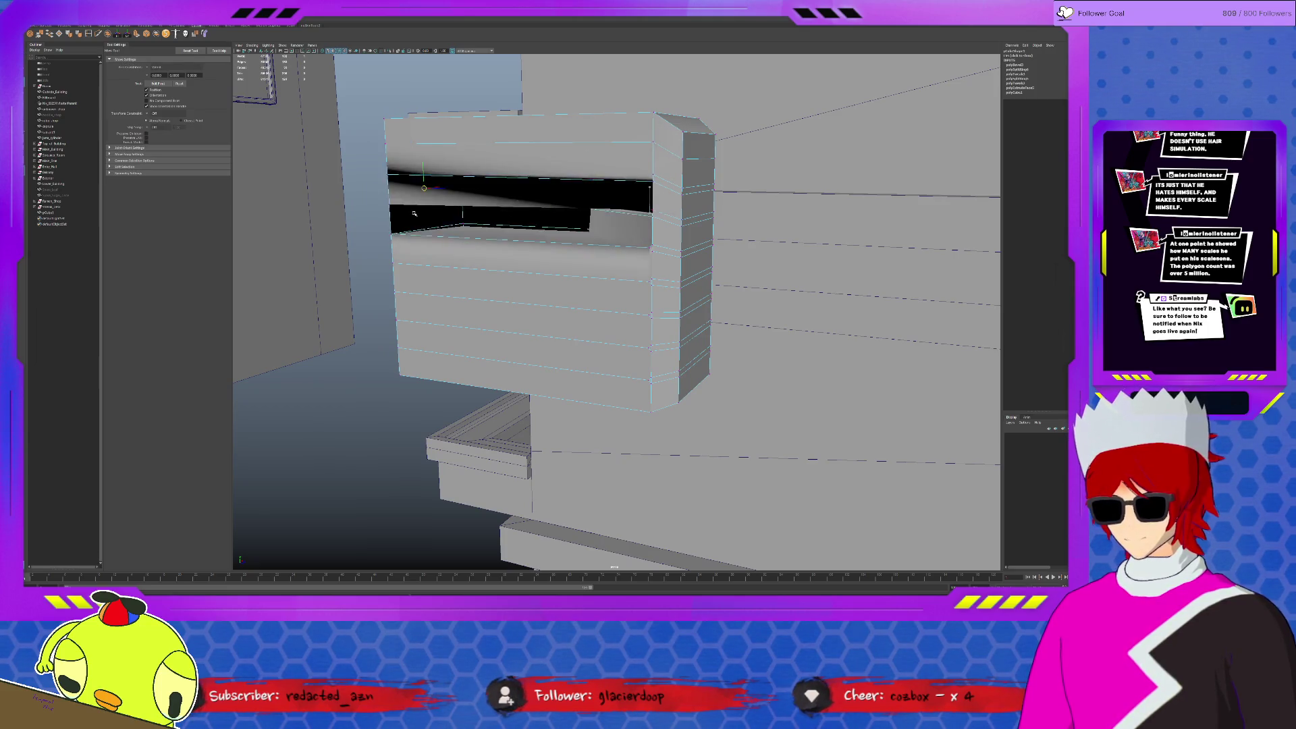
left_click(392, 236)
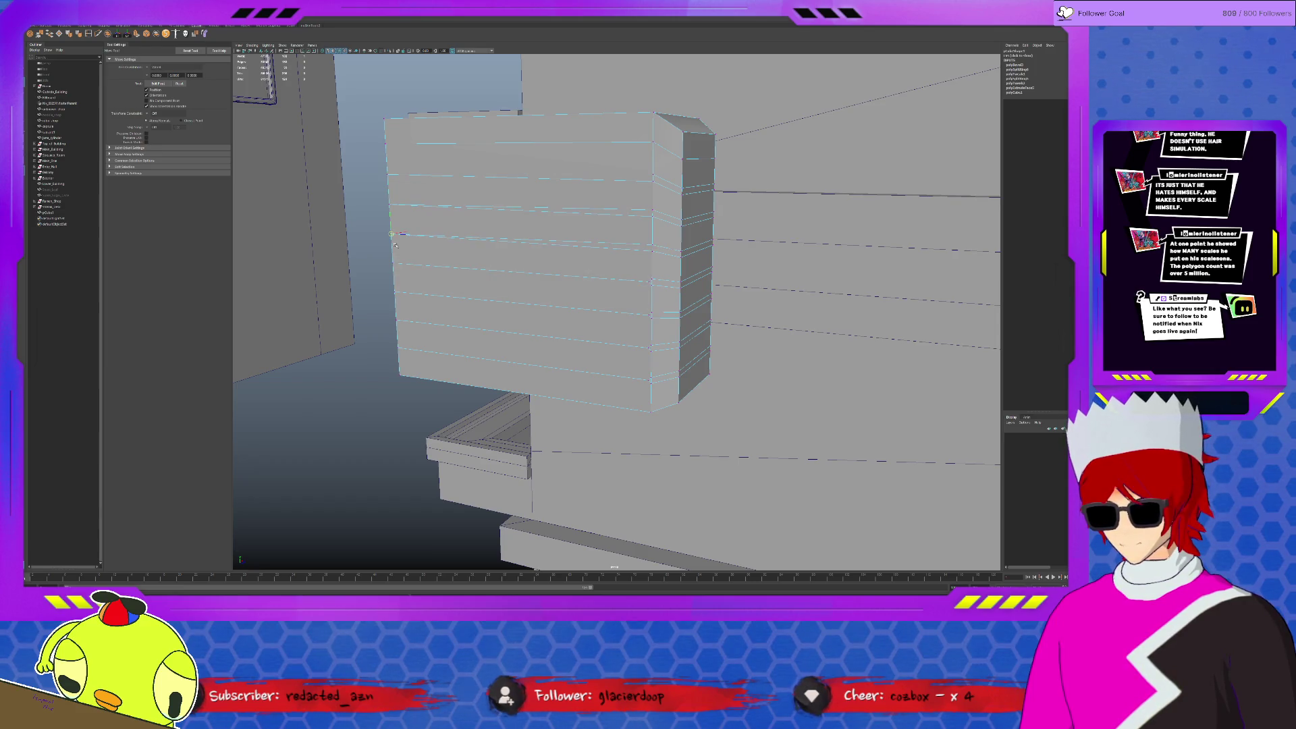
left_click(641, 289)
left_click(395, 265)
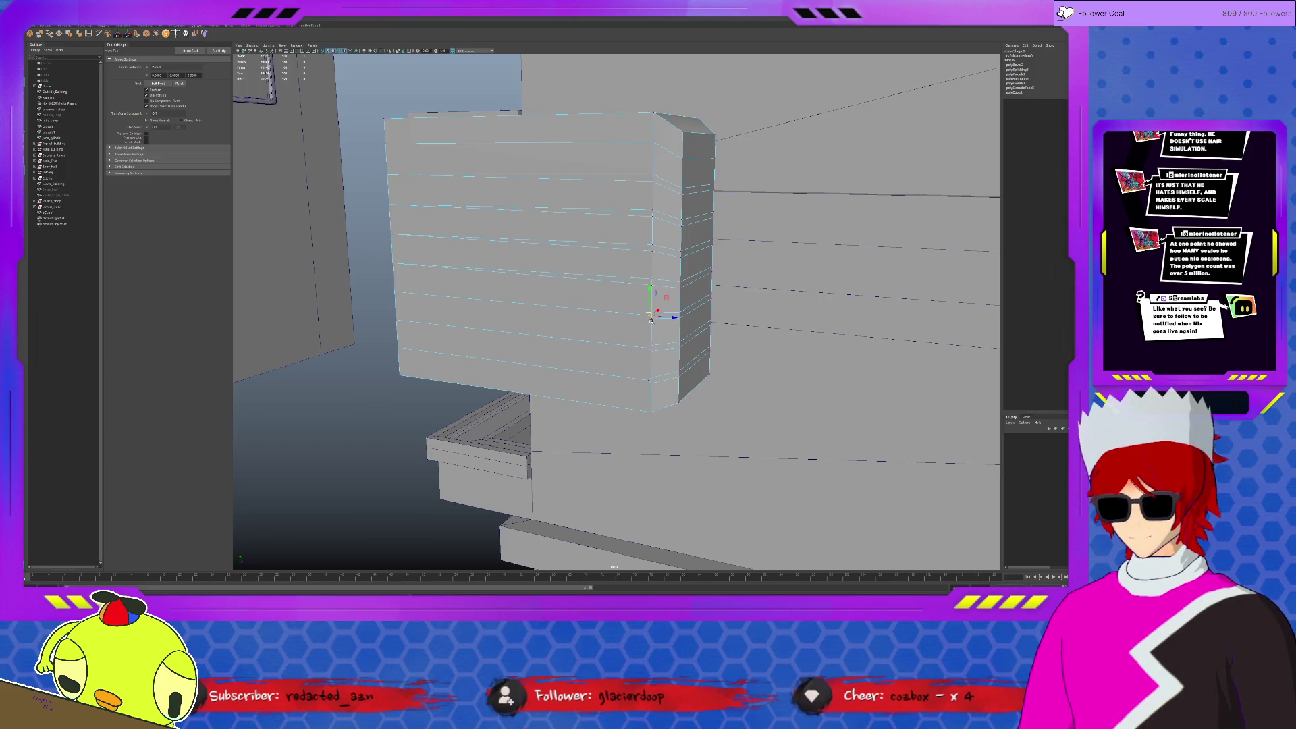
left_click(395, 293)
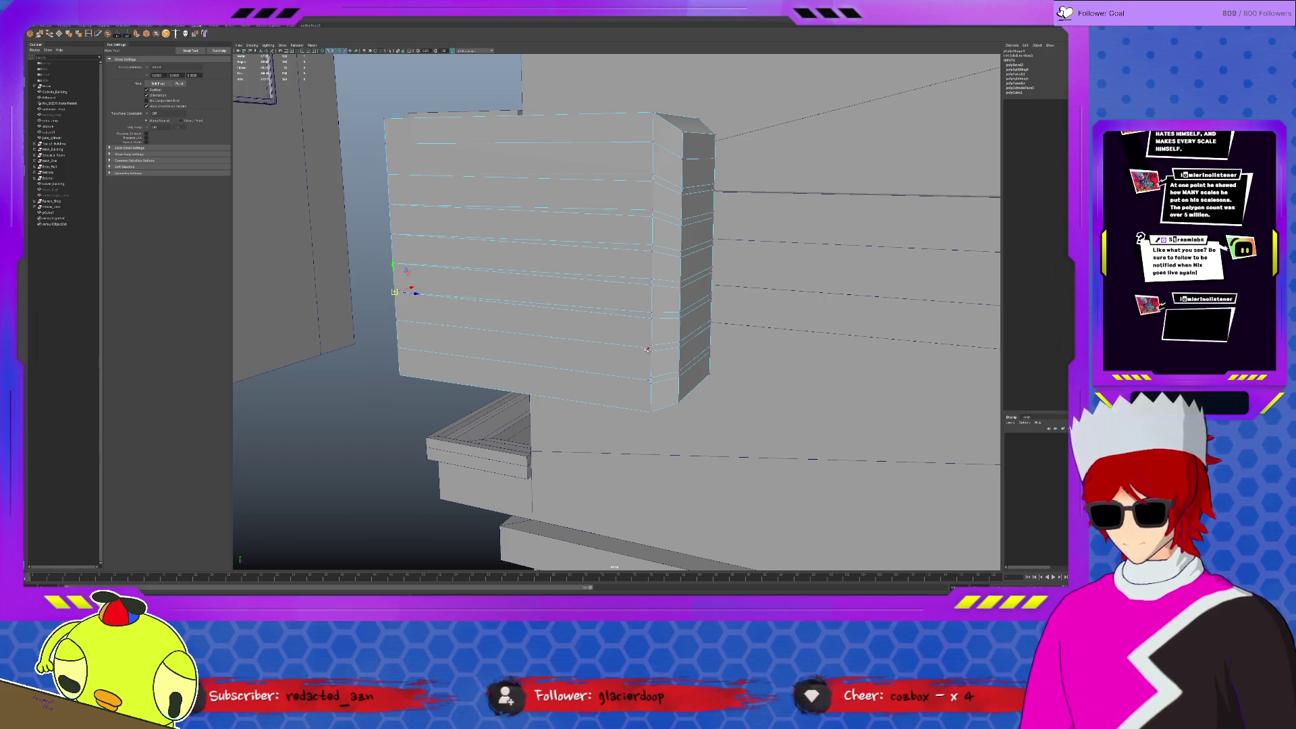
left_click(396, 320)
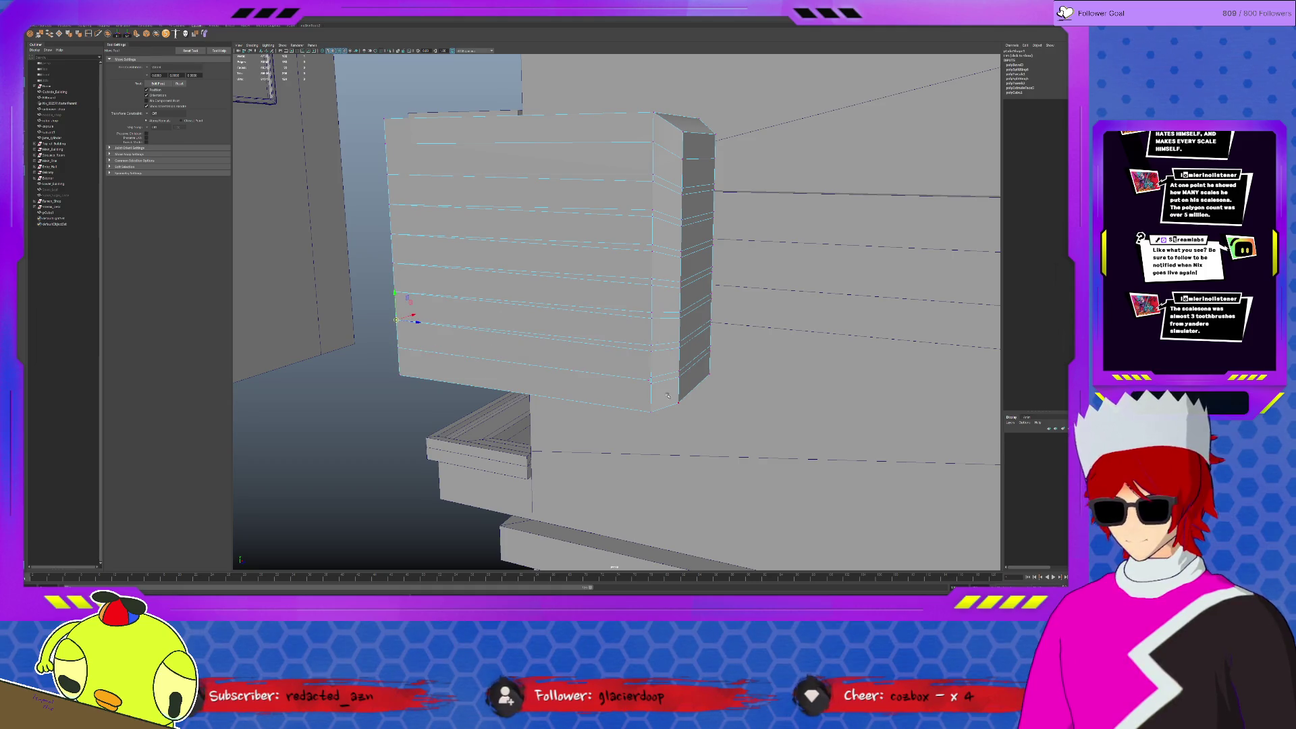
left_click(398, 348)
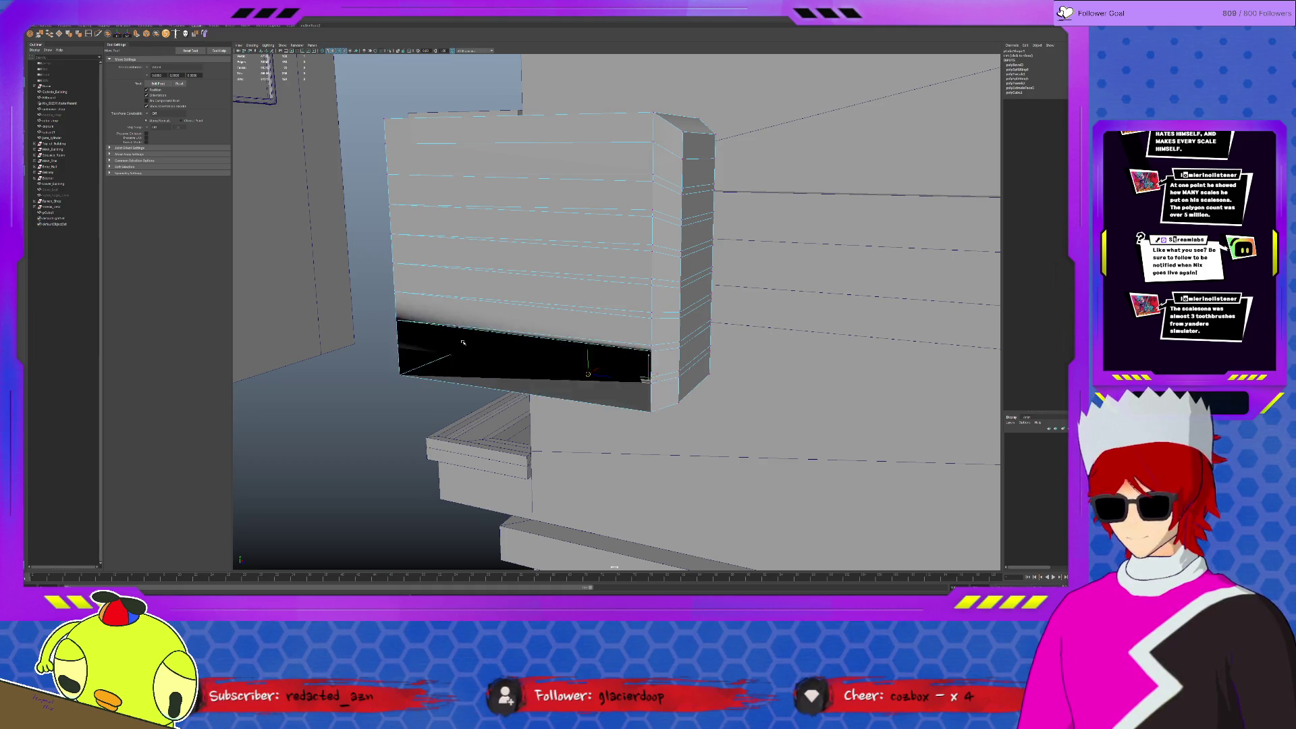
left_click_drag(552, 342, 596, 272, "alt")
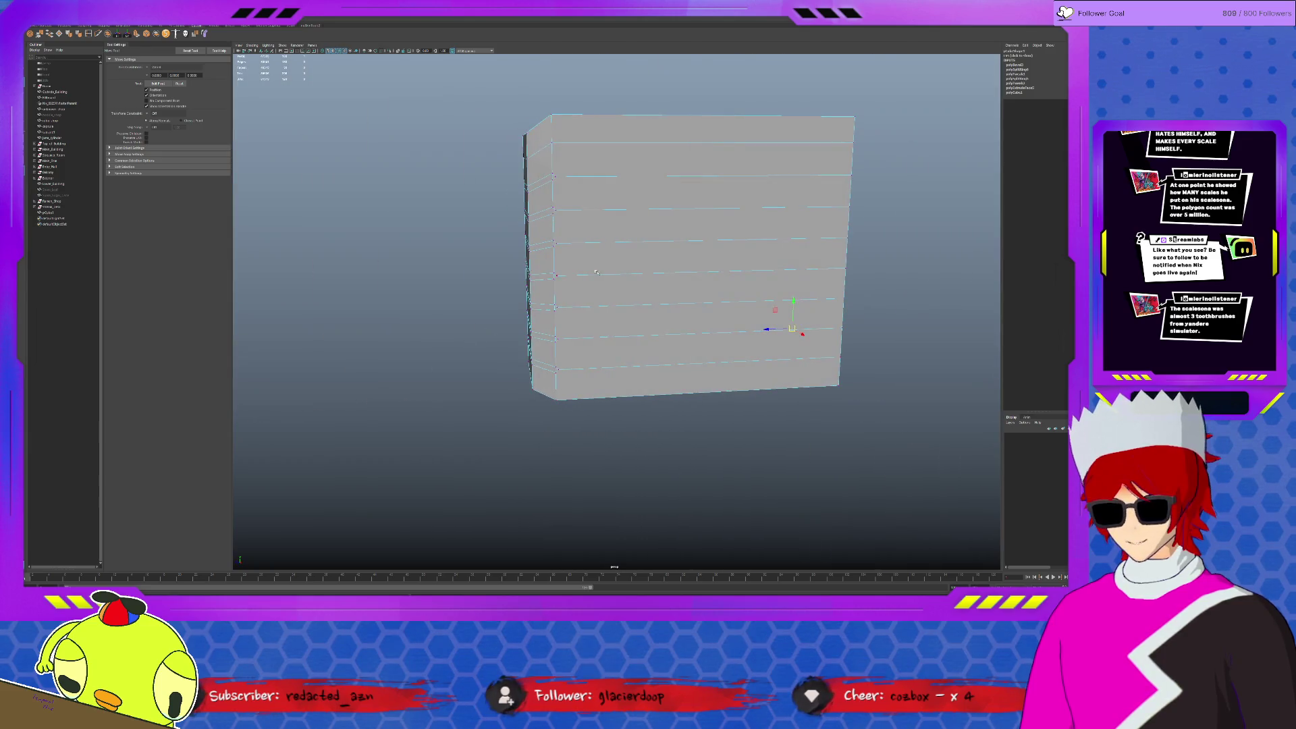
middle_click_drag(563, 200, 560, 385)
Merge the overlapping vertices on the box's right edge with Edit Mesh > Merge.
left_click(844, 266)
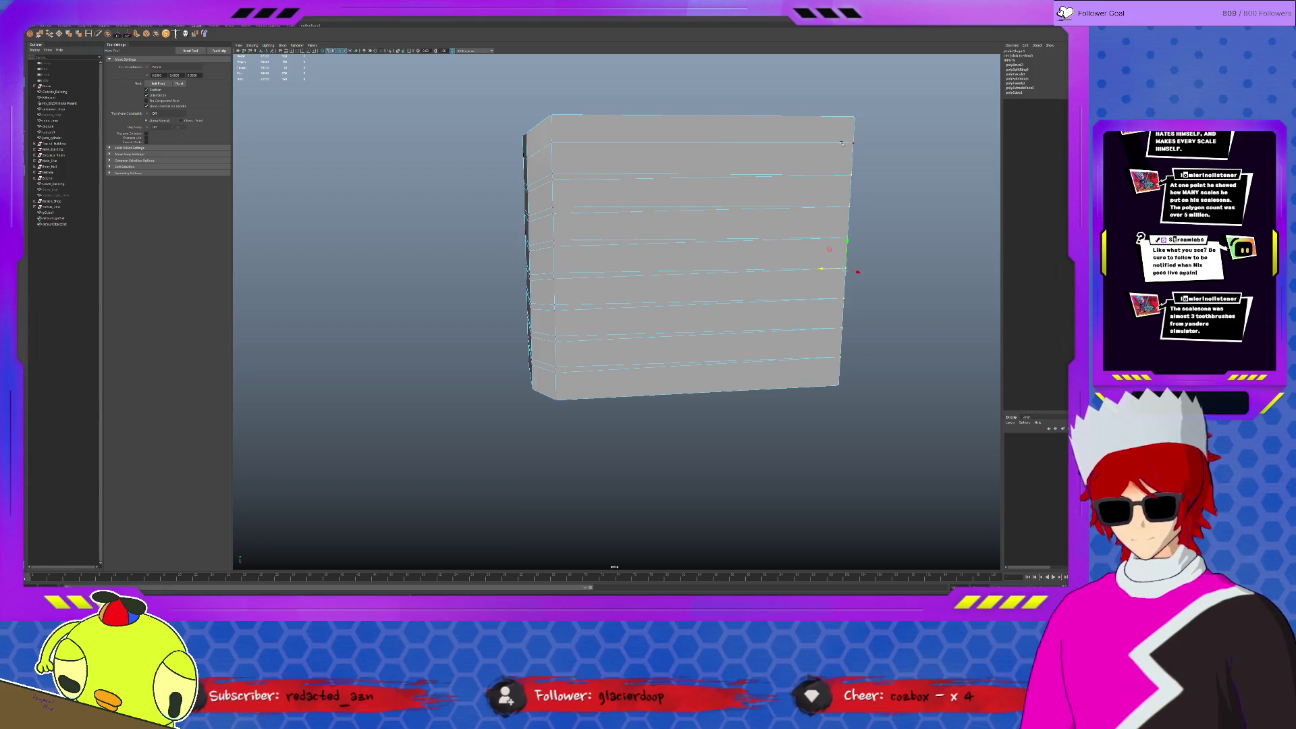
mouse_move(908, 375)
left_mouse_down("alt")
mouse_move(894, 374)
mouse_move(925, 402)
left_mouse_up("alt")
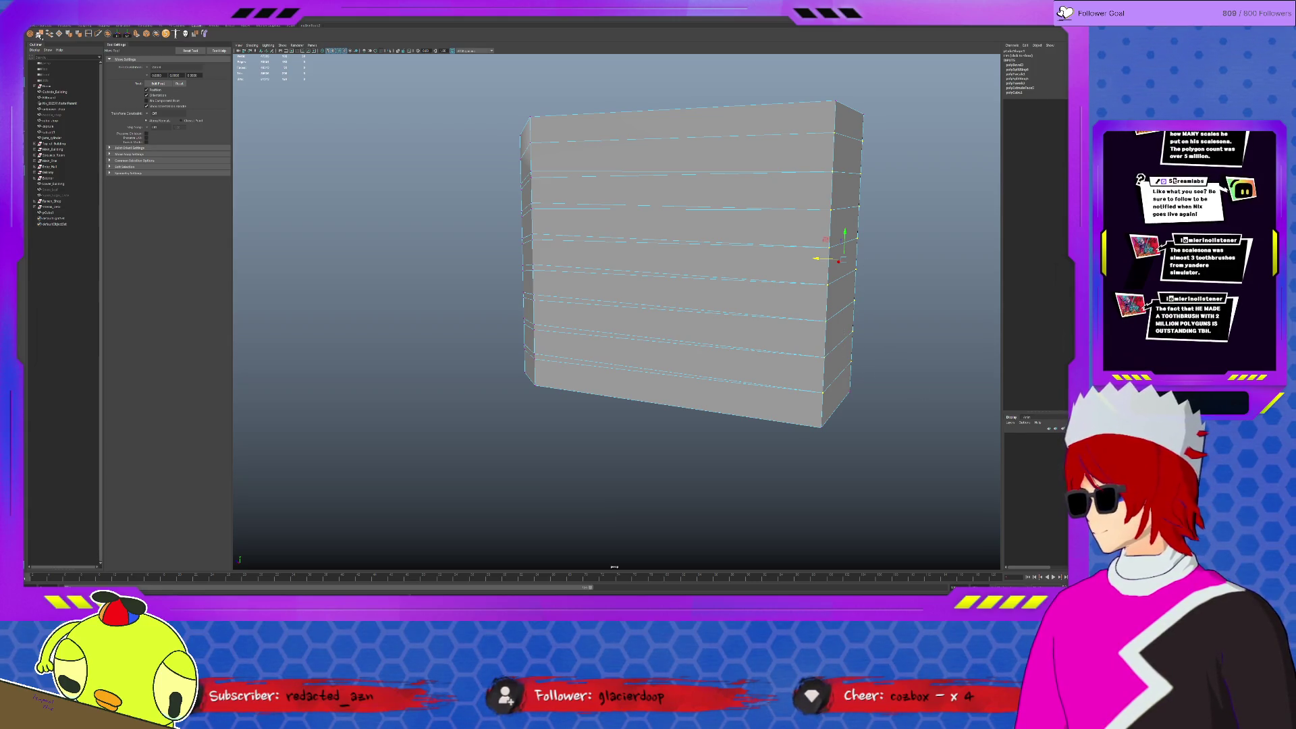
left_click(40, 34)
mouse_move(732, 373)
left_mouse_down("alt")
mouse_move(760, 384)
mouse_move(654, 247)
left_mouse_up("alt")
Select the faces running down the box's corner.
key("q")
left_click_drag(620, 149, 624, 368)
mouse_move(625, 368)
left_mouse_down("alt")
mouse_move(696, 317)
mouse_move(593, 370)
mouse_move(601, 195)
left_mouse_up("alt")
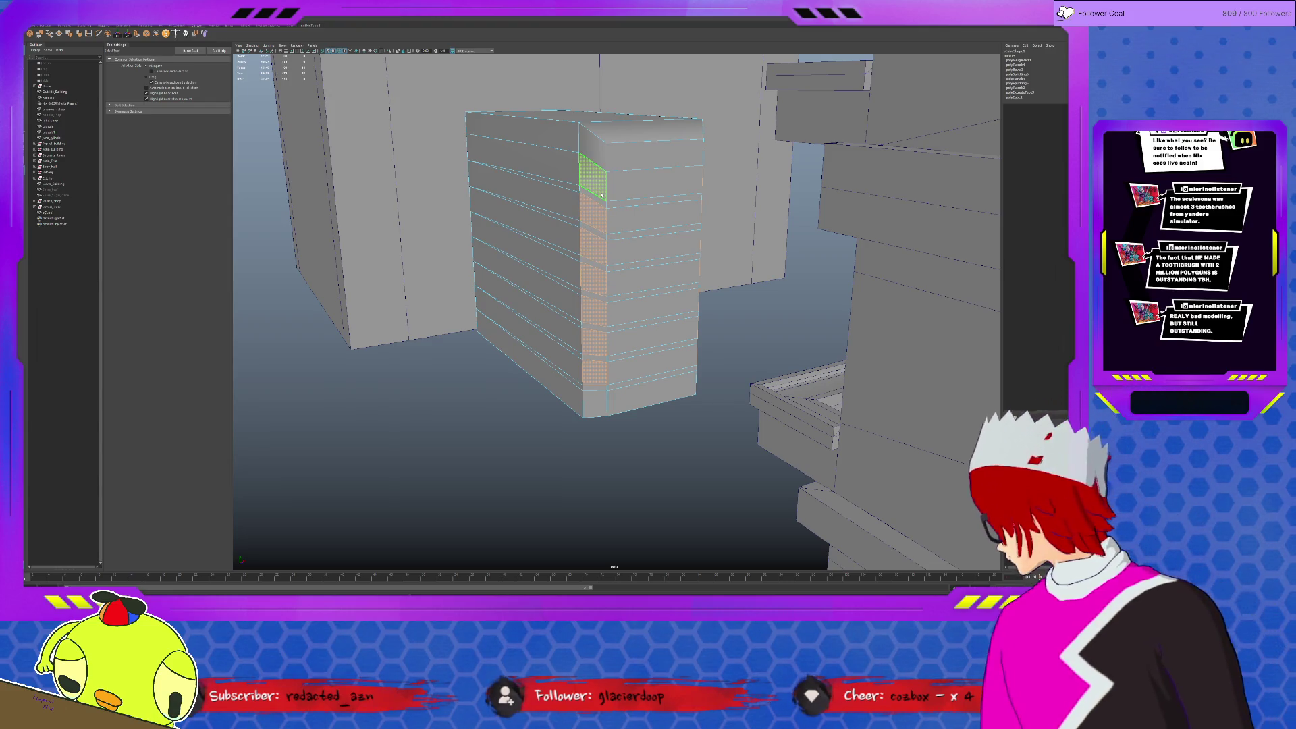
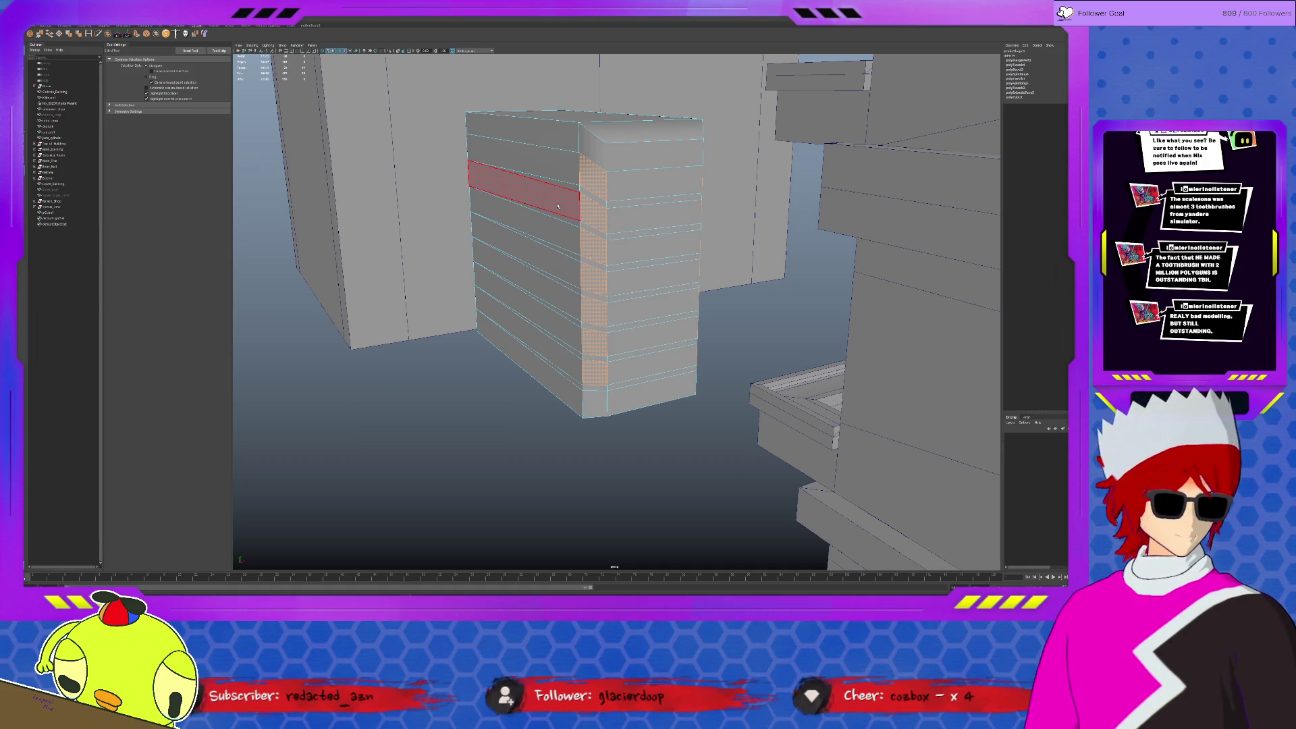
Try extruding the currently selected faces, then undo the extrusion.
scroll(557, 206, "up", 5)
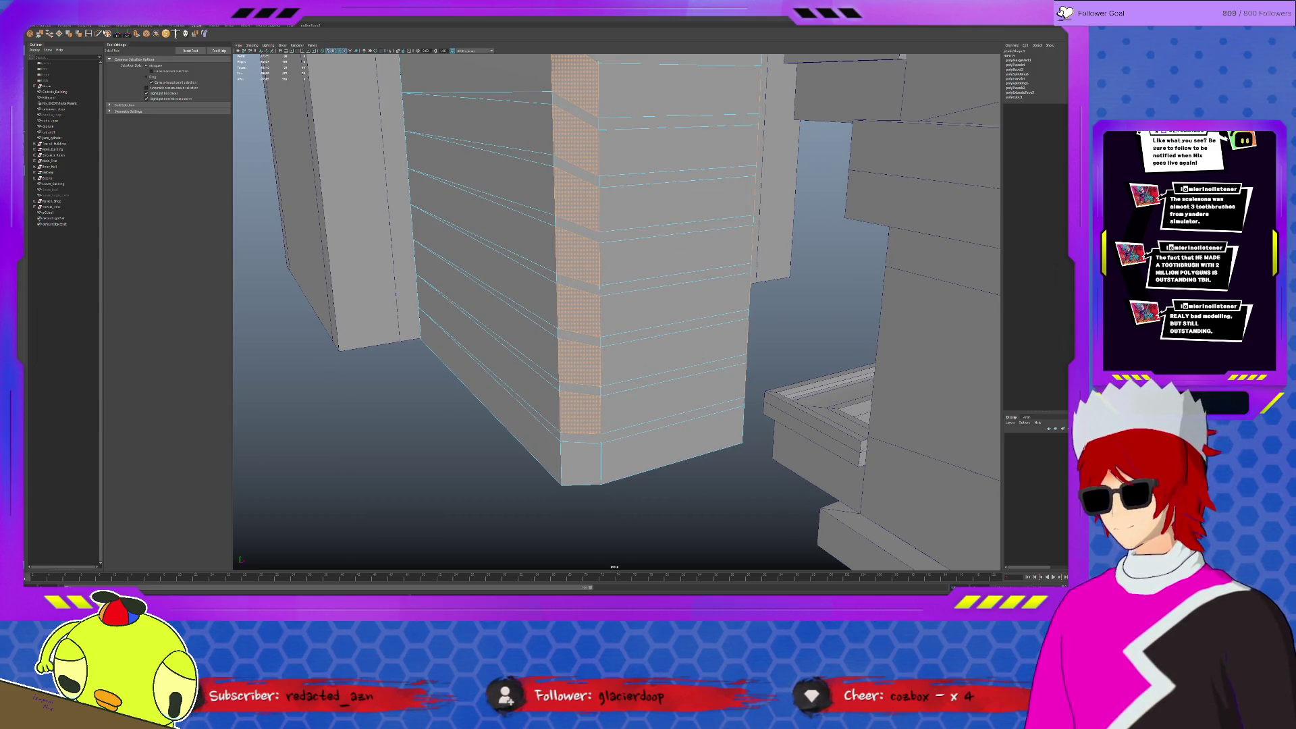
left_click(132, 34)
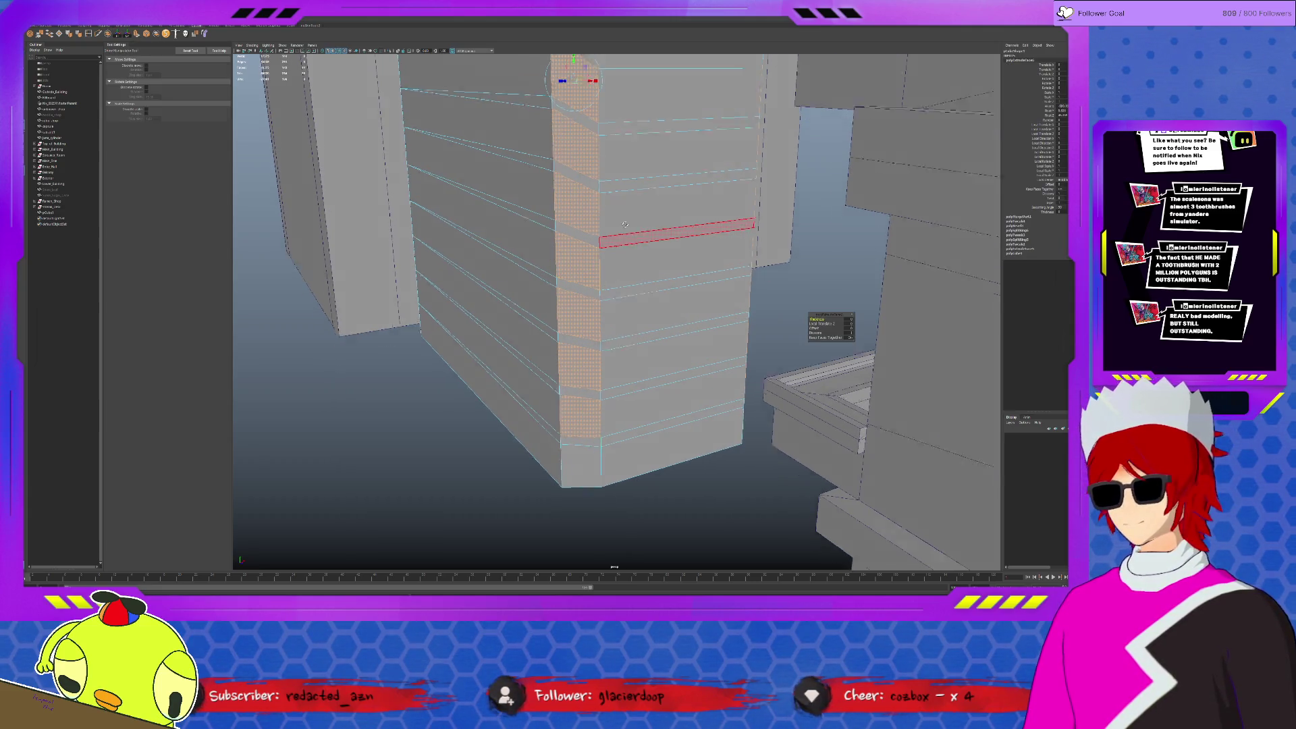
left_click_drag(624, 224, 601, 259, "alt")
key("q")
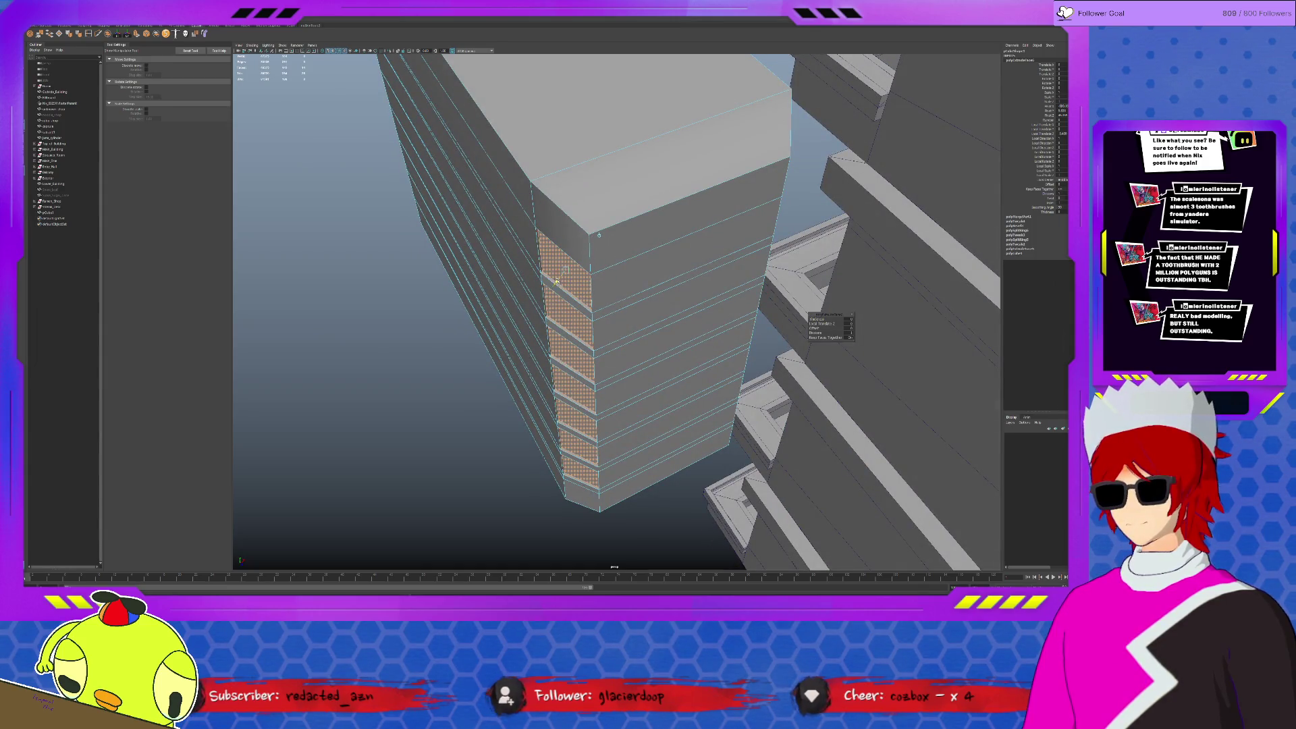
key("g")
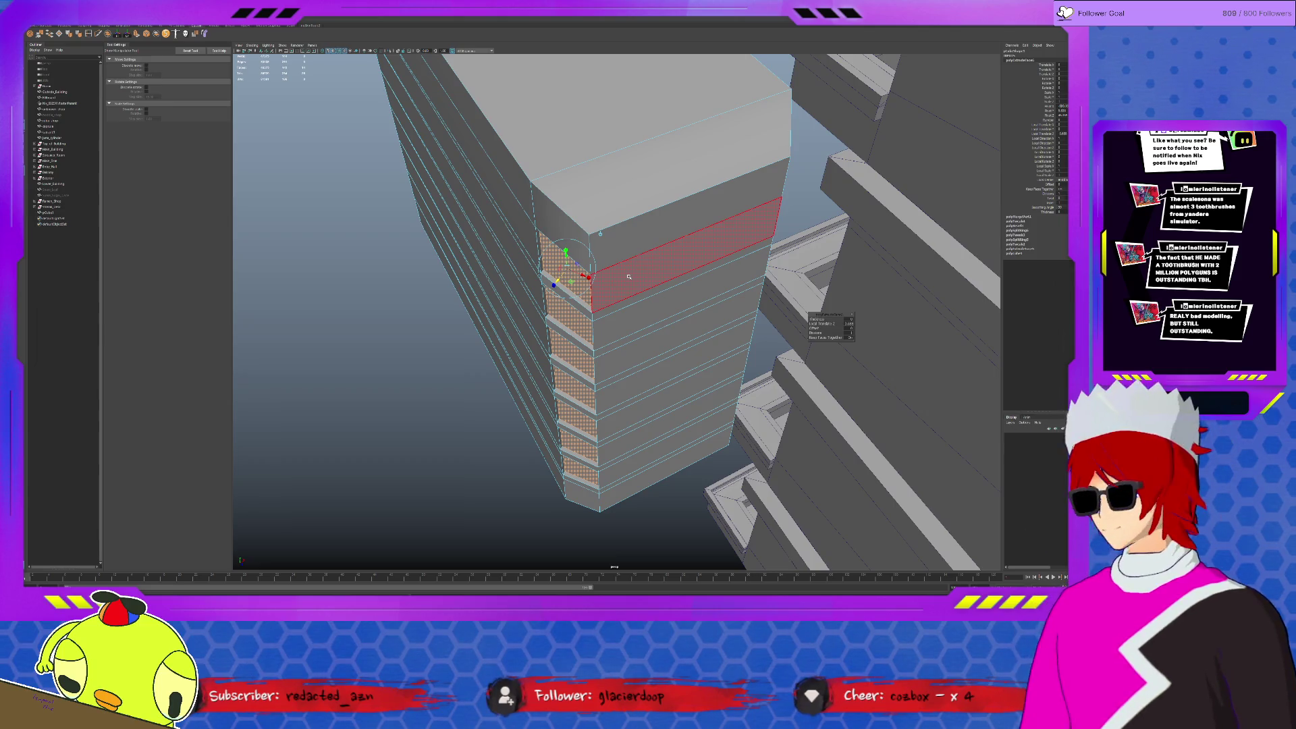
key("q")
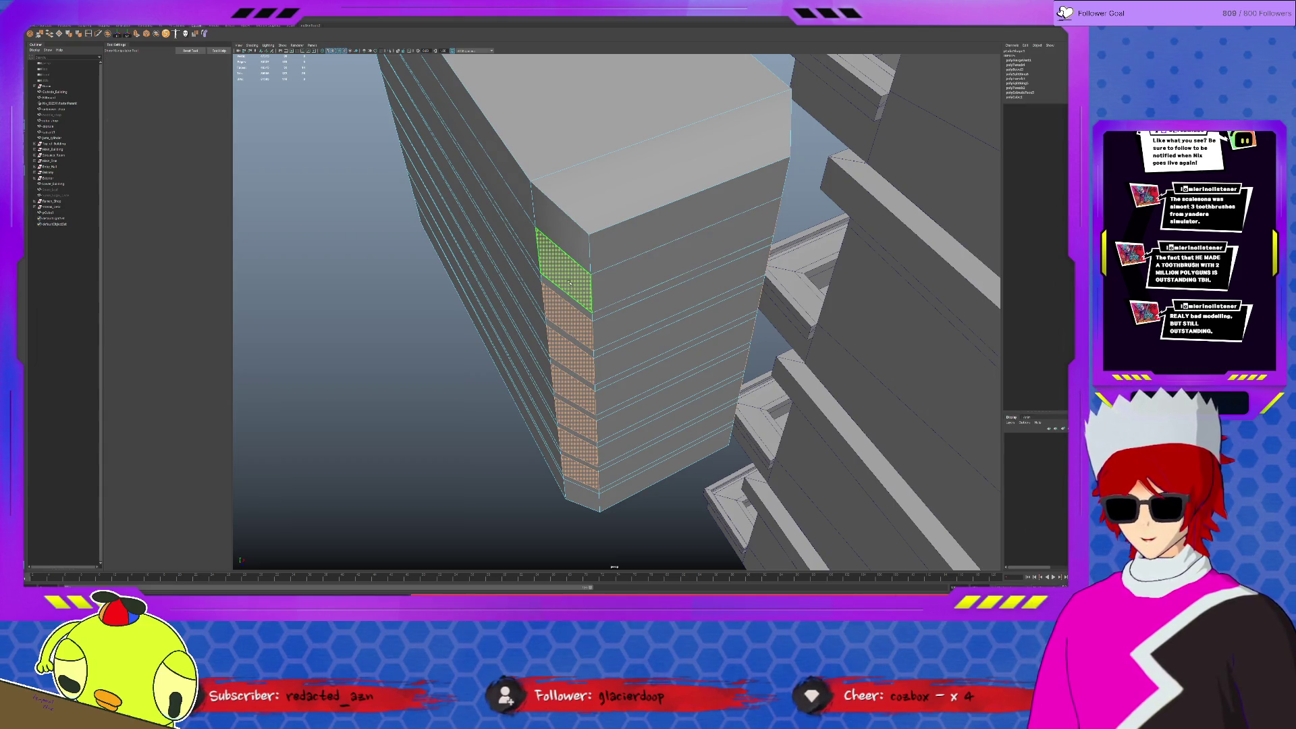
Loop-select the corner column faces and extrude them with Ctrl+E, ready for scaling.
left_click(564, 266)
double_click(579, 491, "shift")
left_click_drag(579, 492, 602, 454, "alt")
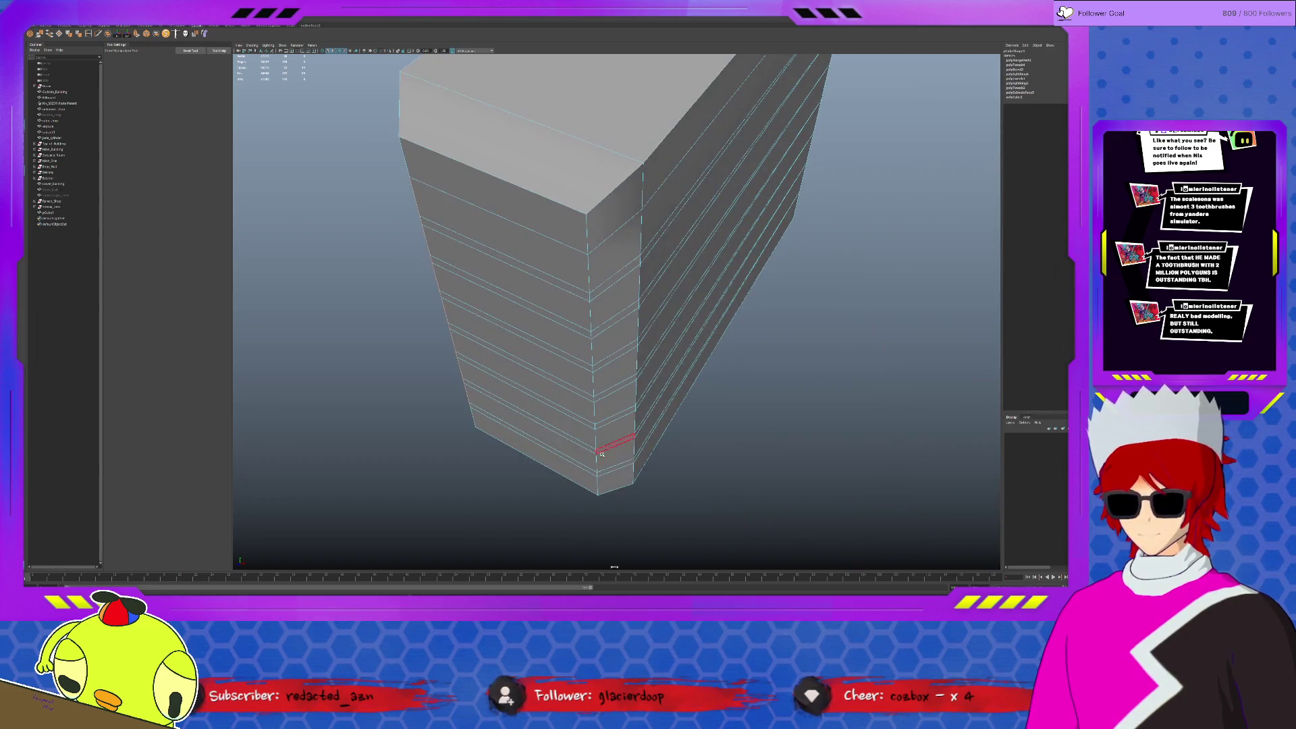
double_click(613, 260)
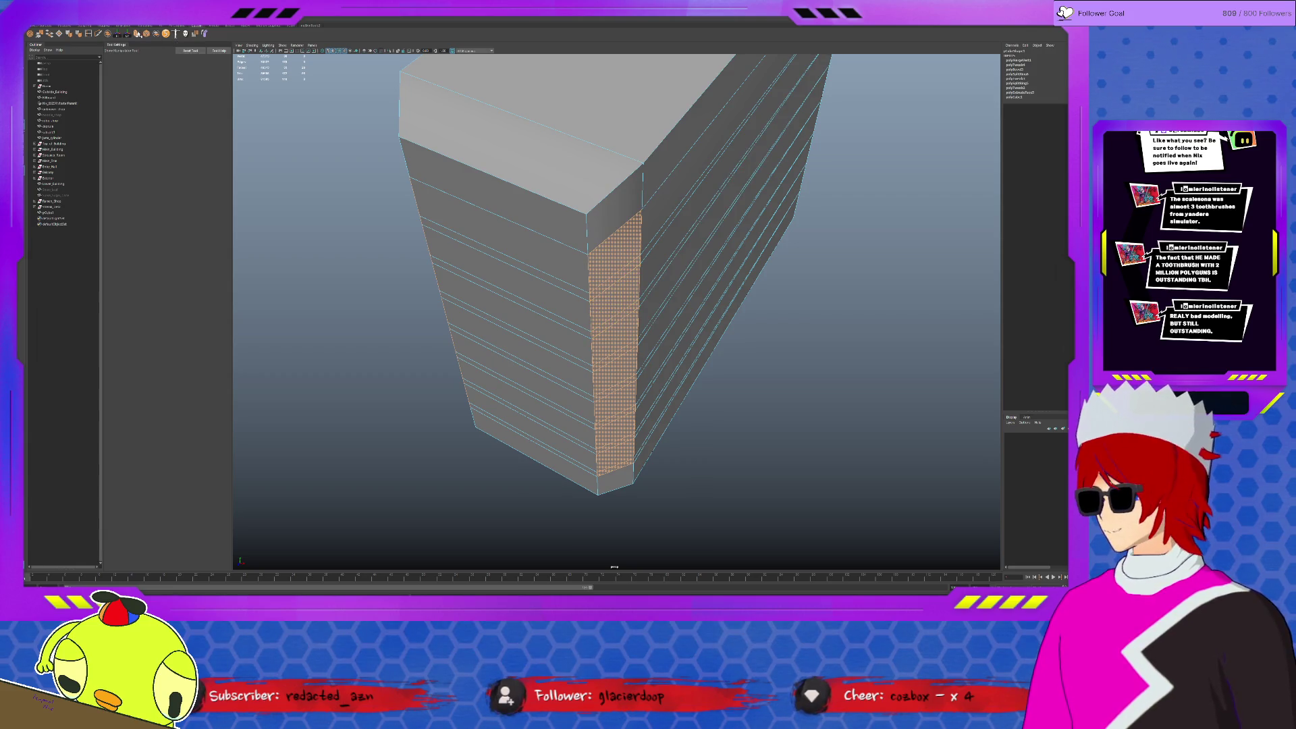
key("ctrl+e")
mouse_move(637, 302)
left_mouse_down("alt")
mouse_move(649, 297)
mouse_move(576, 356)
left_mouse_up("alt")
key("r")
Add the top band to the selected corner faces and delete them.
key("f")
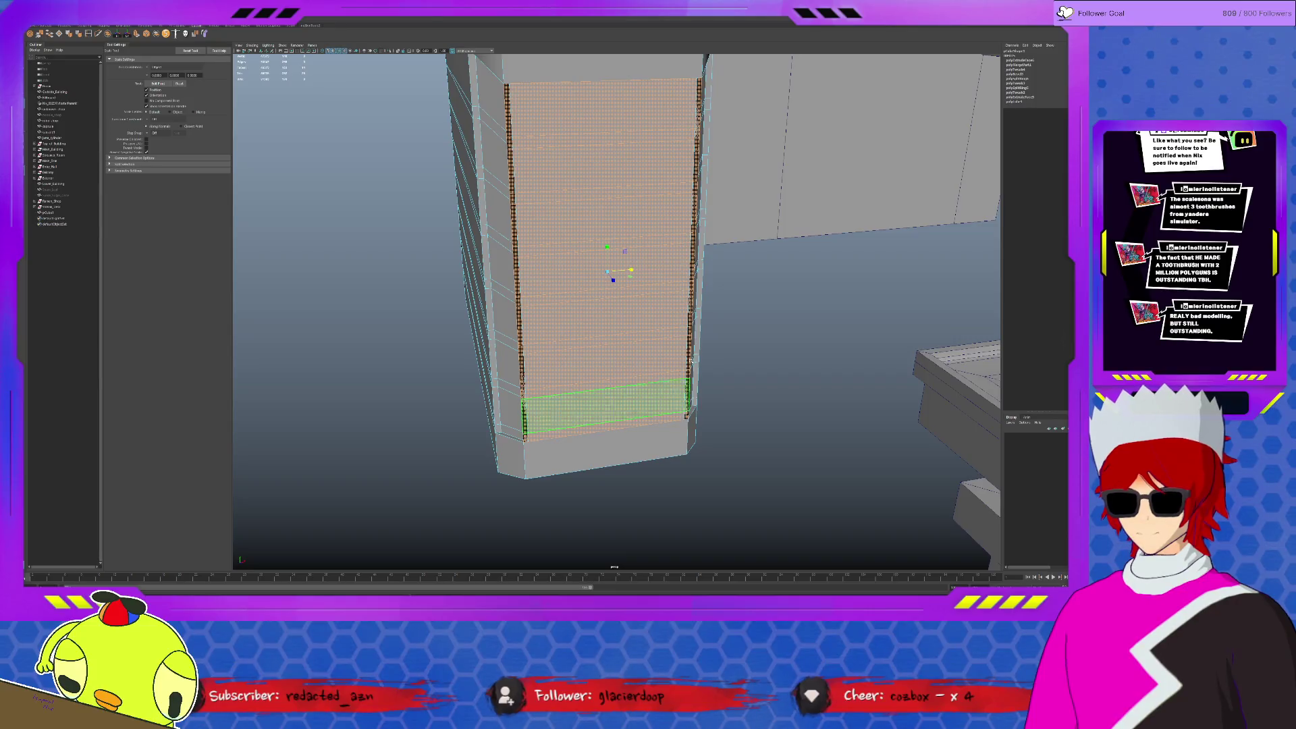
left_click_drag(698, 327, 715, 345, "alt")
left_click(654, 143)
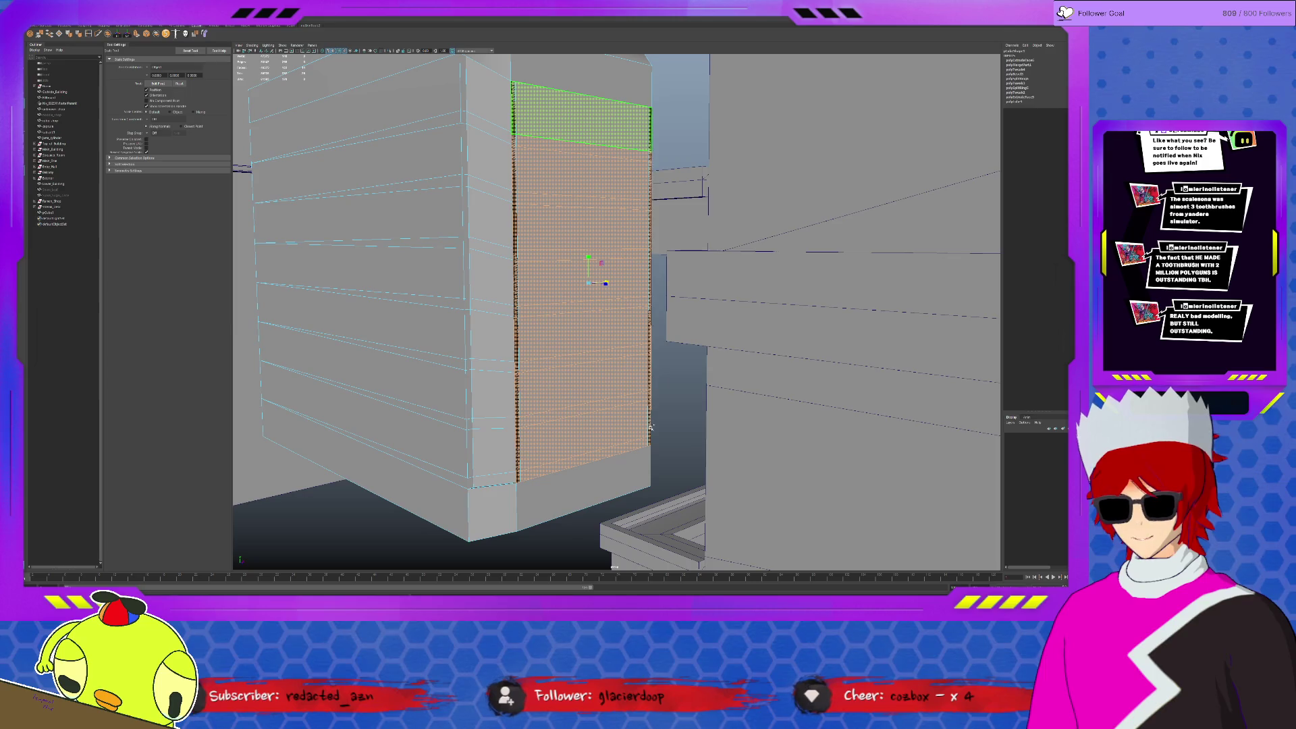
key("Delete")
key("Delete")
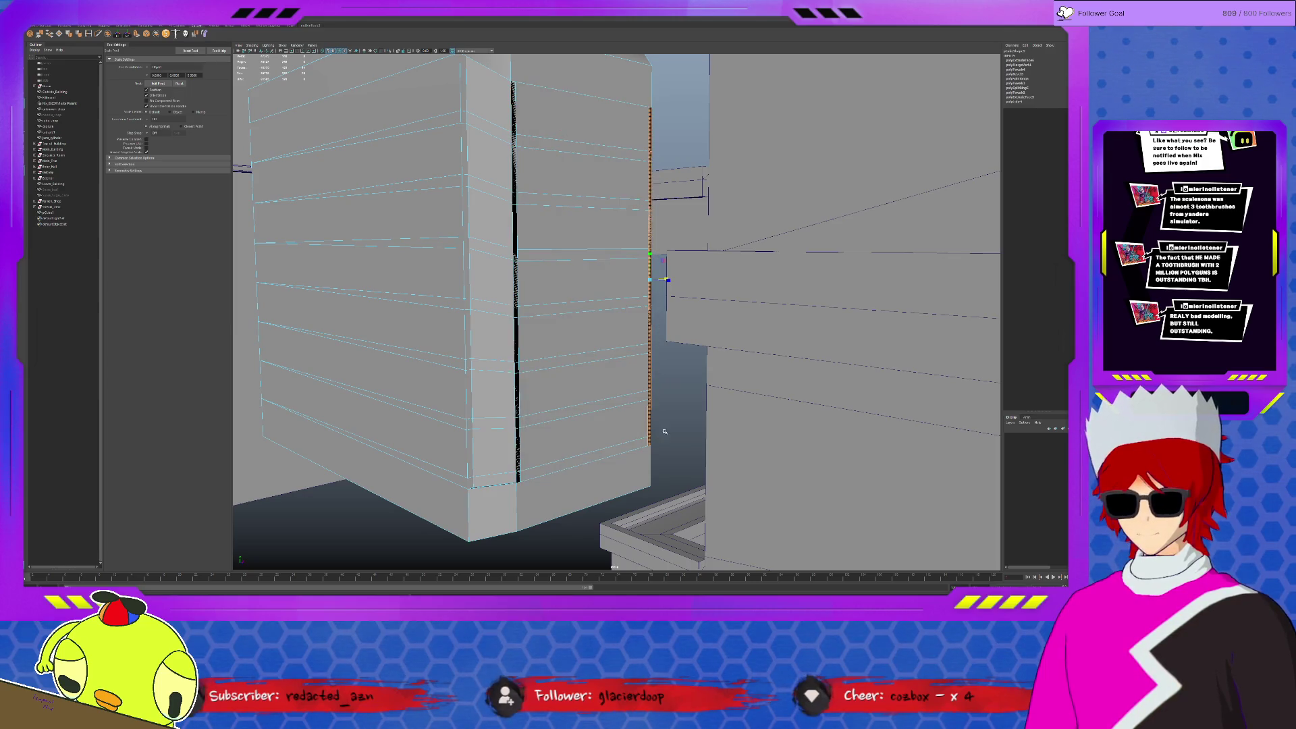
Select the edge along the opened corner gap and inspect the side wall.
left_click_drag(668, 421, 648, 127, "alt")
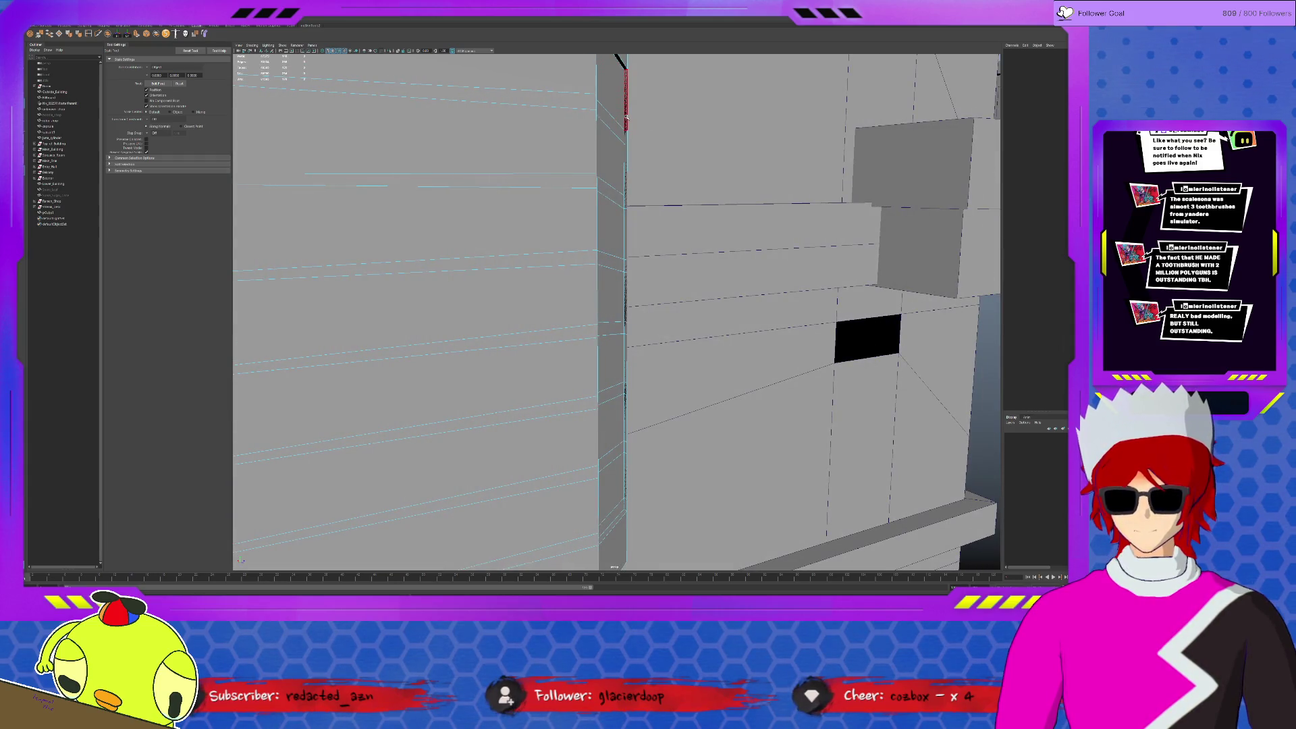
left_click(625, 111)
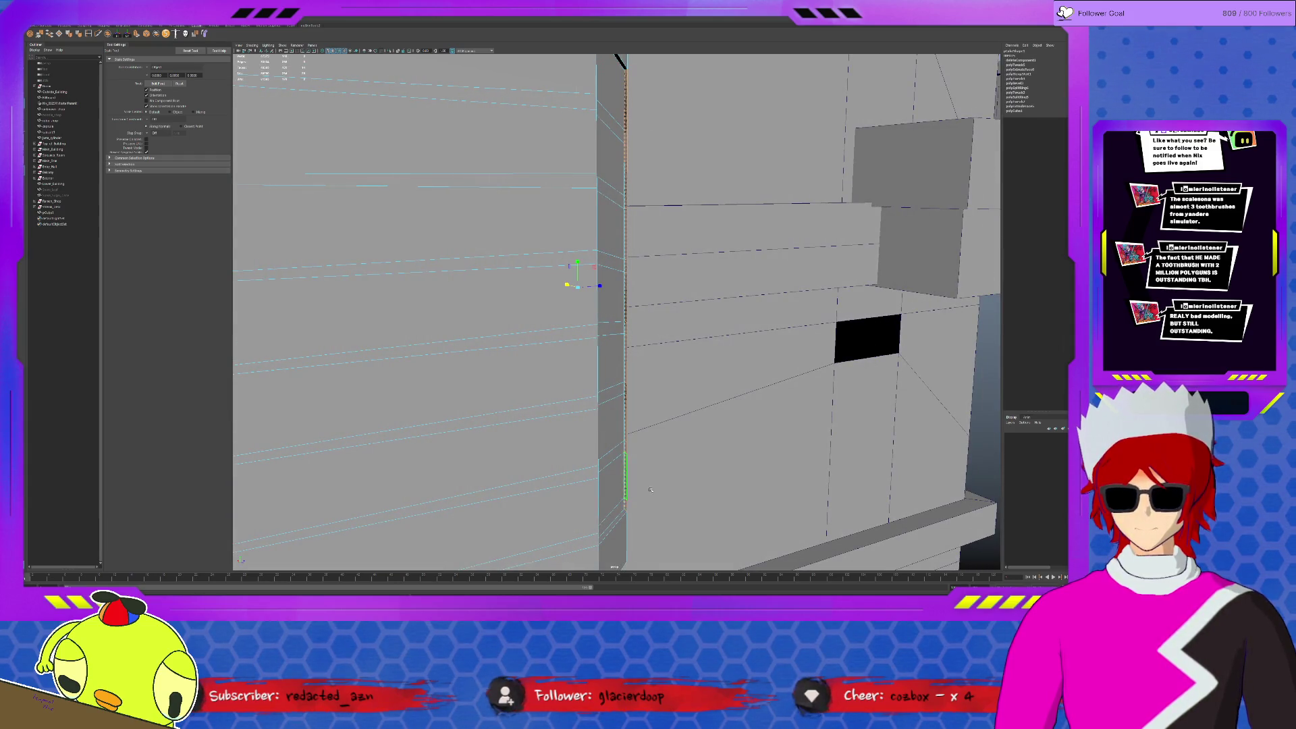
key("f")
left_click_drag(550, 488, 545, 482, "alt")
mouse_move(522, 122)
left_mouse_down()
mouse_move(593, 403)
mouse_move(573, 440)
left_mouse_up()
left_click(558, 265)
mouse_move(580, 368)
left_mouse_down("alt")
mouse_move(602, 380)
mouse_move(571, 379)
mouse_move(587, 338)
left_mouse_up("alt")
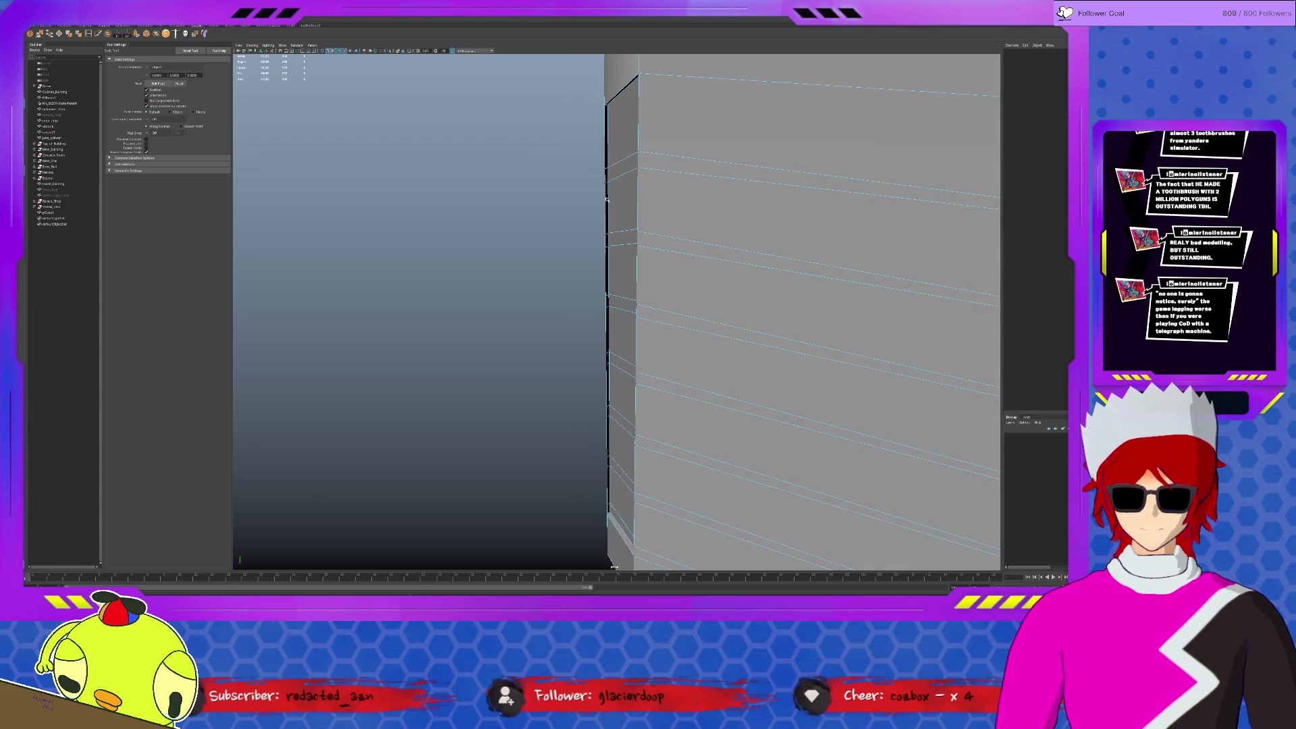
left_click(606, 106)
key("w")
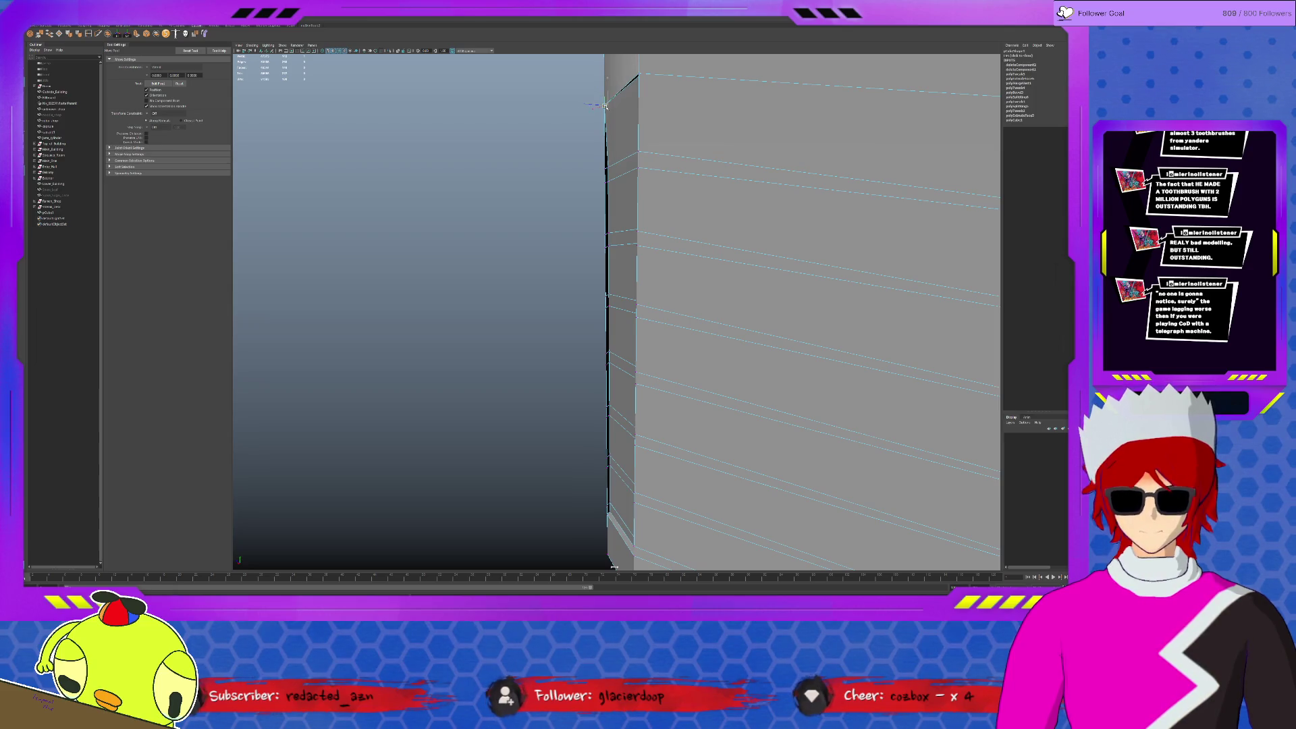
left_click(607, 181)
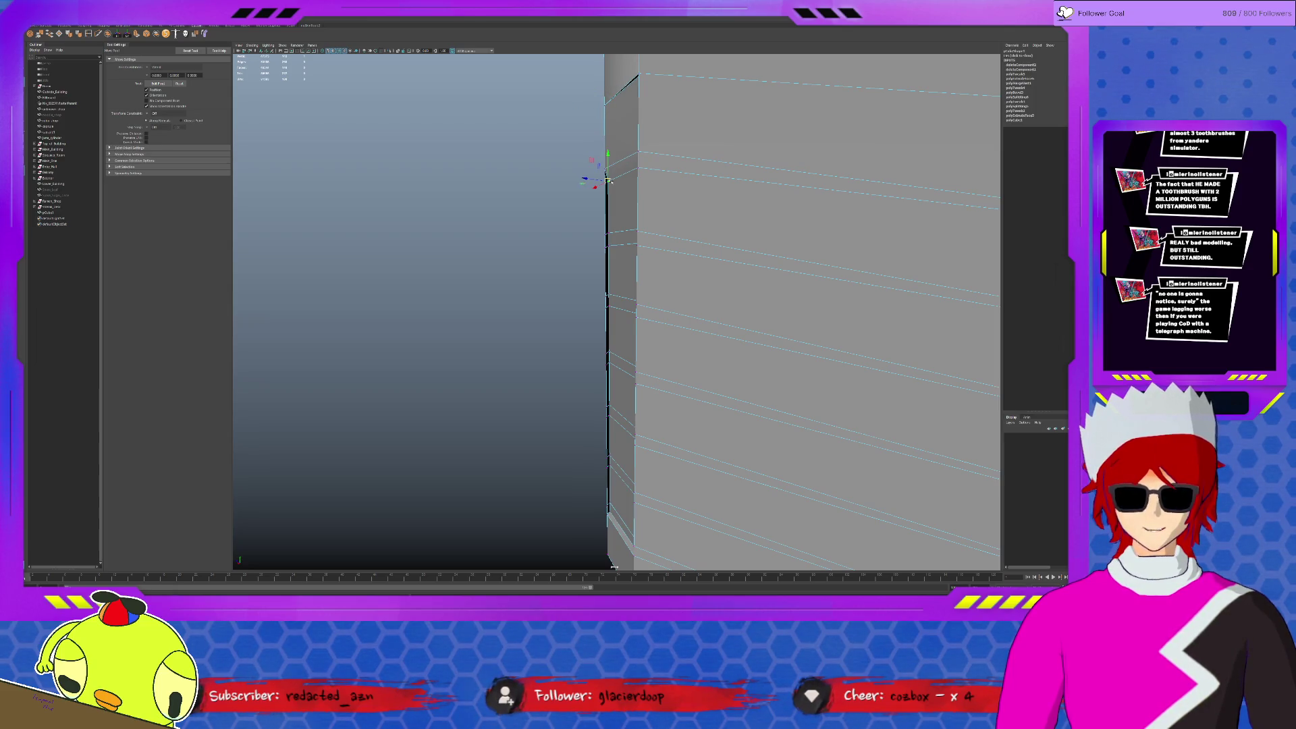
left_click(606, 248)
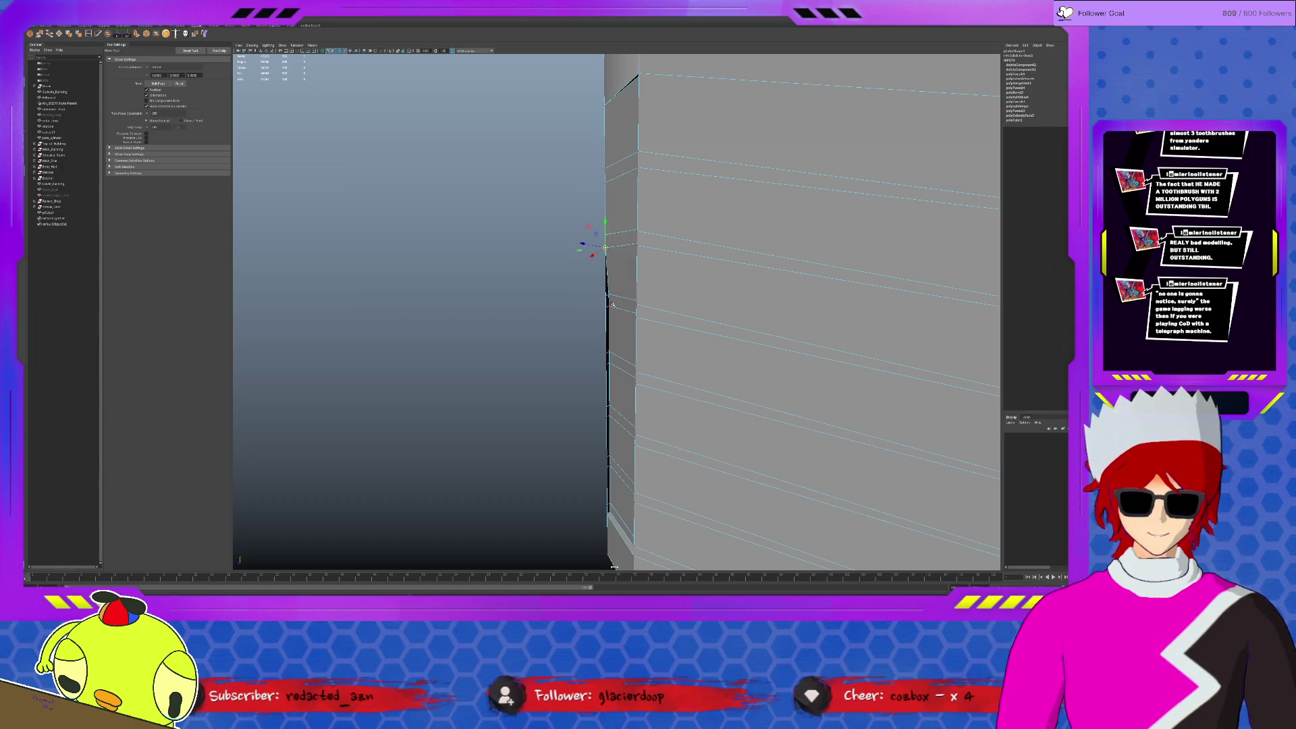
left_click(609, 361)
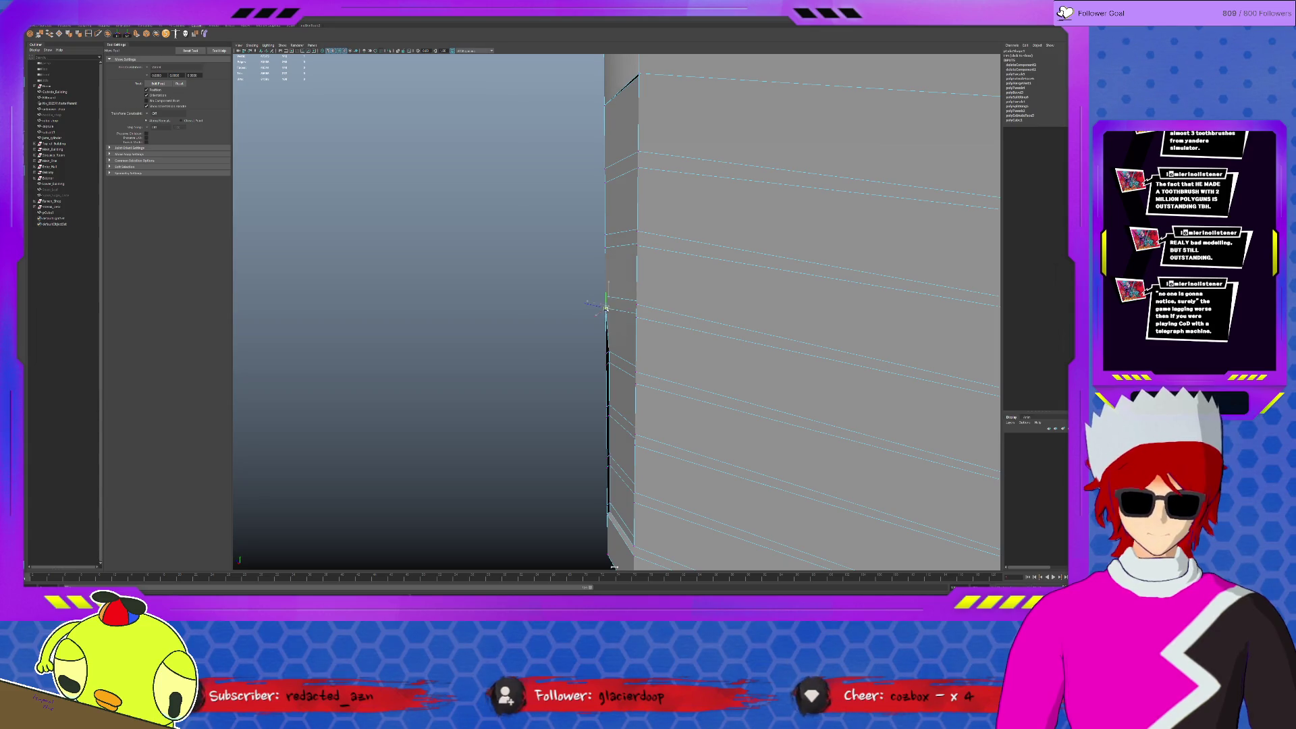
left_click(605, 353)
left_click(606, 406)
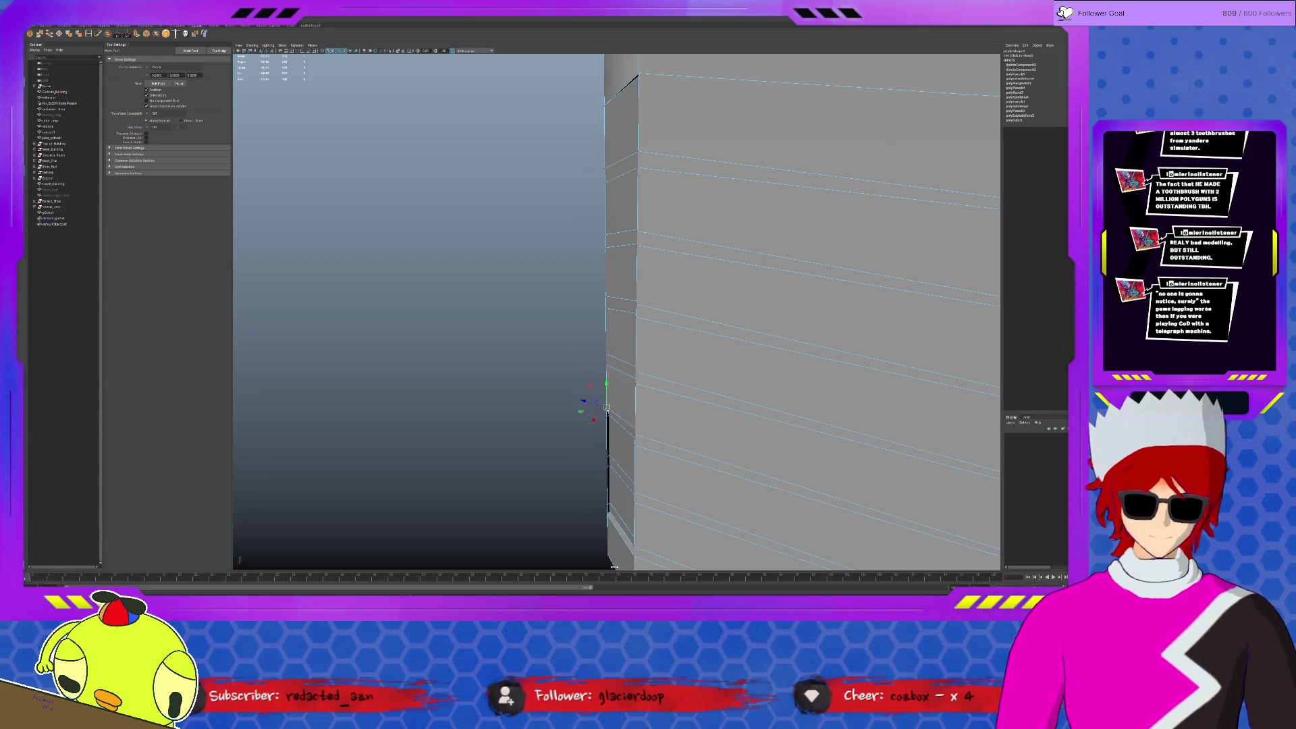
left_click(607, 418)
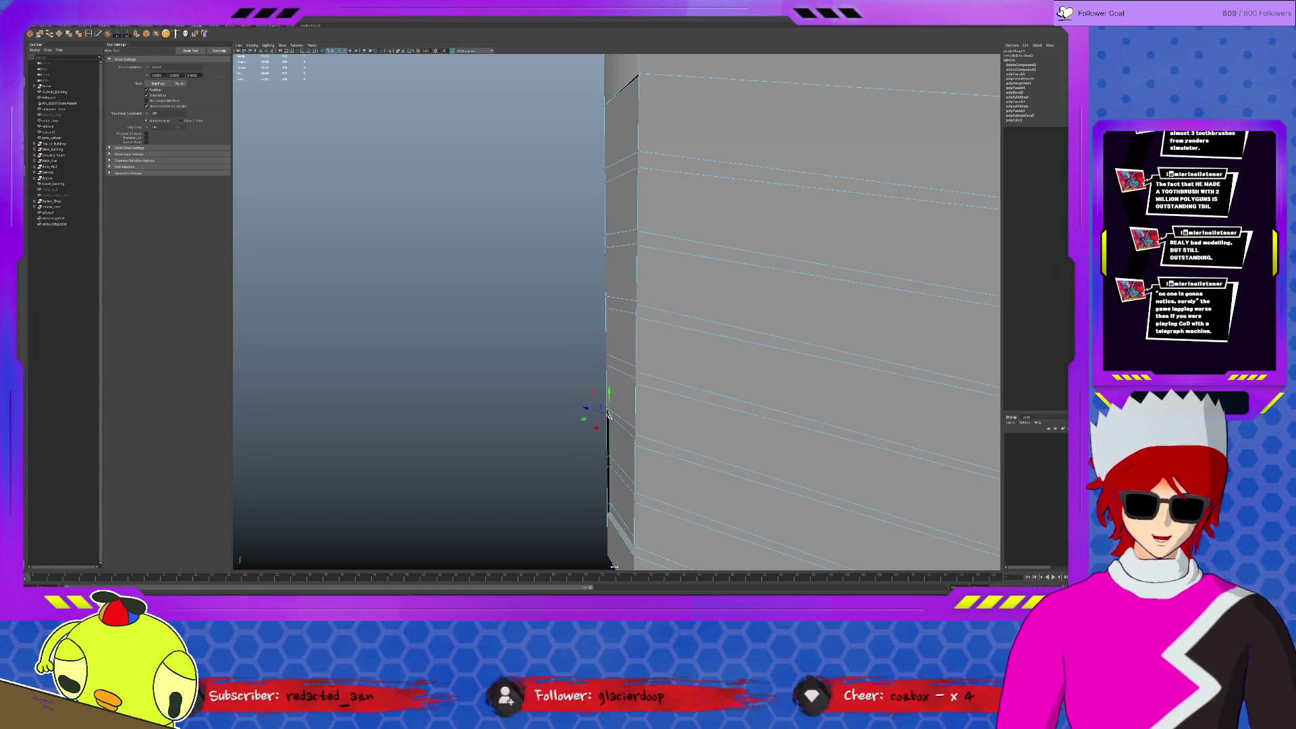
left_click(606, 465)
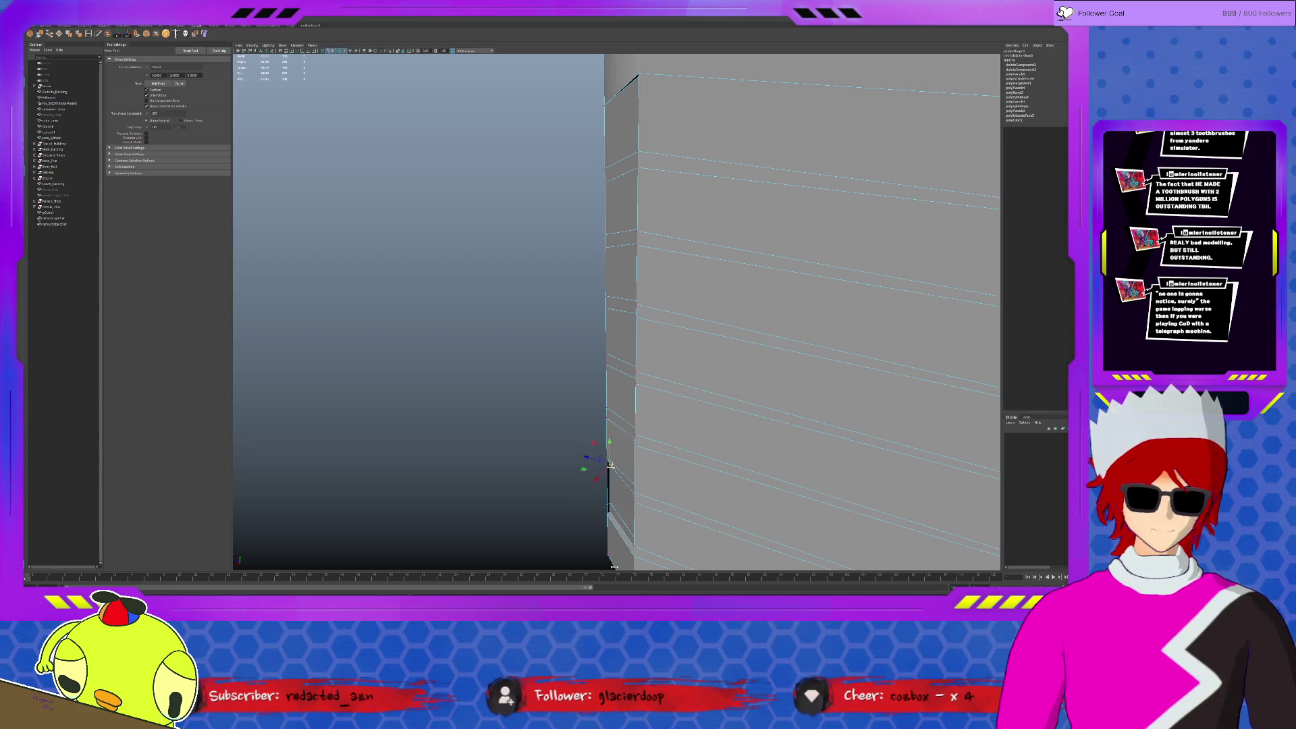
left_click(615, 495)
left_click(610, 505)
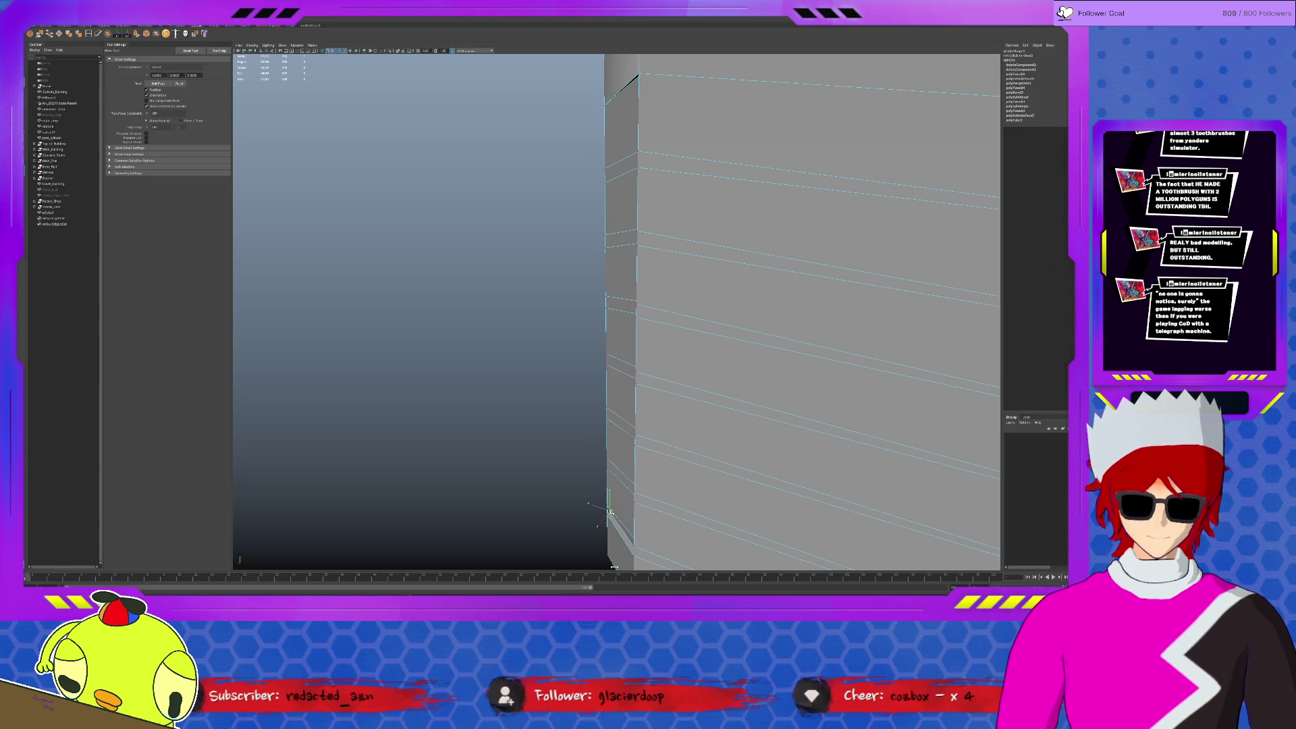
mouse_move(607, 513)
left_mouse_down("alt")
mouse_move(652, 451)
mouse_move(613, 405)
mouse_move(599, 425)
mouse_move(611, 242)
left_mouse_up("alt")
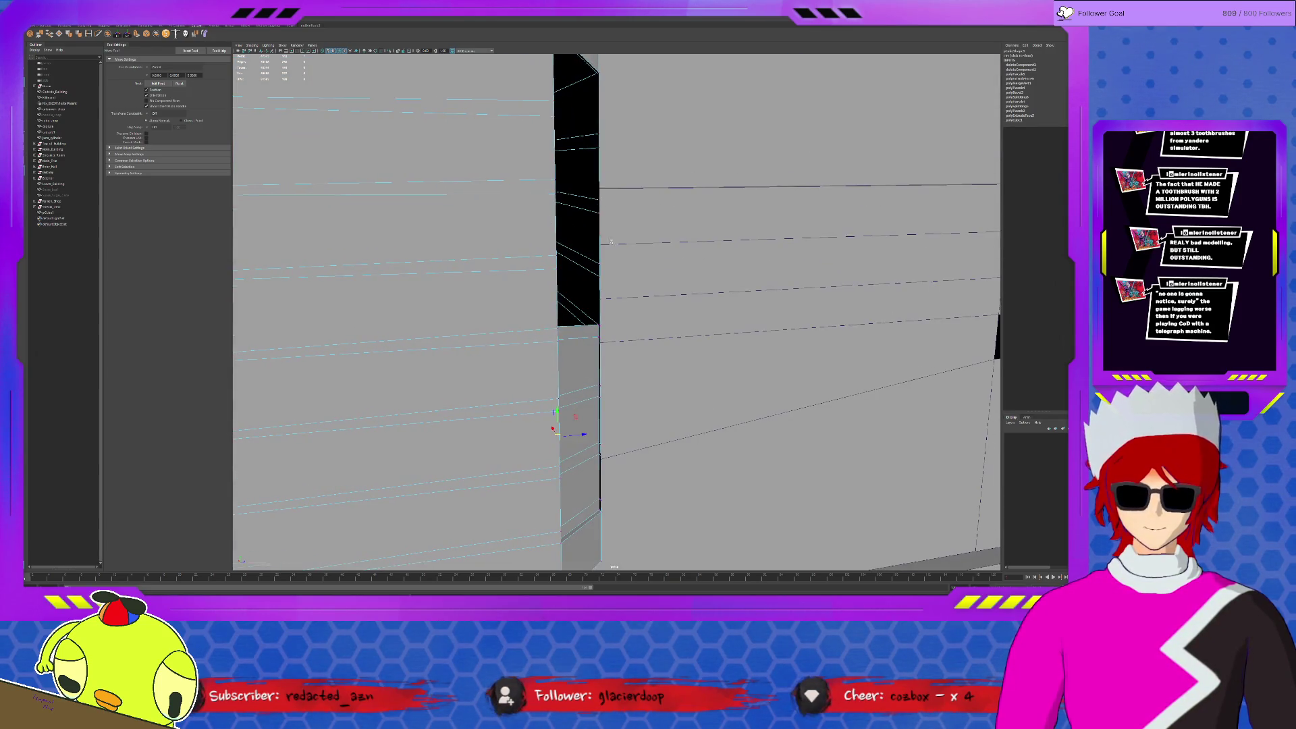
middle_click_drag(478, 261, 477, 252)
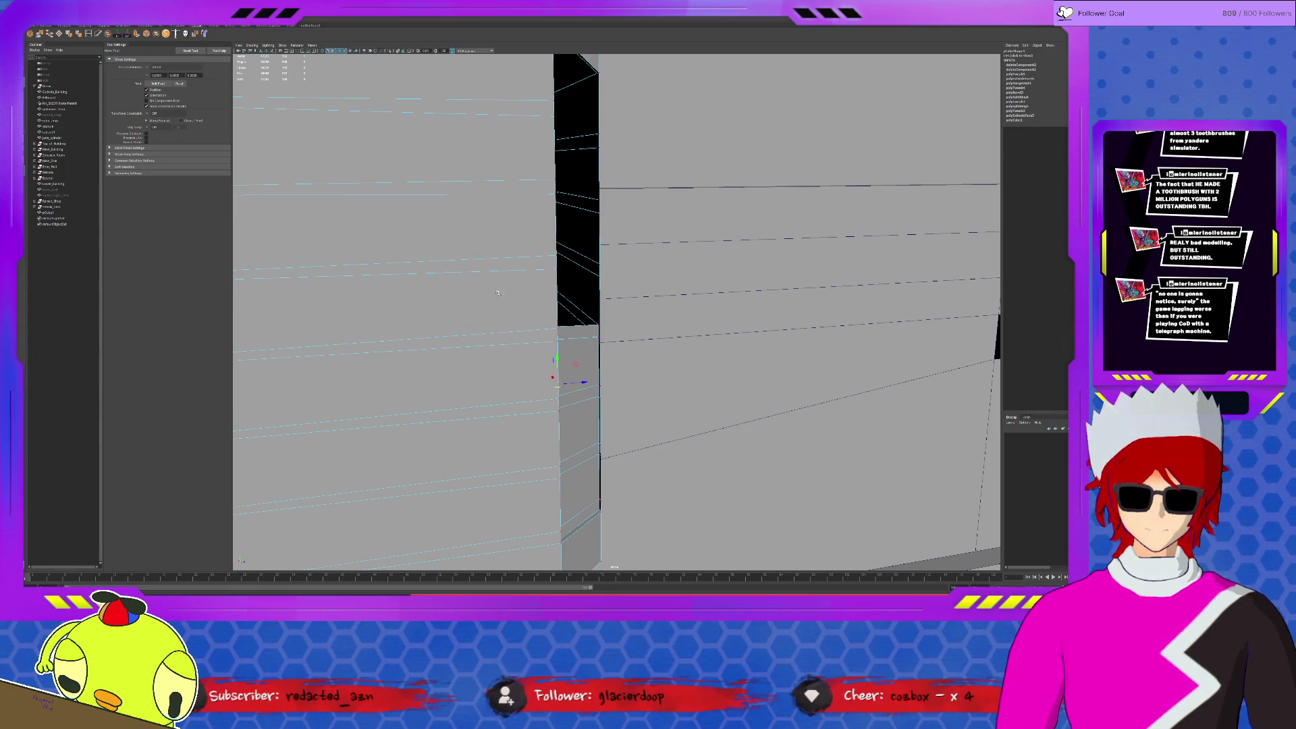
left_click_drag(582, 282, 494, 292, "alt")
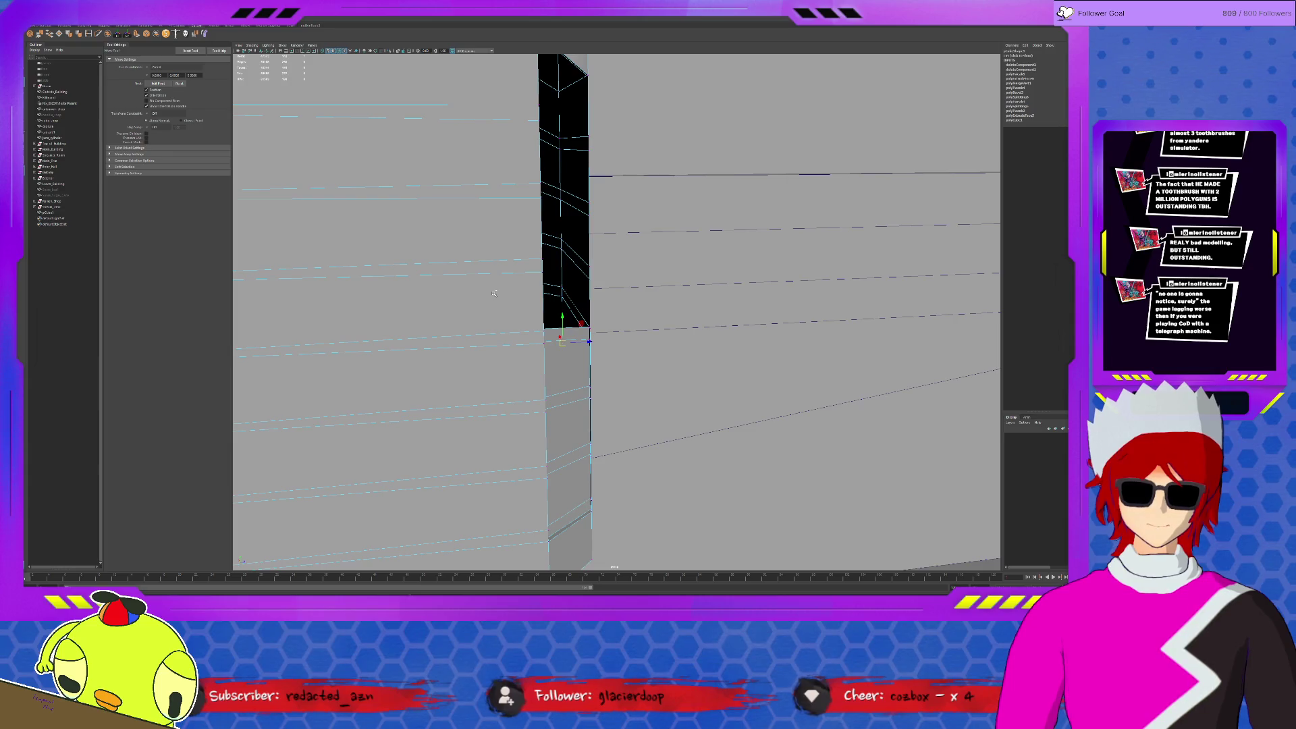
key("Up")
key("Up")
key("Up")
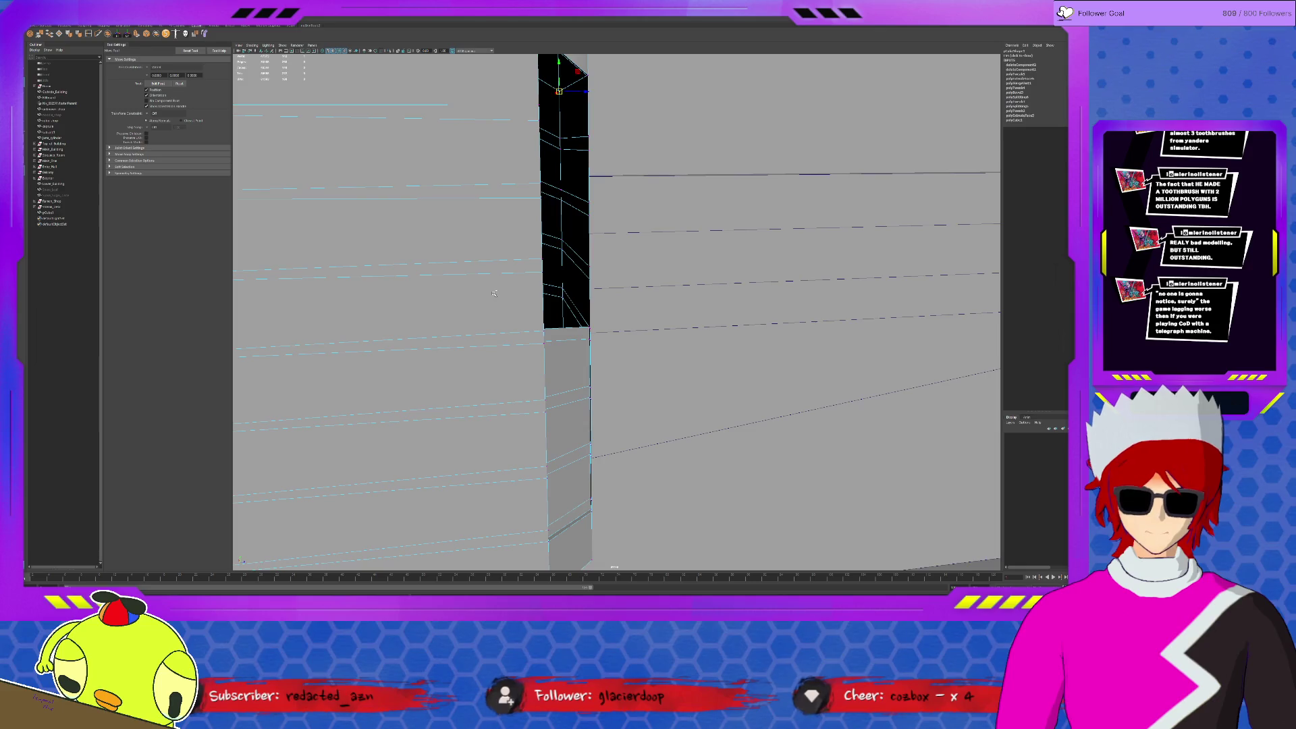
key("ctrl+F11")
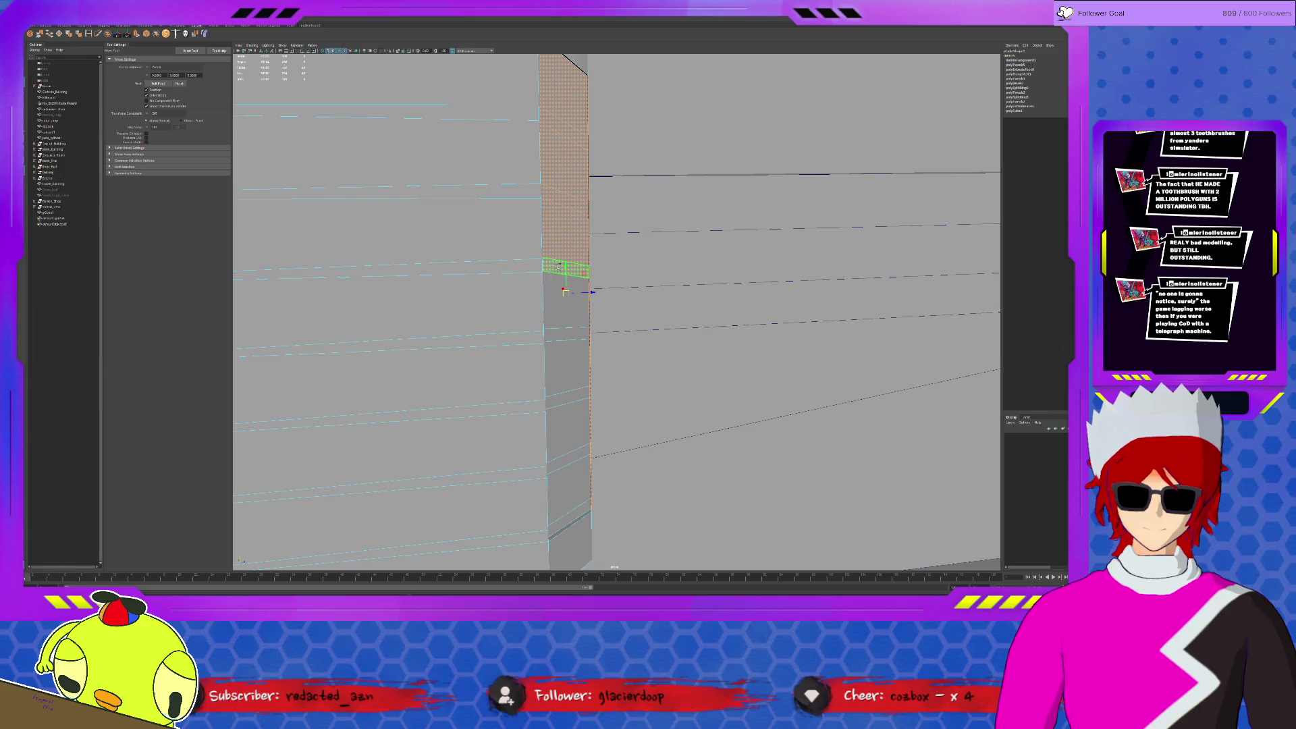
left_click(563, 237)
scroll(512, 297, "down", 5)
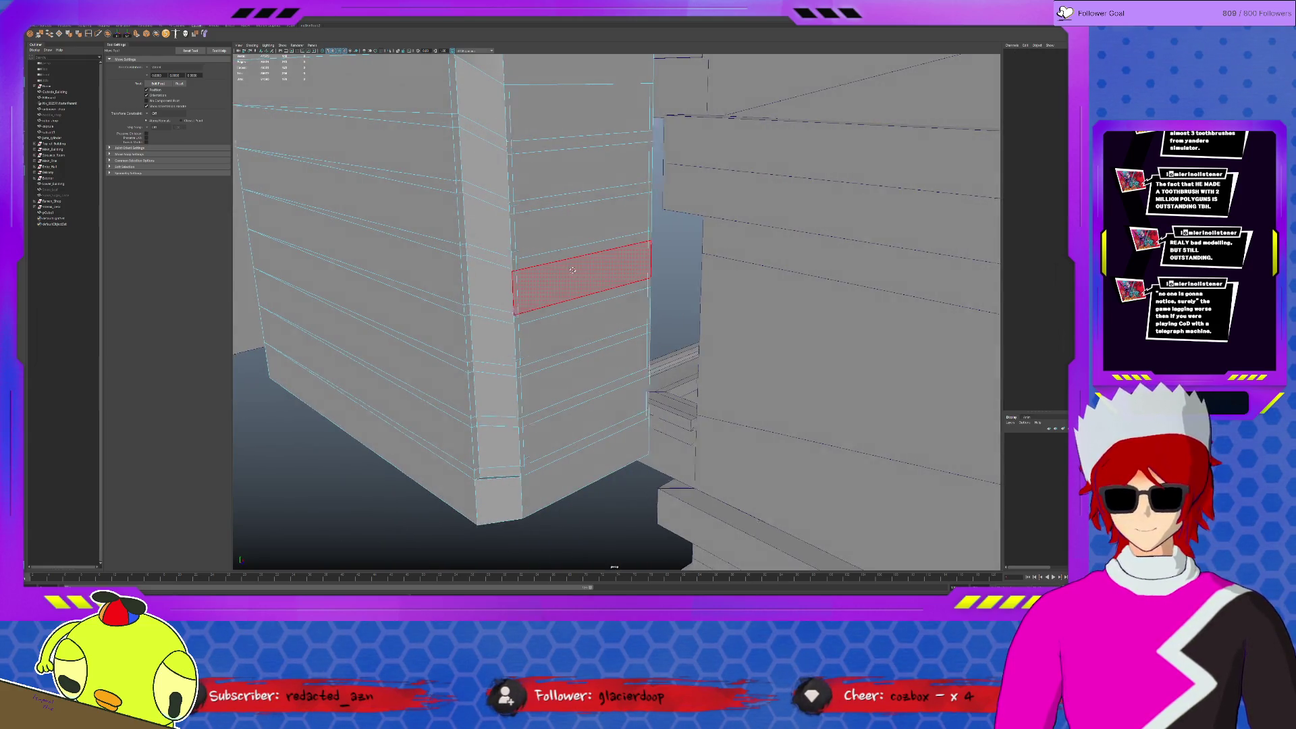
Check the case's corner edges, then pick the corner vertex and switch to vertex mode.
scroll(618, 326, "up", 5)
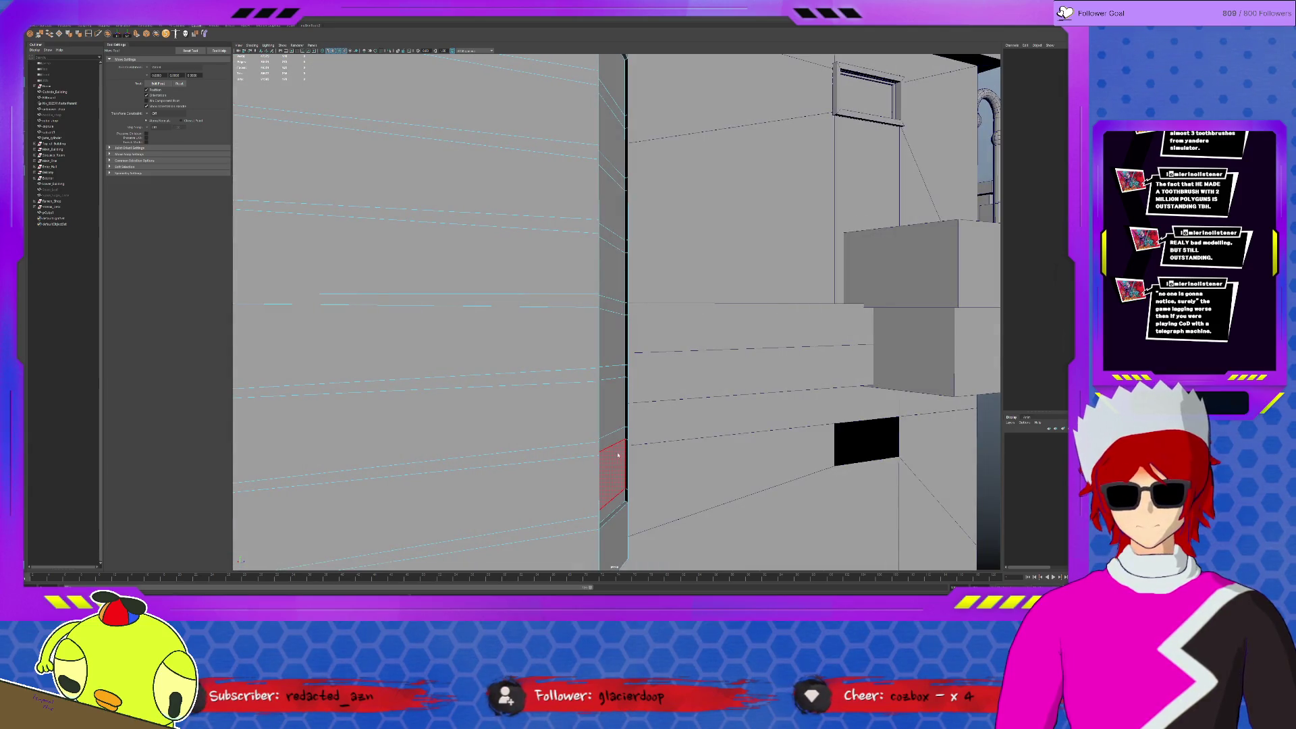
left_click(625, 499)
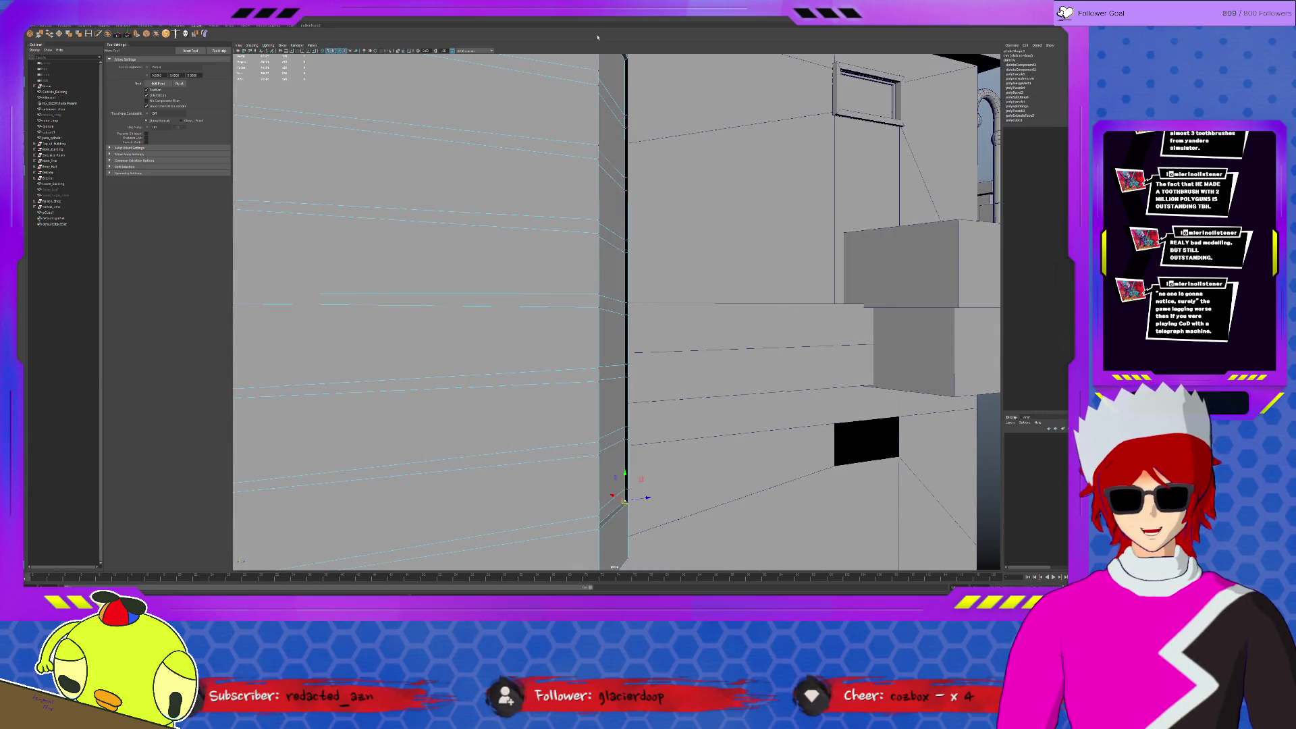
left_click(624, 125)
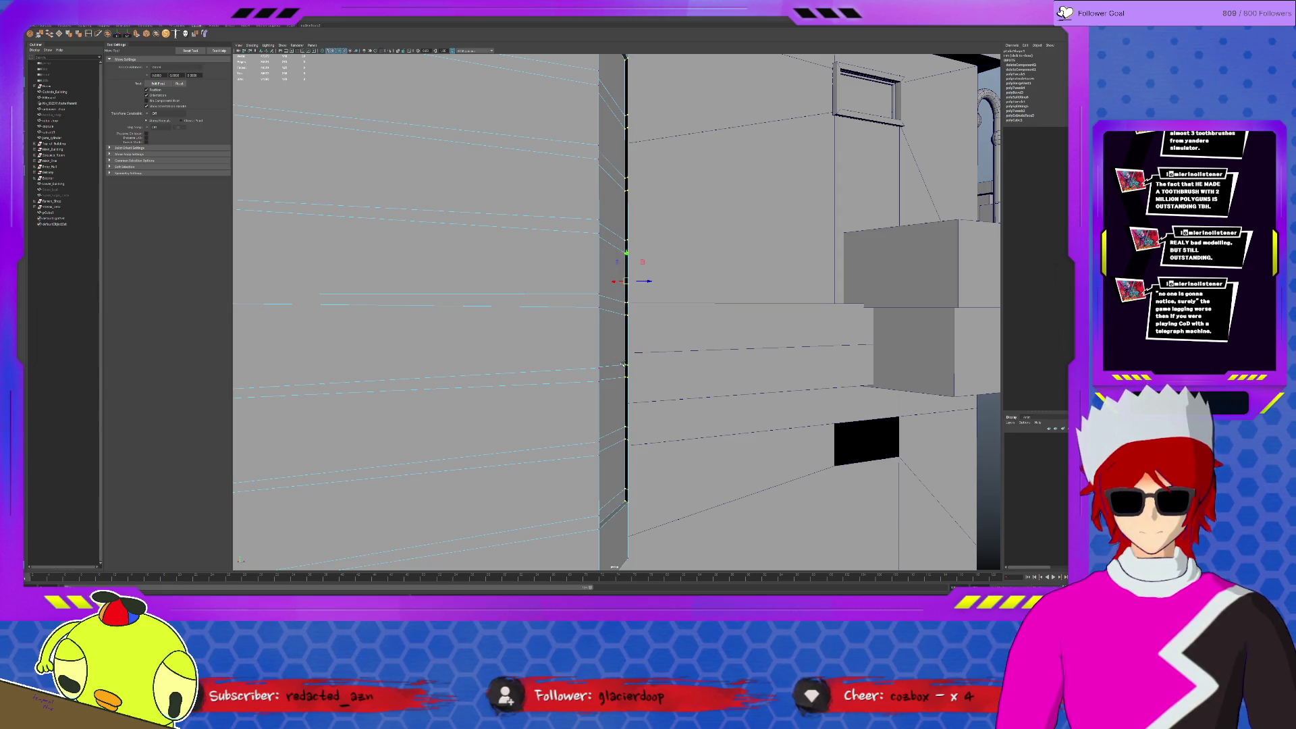
left_click(620, 480)
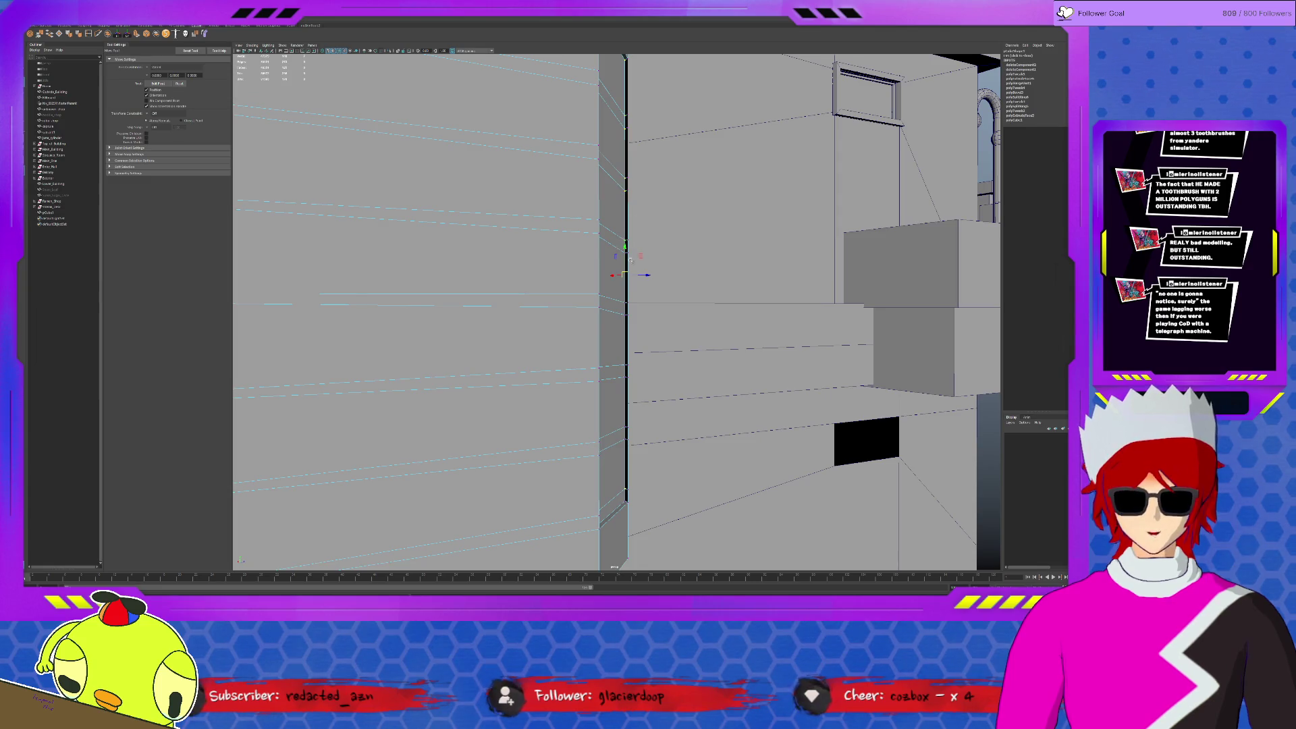
key("q")
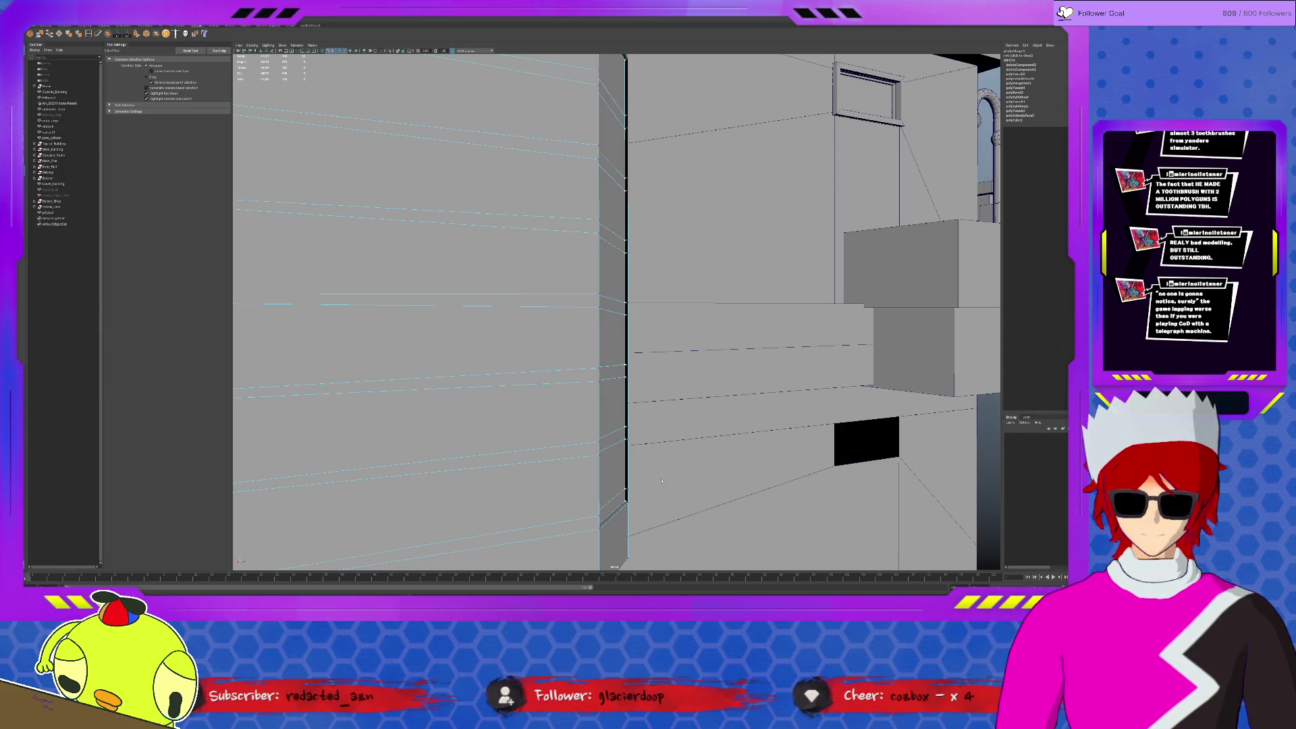
key("w")
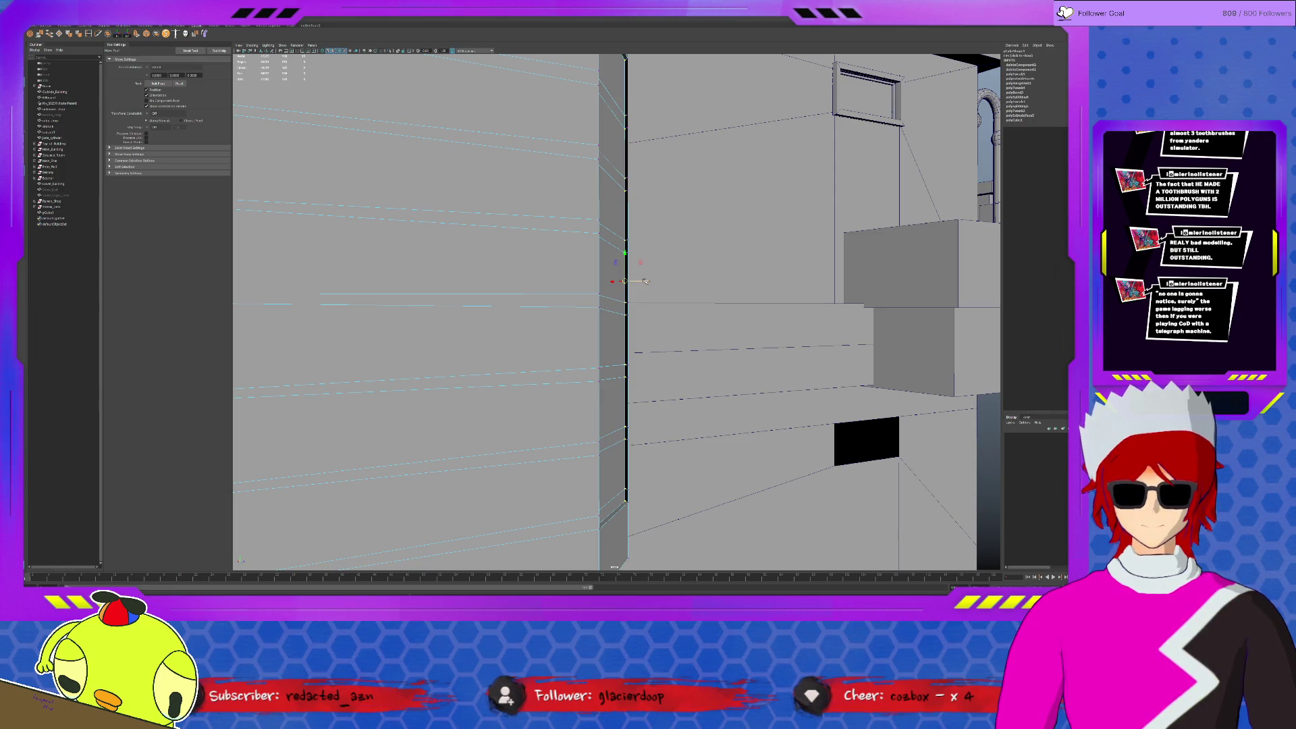
mouse_move(645, 279)
left_mouse_down("alt")
mouse_move(607, 317)
mouse_move(581, 317)
mouse_move(616, 333)
mouse_move(404, 538)
mouse_move(558, 260)
mouse_move(523, 327)
mouse_move(624, 467)
mouse_move(608, 476)
mouse_move(604, 131)
mouse_move(648, 343)
left_mouse_up("alt")
left_click(602, 505)
left_click(585, 346)
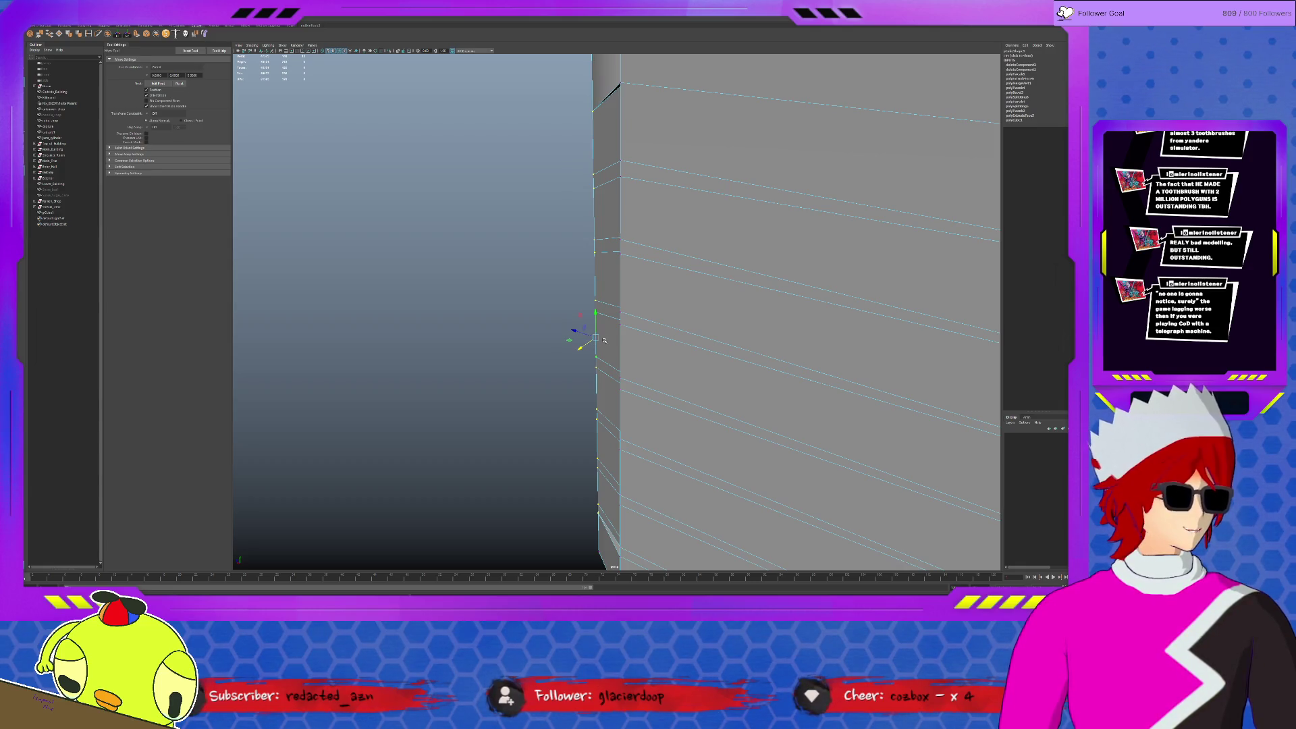
Merge the stray vertices along the vertical corner edge with Edit Mesh > Merge.
scroll(594, 337, "down", 1)
mouse_move(557, 118)
left_mouse_down()
mouse_move(612, 503)
mouse_move(725, 470)
left_mouse_up()
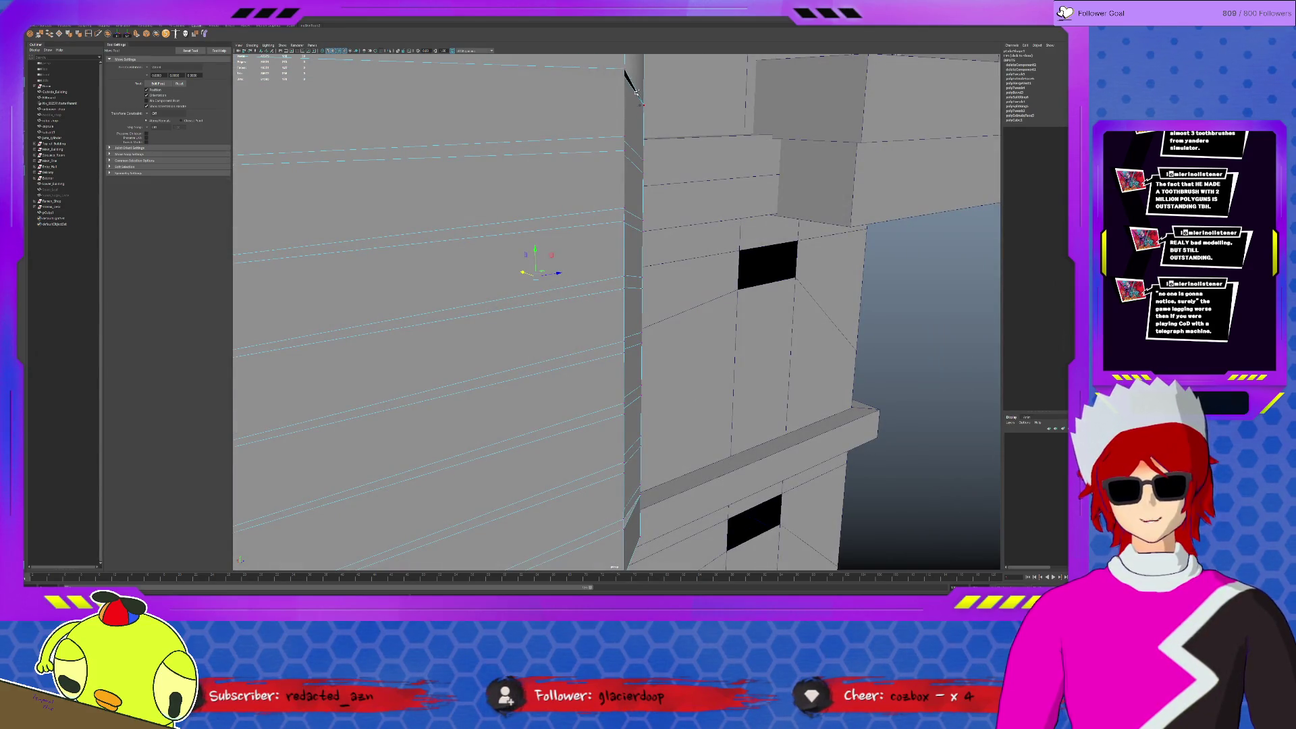
left_click(637, 270)
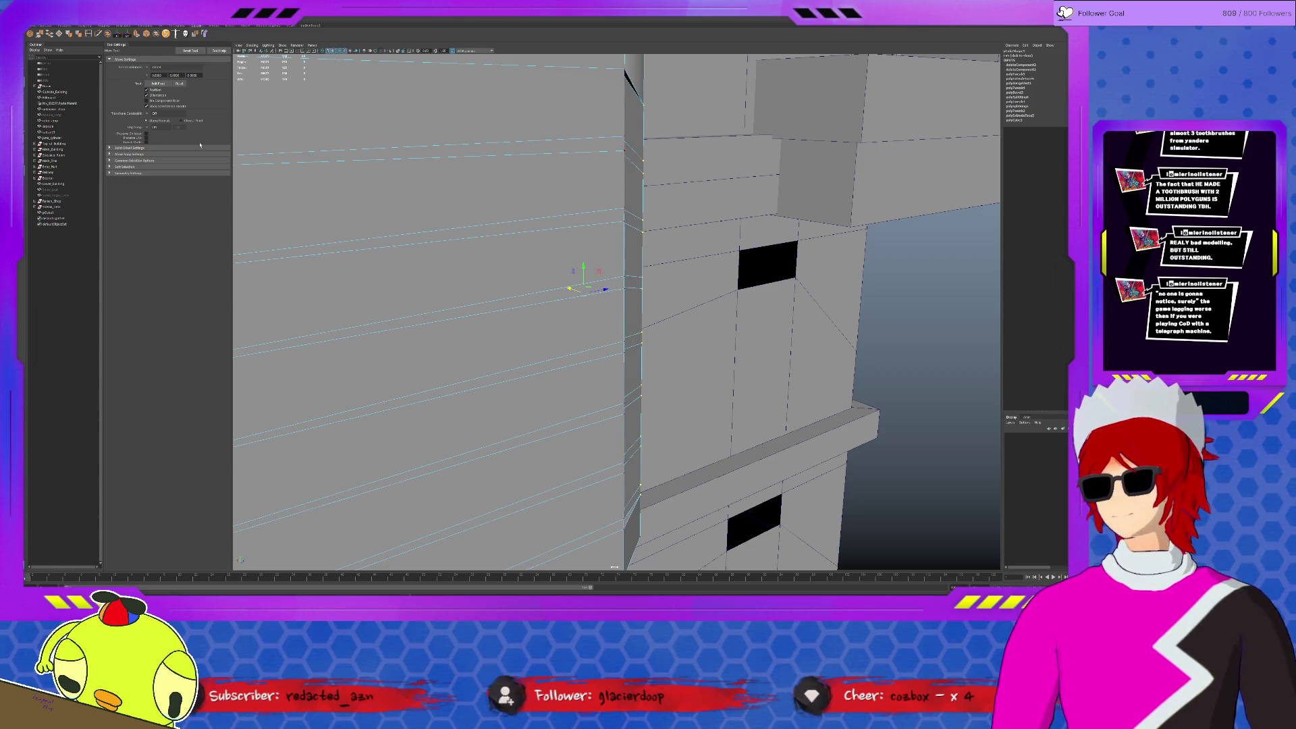
left_click(39, 33)
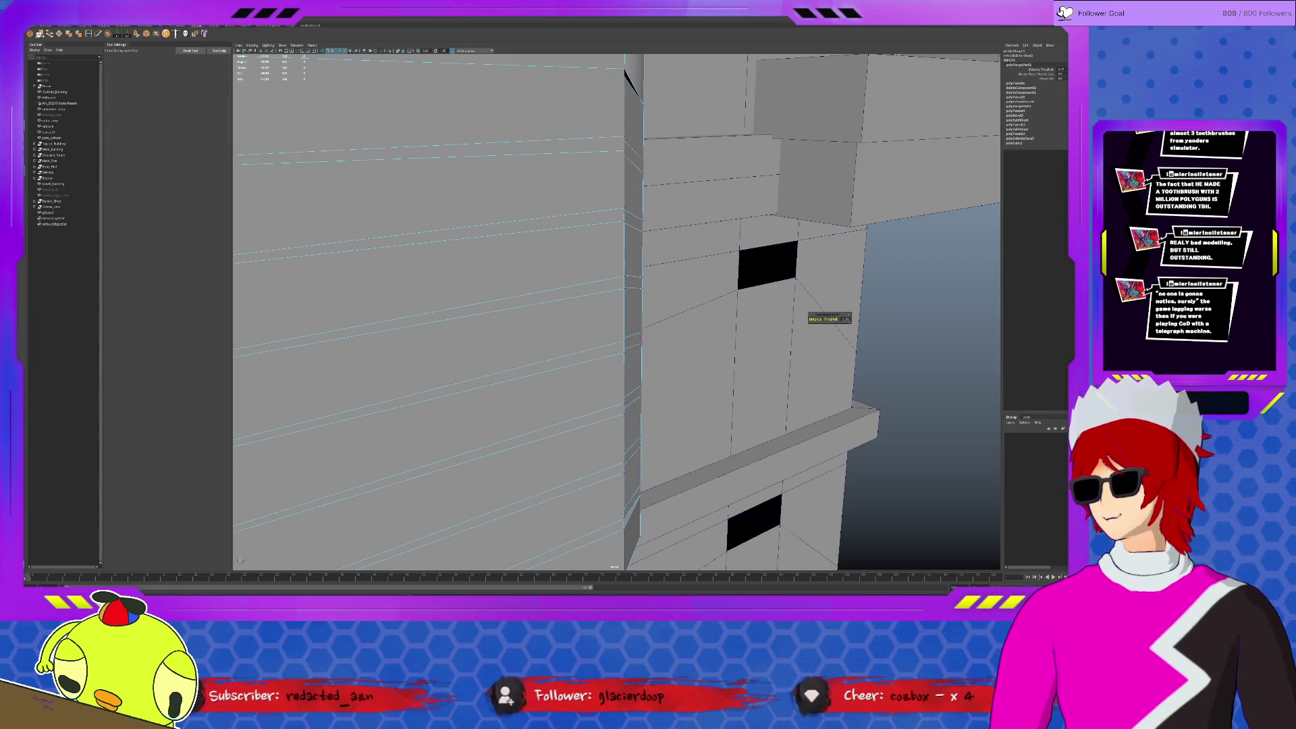
scroll(617, 300, "up", 5)
scroll(558, 307, "down", 5)
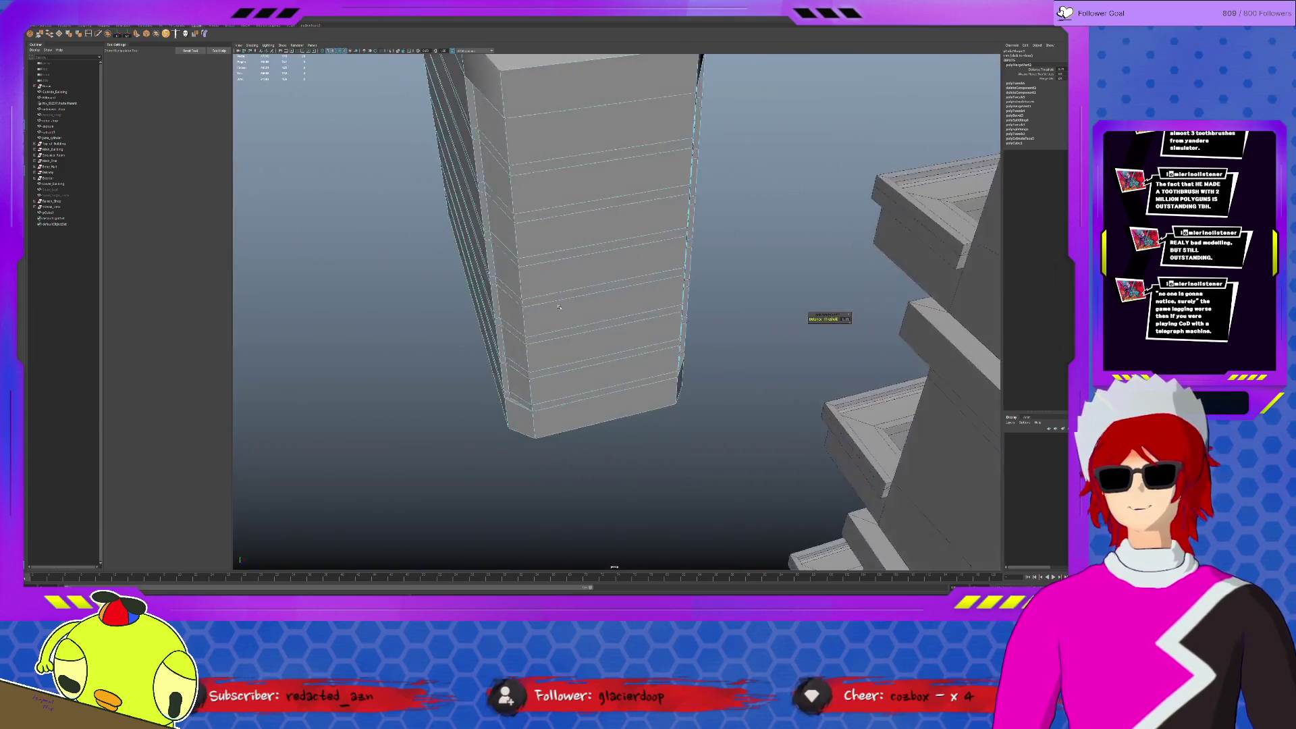
key("q")
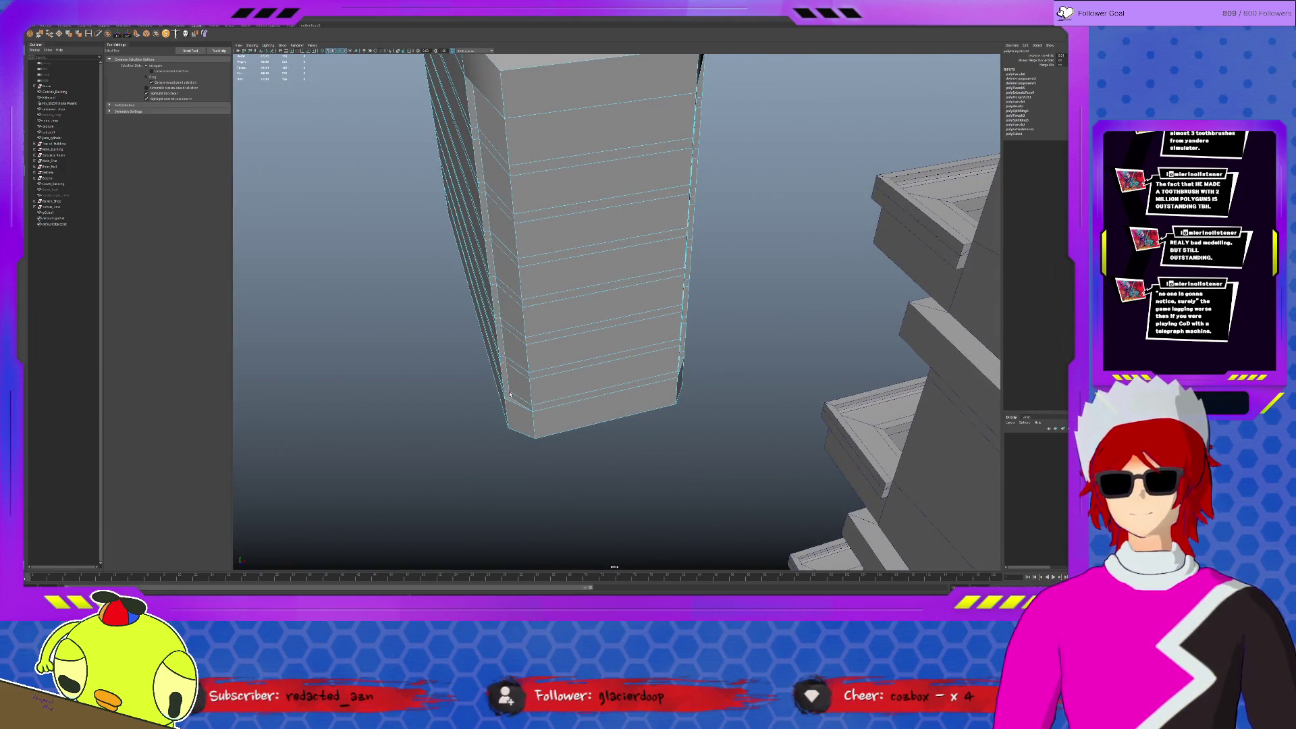
Select the upper and lower corner edges of the strip for scaling.
left_click_drag(587, 202, 784, 125, "alt")
left_click(766, 108)
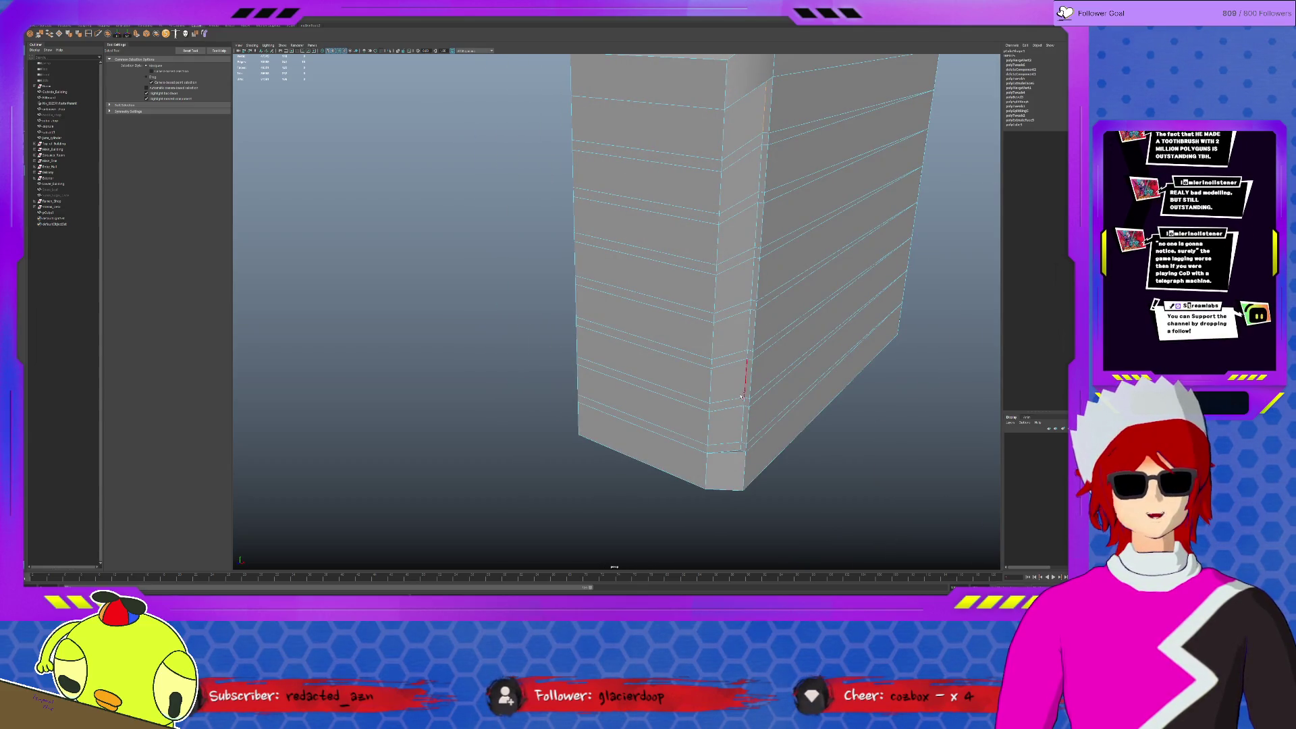
left_click(741, 447, "shift")
mouse_move(741, 447)
left_mouse_down("alt")
mouse_move(702, 284)
mouse_move(645, 236)
mouse_move(657, 214)
mouse_move(720, 300)
left_mouse_up("alt")
key("r")
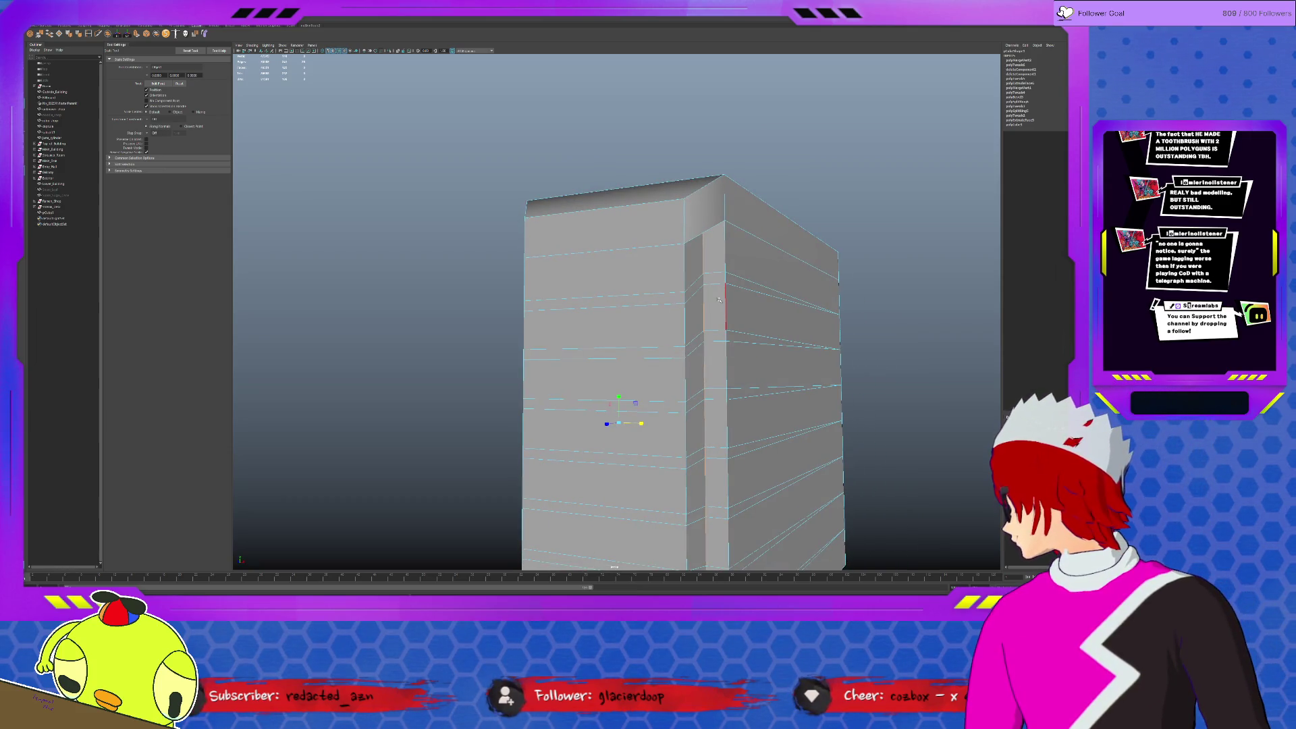
Scale the vertices at the case's top corner to shape the chamfered facet.
right_click_drag(718, 299, 729, 208, "alt")
mouse_move(729, 208)
left_mouse_down("alt")
mouse_move(711, 281)
mouse_move(651, 260)
mouse_move(368, 245)
mouse_move(339, 182)
left_mouse_up("alt")
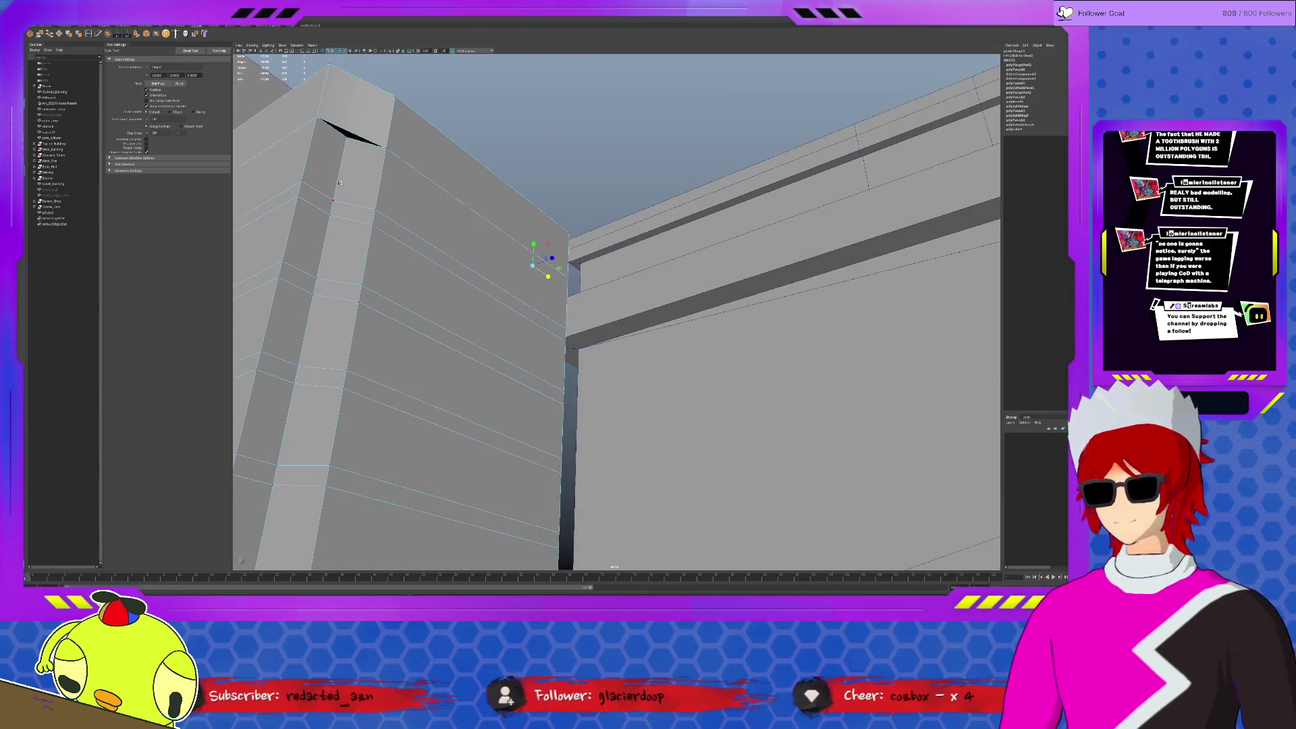
key("w")
left_click_drag(448, 197, 459, 180, "alt")
key("ctrl+z")
key("ctrl+z")
key("ctrl+z")
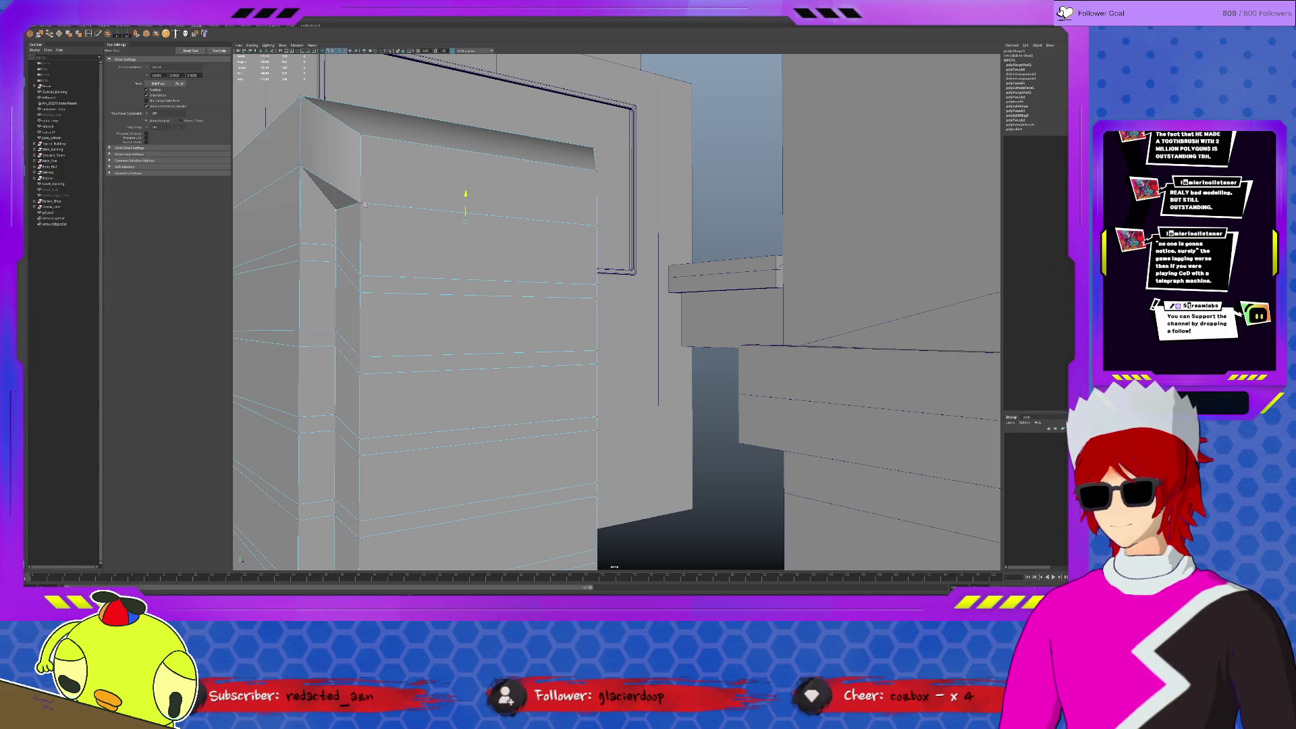
left_click_drag(384, 216, 369, 225, "alt")
key("r")
mouse_move(508, 250)
left_mouse_down()
mouse_move(405, 263)
mouse_move(723, 282)
left_mouse_up()
key("F11")
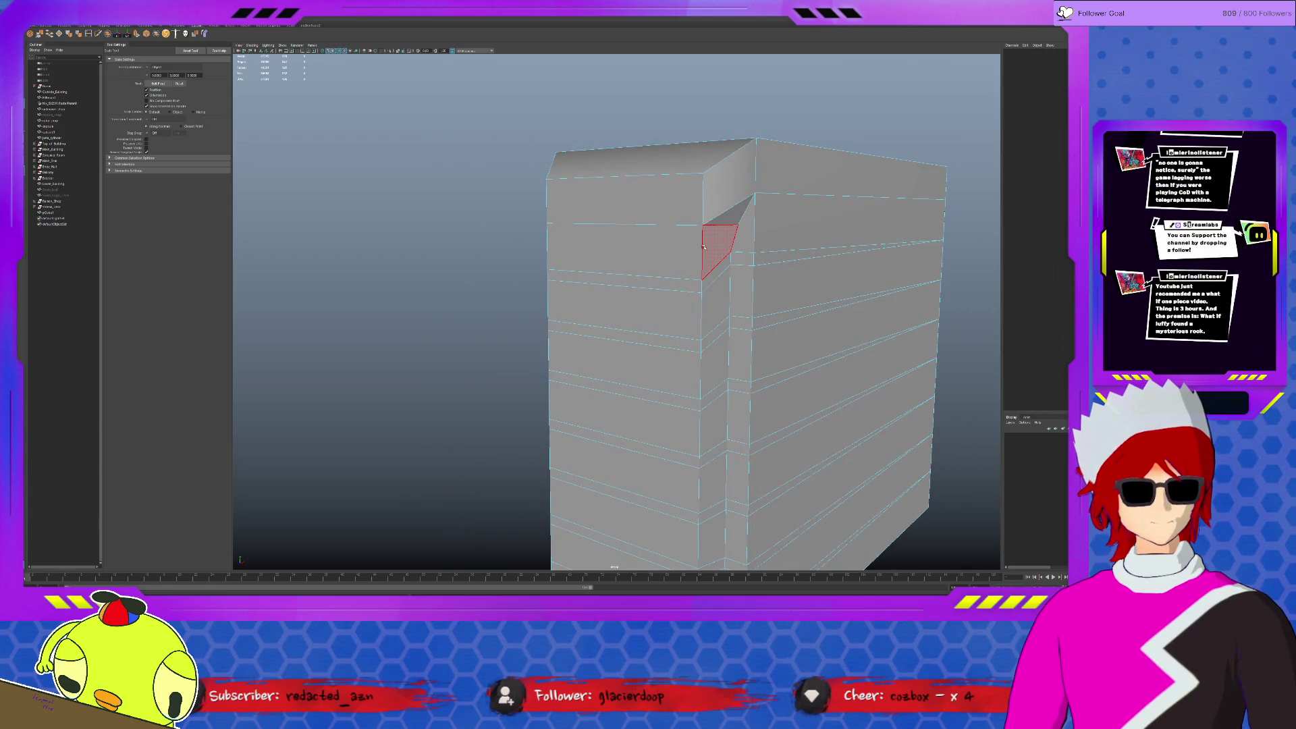
Select the faces down the beveled strip, from the top face to the bottom.
left_click_drag(706, 247, 683, 288, "alt")
left_click(682, 283)
left_click(681, 324, "shift")
left_click(683, 381, "shift")
left_click(683, 442, "shift")
mouse_move(689, 504)
left_mouse_down("alt")
mouse_move(657, 479)
mouse_move(450, 479)
left_mouse_up("alt")
left_click(657, 480, "shift")
Add the strip faces running back up the other side, ending on the top chamfer face.
left_click(453, 451, "shift")
left_click(455, 400, "shift")
left_click(456, 349, "shift")
left_click(458, 299, "shift")
left_click(465, 259, "shift")
left_click(455, 202, "shift")
left_click(451, 183)
Select the top chamfer corner and the inner vertical corner edge with Move active.
left_click_drag(632, 234, 603, 243, "alt")
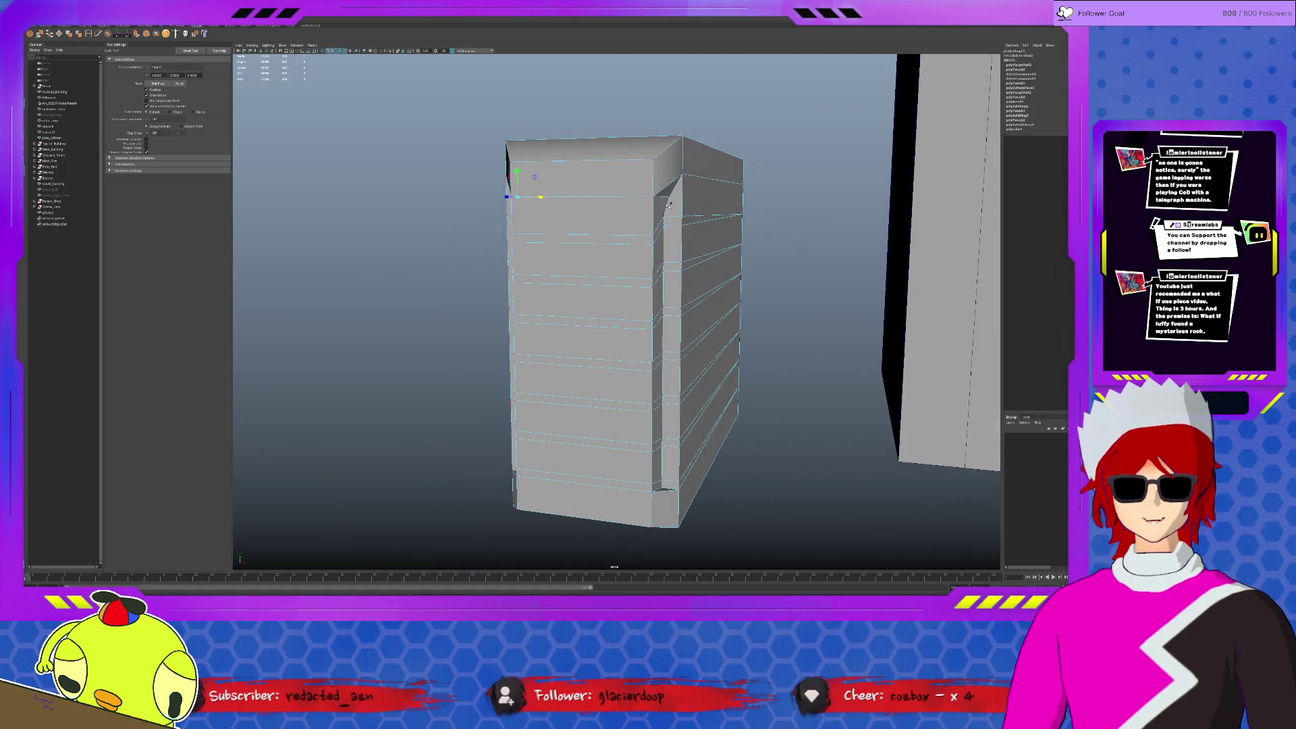
left_click(668, 202)
key("w")
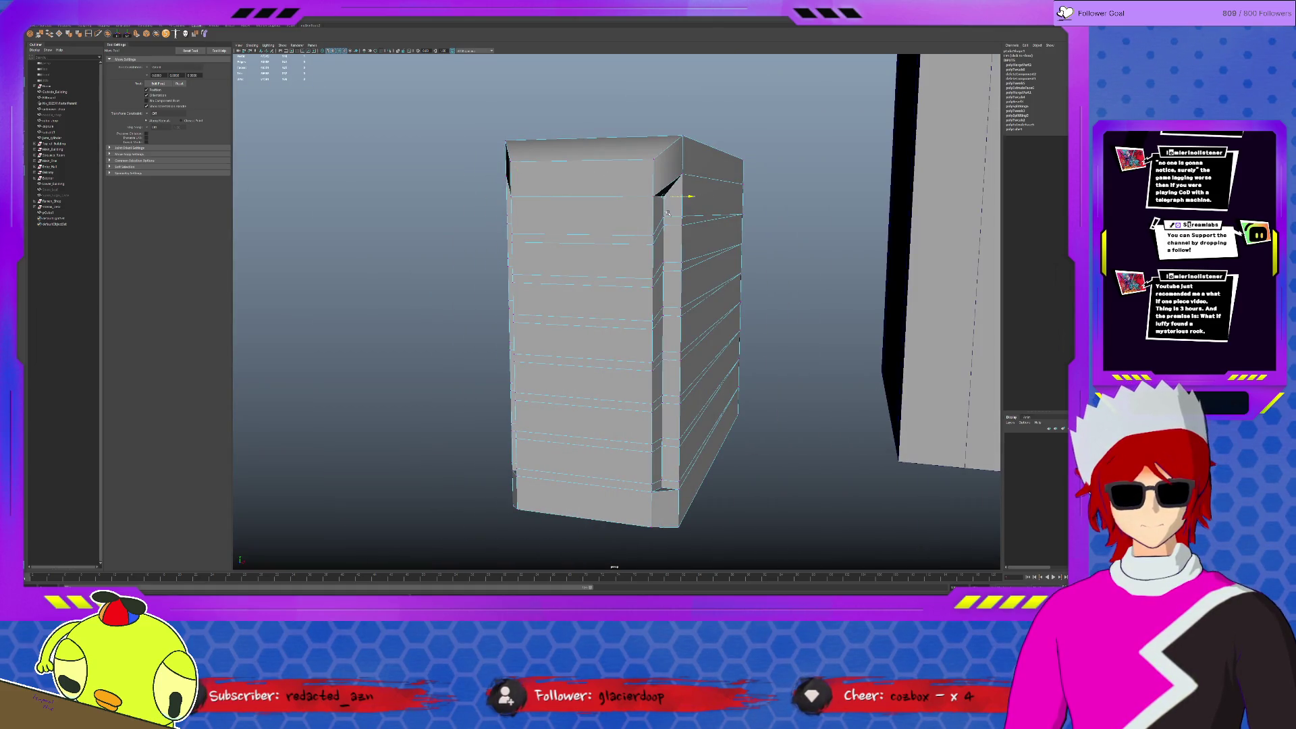
left_click_drag(668, 213, 579, 211, "alt")
left_click_drag(474, 202, 478, 208, "alt")
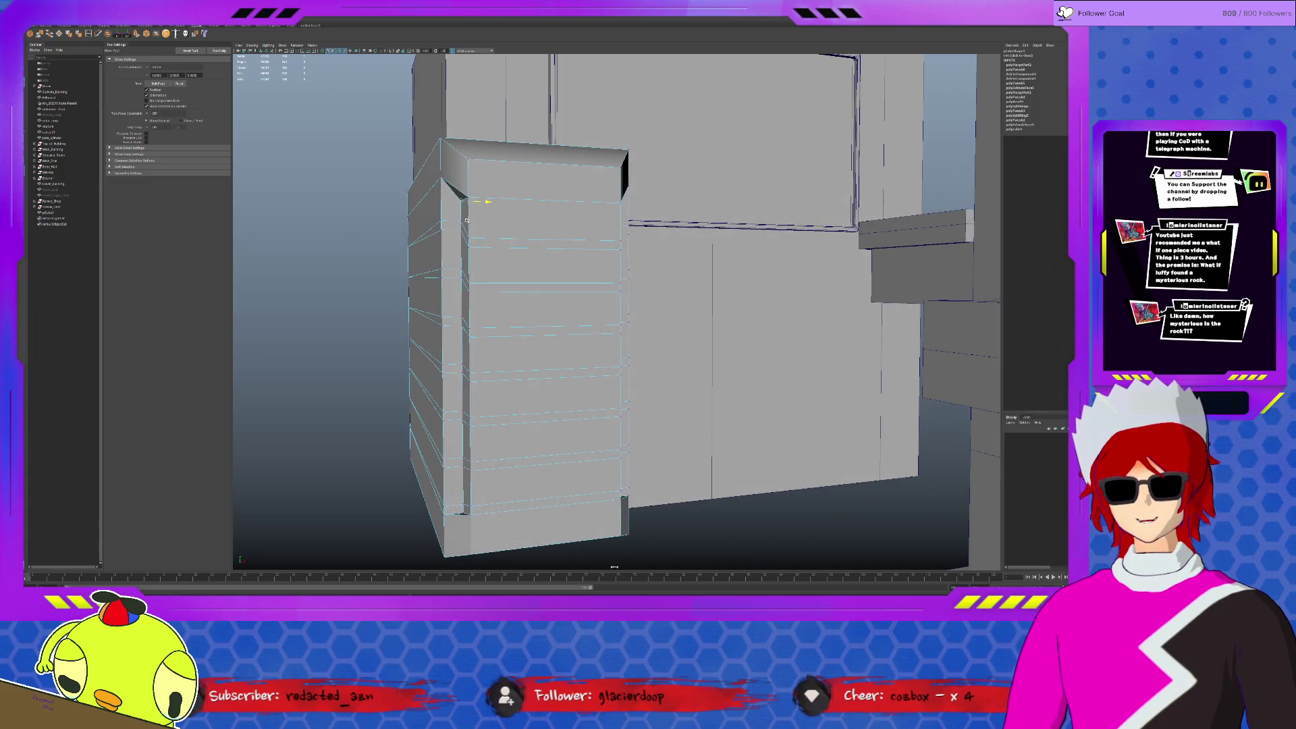
left_click(465, 217)
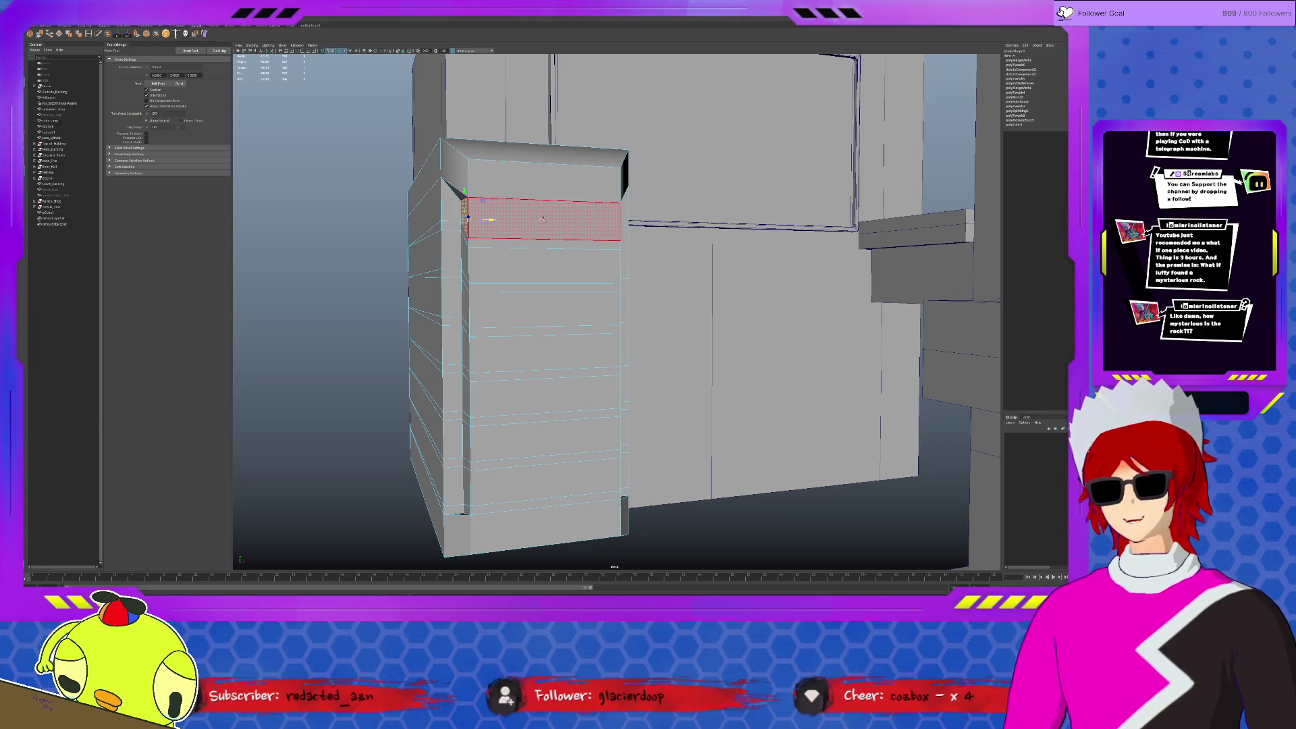
Extrude the strip faces with Ctrl+E, give them a small thickness, and return to object mode.
key("f")
key("ctrl+1")
mouse_move(568, 351)
left_mouse_down("alt")
mouse_move(600, 271)
mouse_move(560, 297)
left_mouse_up("alt")
key("ctrl+1")
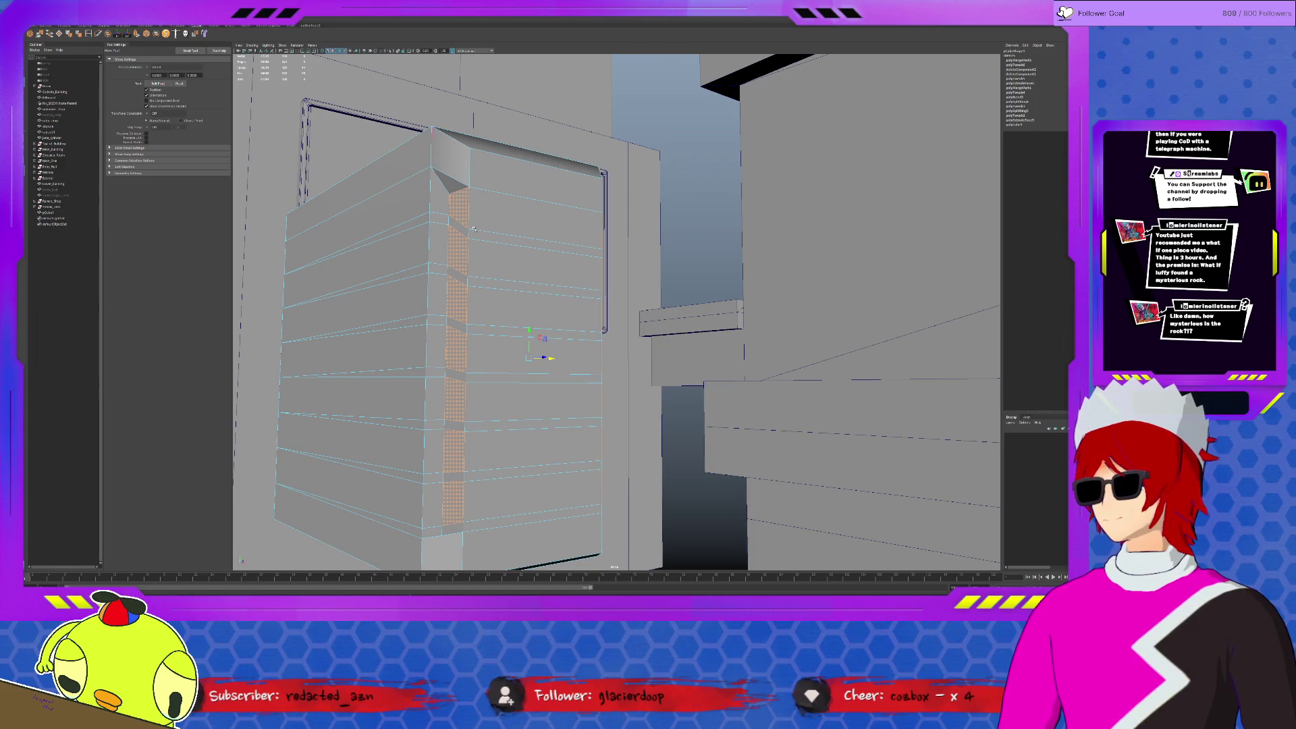
key("ctrl+e")
left_click_drag(474, 230, 521, 176, "alt")
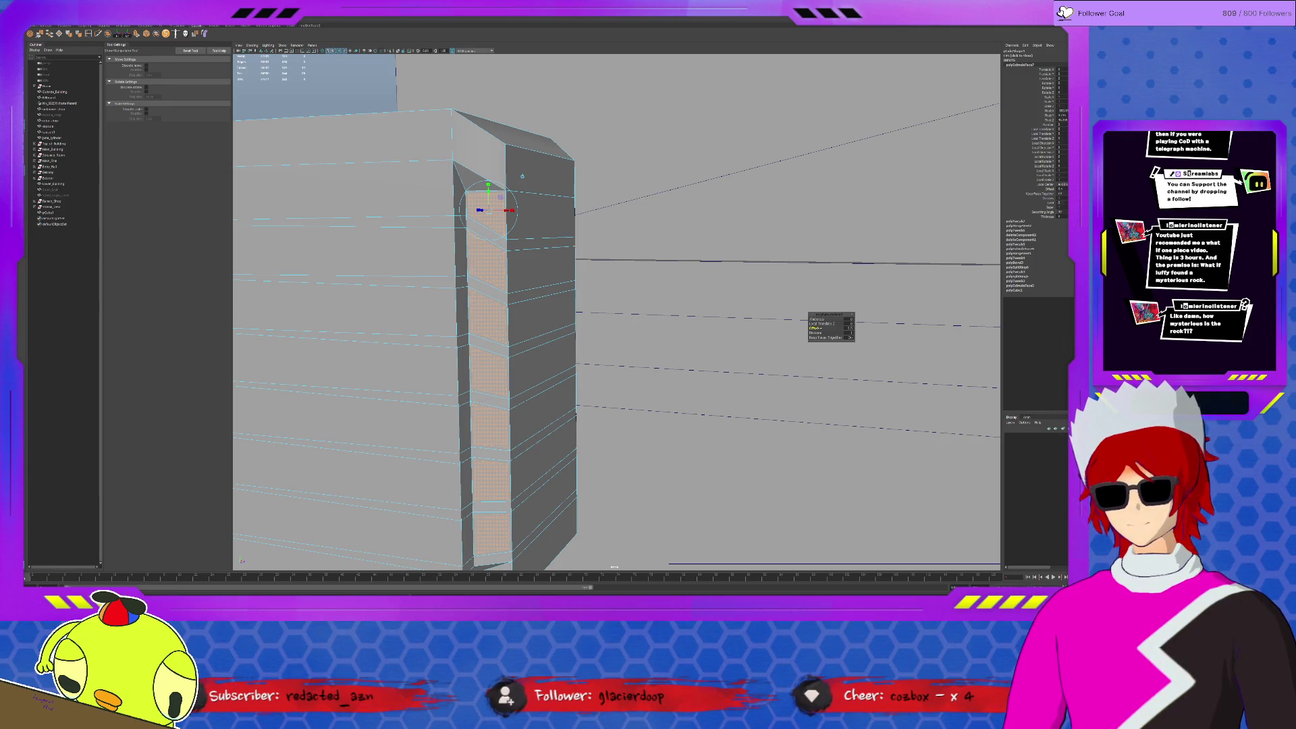
key("ctrl+e")
left_click_drag(439, 218, 472, 203, "alt")
middle_click_drag(459, 283, 461, 281)
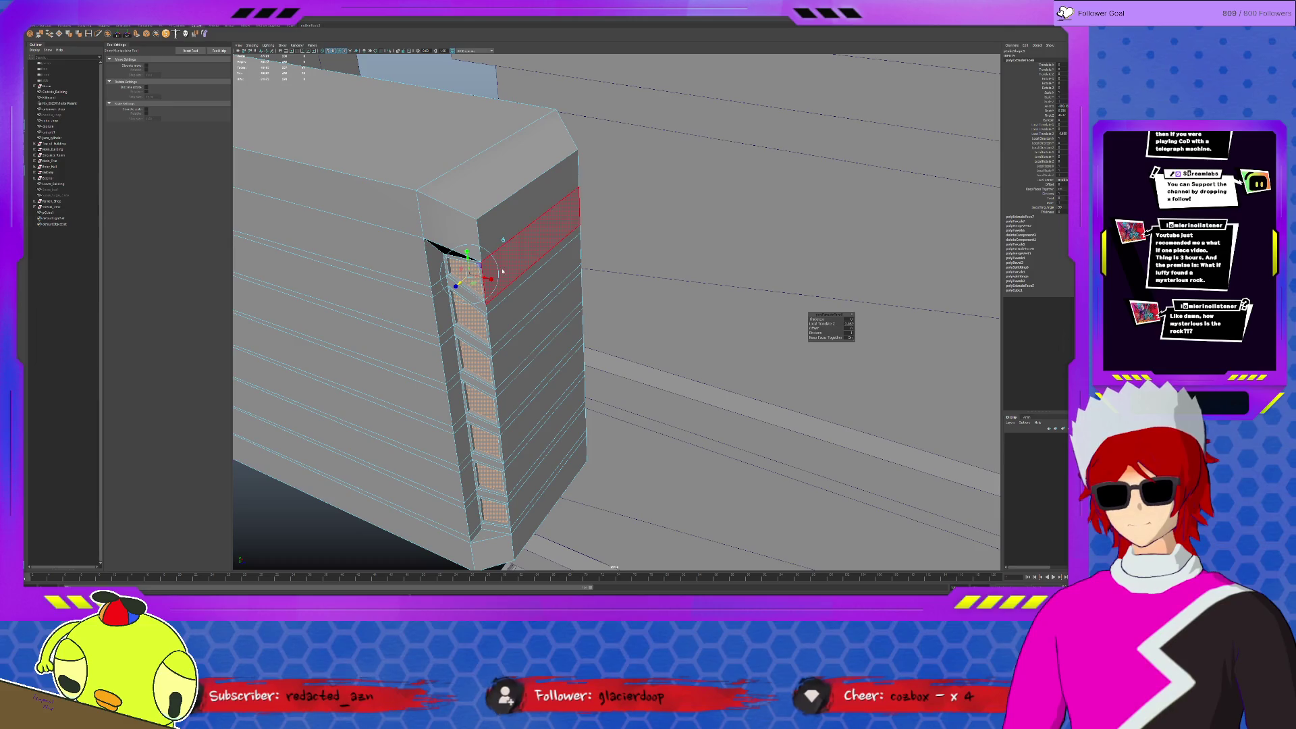
key("F8")
key("q")
left_click_drag(499, 275, 582, 258, "alt")
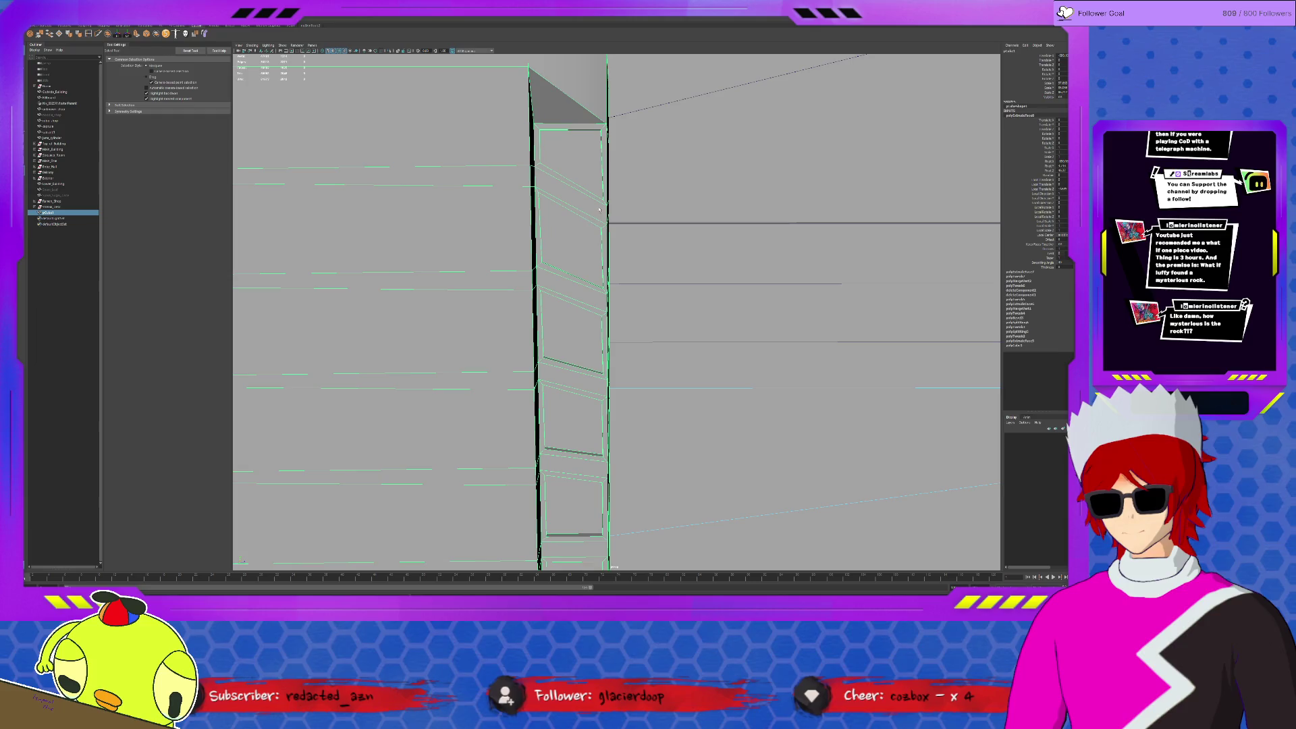
Isolate pCube1, zoom out to review it, then switch to the four-view layout.
left_click(464, 321)
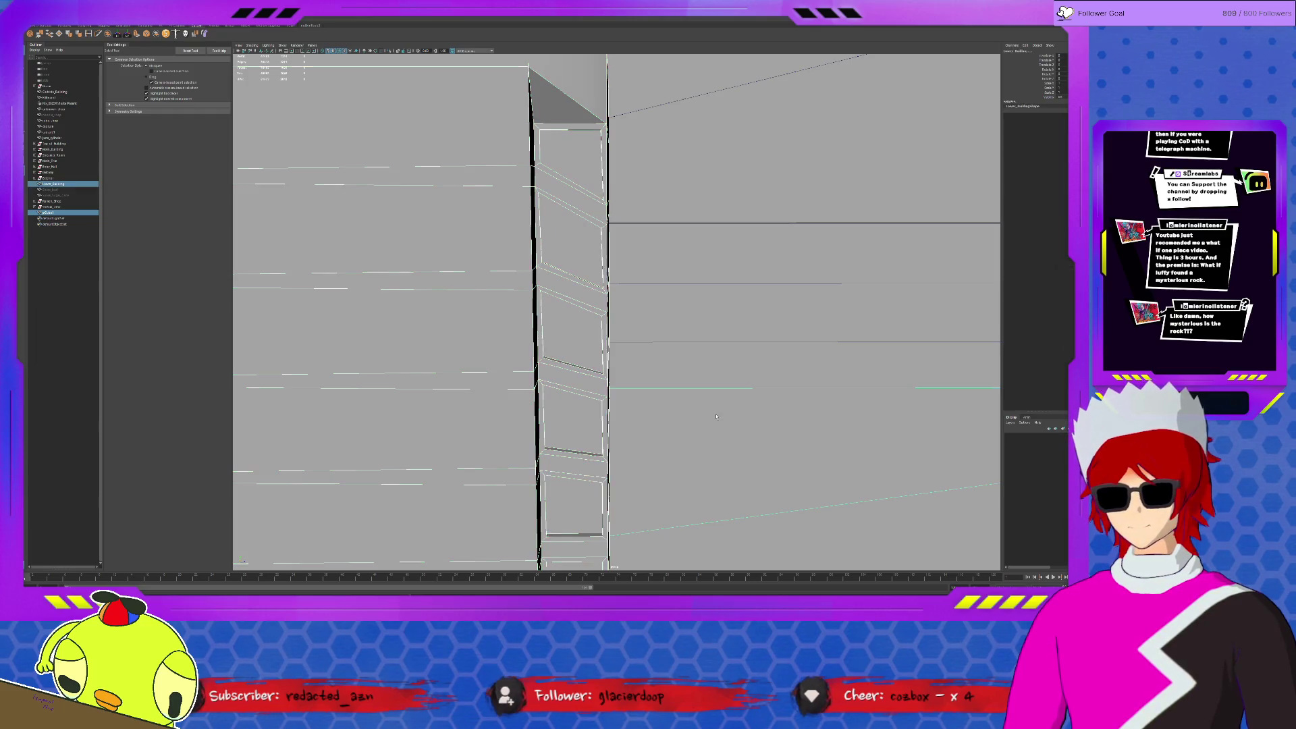
left_click(479, 264)
key("ctrl+1")
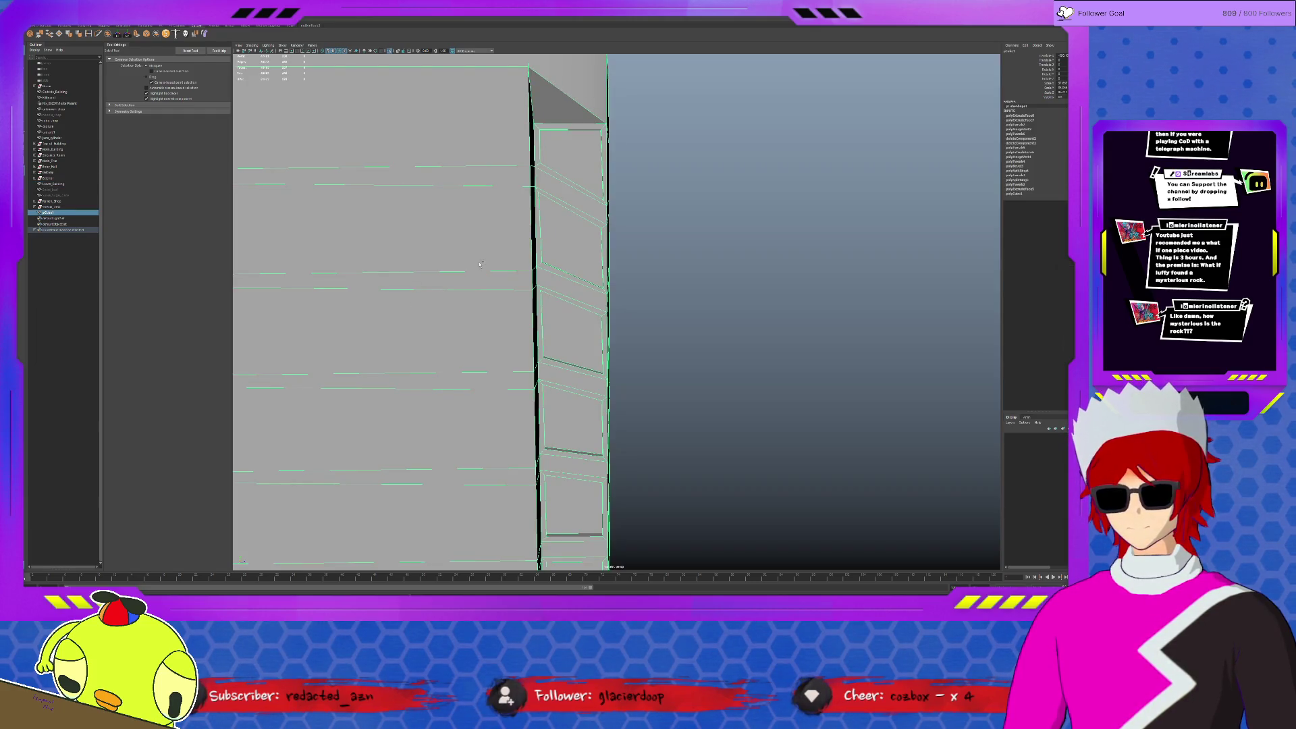
left_click(588, 238)
scroll(600, 226, "down", 2)
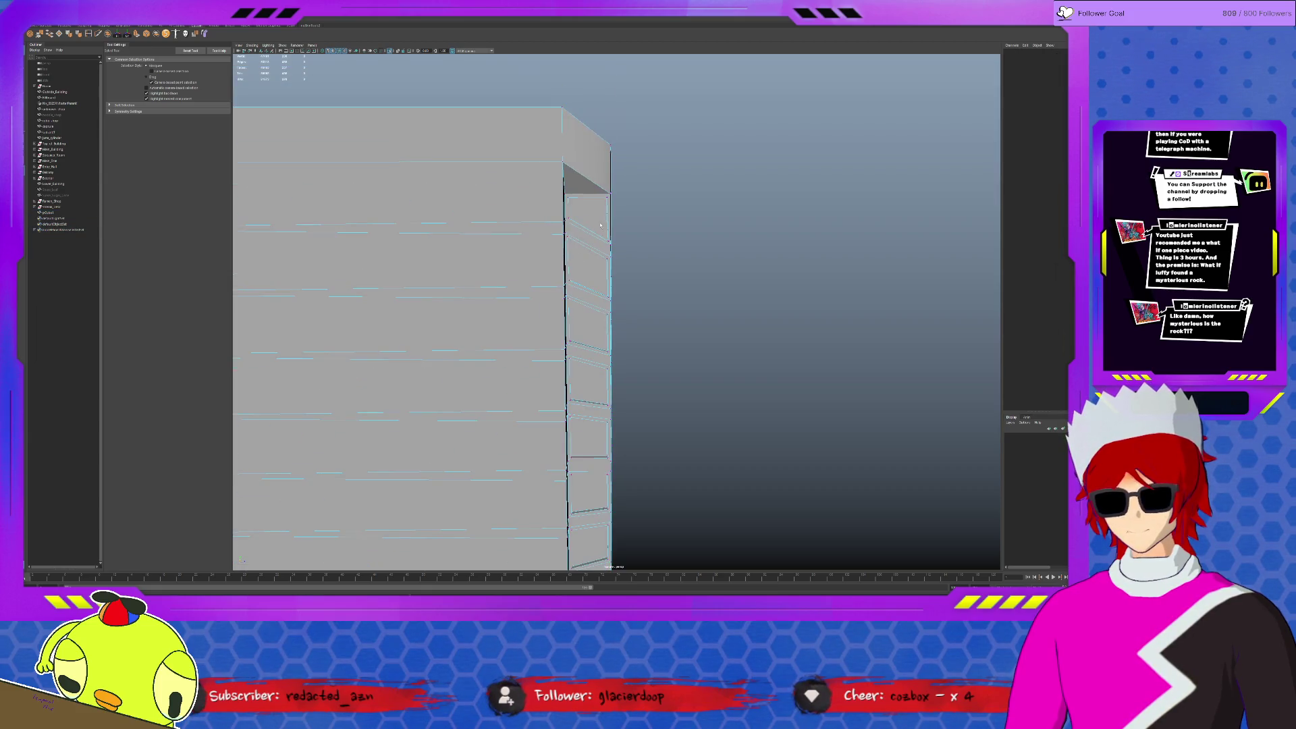
scroll(618, 201, "down", 3)
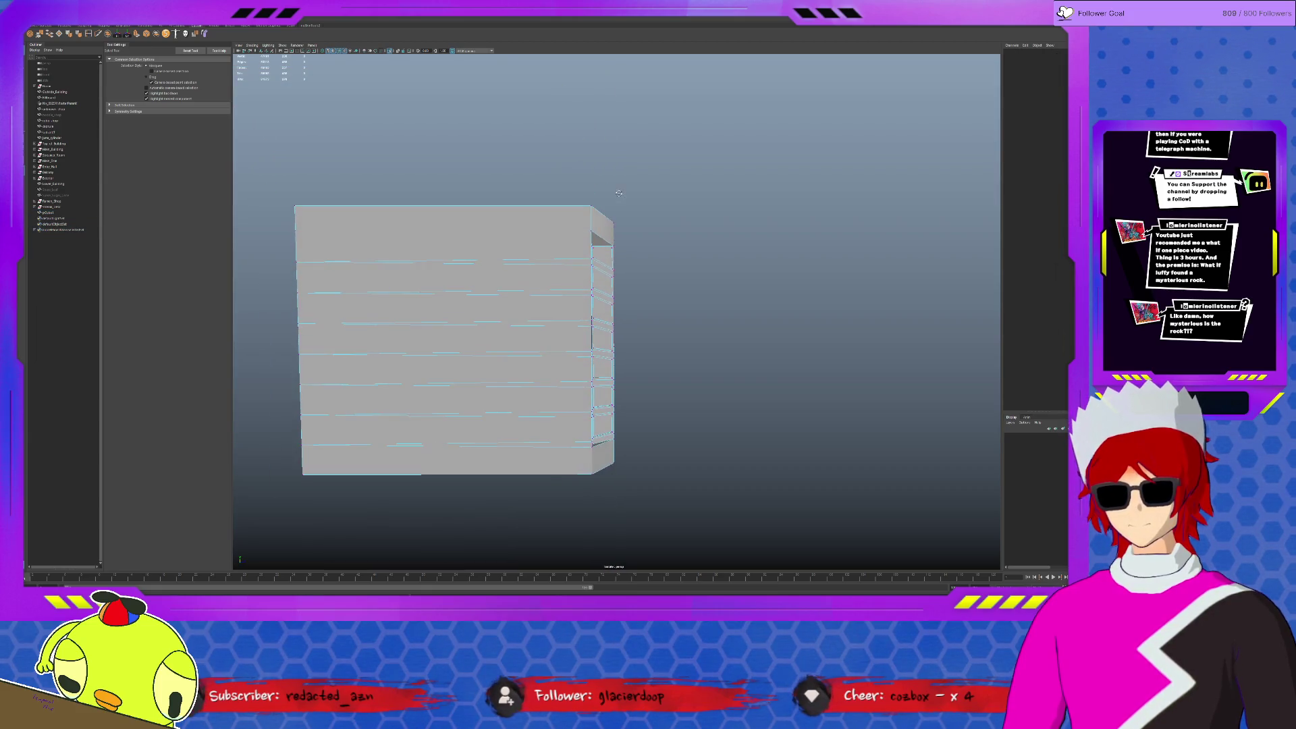
left_click_drag(605, 190, 603, 188, "alt")
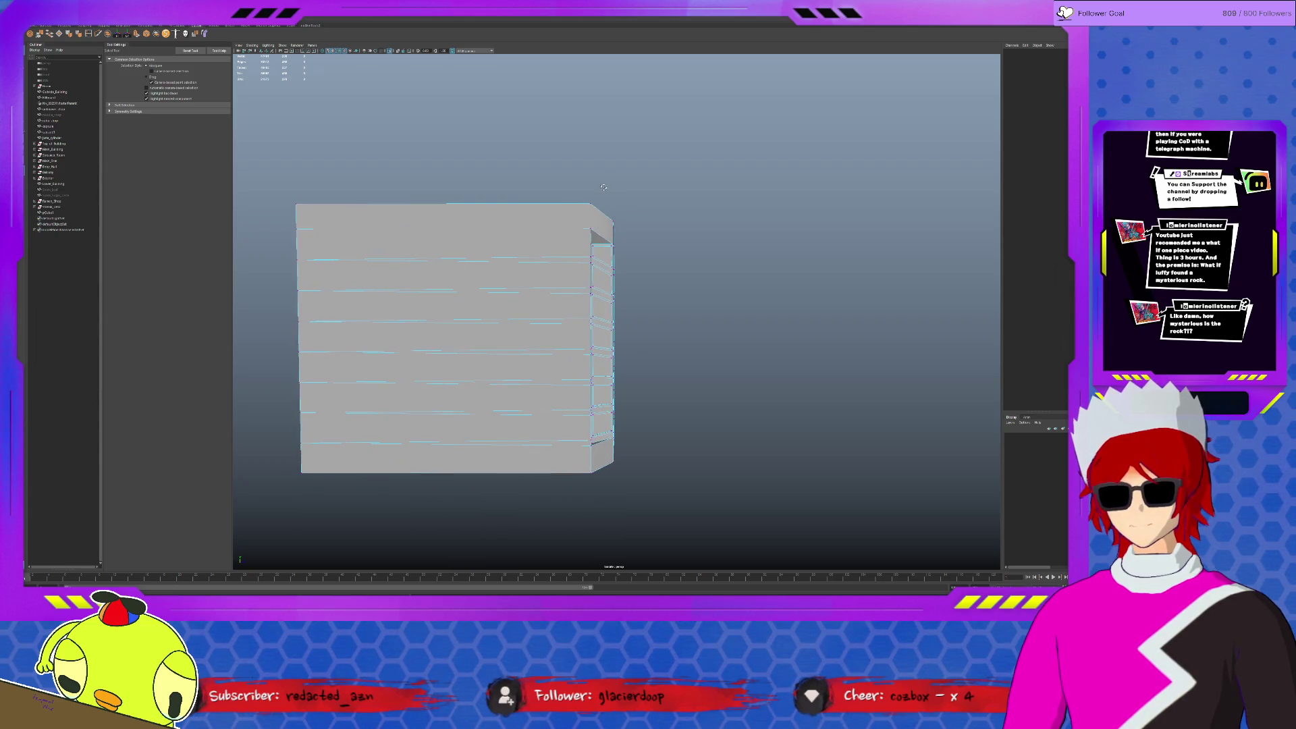
key("space")
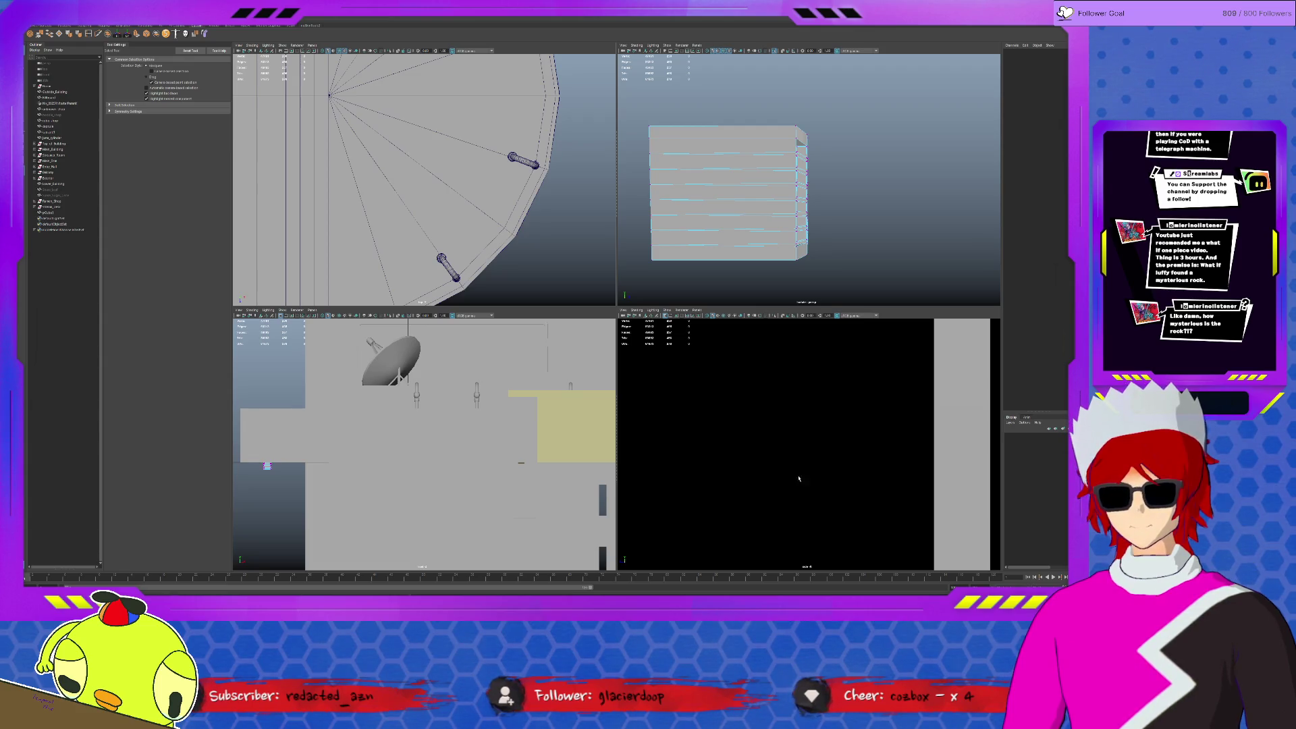
Select the case and frame it in the lower-left and top views, toggling isolation.
key("space")
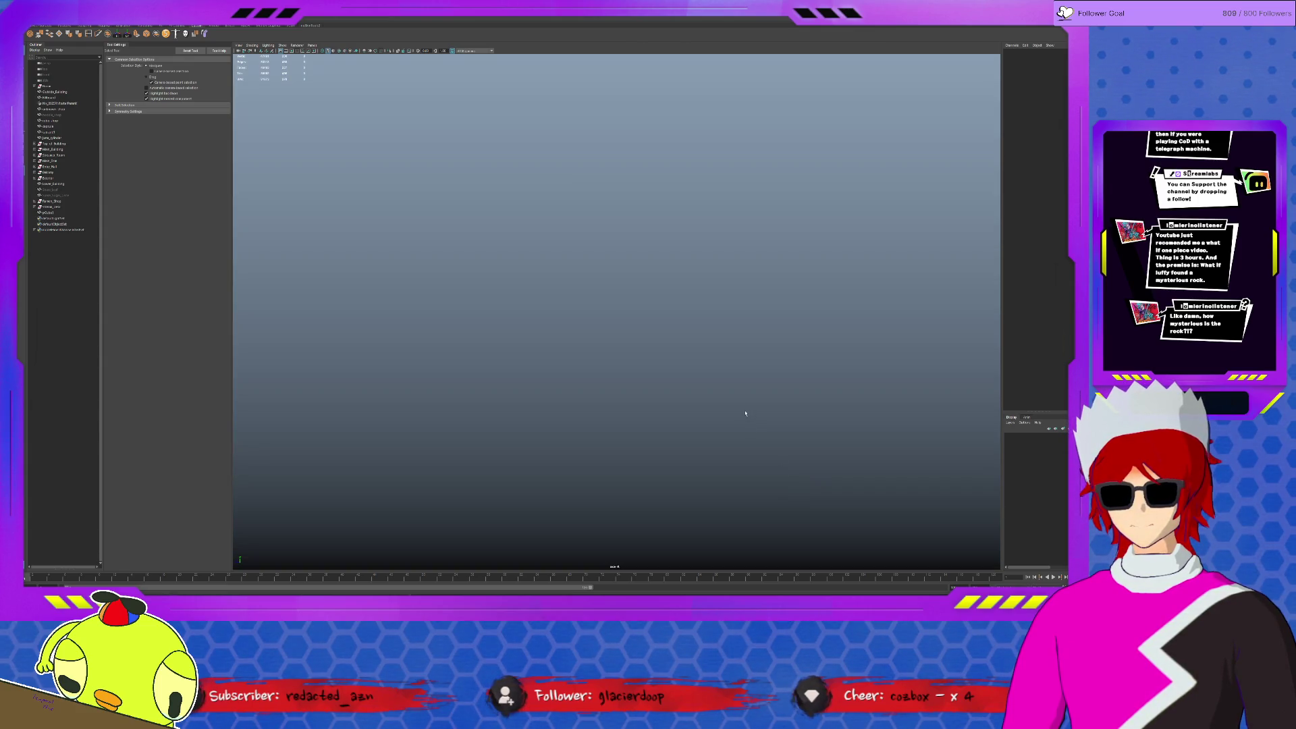
key("space")
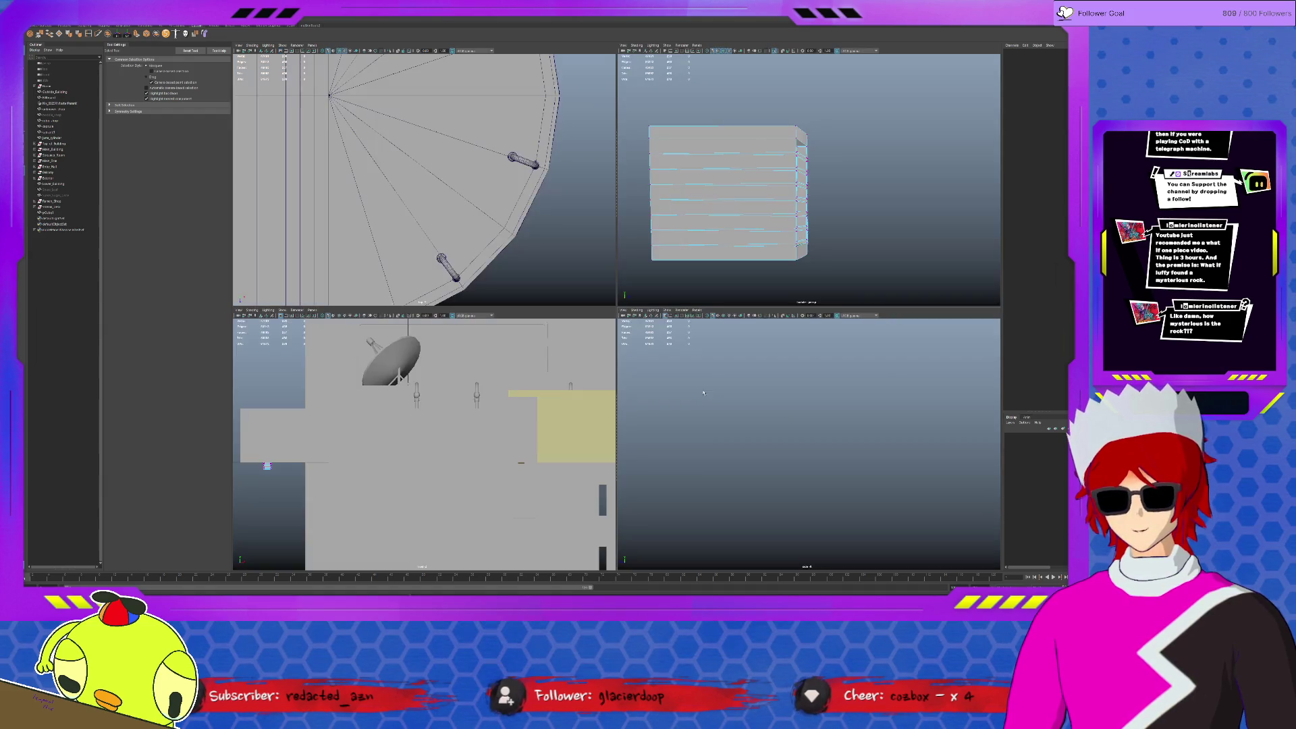
left_click(739, 190)
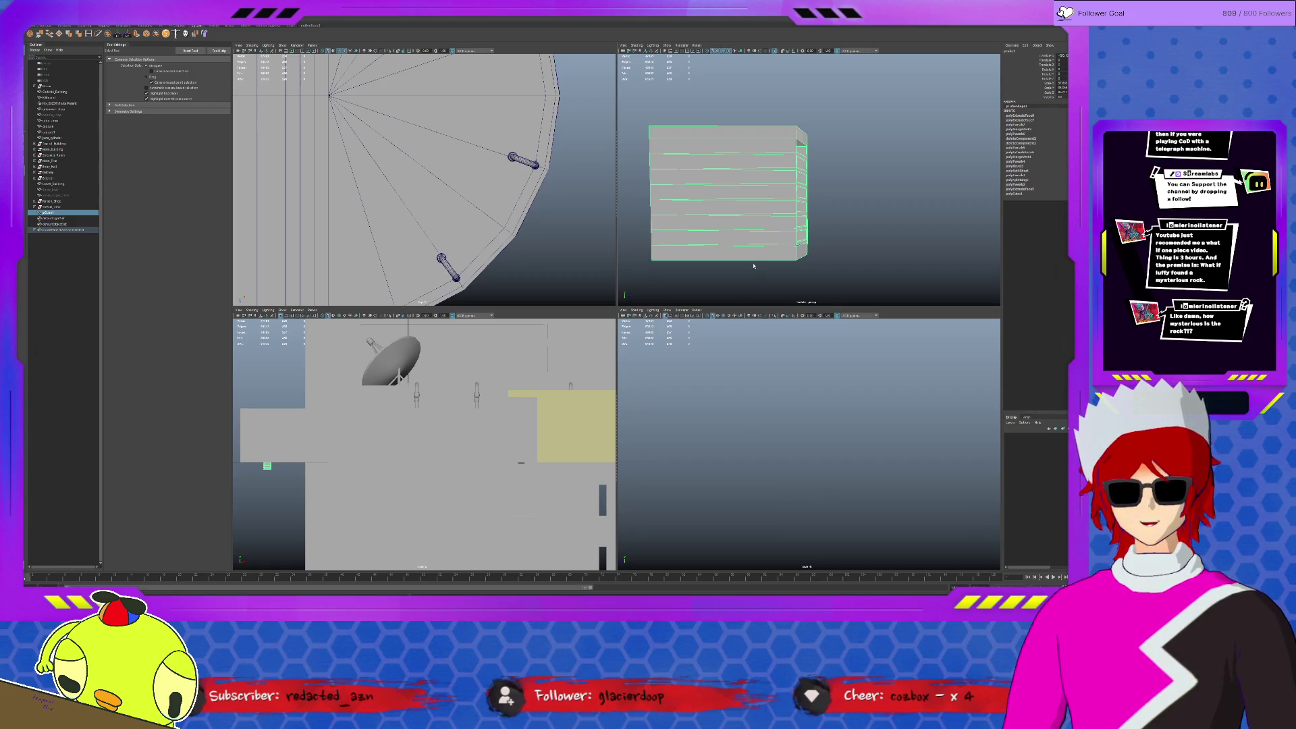
key("f")
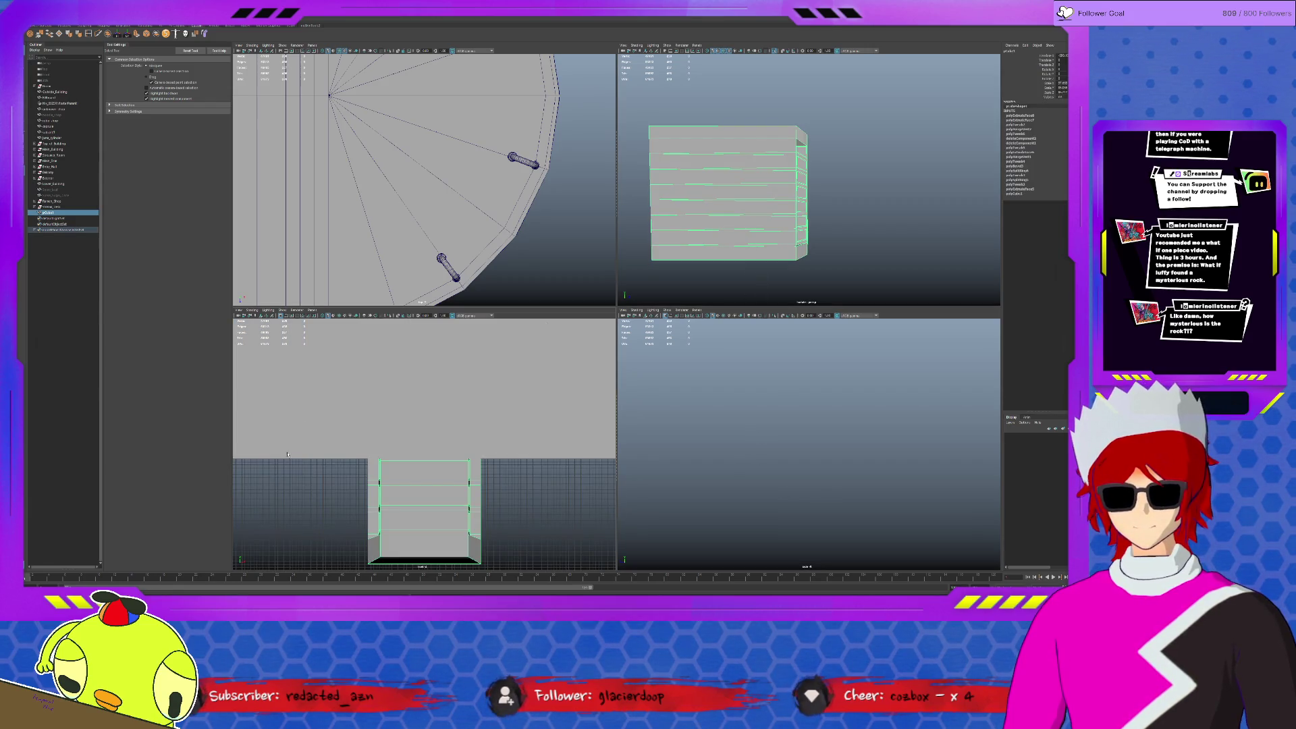
key("f")
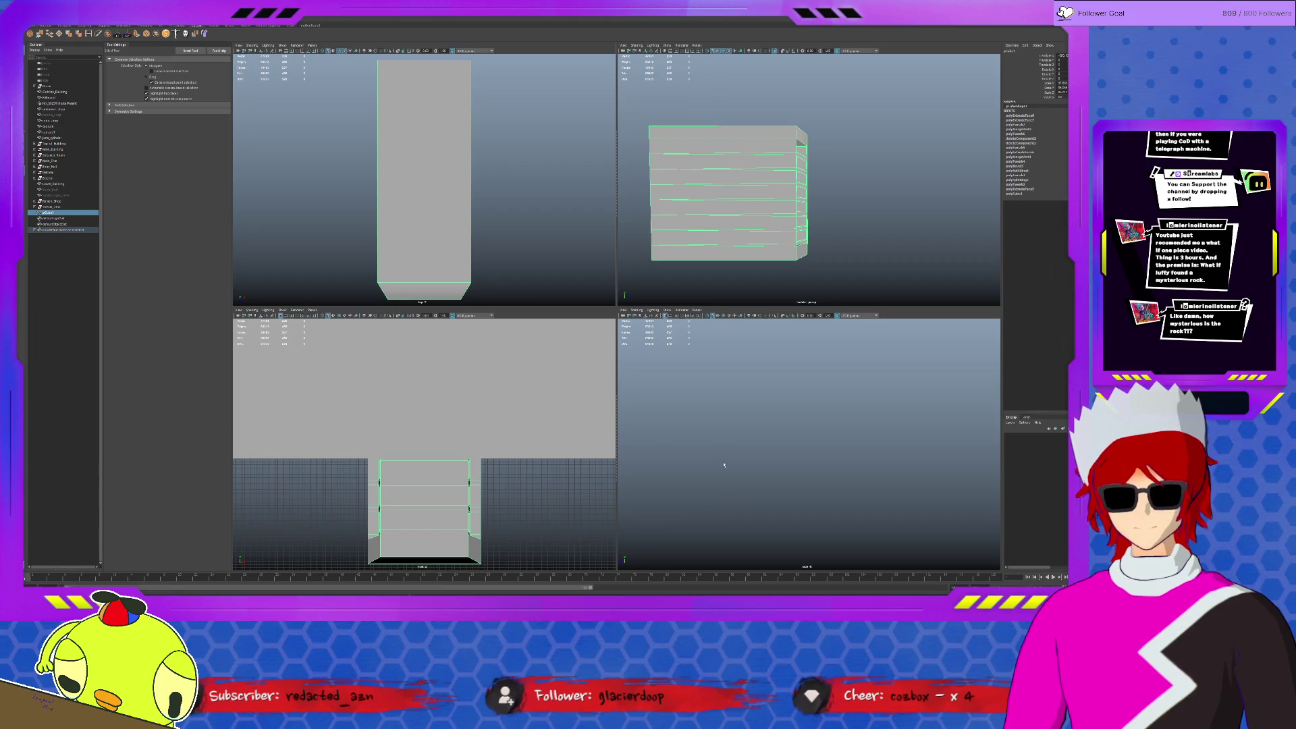
key("ctrl+1")
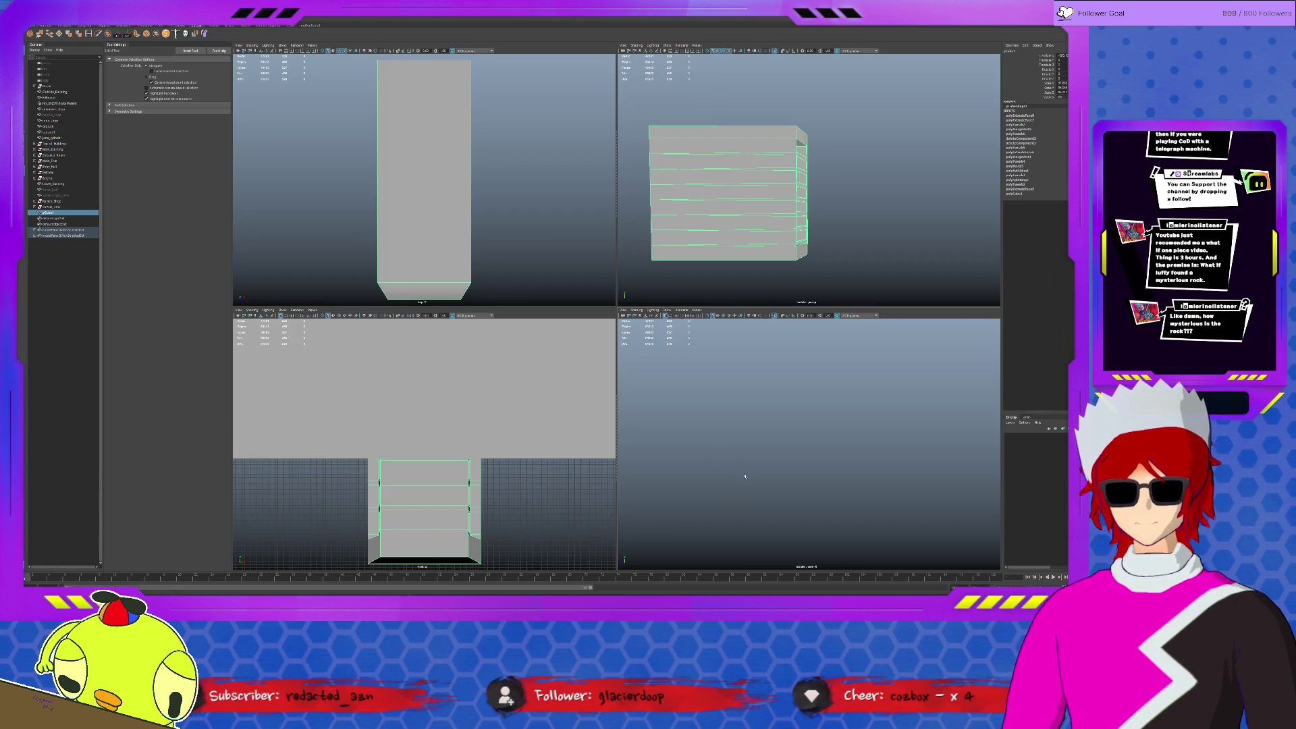
key("ctrl+1")
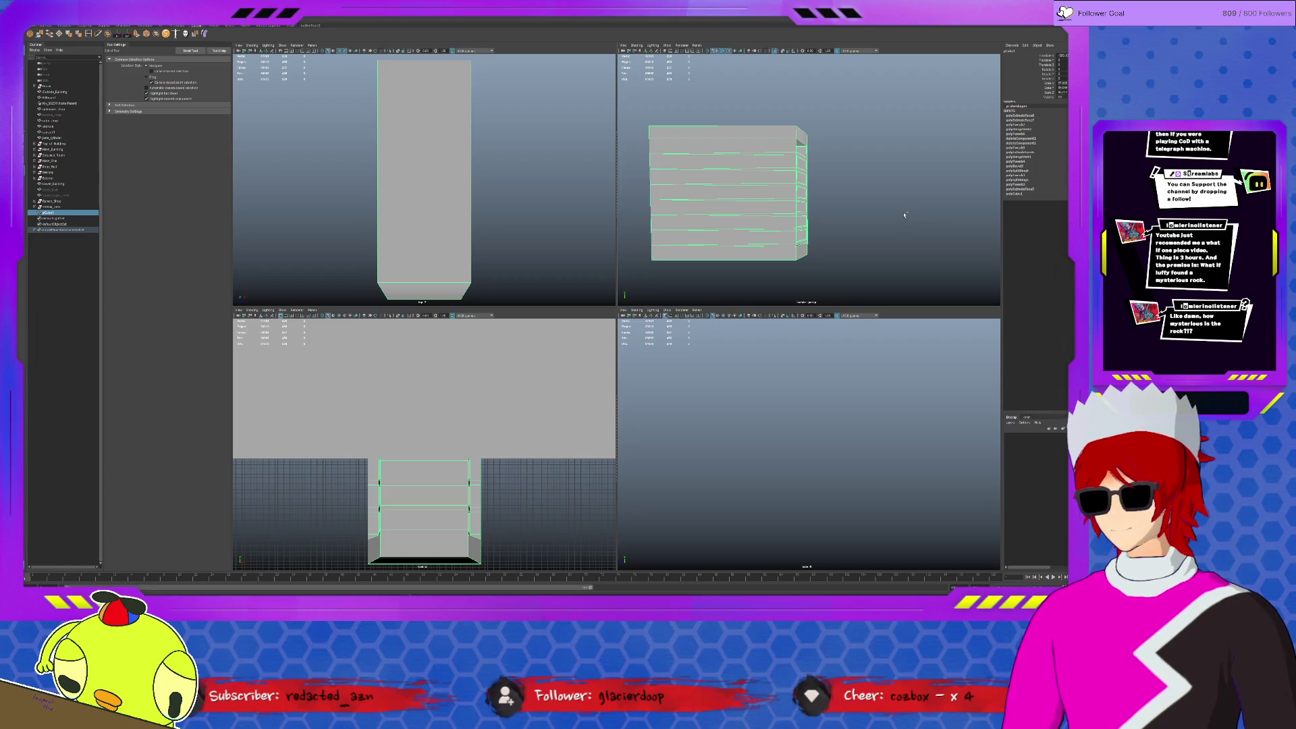
Reselect the banded case mesh and maximize the perspective view.
key("ctrl+1")
left_click(821, 465)
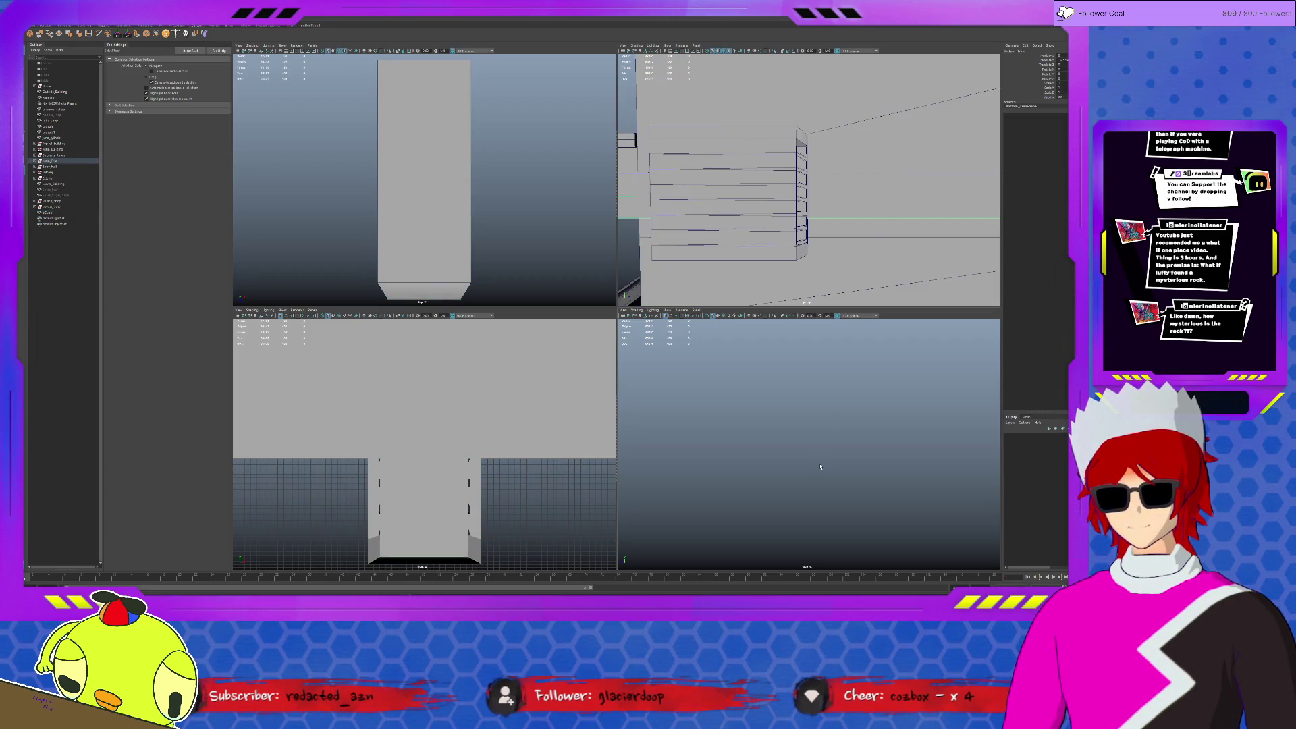
left_click(769, 179)
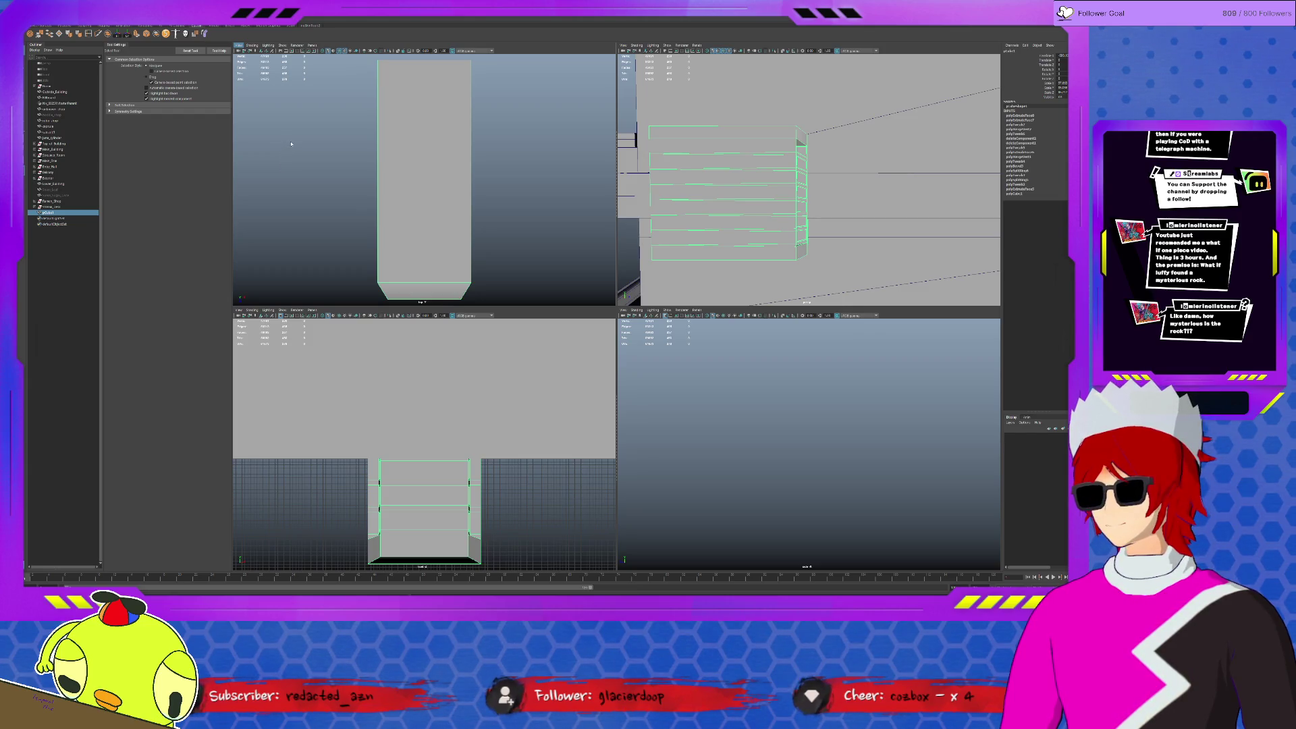
key("ctrl+1")
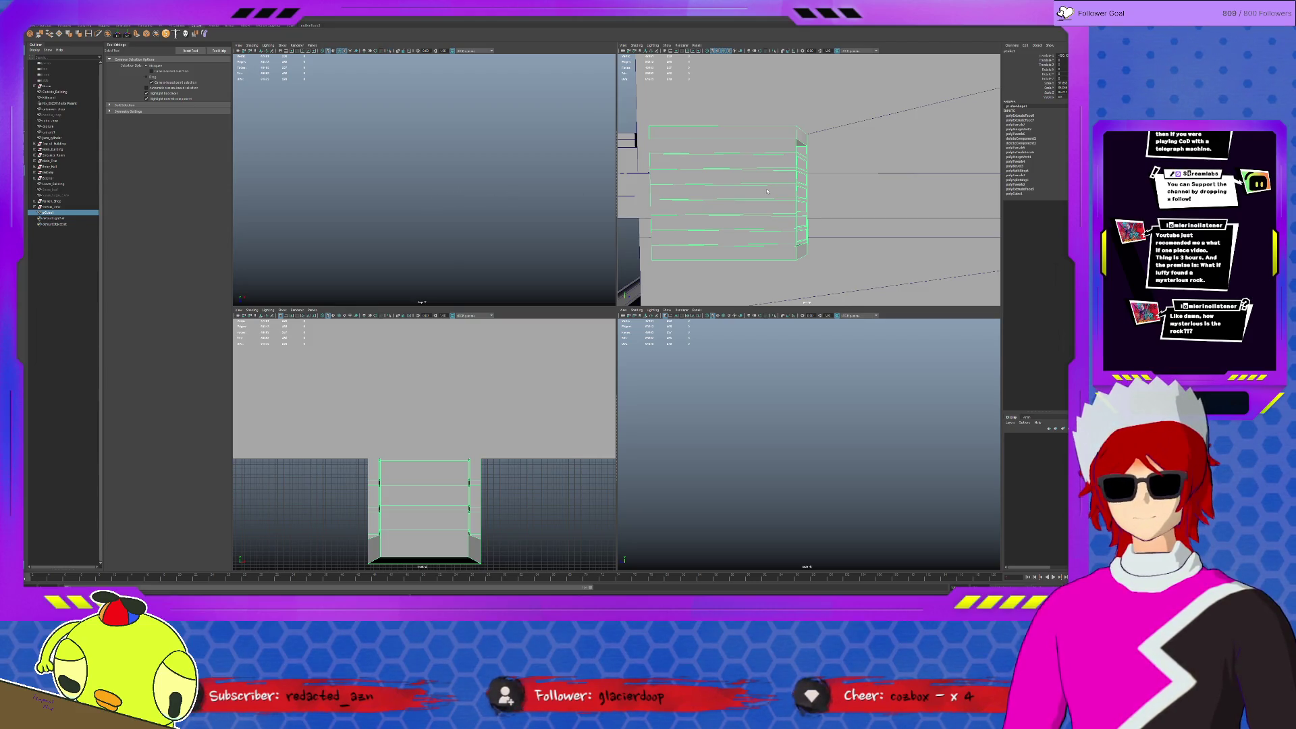
key("space")
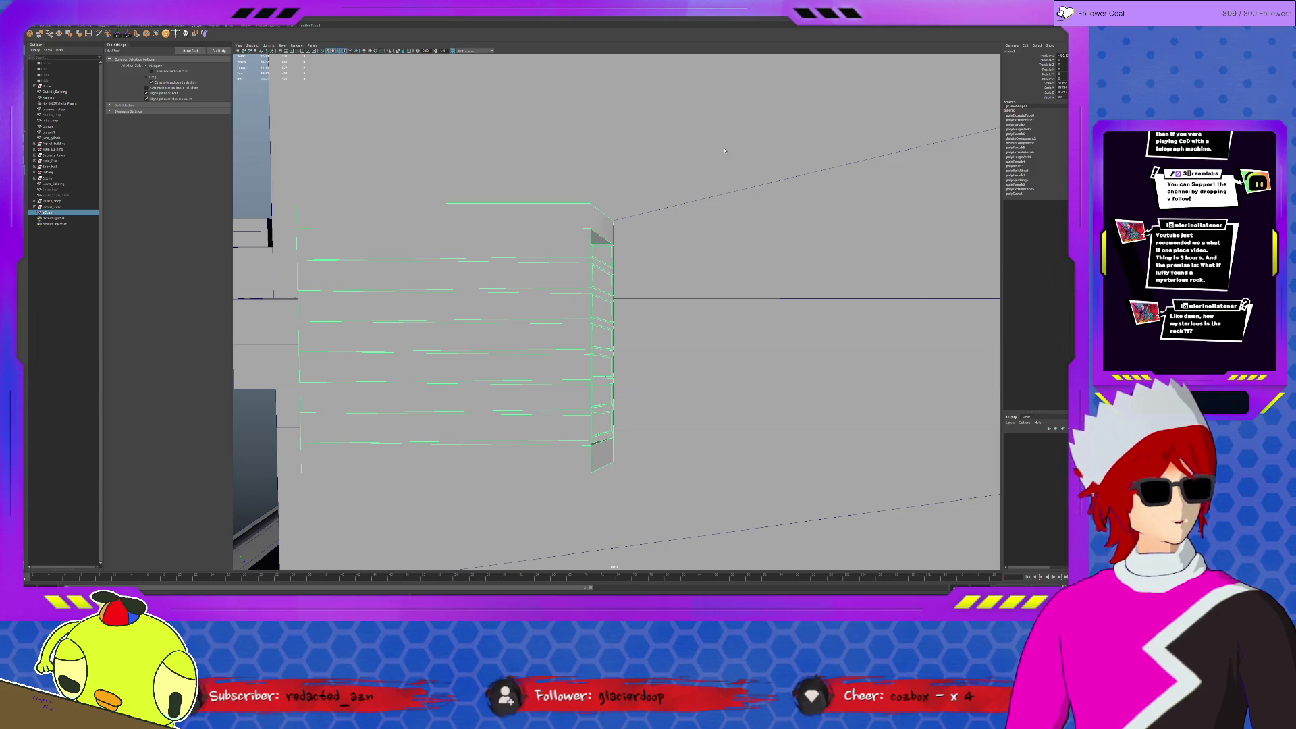
Isolate the tower case and marquee-select the edges along its right side.
left_click(628, 263)
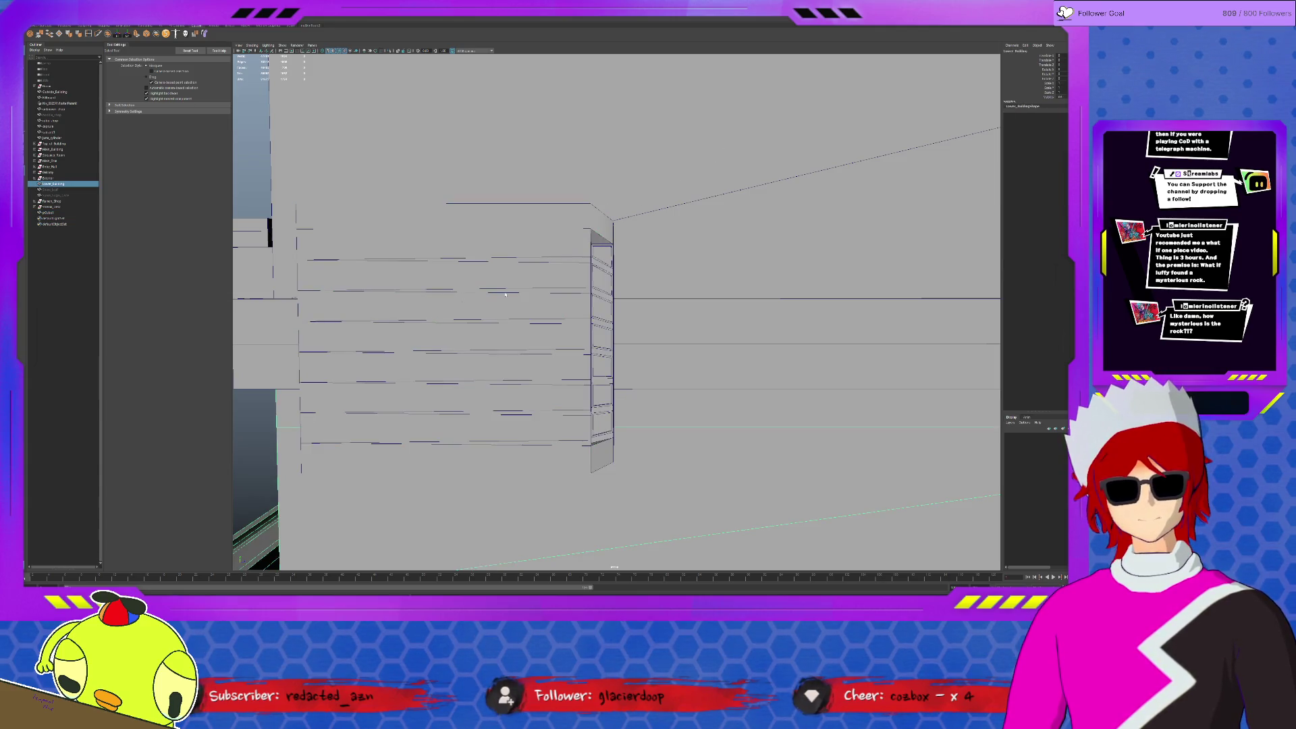
left_click(583, 295)
key("ctrl+1")
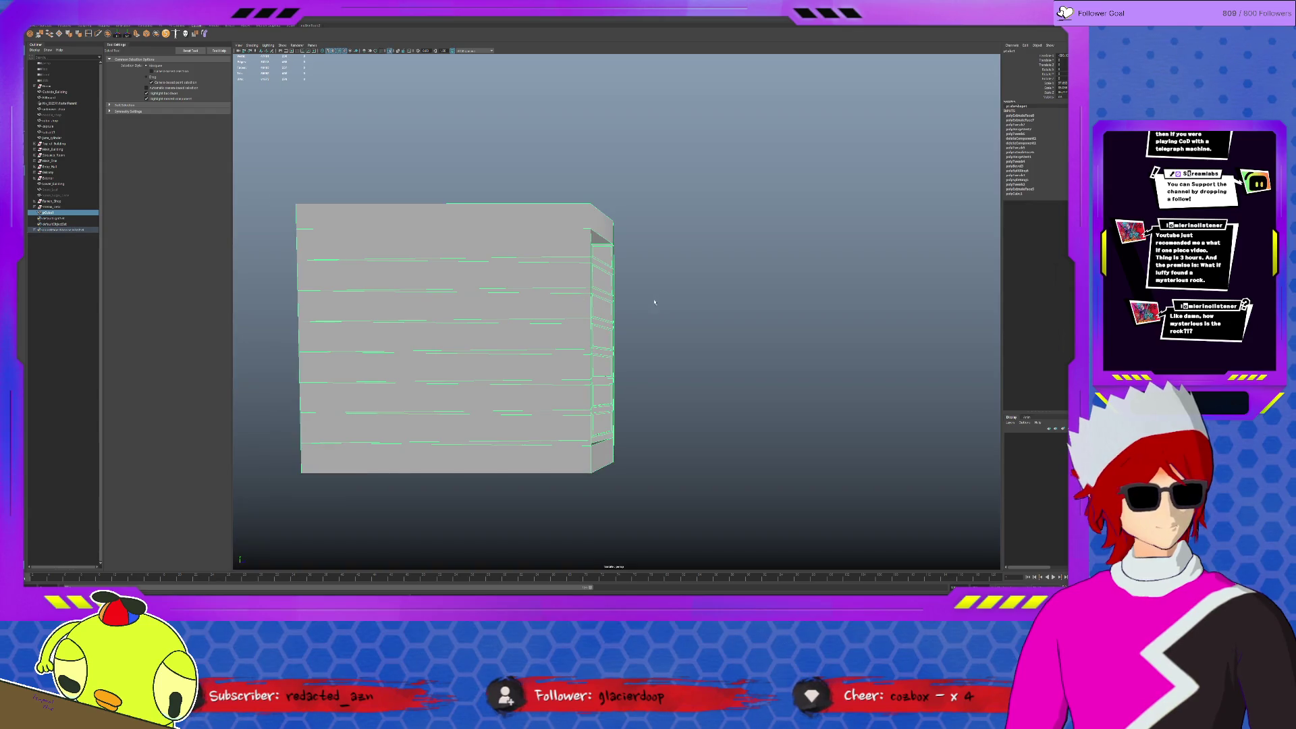
scroll(616, 289, "up", 5)
right_click_drag(583, 270, 587, 239)
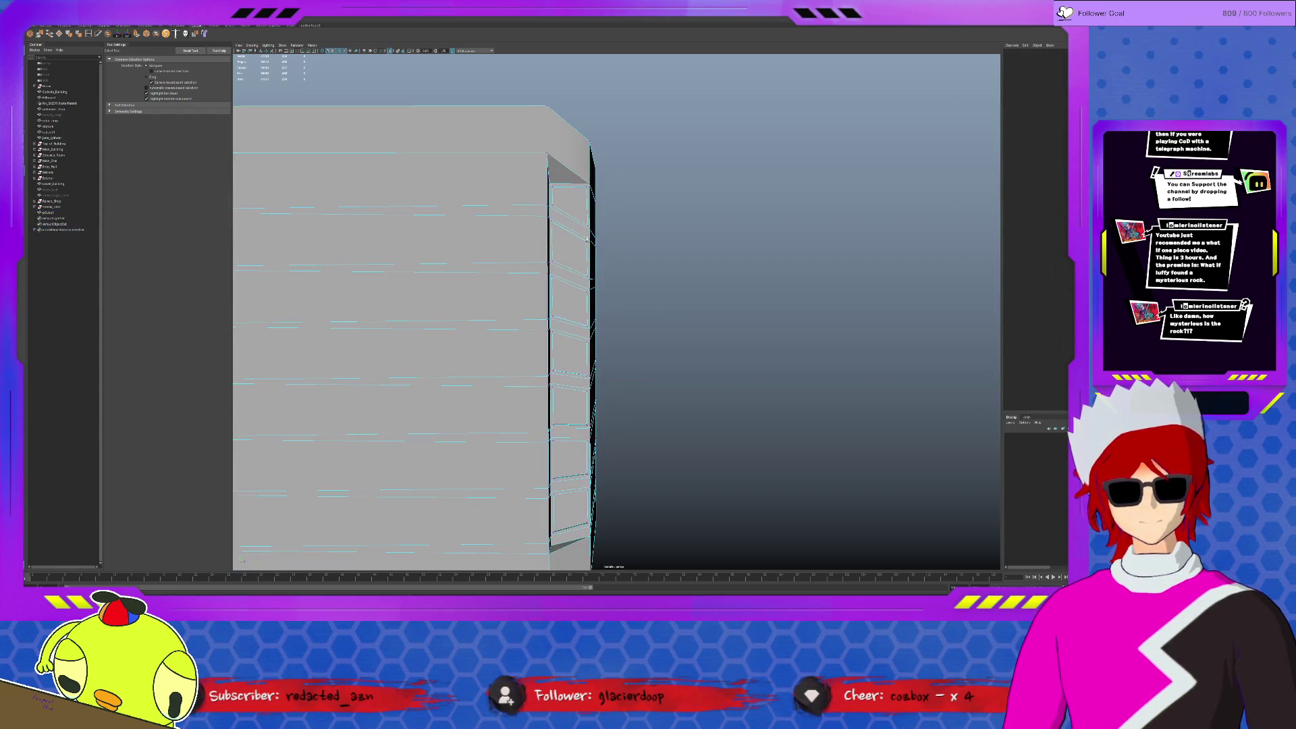
middle_click_drag(584, 221, 585, 221, "alt")
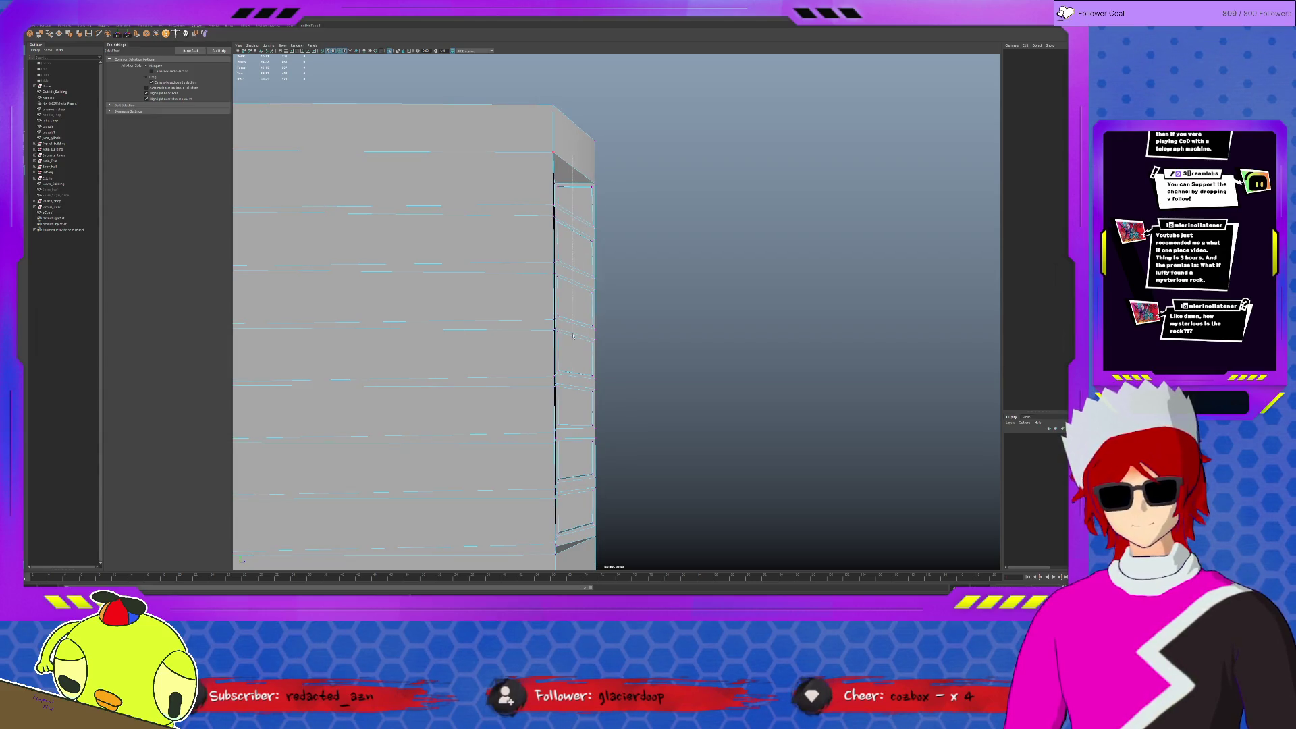
left_click_drag(572, 154, 594, 533)
mouse_move(673, 471)
left_mouse_down("alt")
mouse_move(540, 471)
mouse_move(557, 467)
left_mouse_up("alt")
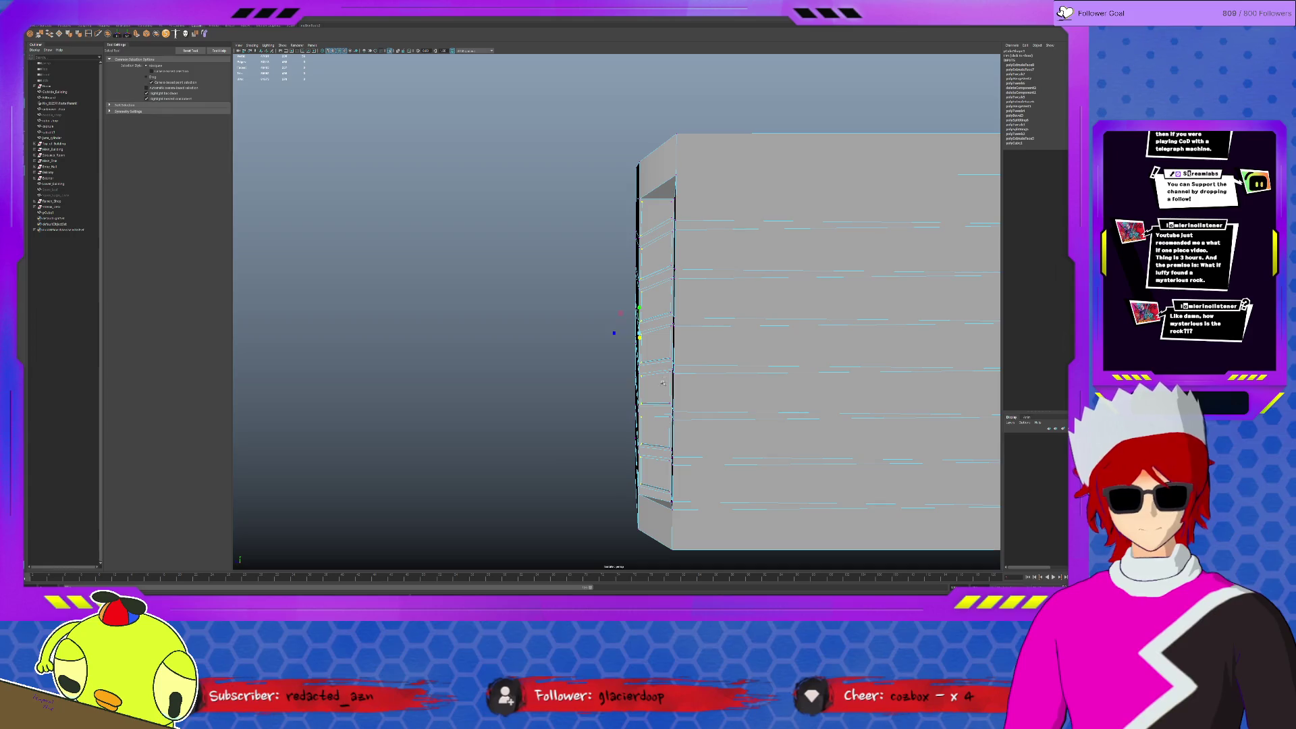
Select the edge loop along the case's inset corner strip.
key("r")
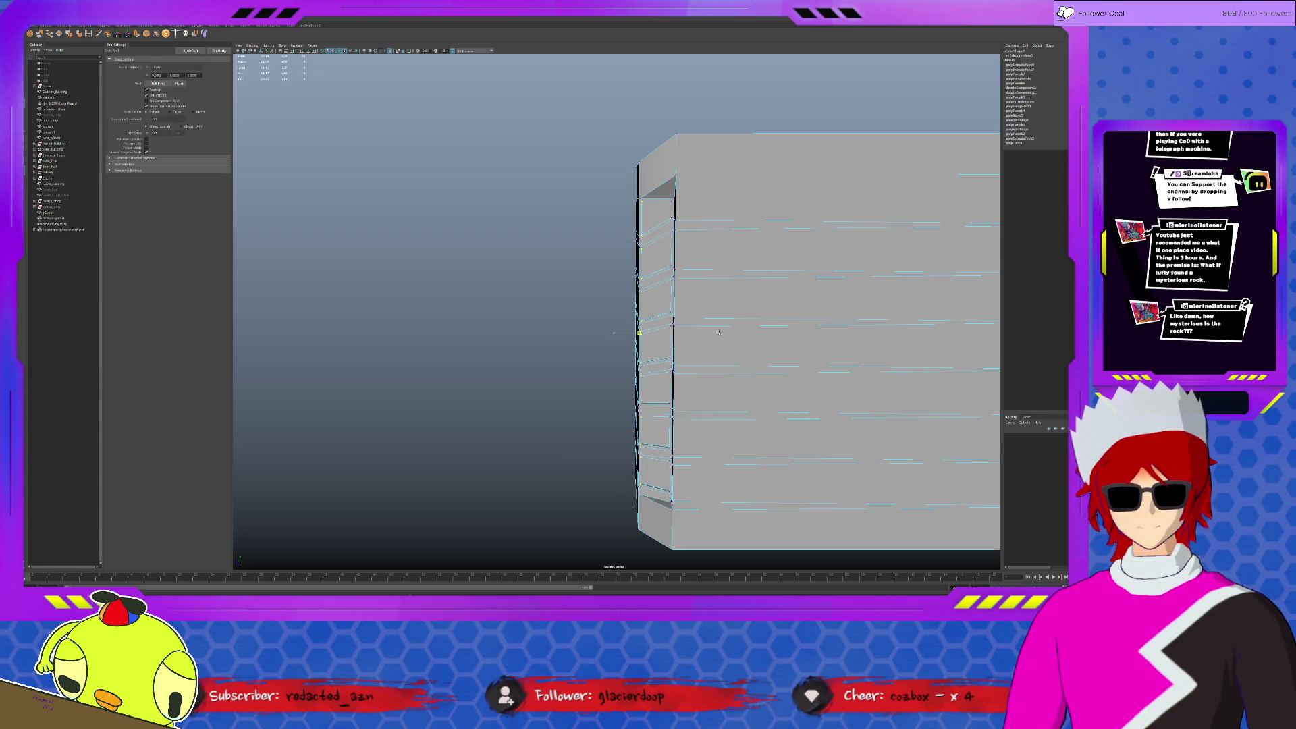
key("w")
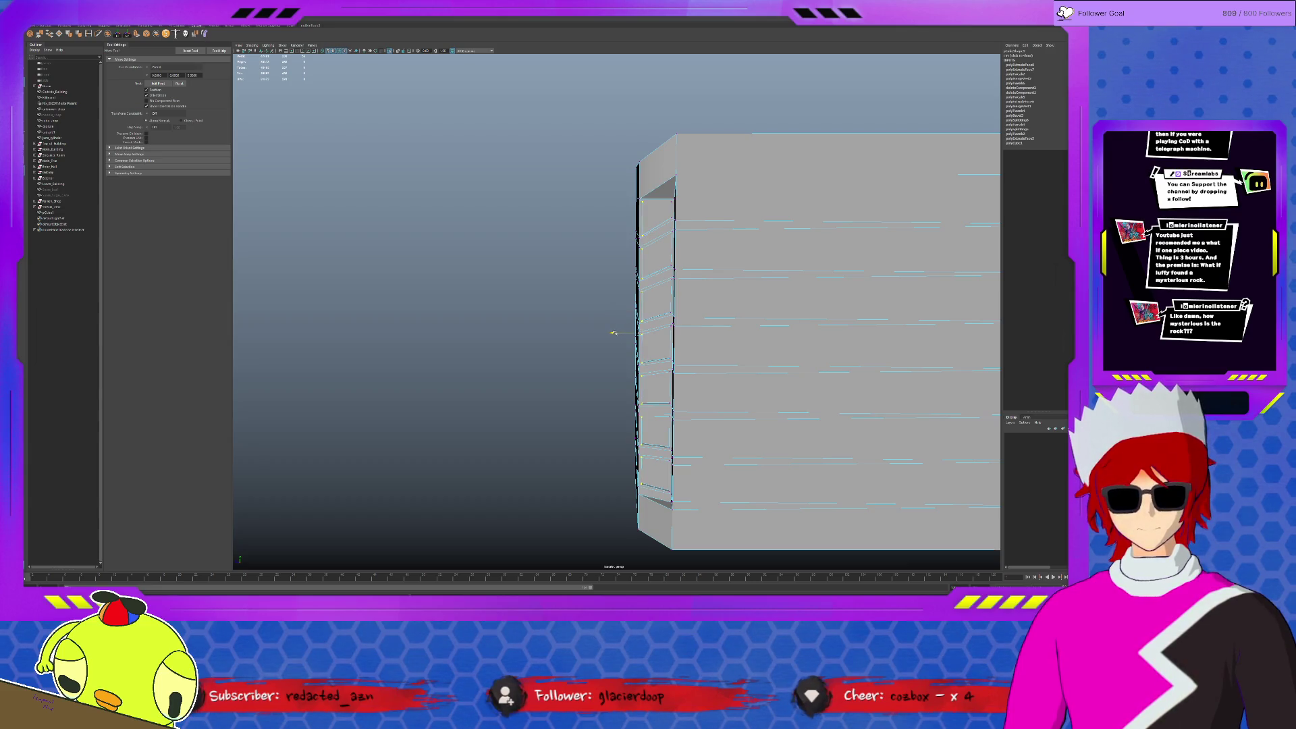
scroll(627, 335, "up", 2)
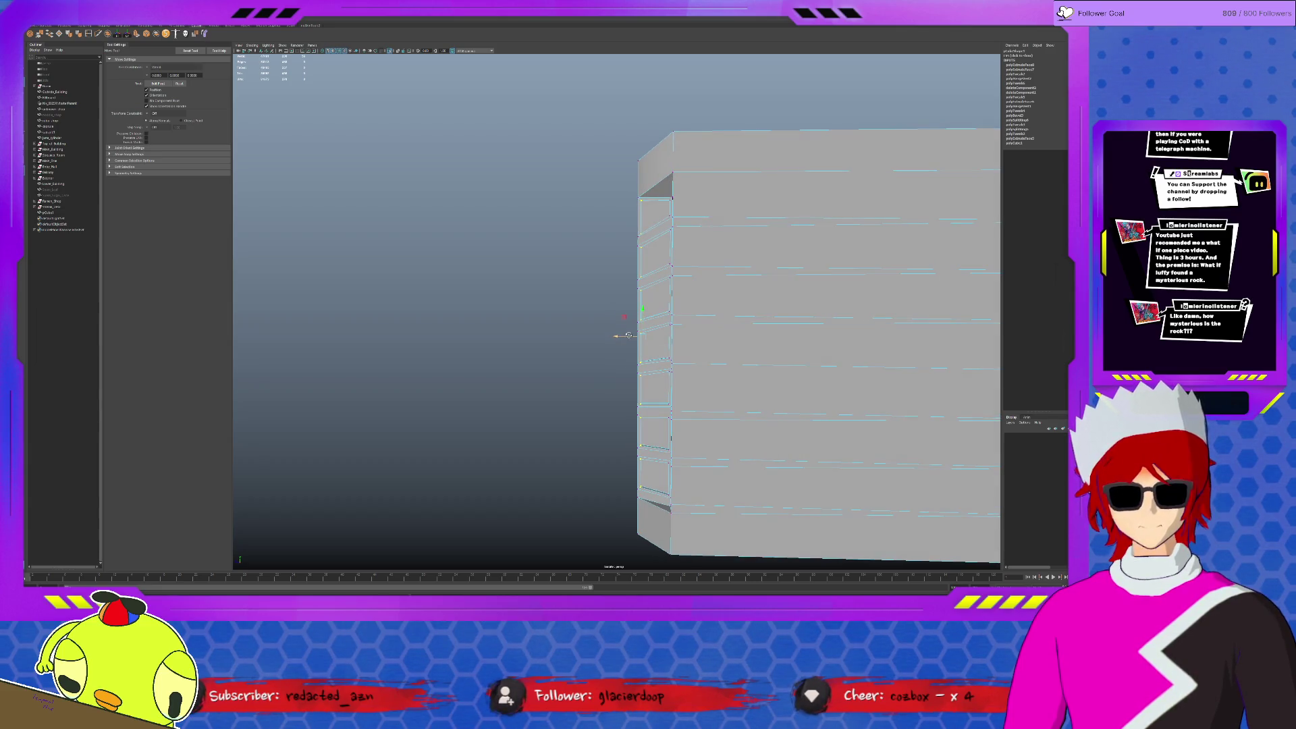
double_click(669, 521)
left_click_drag(669, 521, 697, 477, "alt")
right_click_drag(697, 477, 741, 476, "alt")
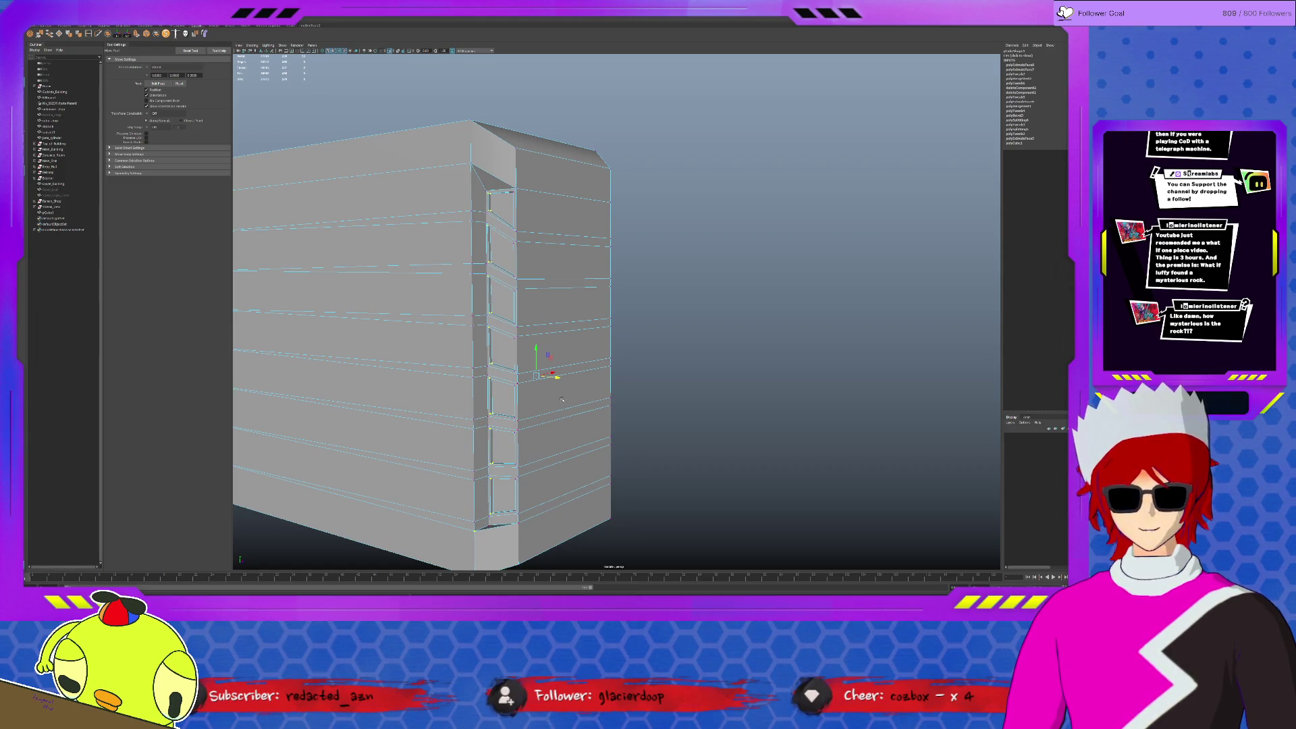
mouse_move(561, 398)
left_mouse_down("alt")
mouse_move(569, 378)
mouse_move(568, 392)
left_mouse_up("alt")
Scale the corner strip edge loops, then select other edges along the strip to move.
key("r")
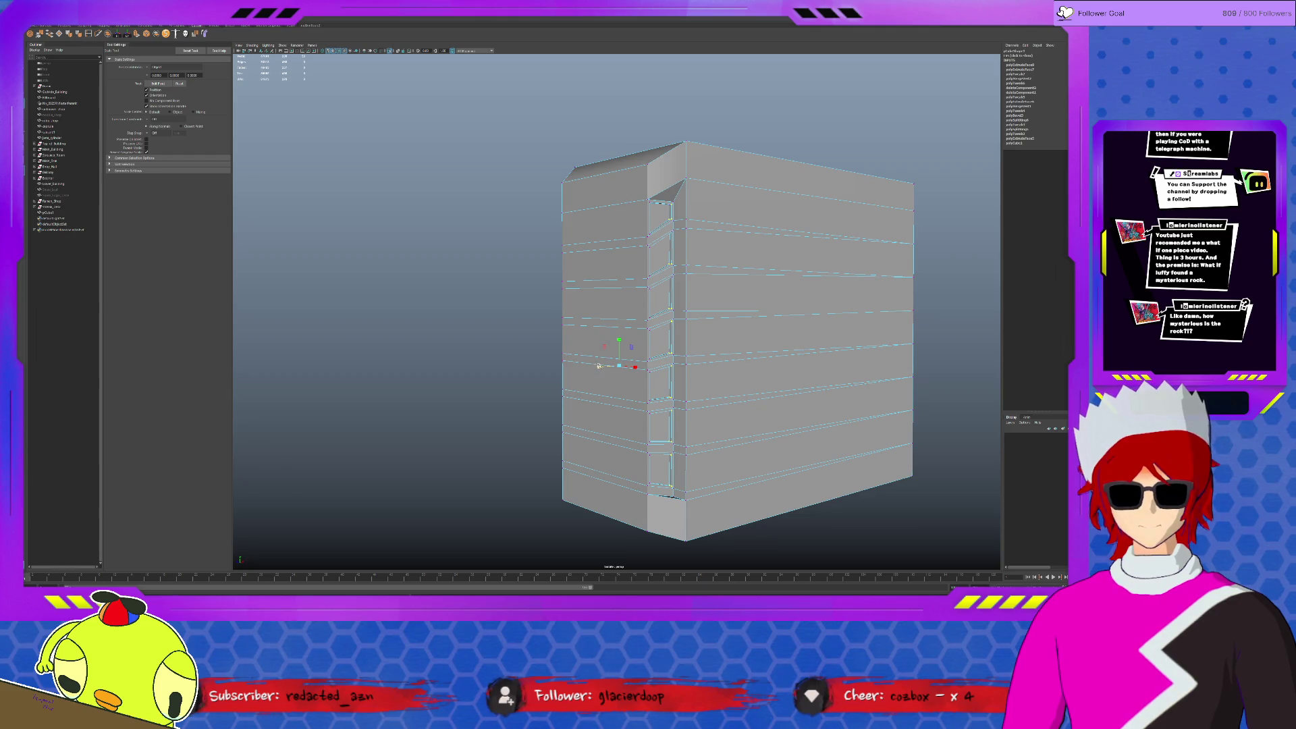
left_click_drag(670, 245, 671, 256, "alt")
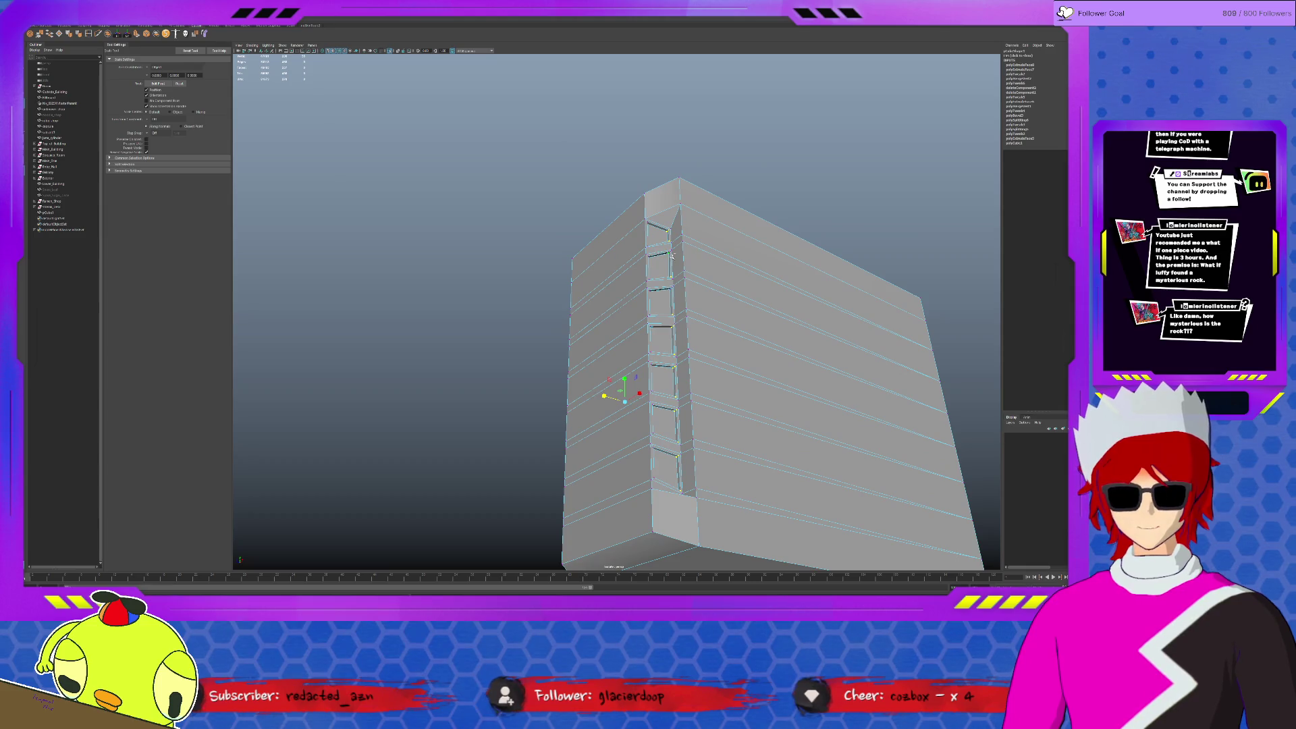
right_click_drag(671, 251, 717, 192, "alt")
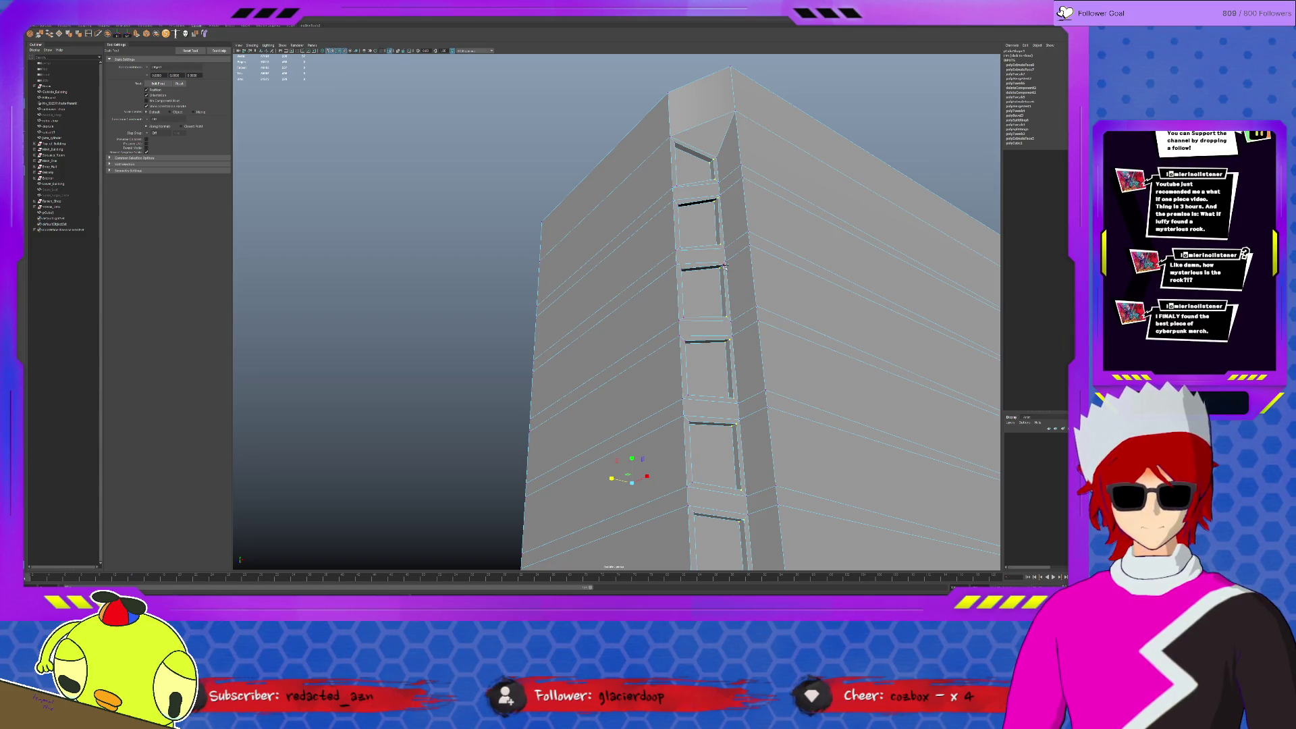
mouse_move(736, 344)
left_mouse_down("alt")
mouse_move(737, 359)
mouse_move(678, 375)
left_mouse_up("alt")
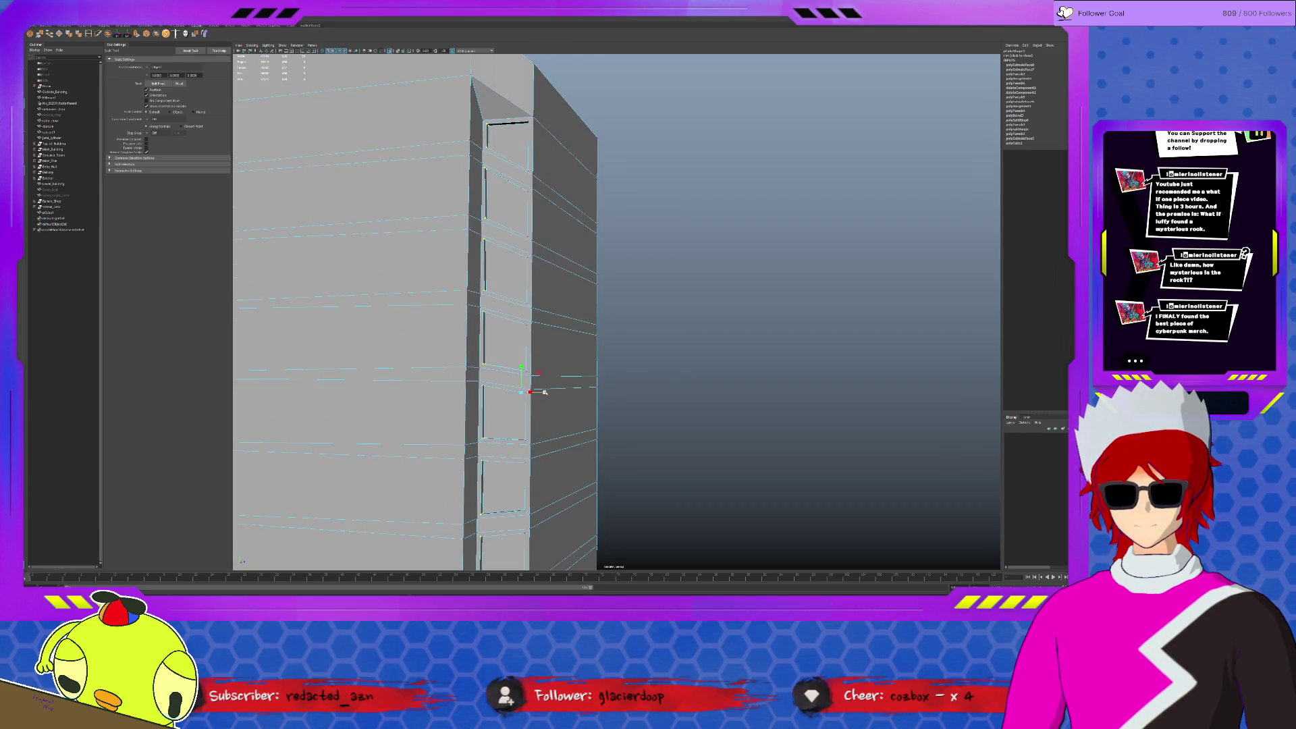
key("w")
left_click(546, 392)
mouse_move(647, 392)
left_mouse_down("alt")
mouse_move(535, 402)
mouse_move(559, 401)
left_mouse_up("alt")
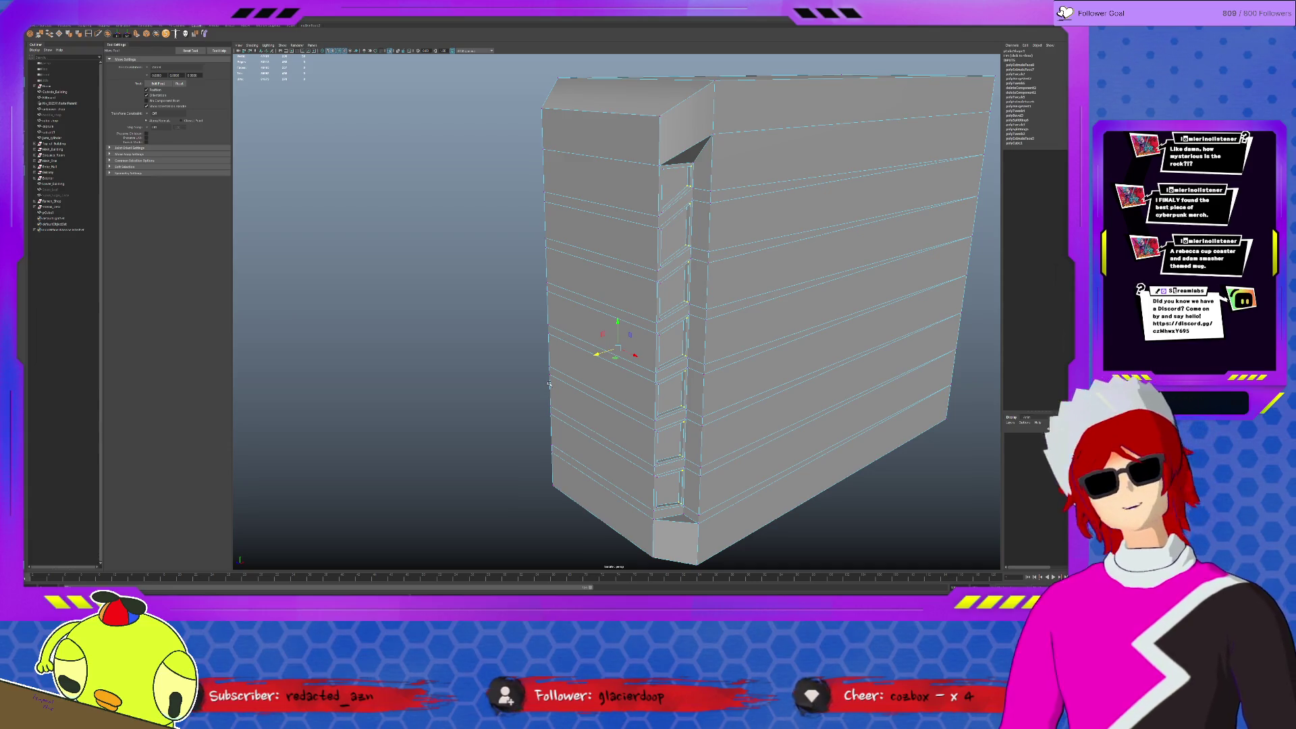
left_click(579, 278)
scroll(588, 267, "down", 3)
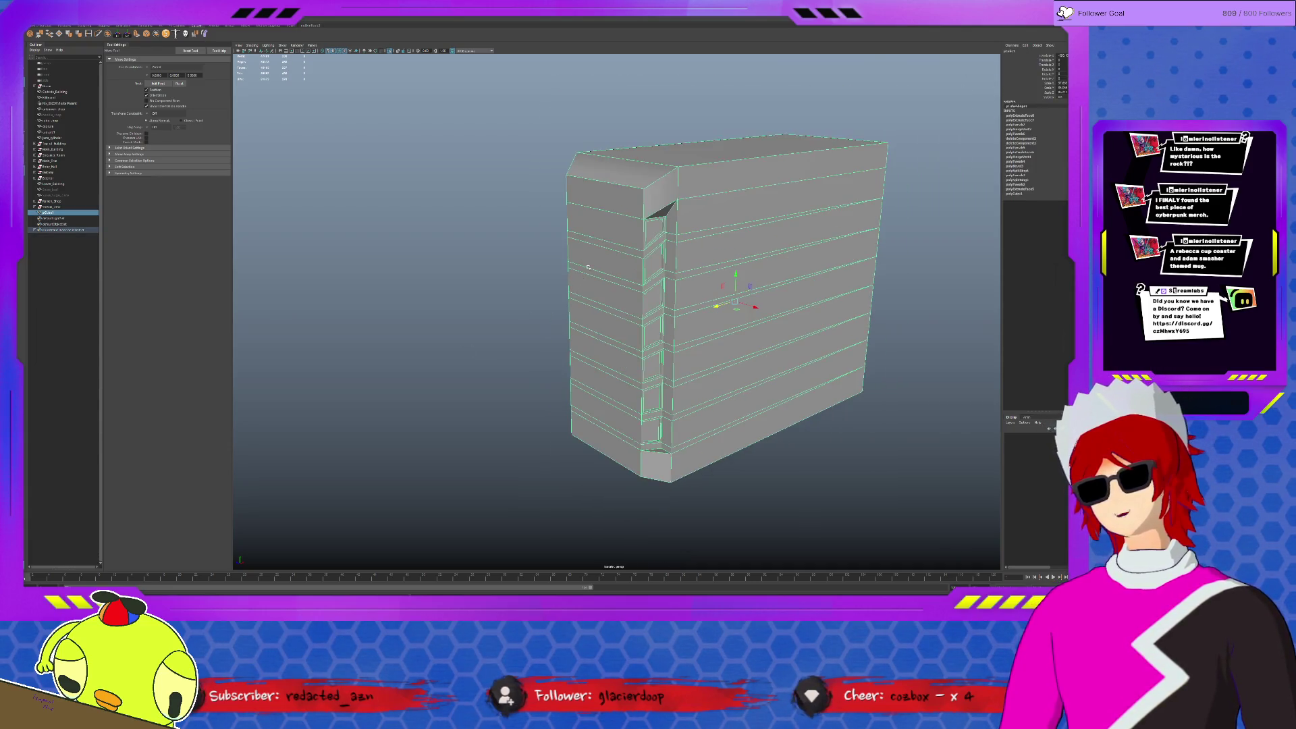
left_click(417, 260)
scroll(617, 348, "up", 3)
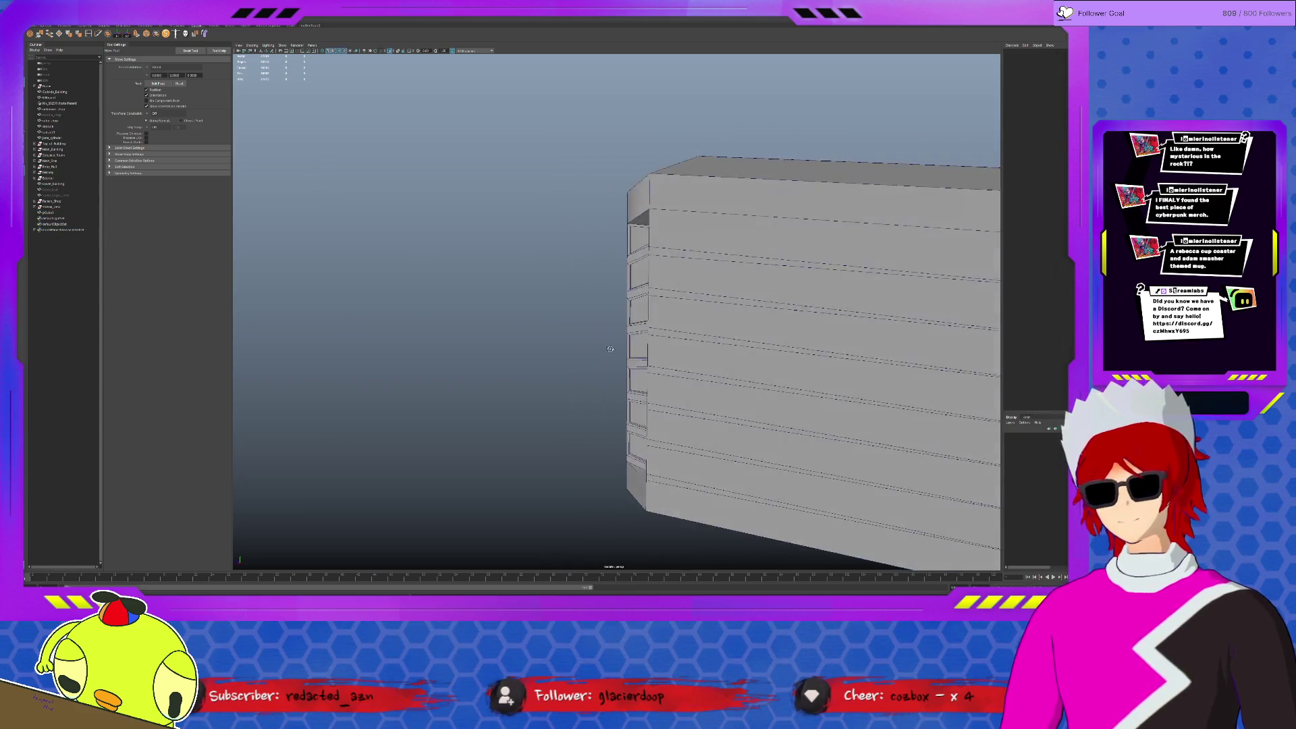
scroll(653, 348, "down", 2)
scroll(652, 347, "up", 4)
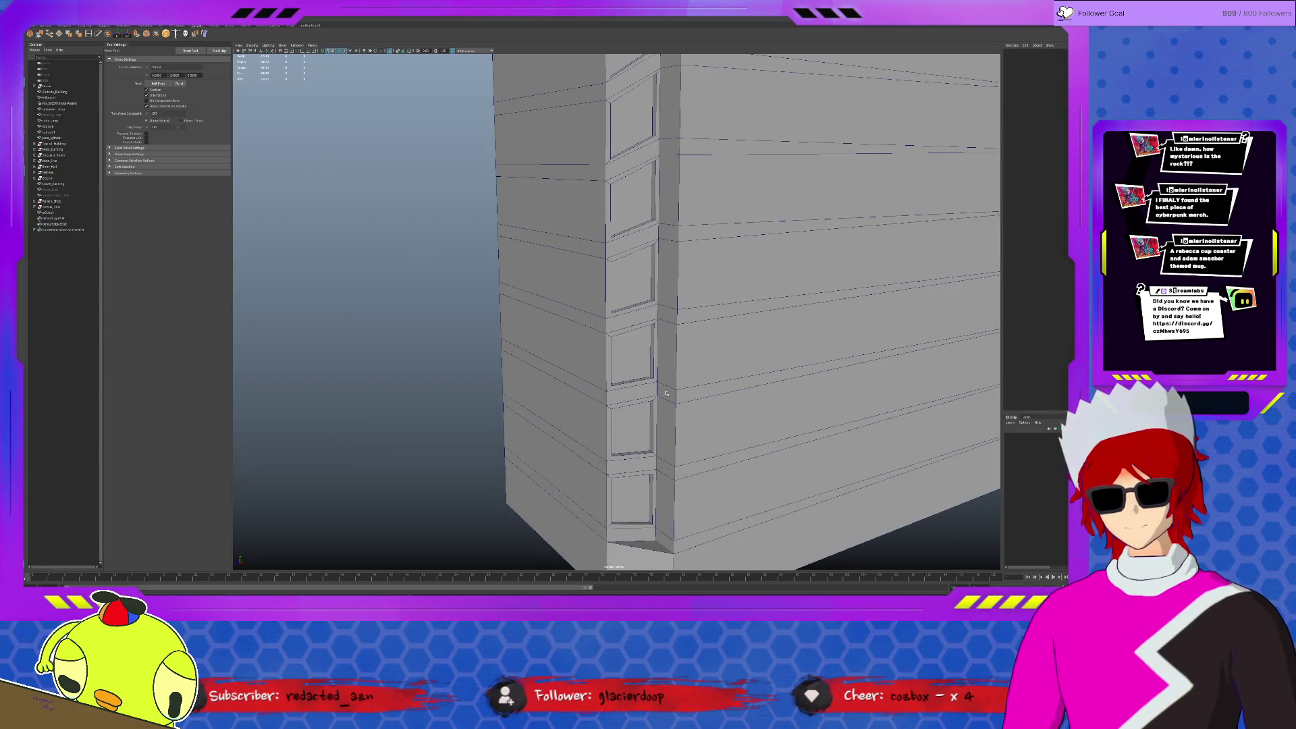
left_click(660, 390)
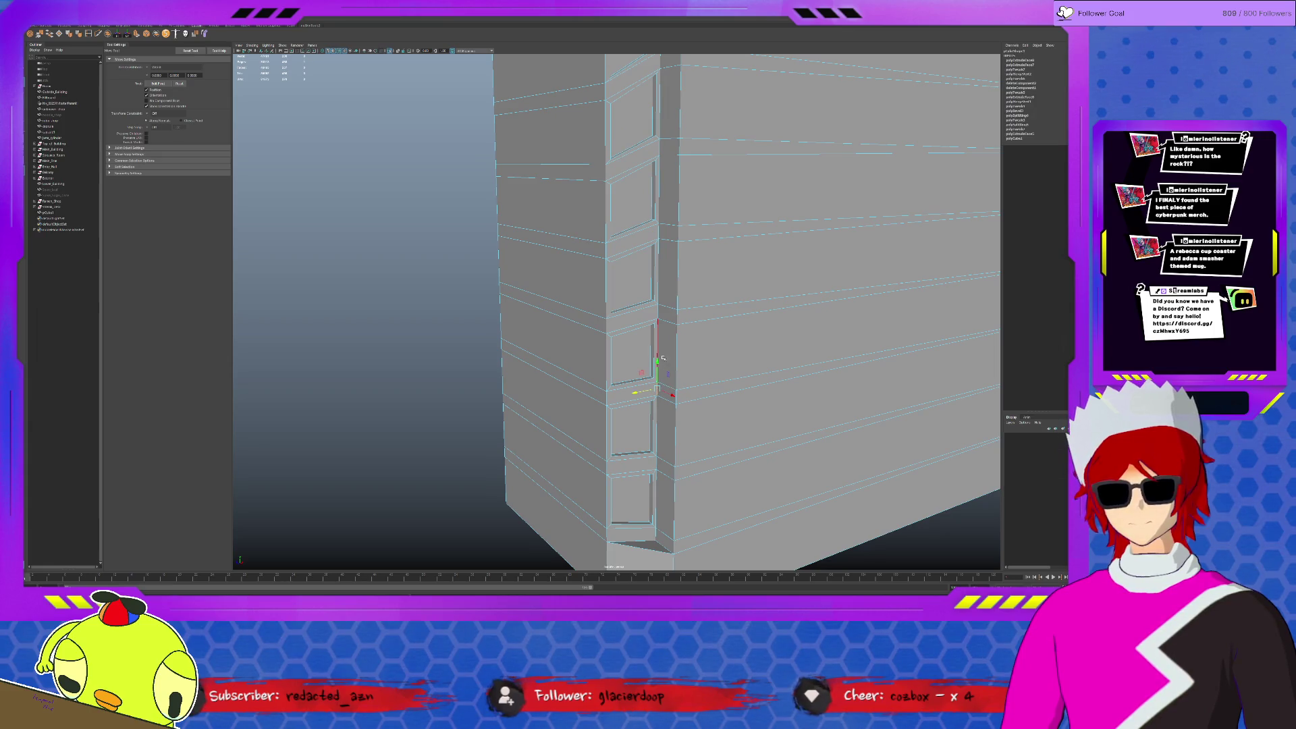
middle_click_drag(664, 343, 661, 312)
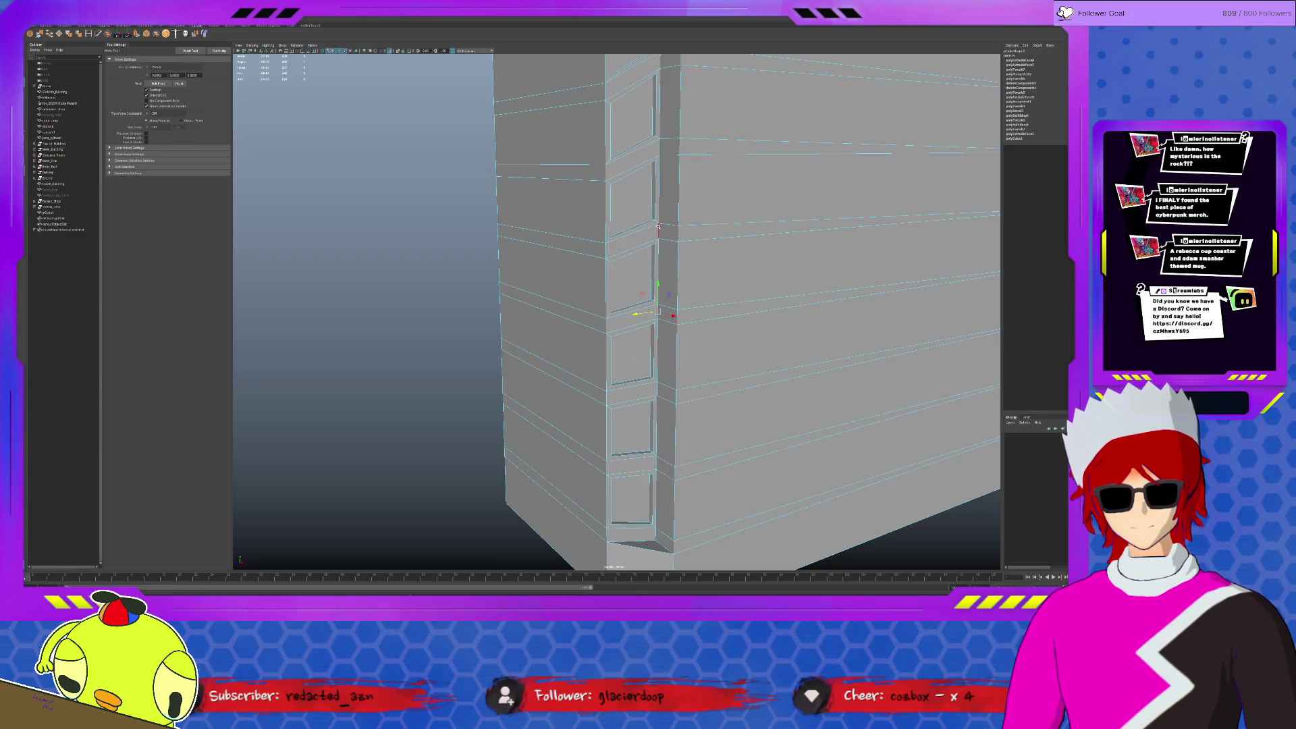
left_click(660, 454)
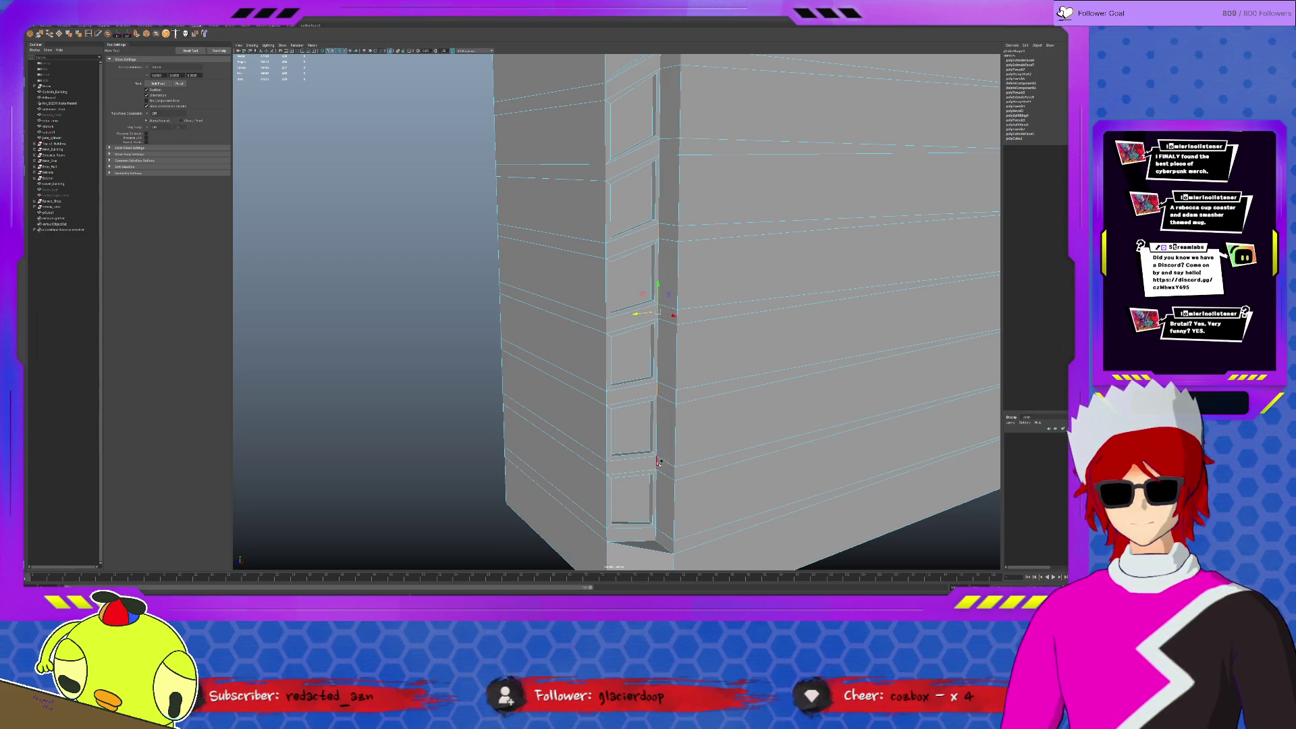
right_click_drag(666, 479, 669, 425, "alt")
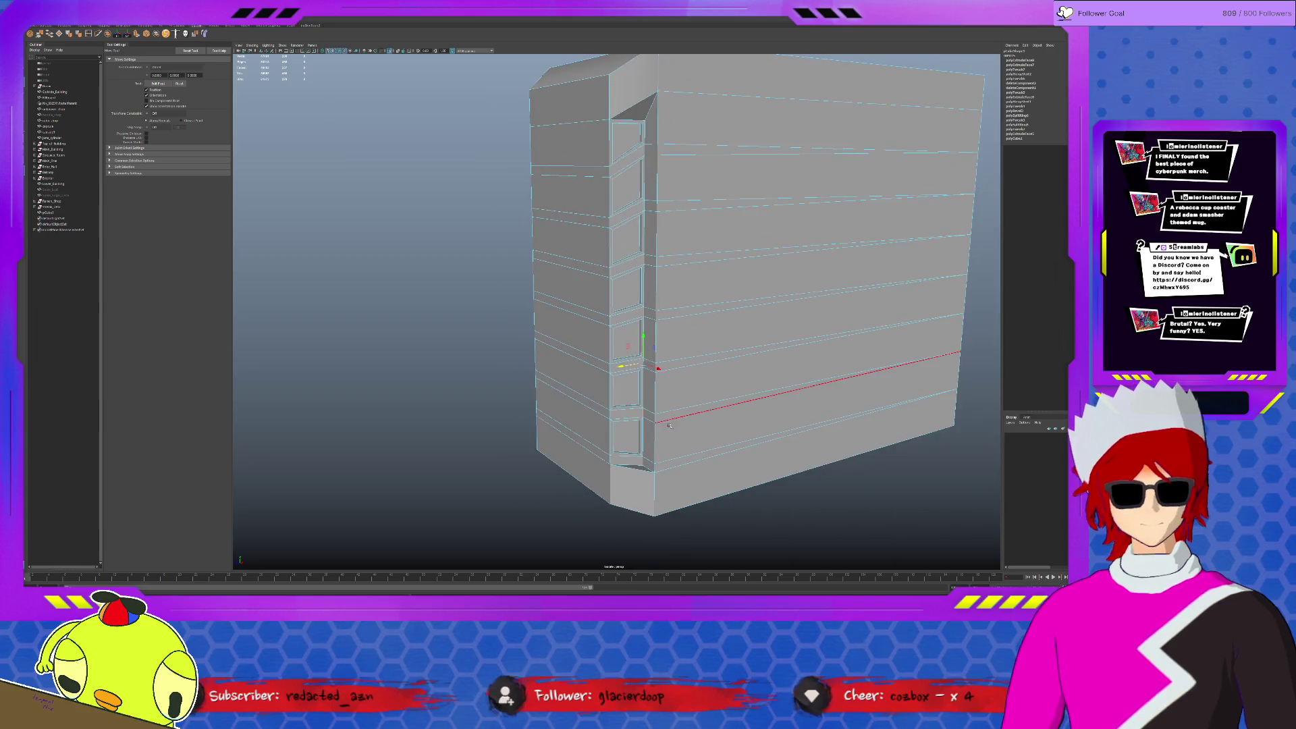
left_click_drag(665, 353, 644, 257, "alt")
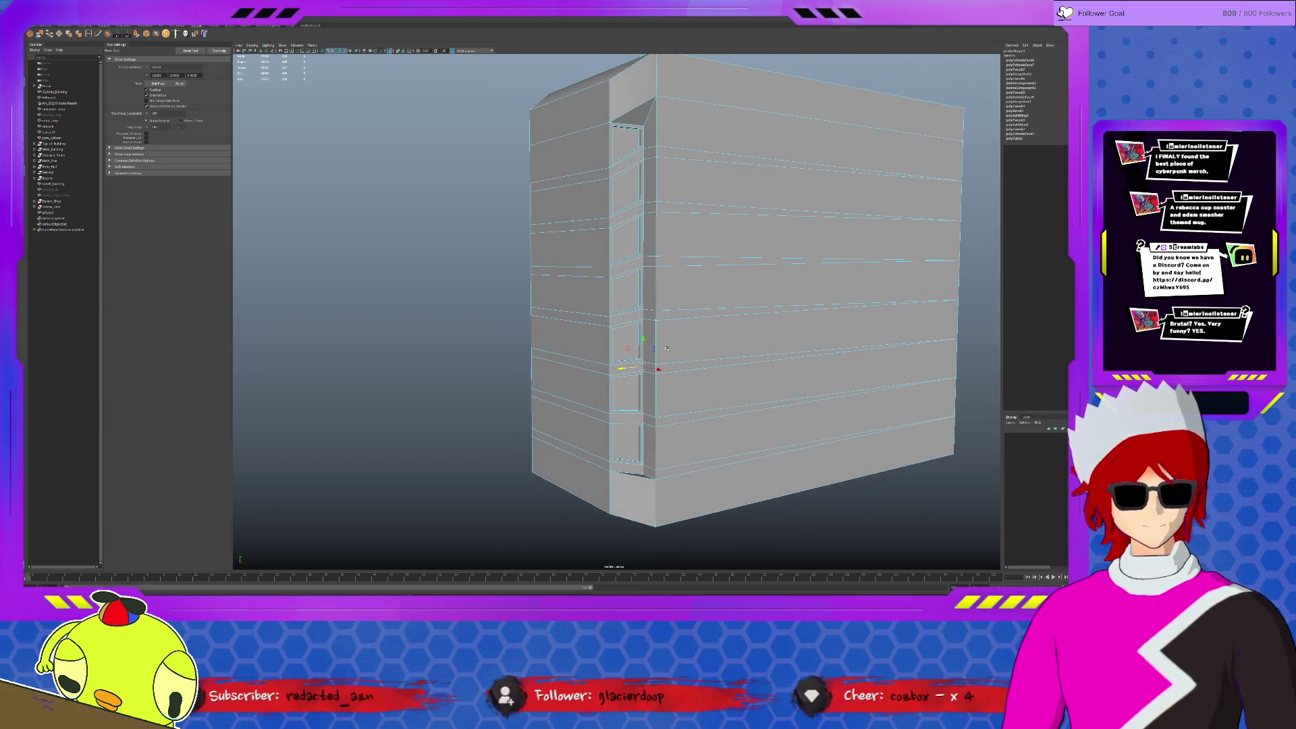
left_click(646, 206)
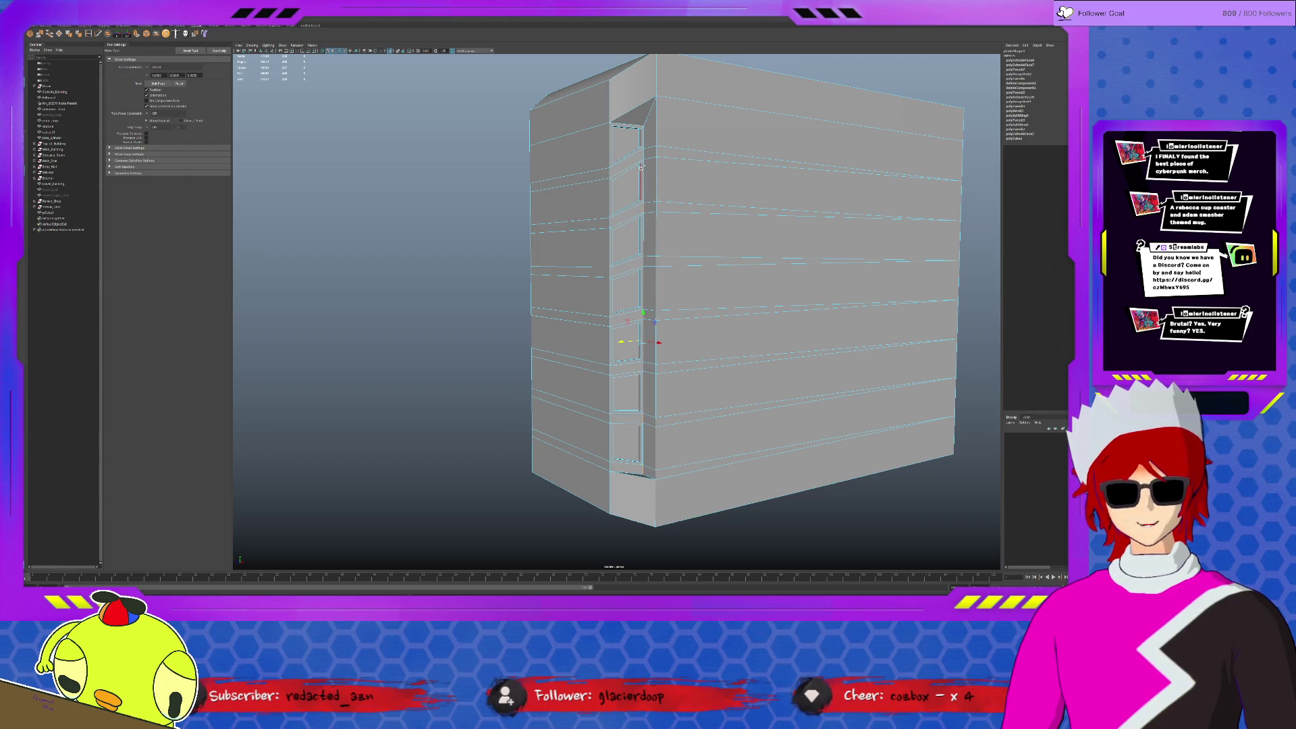
left_click(660, 316)
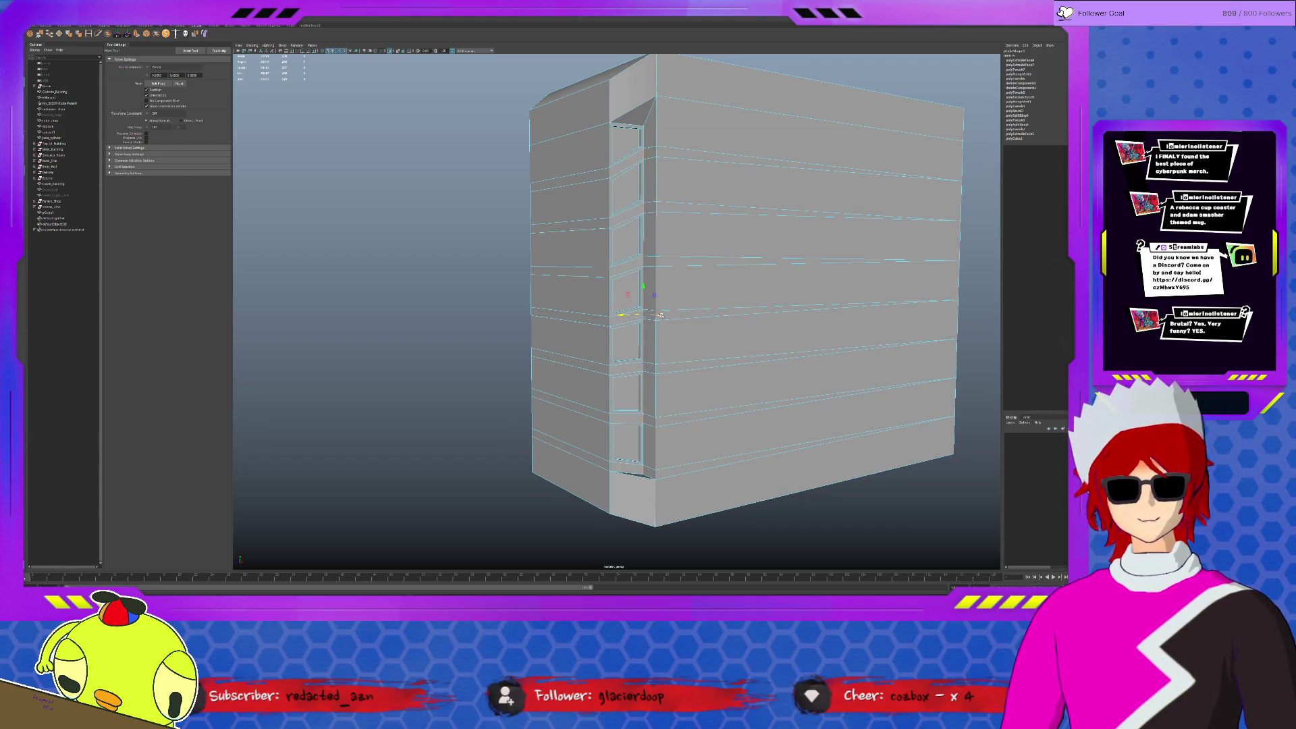
left_click_drag(659, 315, 695, 310, "alt")
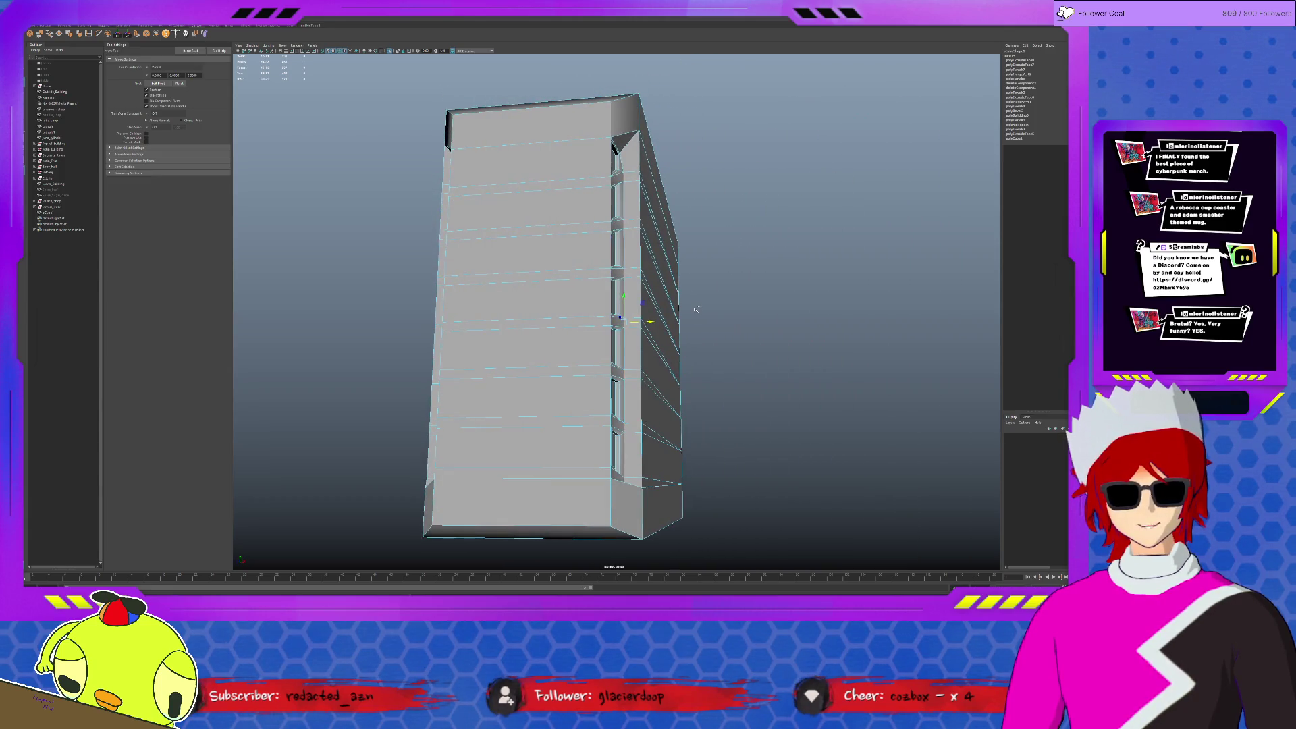
left_click_drag(567, 334, 570, 334, "alt")
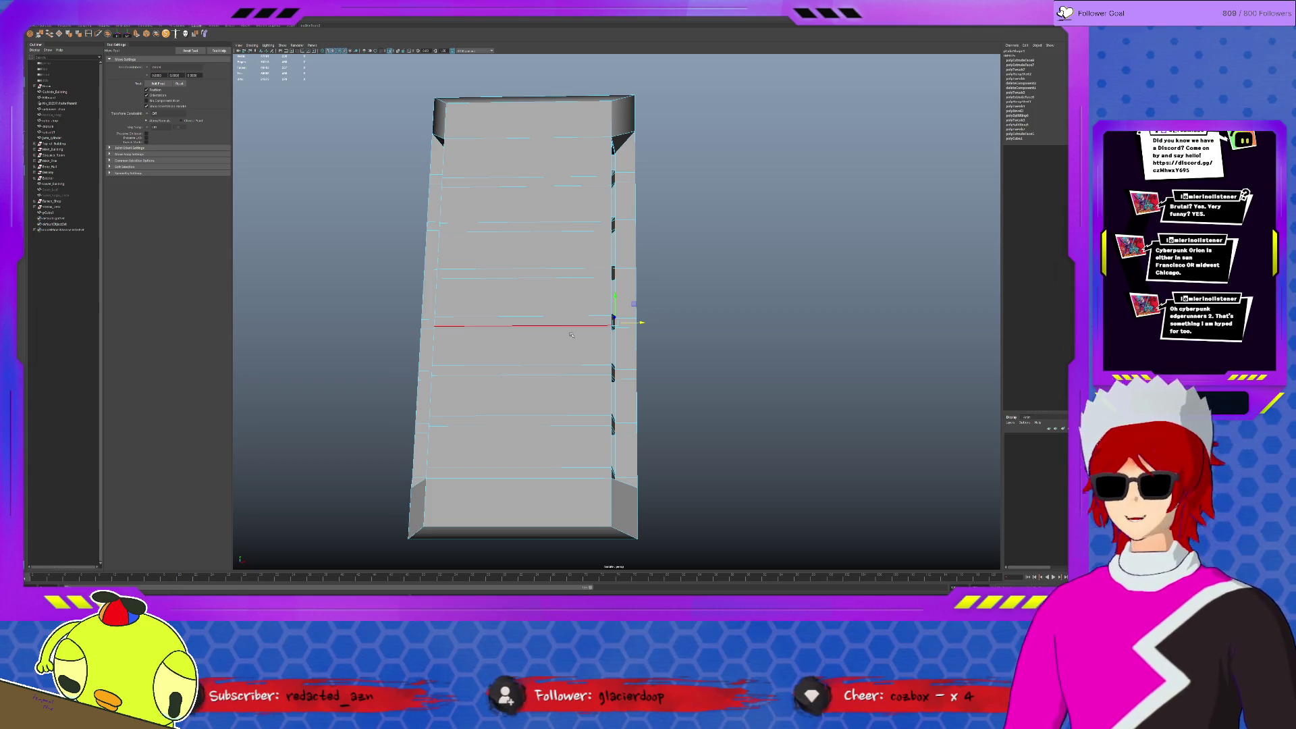
scroll(555, 392, "down", 2)
left_click_drag(555, 391, 602, 407, "alt")
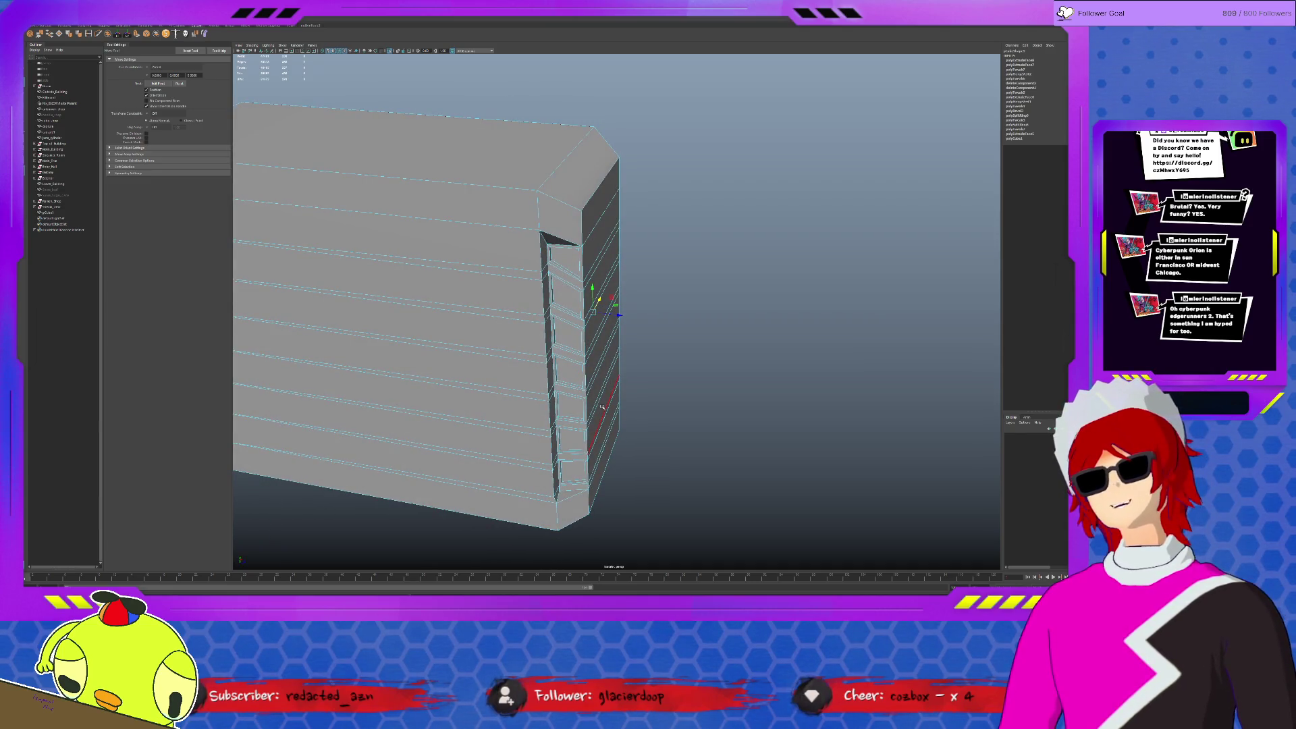
left_click_drag(564, 437, 581, 393, "alt")
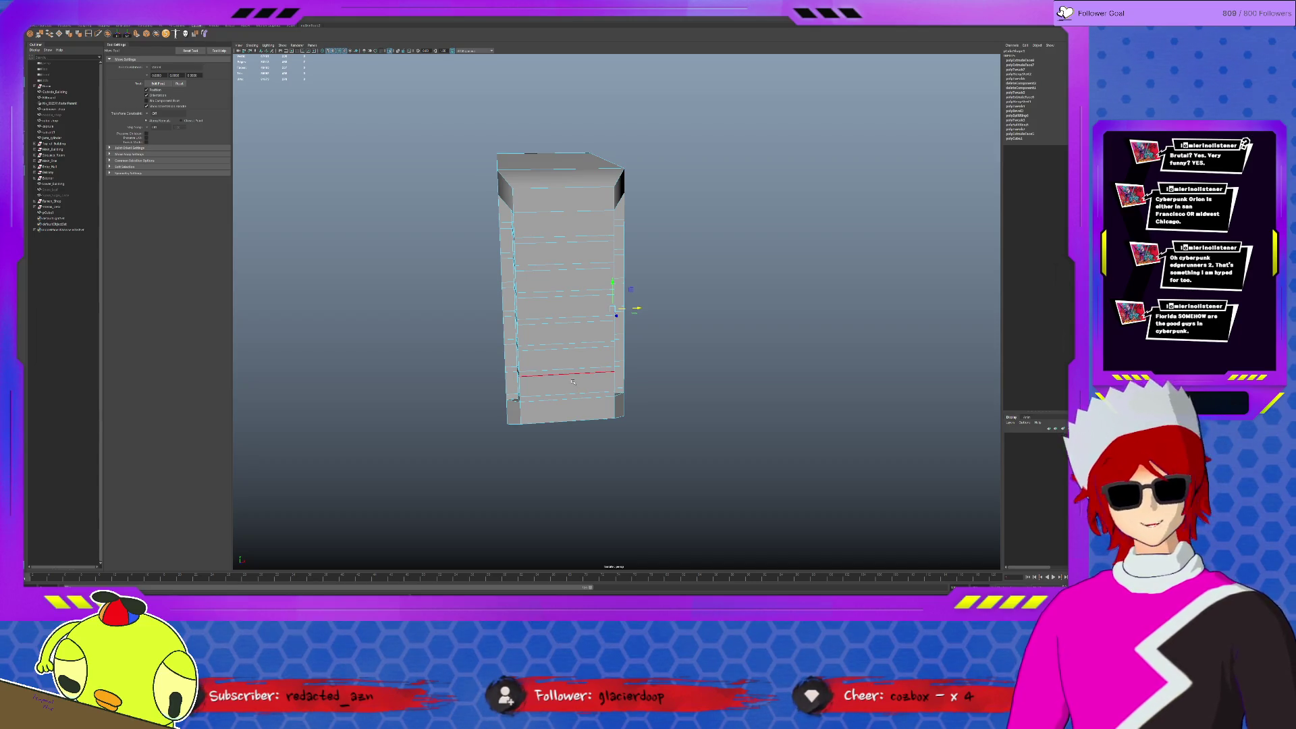
left_click_drag(574, 377, 603, 377, "alt")
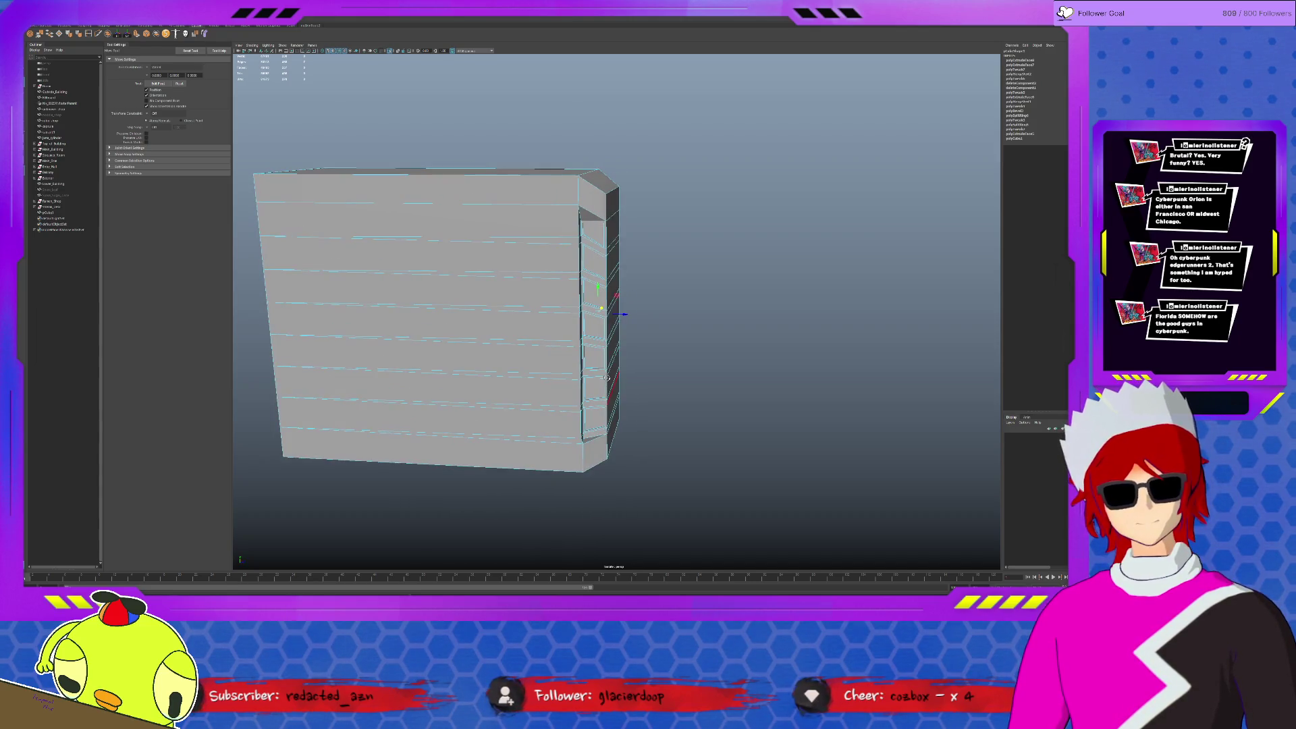
left_click(647, 371)
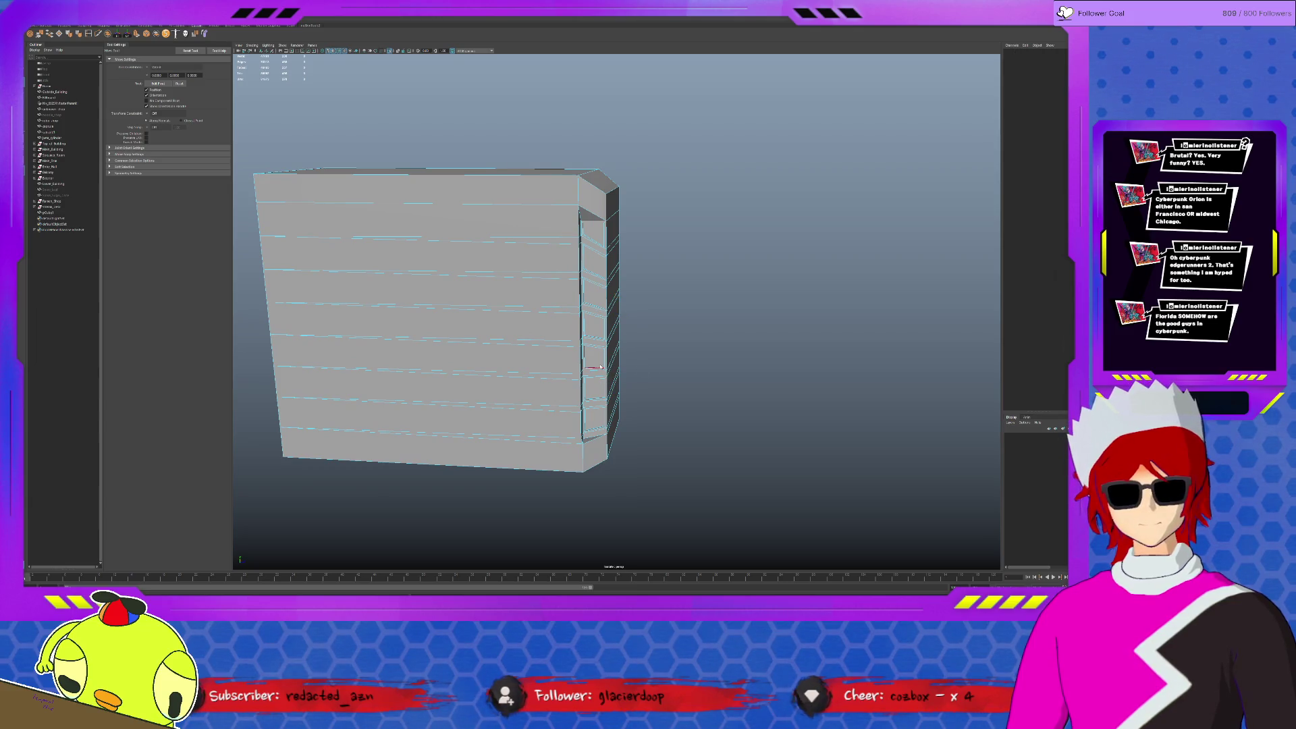
mouse_move(637, 359)
left_mouse_down("alt")
mouse_move(656, 412)
mouse_move(651, 394)
left_mouse_up("alt")
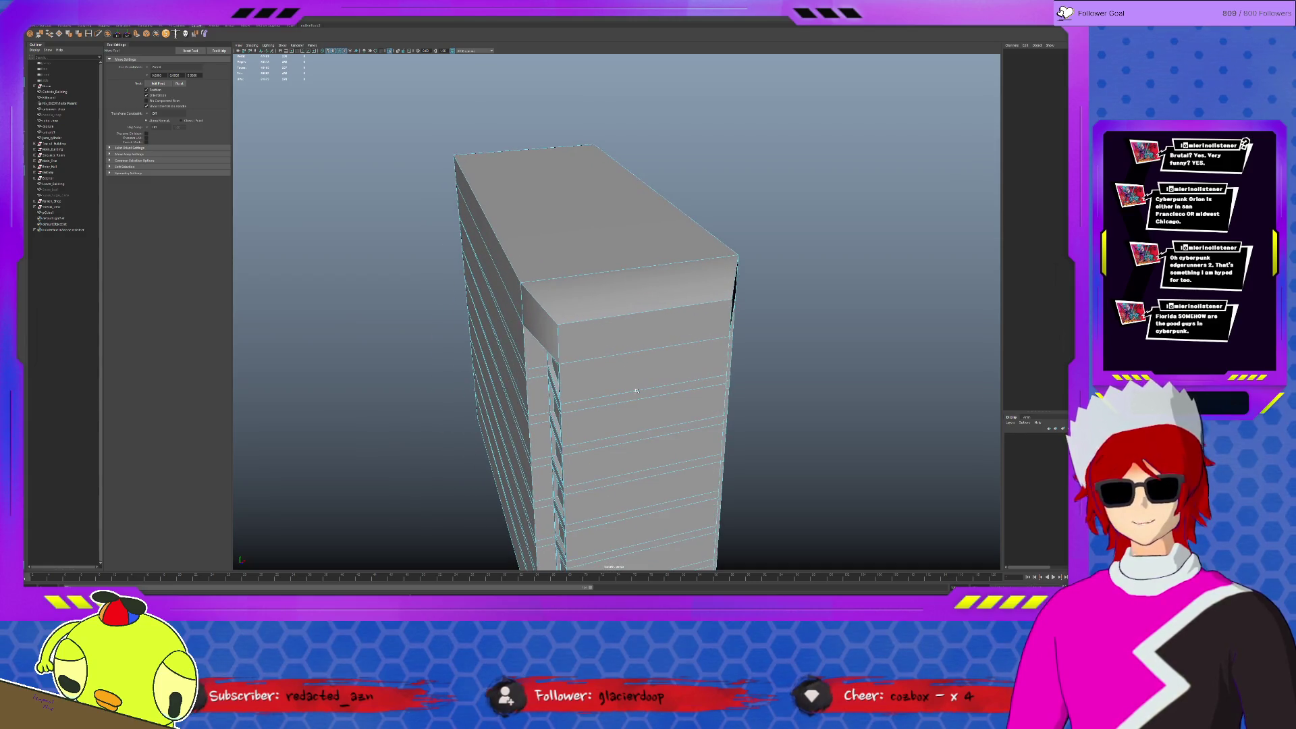
left_click(668, 303)
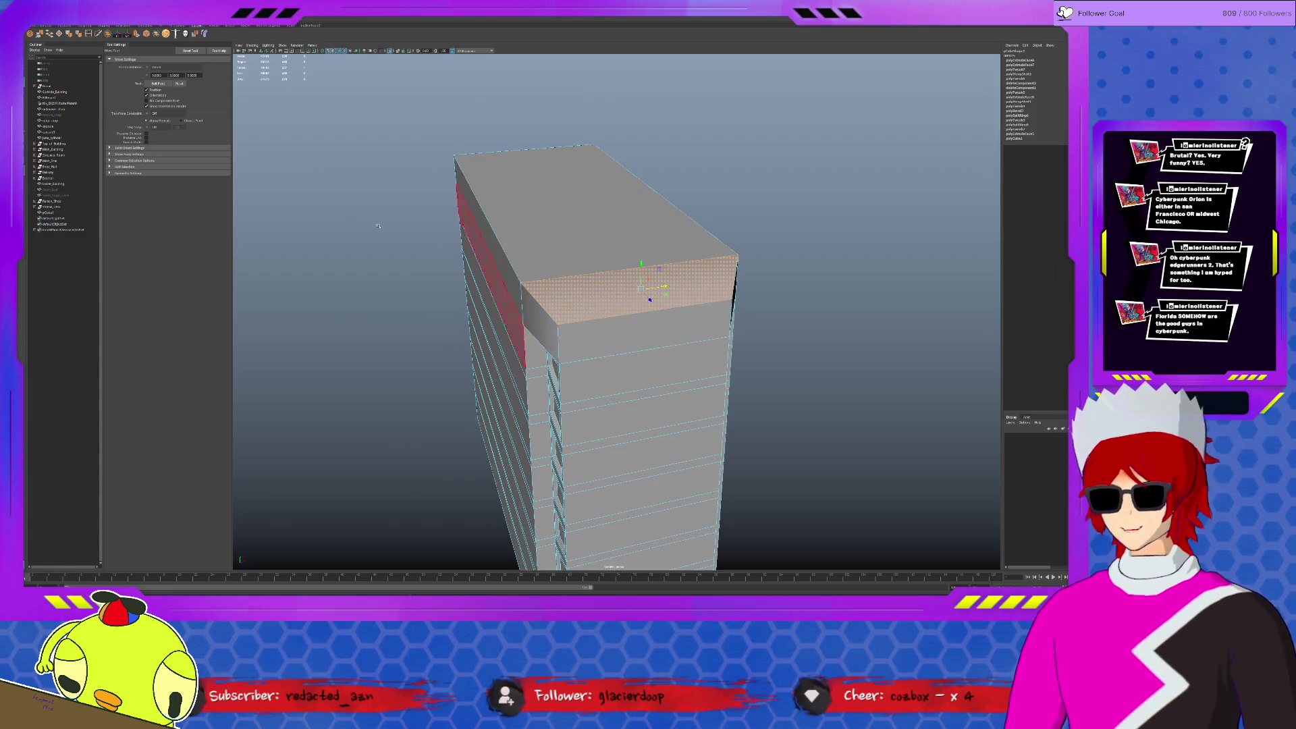
Extrude the top front face and scale it down to a small centre square.
mouse_move(604, 254)
left_mouse_down("alt")
mouse_move(642, 283)
mouse_move(634, 327)
left_mouse_up("alt")
key("r")
left_click(615, 331)
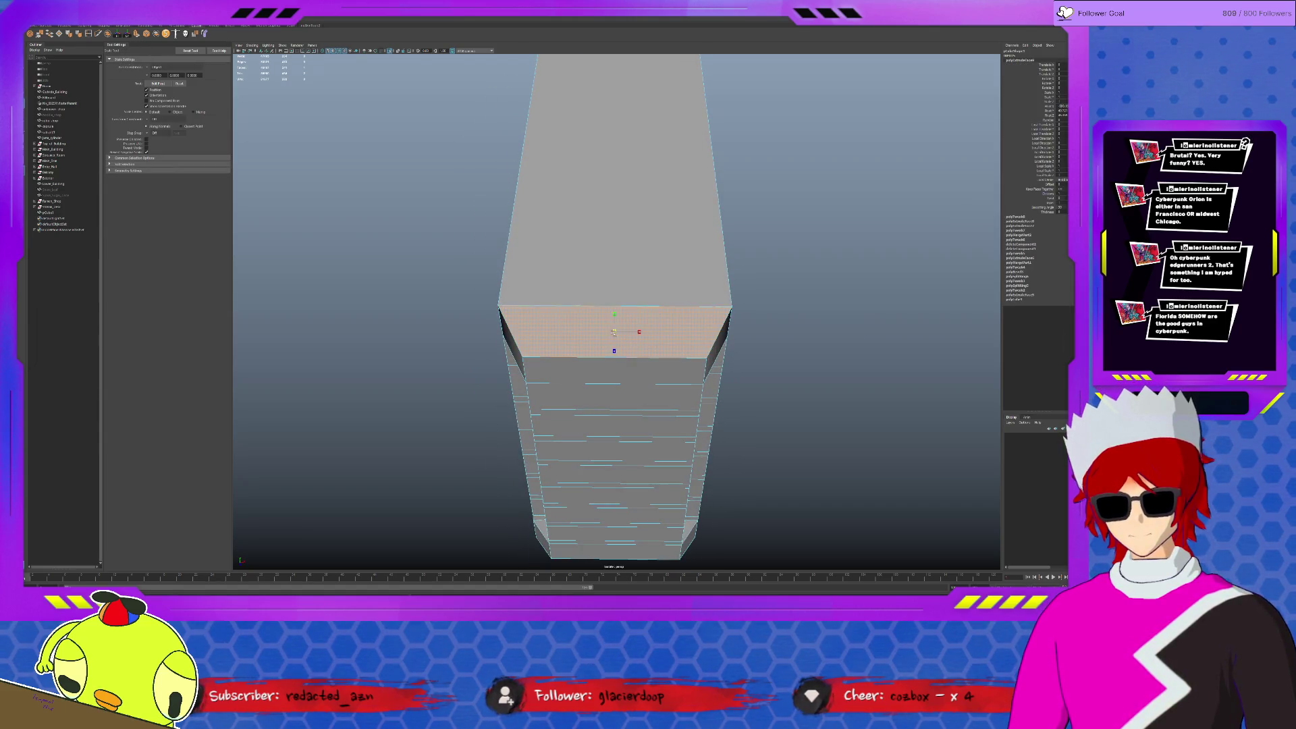
left_click_drag(614, 332, 636, 331)
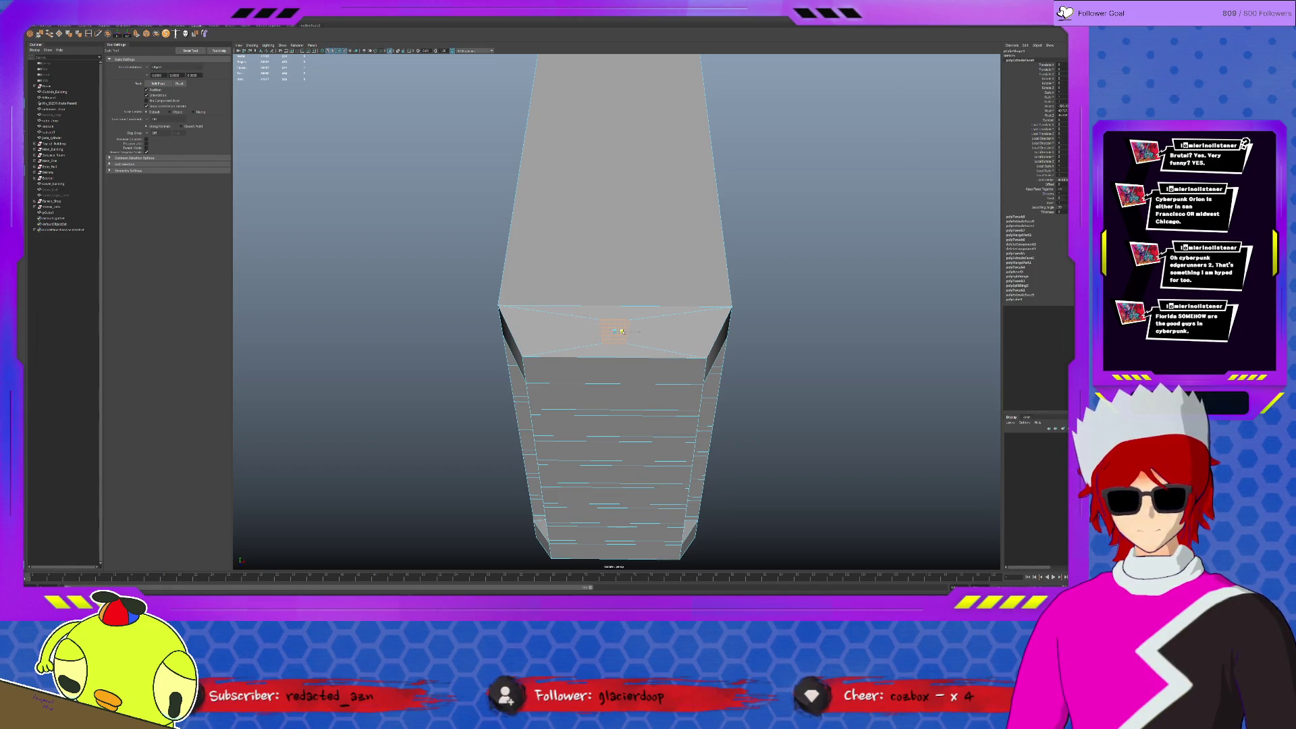
left_click_drag(621, 332, 613, 327)
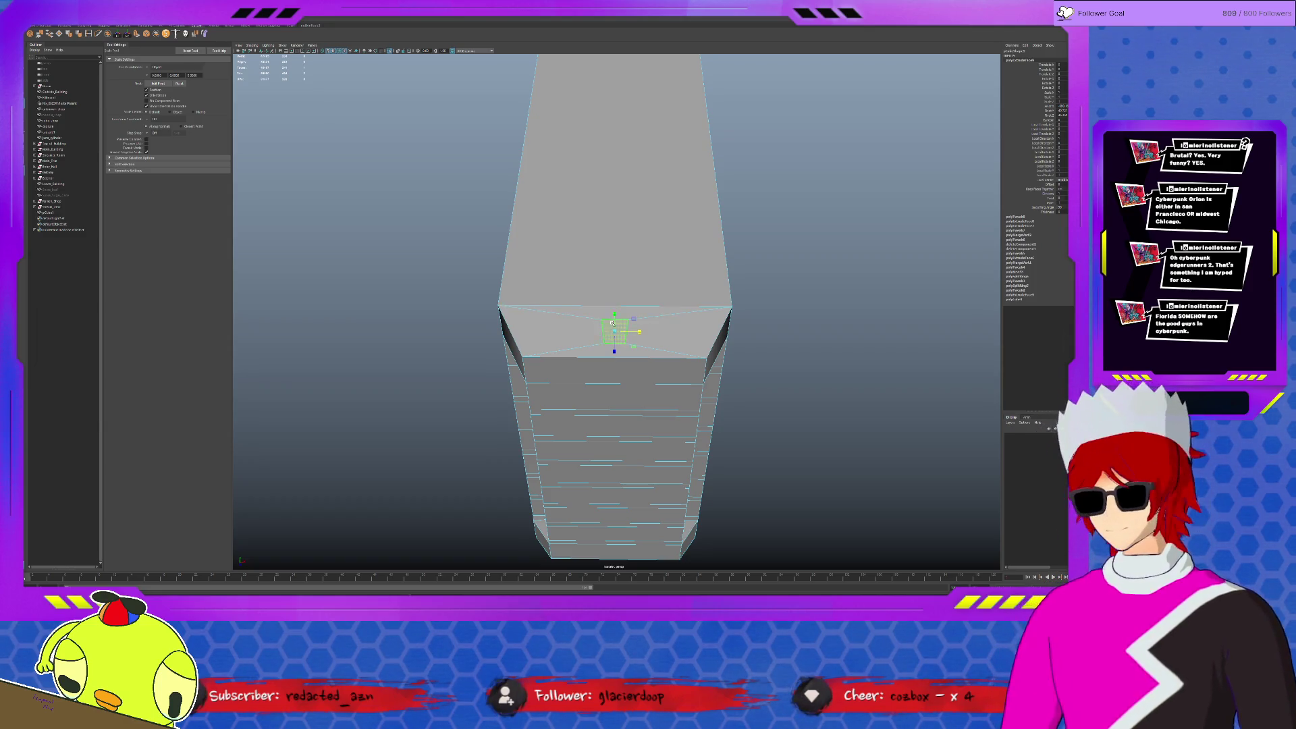
Insert a vertical edge loop down the tower's middle and select the small centre face.
left_click(92, 33)
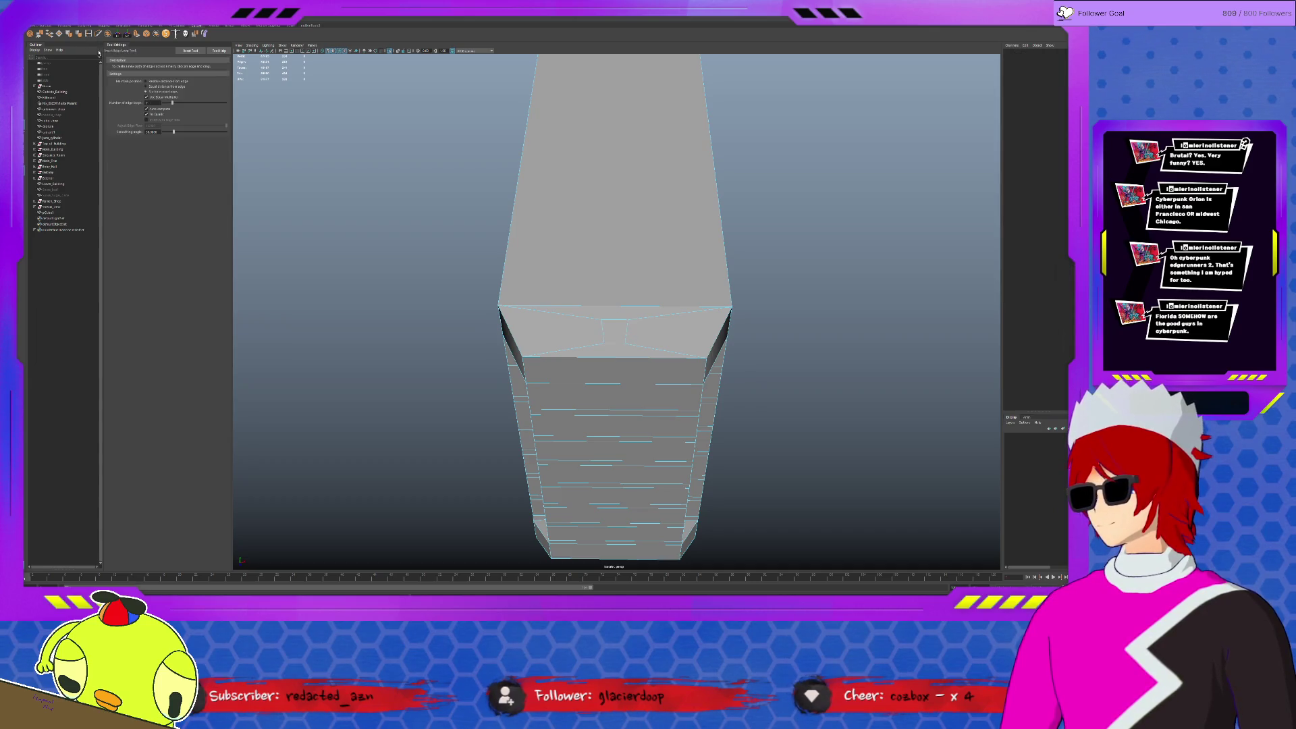
left_click(622, 307)
key("q")
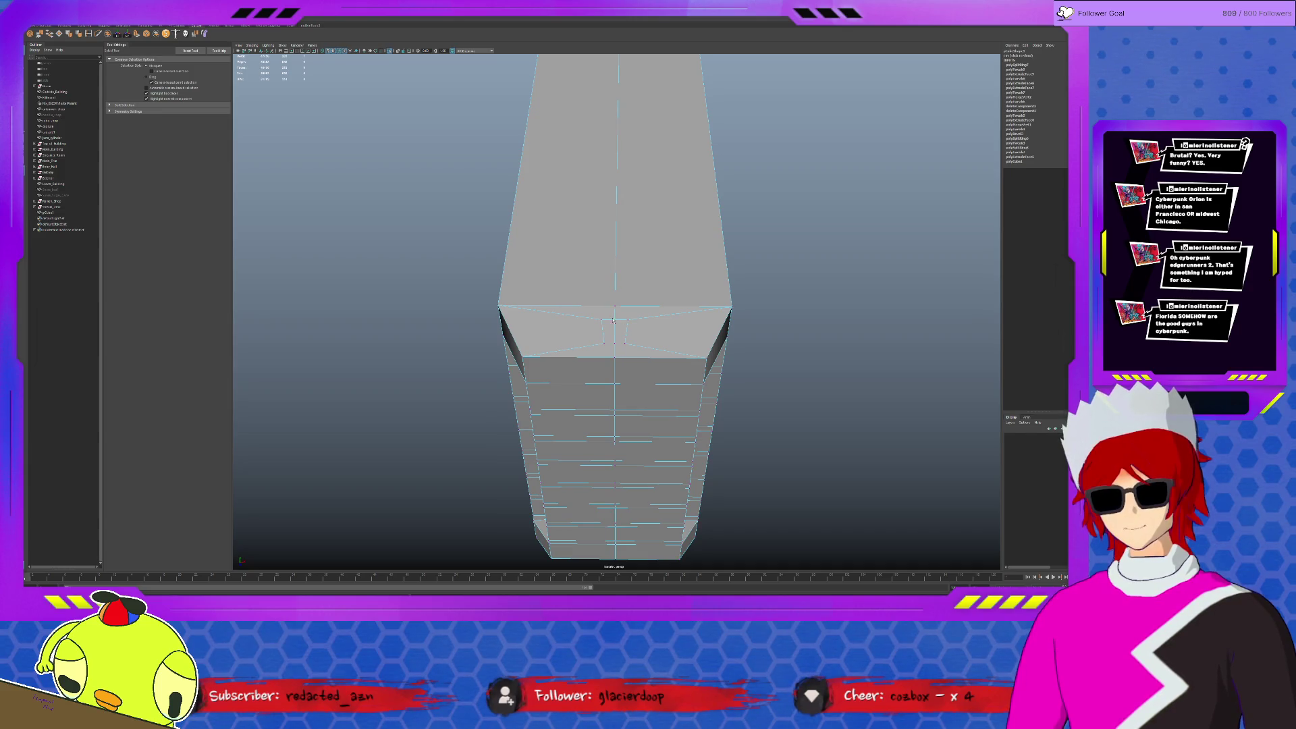
left_click(619, 345)
Select the two central faces of the top panel and extrude them.
key("f")
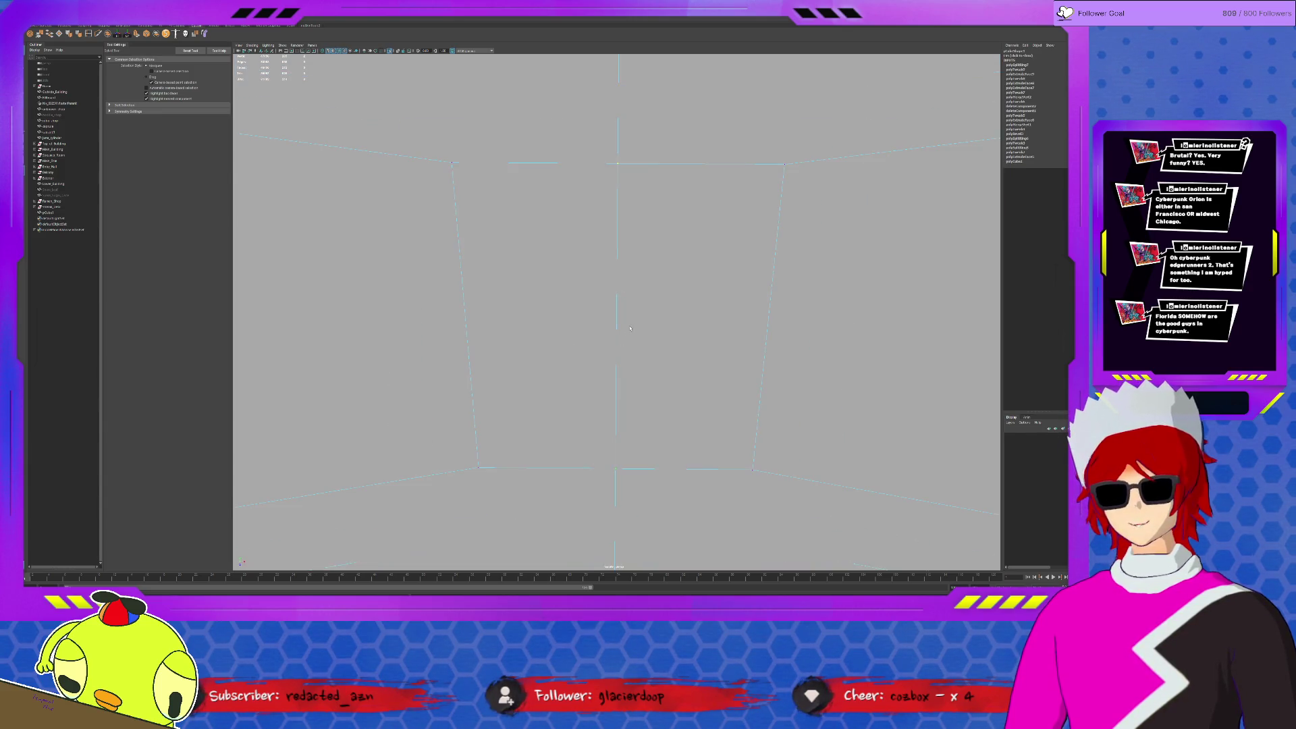
key("r")
mouse_move(549, 307)
left_mouse_down("alt")
mouse_move(626, 320)
mouse_move(640, 305)
left_mouse_up("alt")
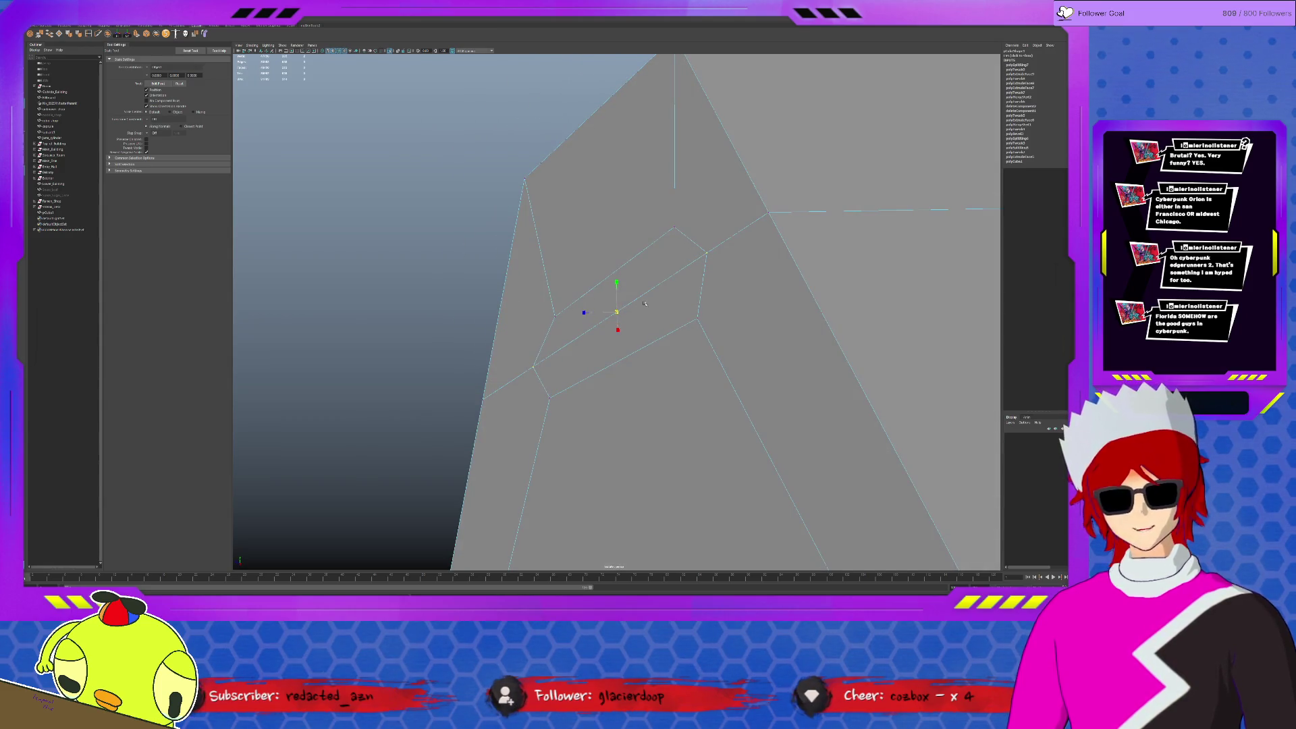
left_click(682, 319)
left_click(553, 383)
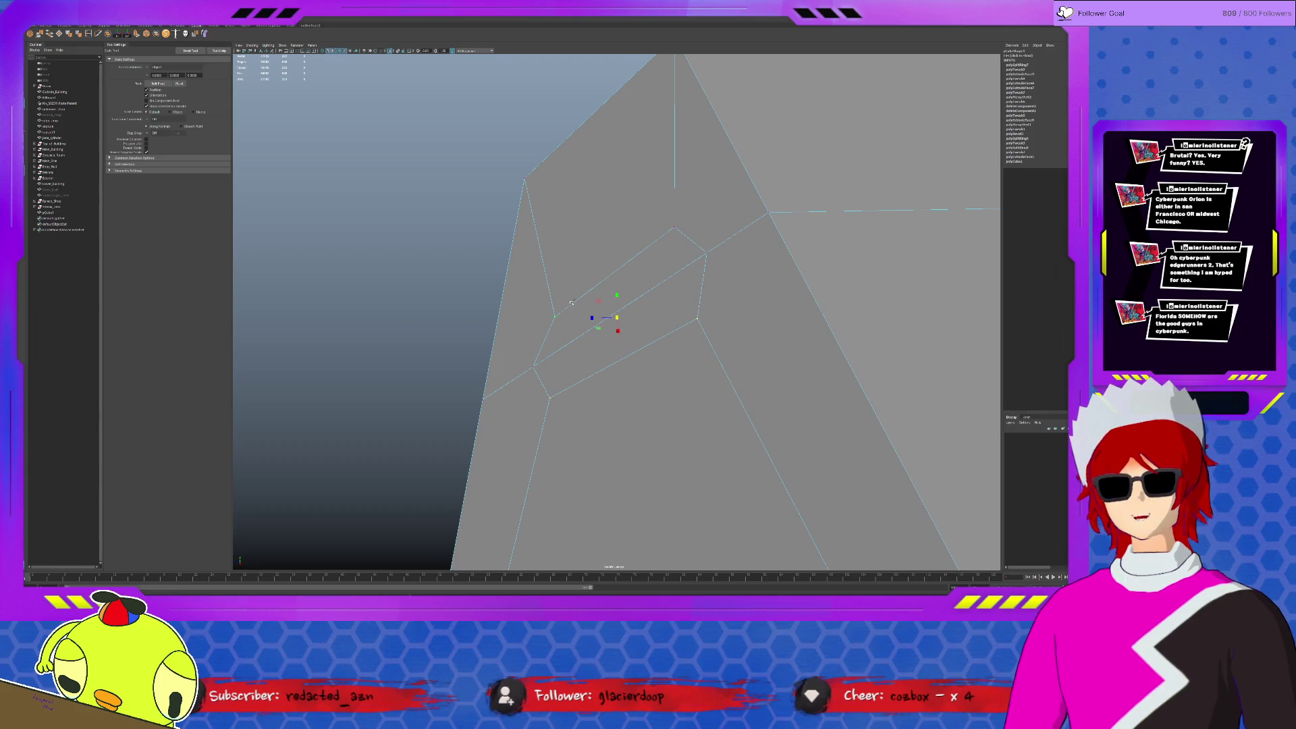
left_click(655, 293)
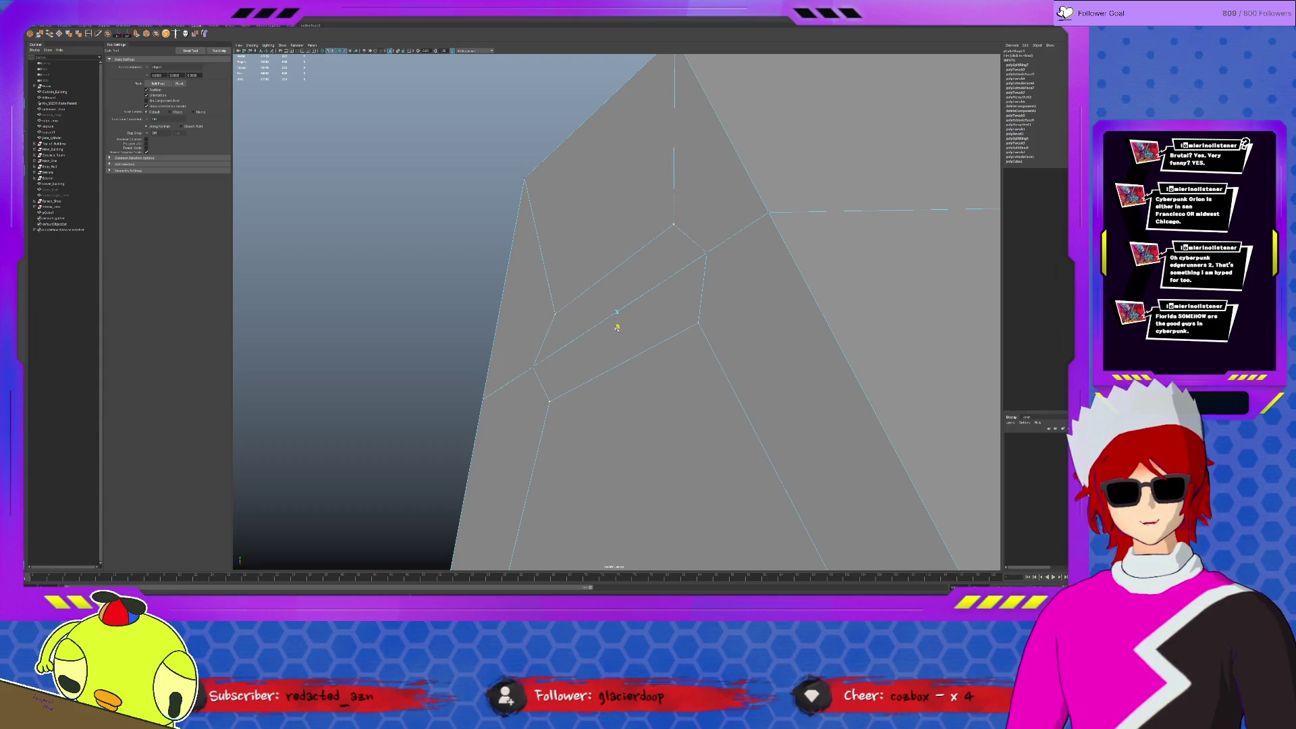
left_click_drag(616, 327, 715, 326, "alt")
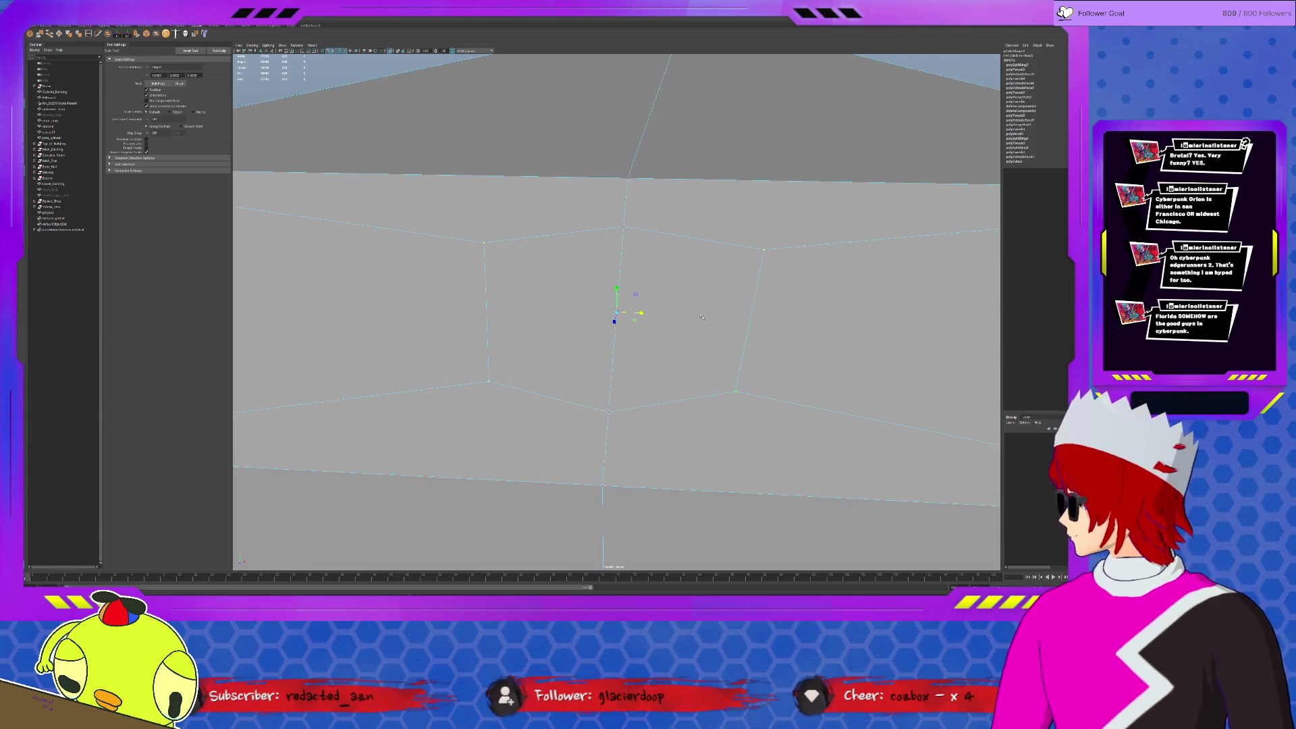
left_click(663, 283)
left_click_drag(663, 283, 613, 313)
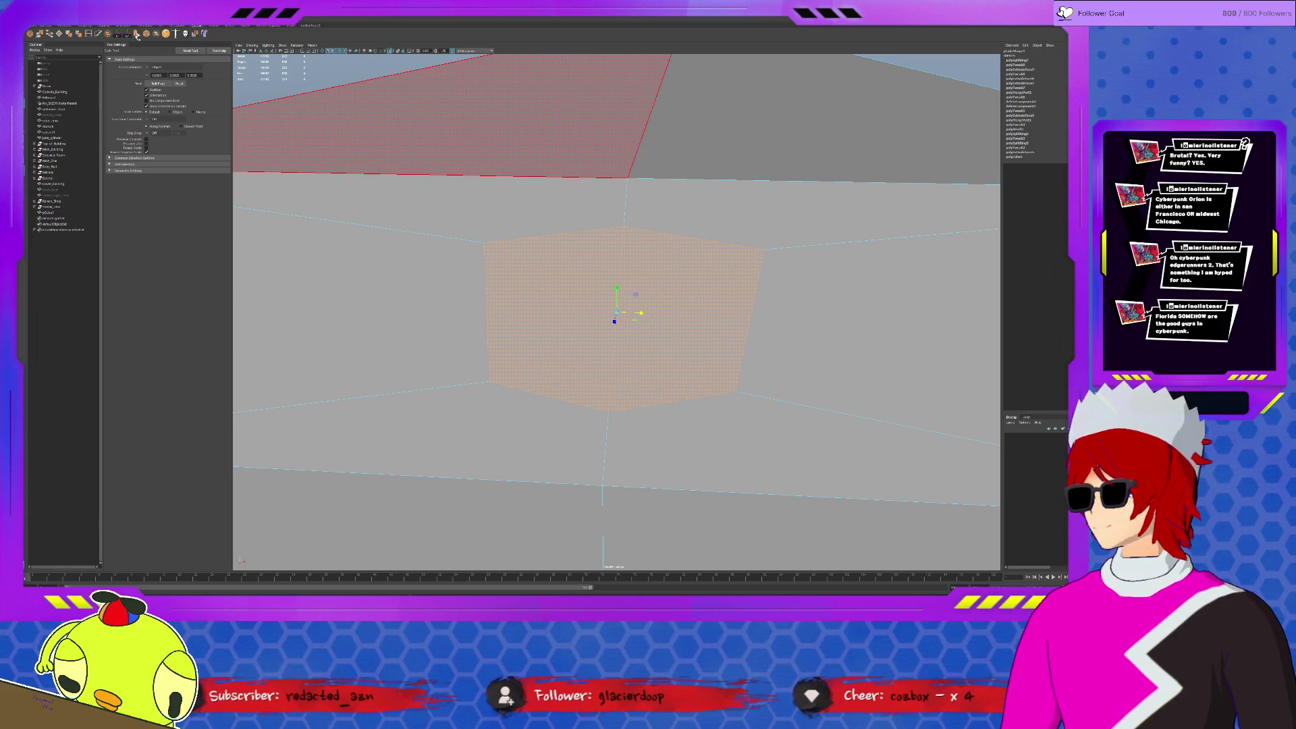
key("ctrl+e")
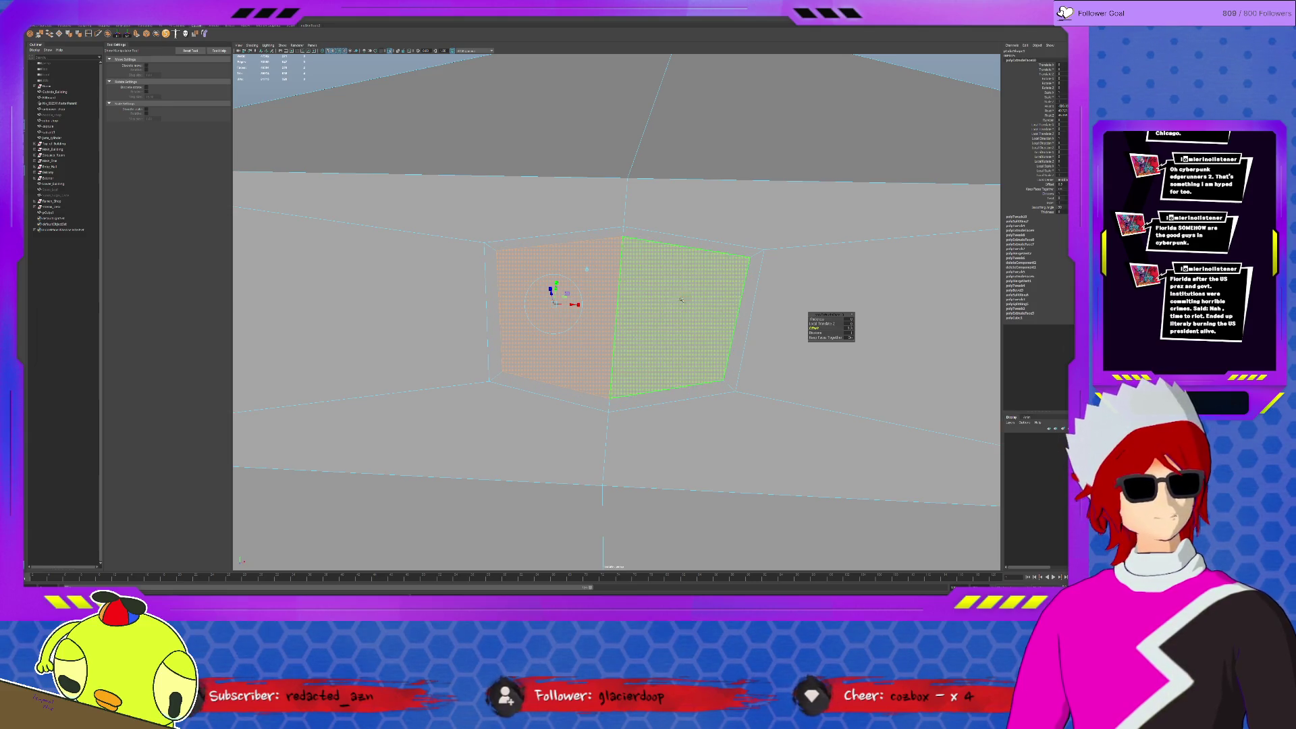
Extrude the ring of side faces and thin it into a narrow outline border.
double_click(708, 243)
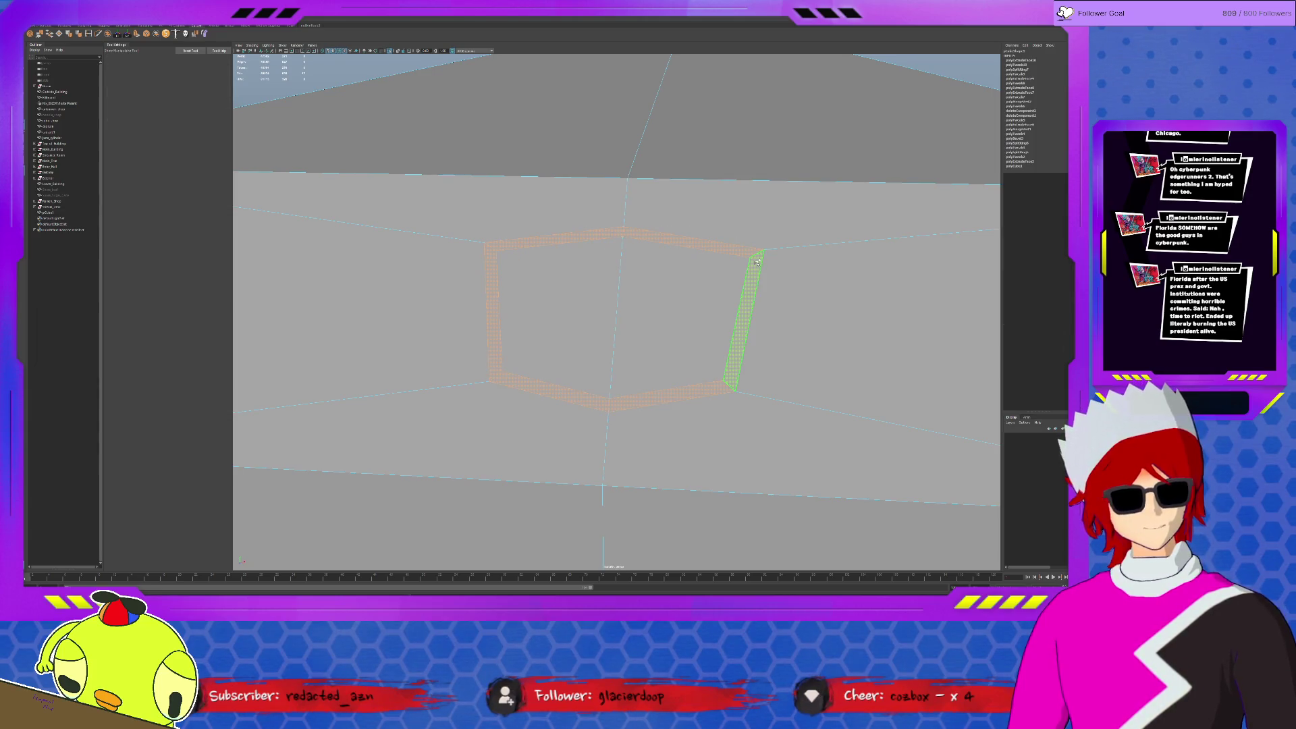
key("ctrl+e")
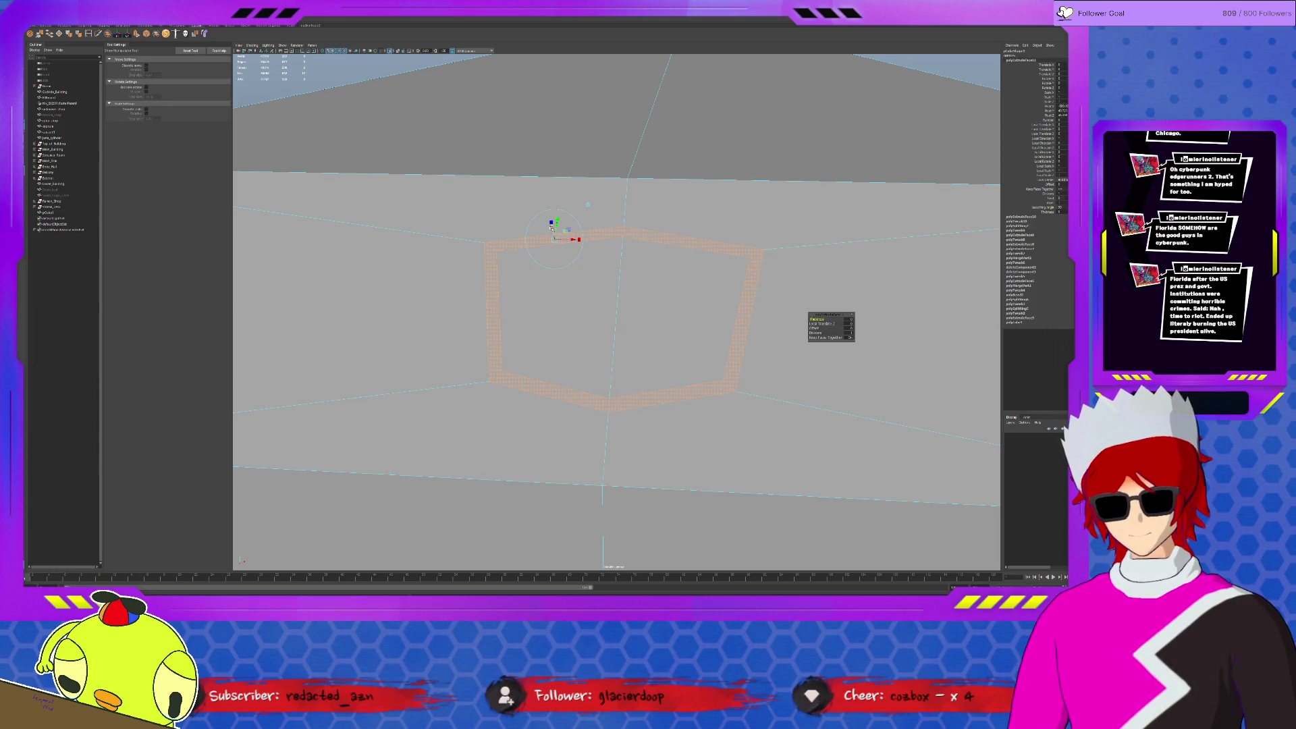
left_click_drag(550, 220, 664, 240)
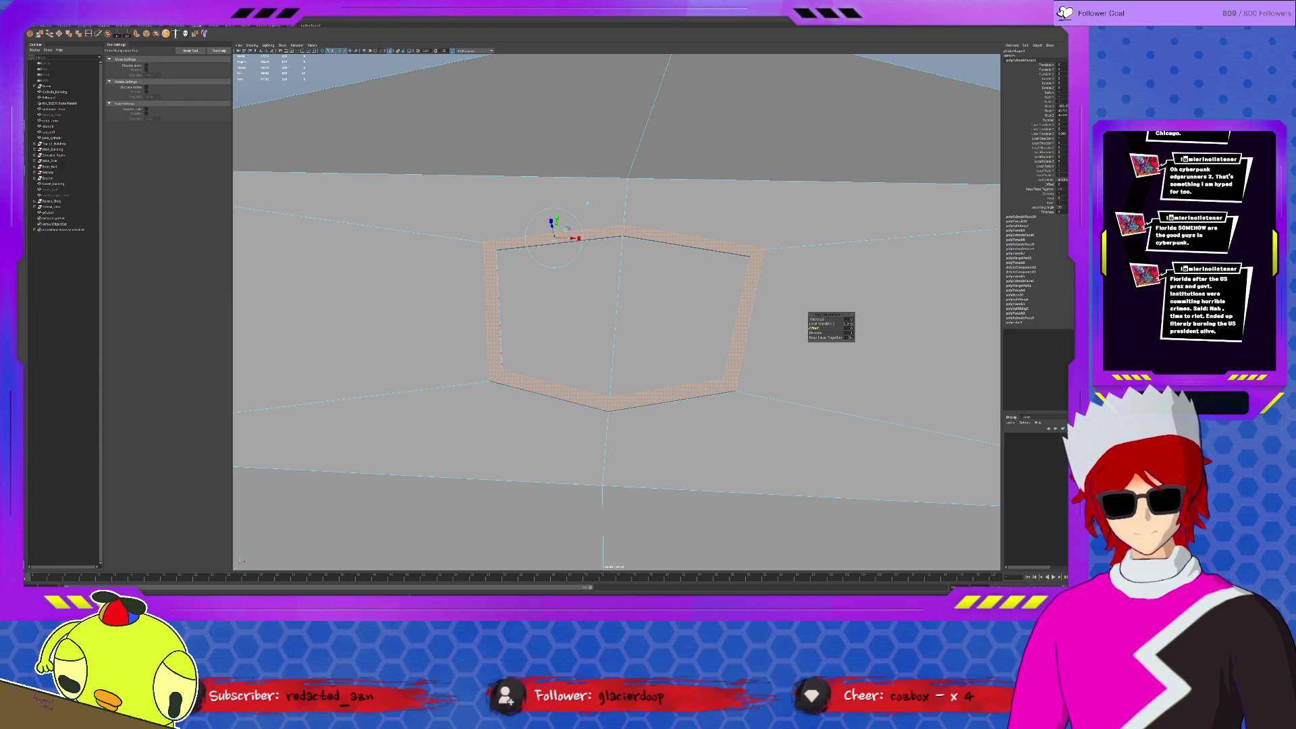
mouse_move(607, 310)
middle_mouse_down()
mouse_move(654, 311)
mouse_move(635, 311)
middle_mouse_up()
Return to object mode, deselect the tower and zoom out to its corner.
key("q")
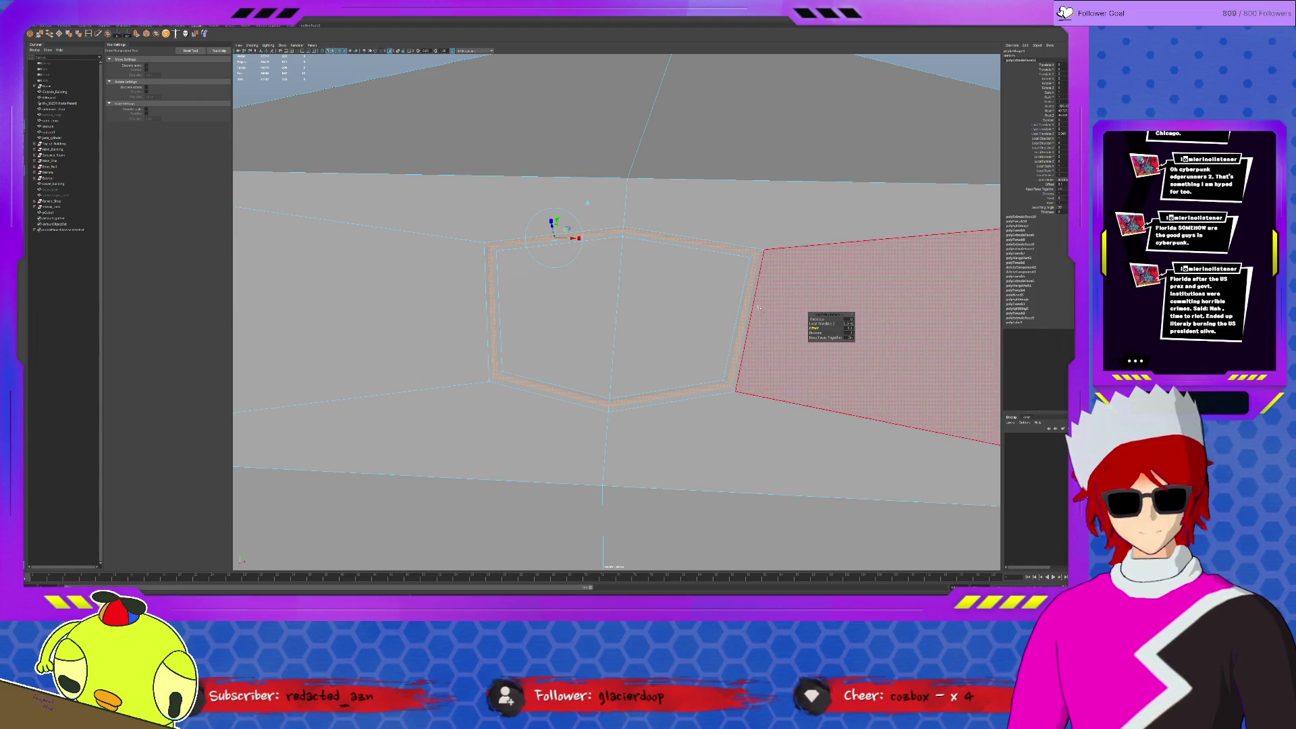
key("F8")
left_click(287, 100)
scroll(287, 99, "down", 2)
mouse_move(286, 99)
left_mouse_down("alt")
mouse_move(578, 313)
mouse_move(472, 318)
mouse_move(599, 319)
mouse_move(614, 335)
left_mouse_up("alt")
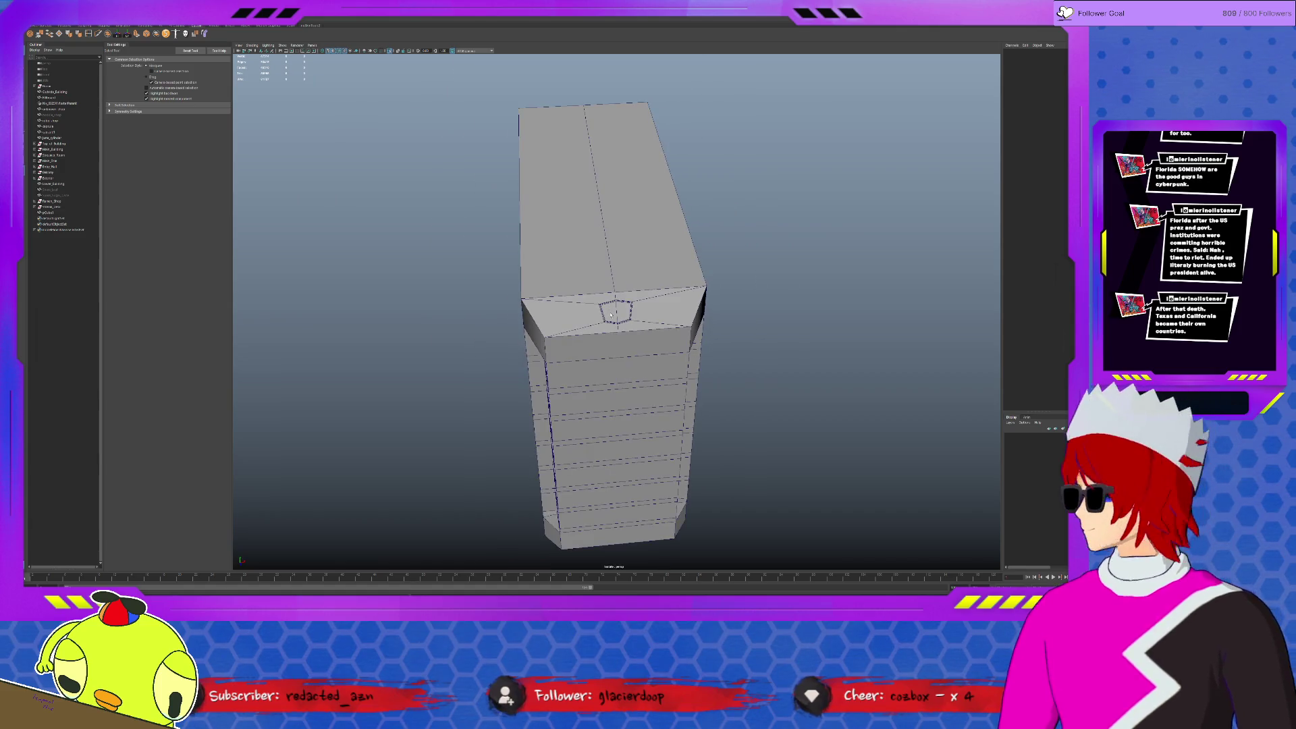
Deselect the tower's hexagonal face and orbit the view to the rooftop.
scroll(646, 320, "up", 2)
scroll(646, 320, "up", 4)
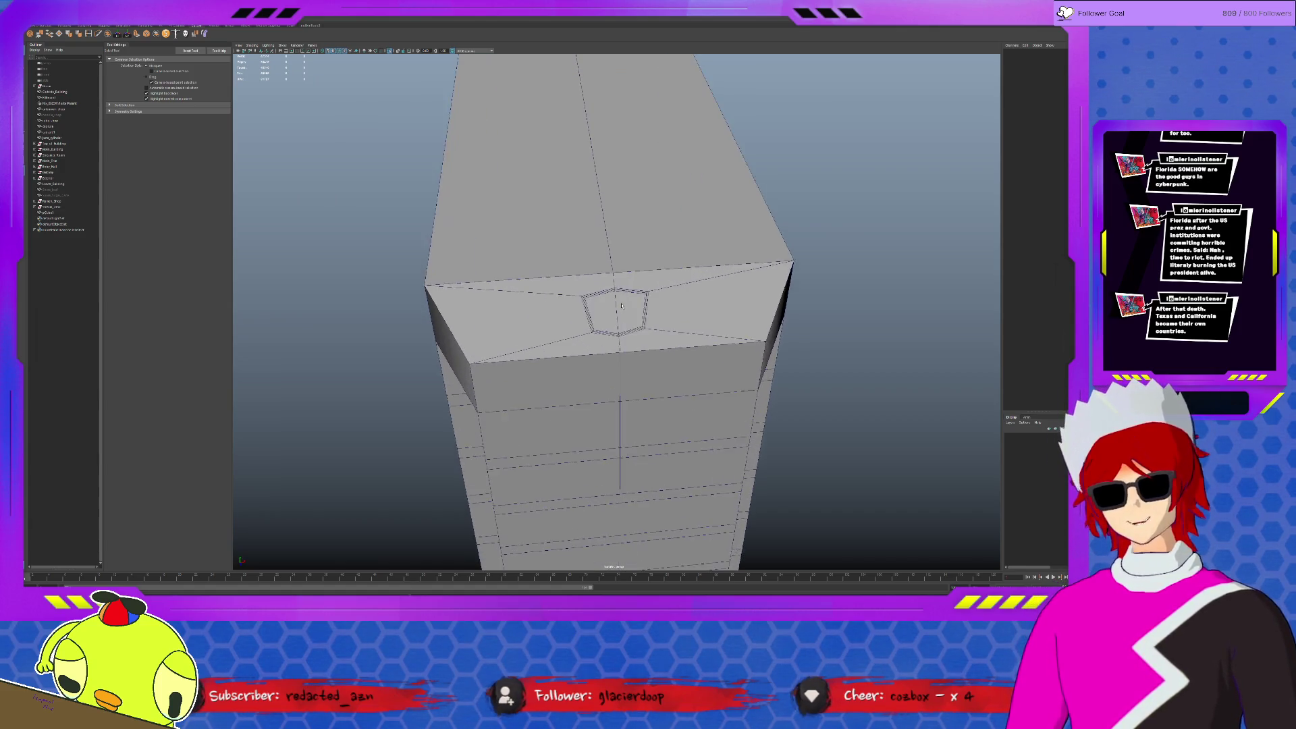
left_click(590, 284)
left_click(590, 284)
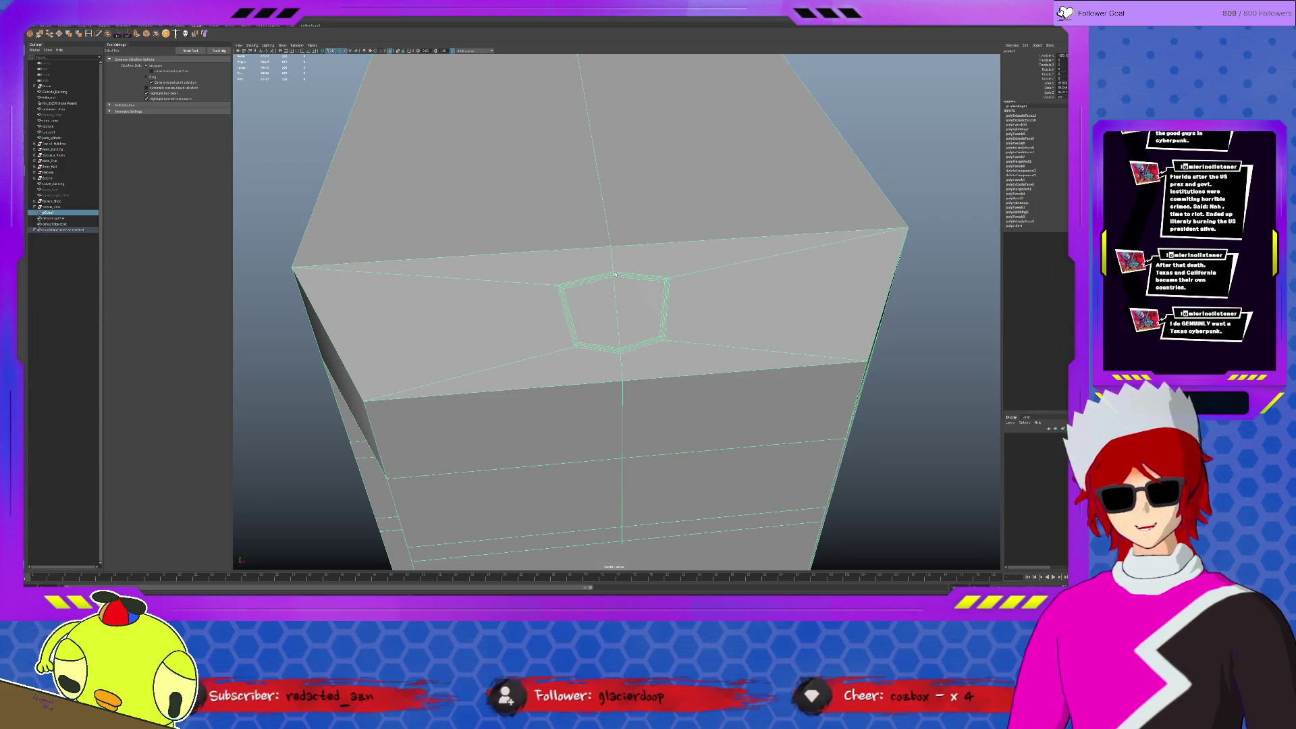
left_click(776, 347)
scroll(776, 346, "down", 5)
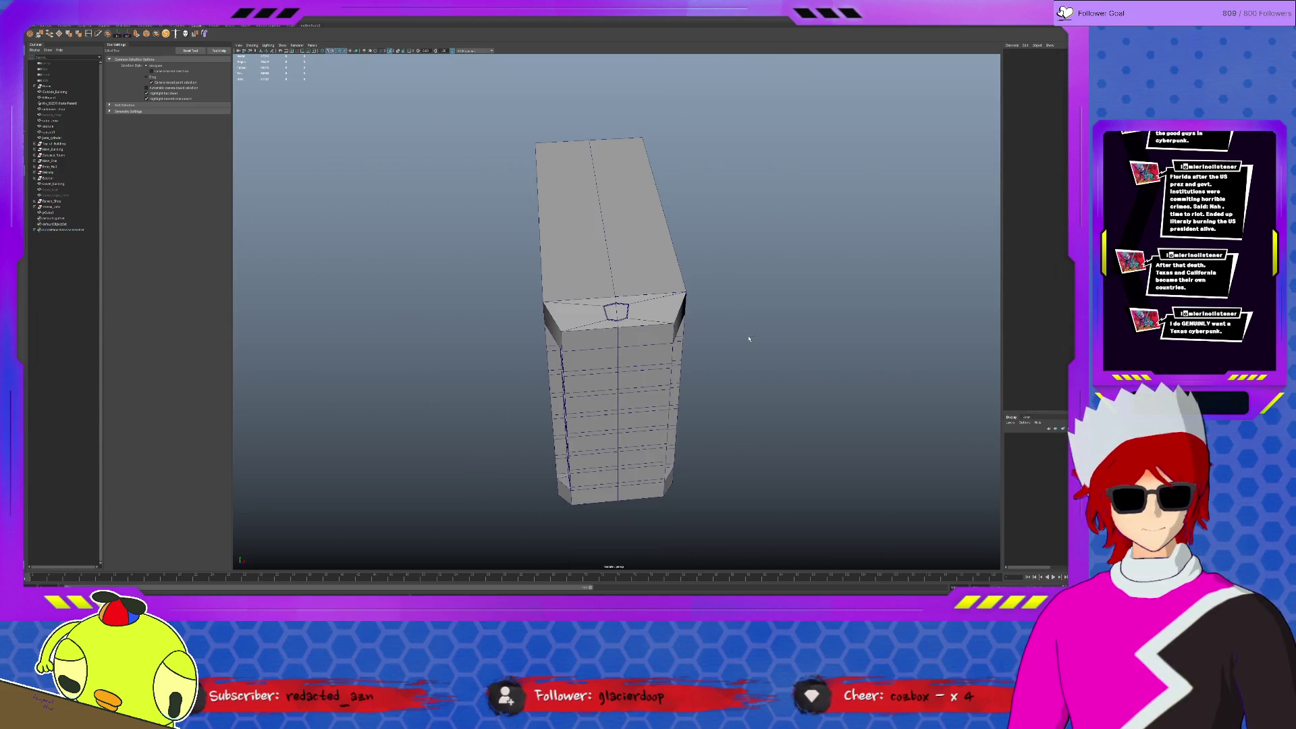
scroll(726, 346, "down", 10)
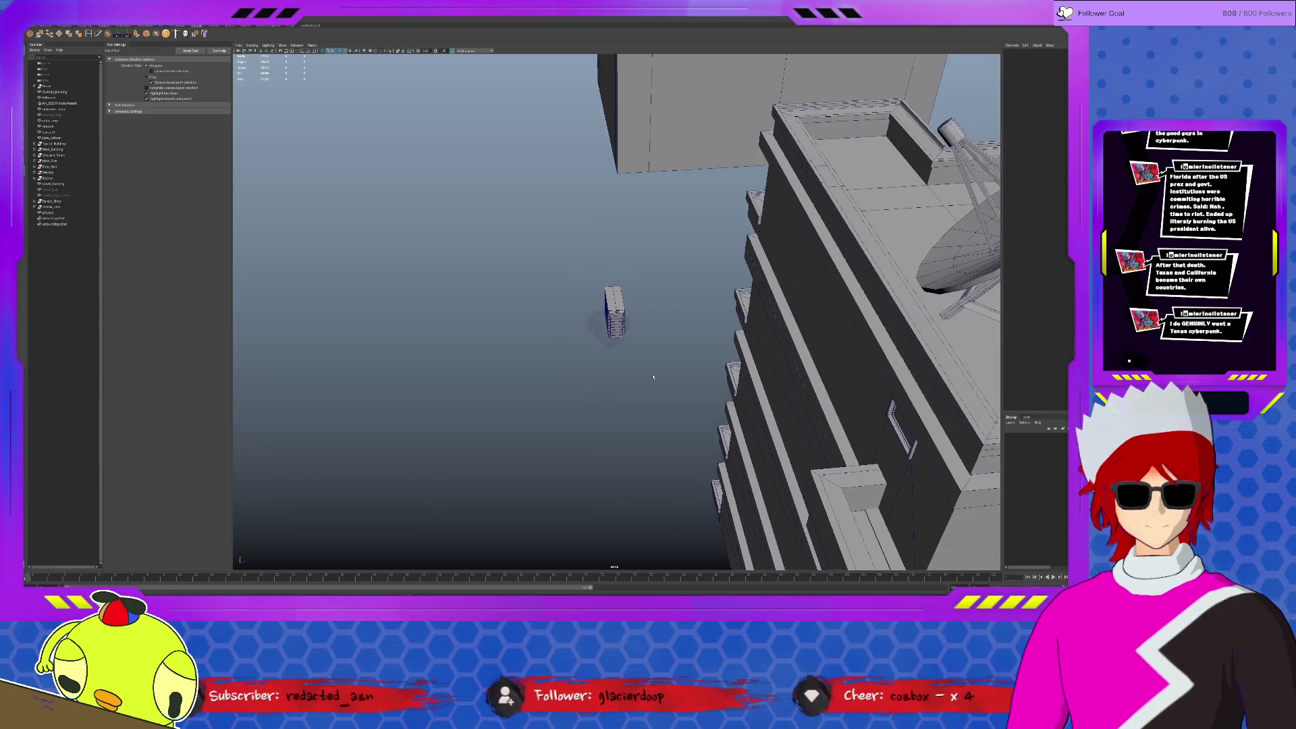
left_click_drag(613, 325, 419, 283, "alt")
Hide the satellite dish, rooftop piece and roof, then select the PC tower box.
left_click(76, 155)
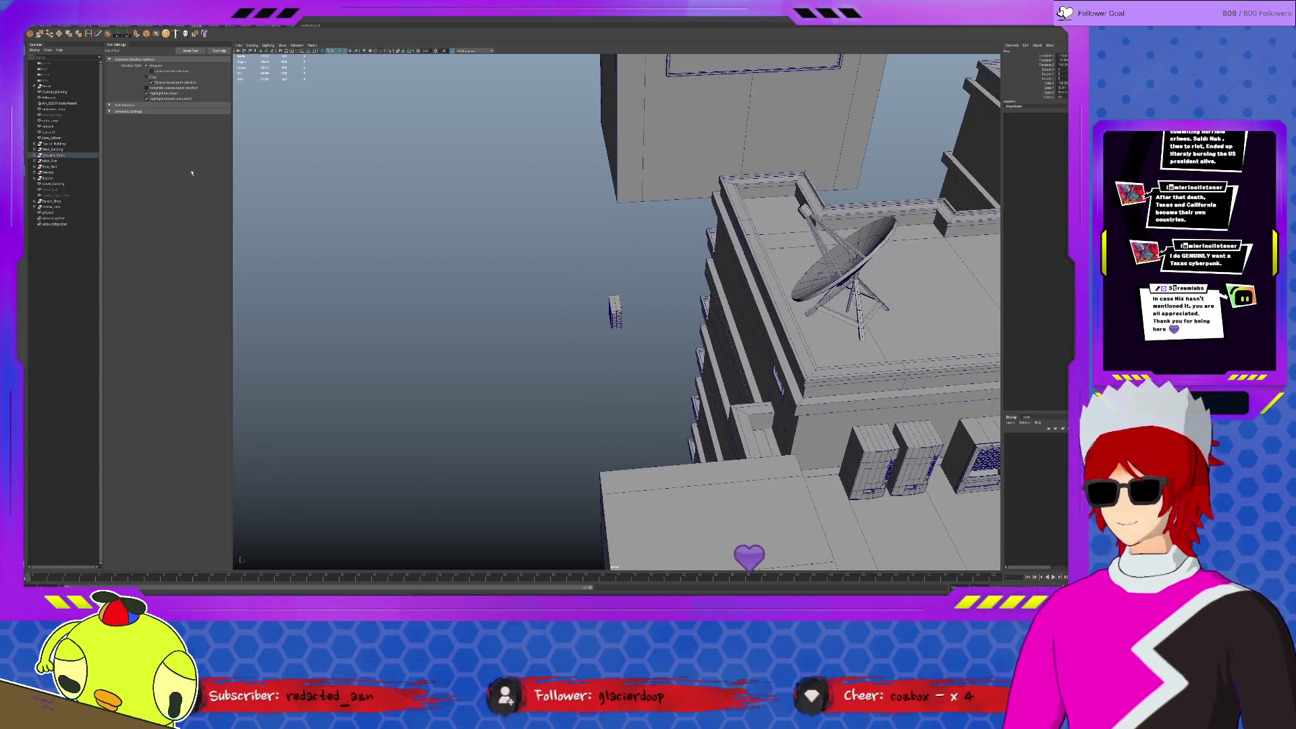
left_click(76, 155)
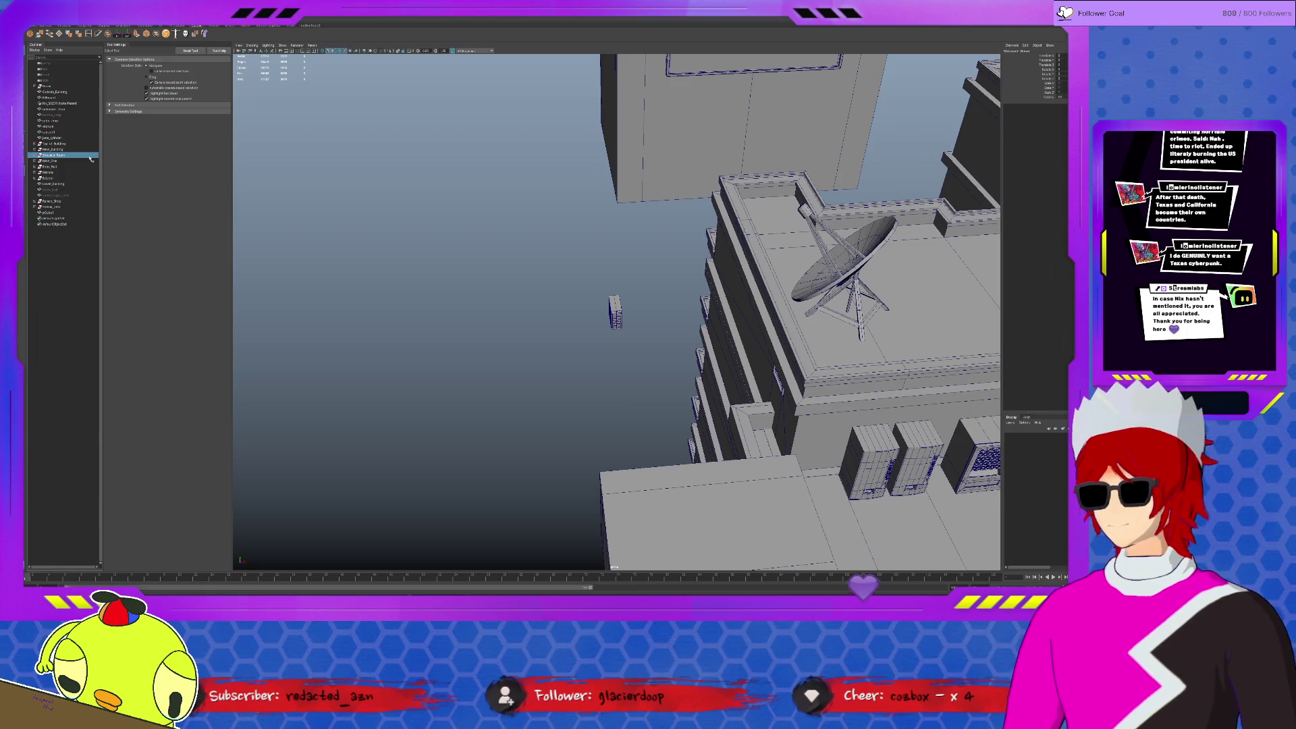
left_click(61, 143)
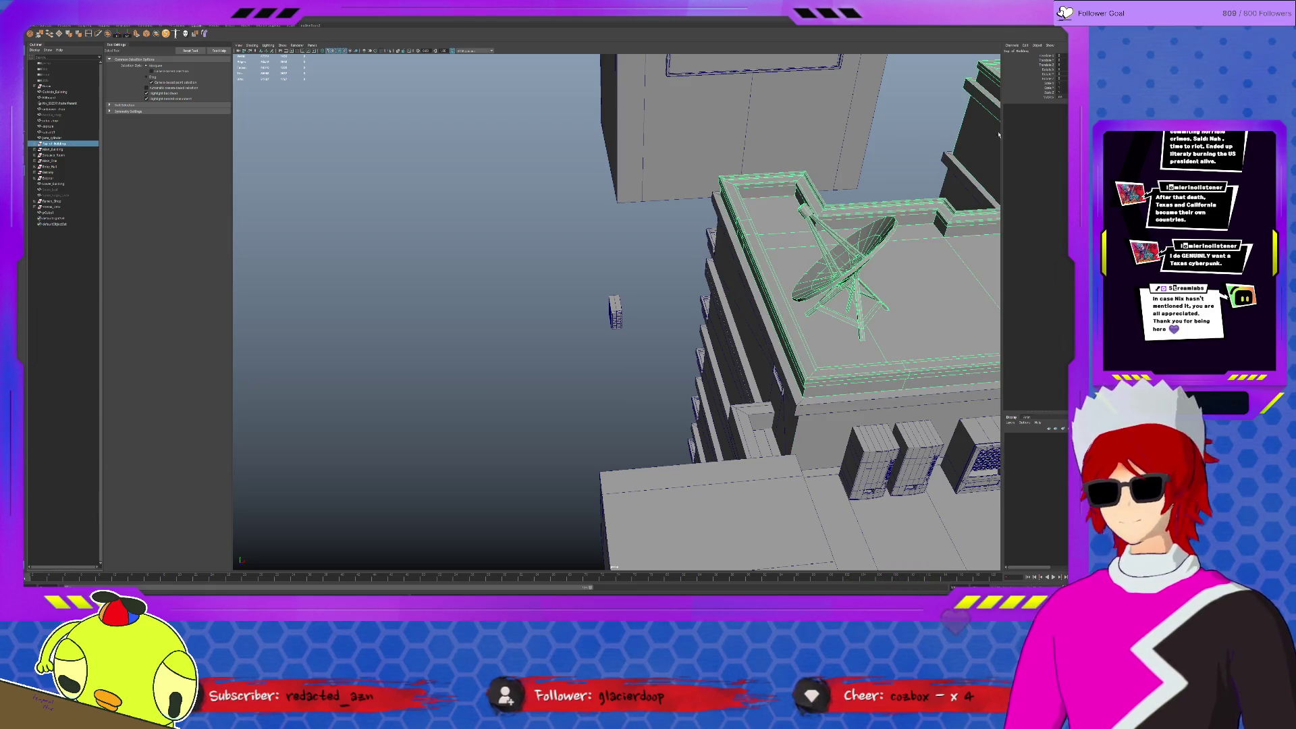
key("ctrl+h")
key("Right")
key("Right")
key("Right")
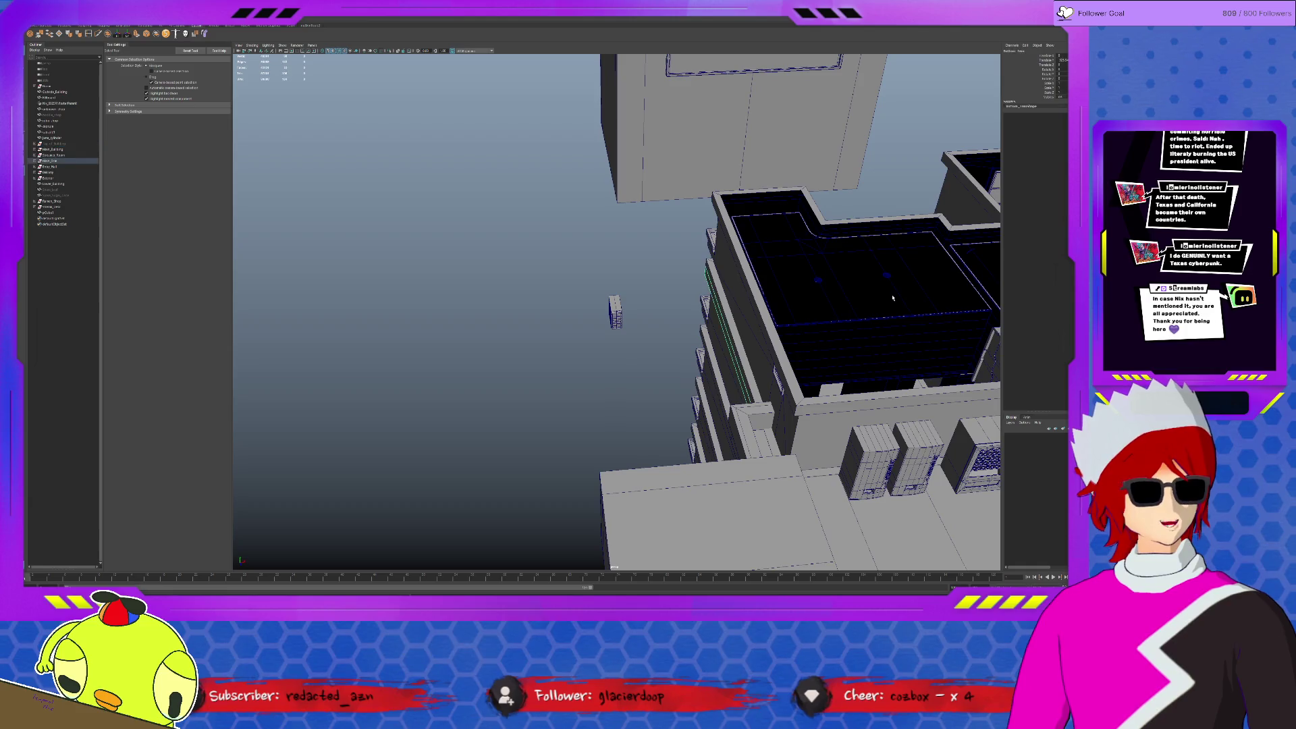
key("Left")
key("Left")
key("Left")
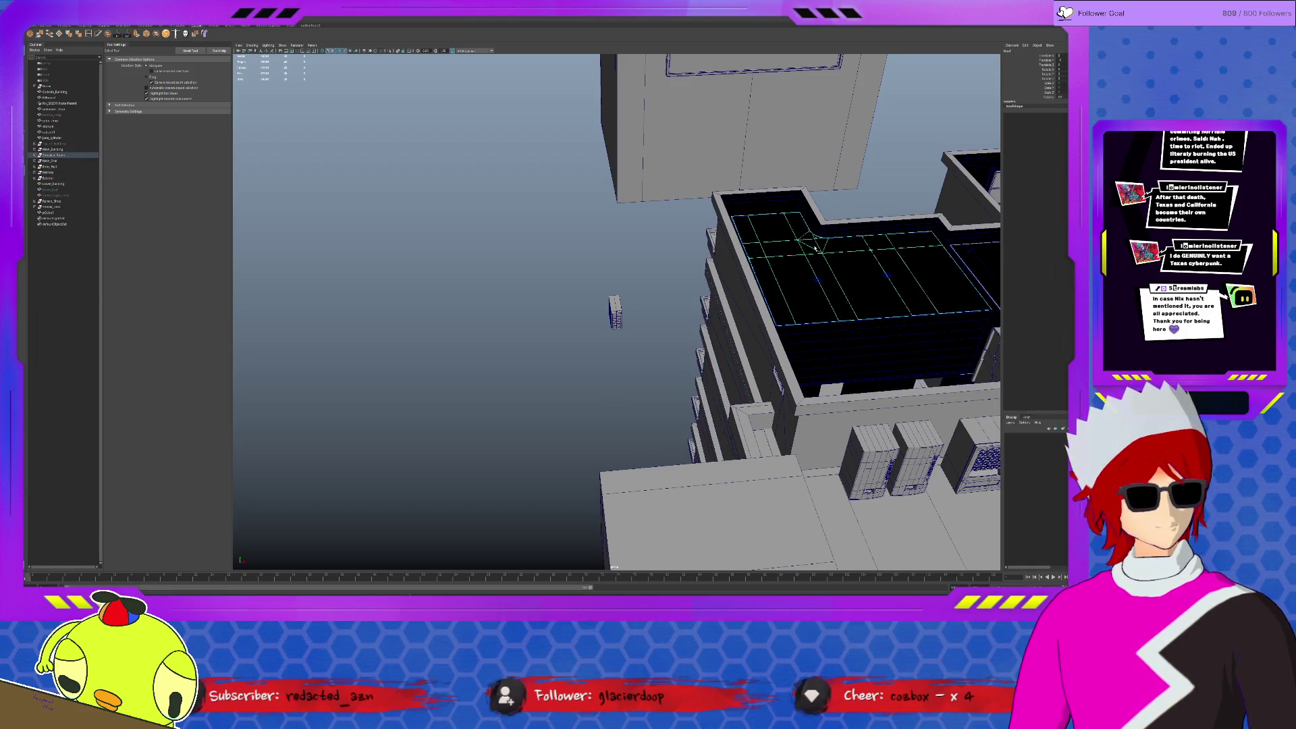
key("ctrl+h")
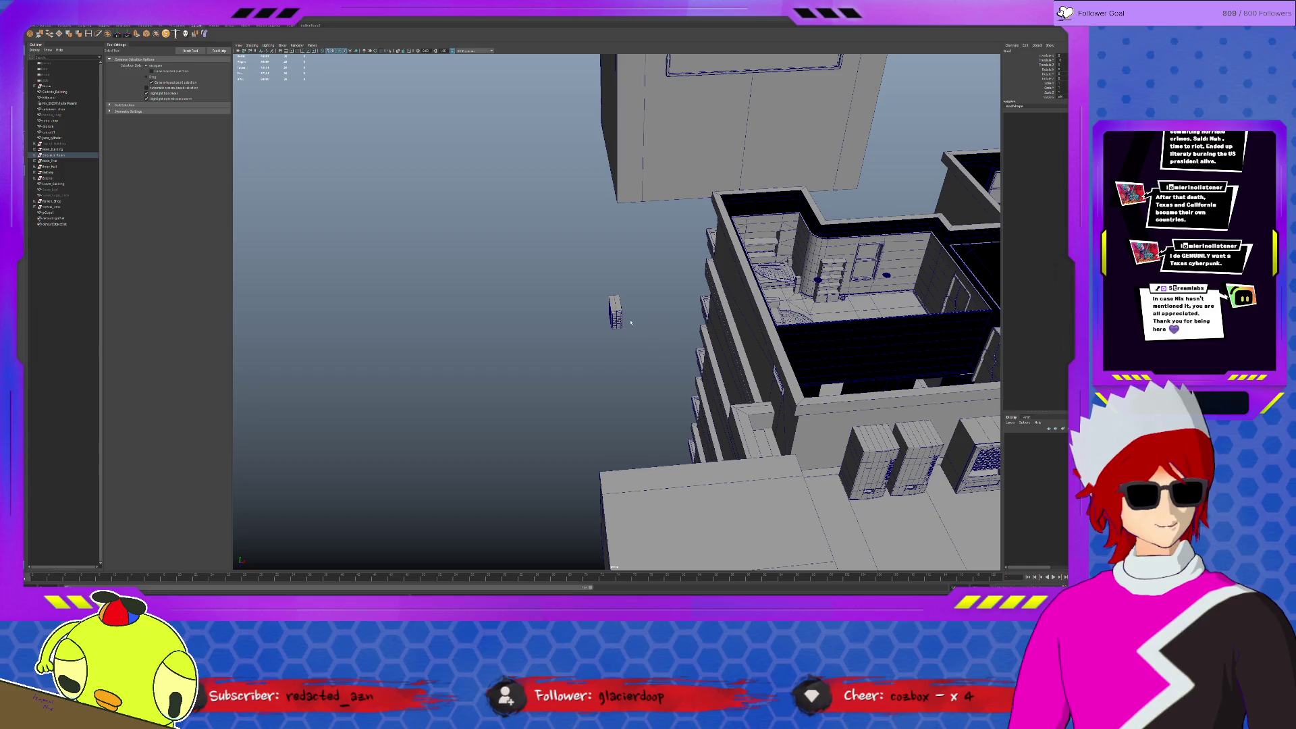
left_click(615, 312)
Frame the PC tower and rotate it to a new angle.
key("w")
key("f")
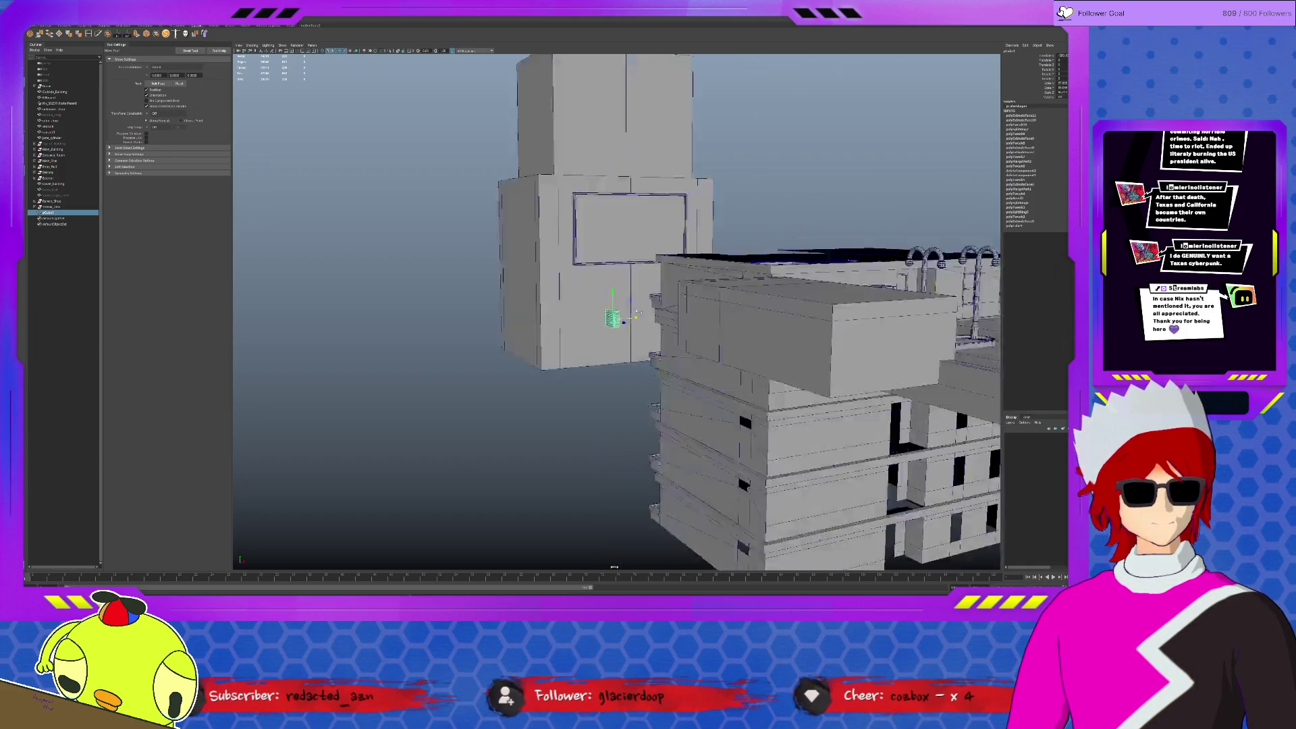
key("f")
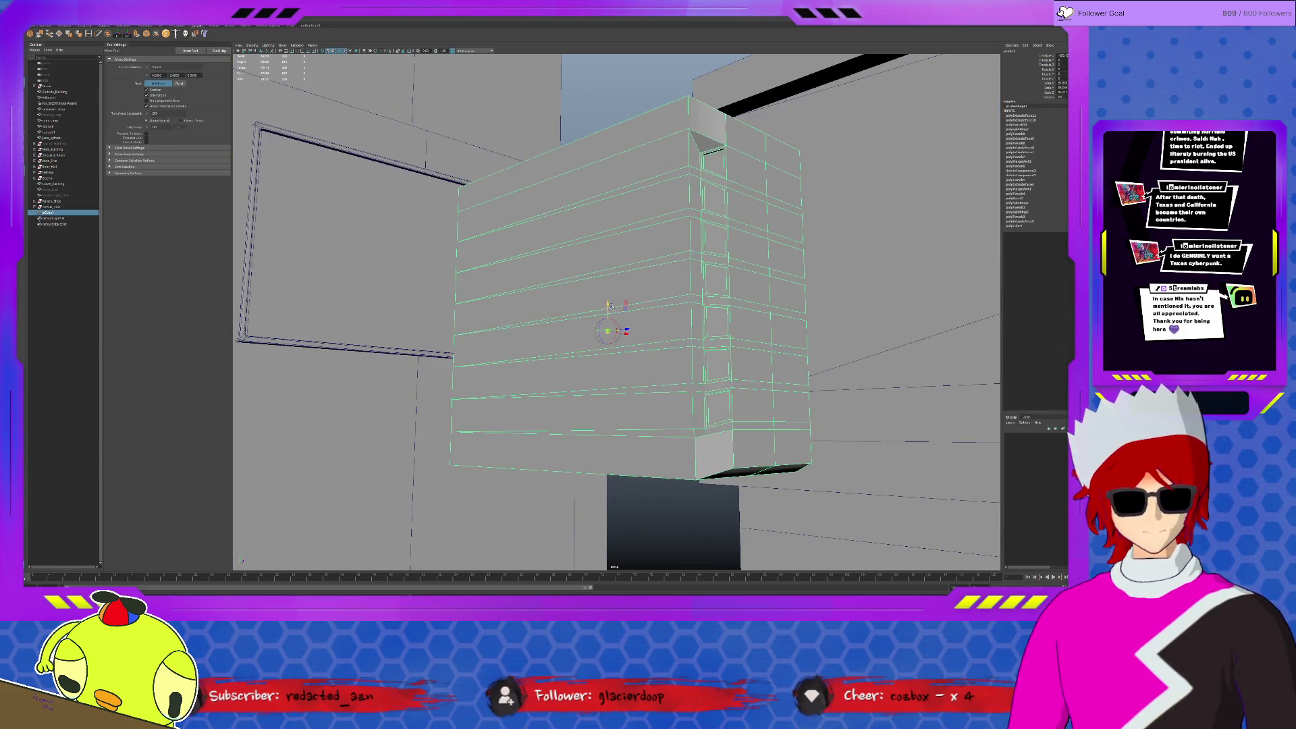
scroll(617, 445, "down", 5)
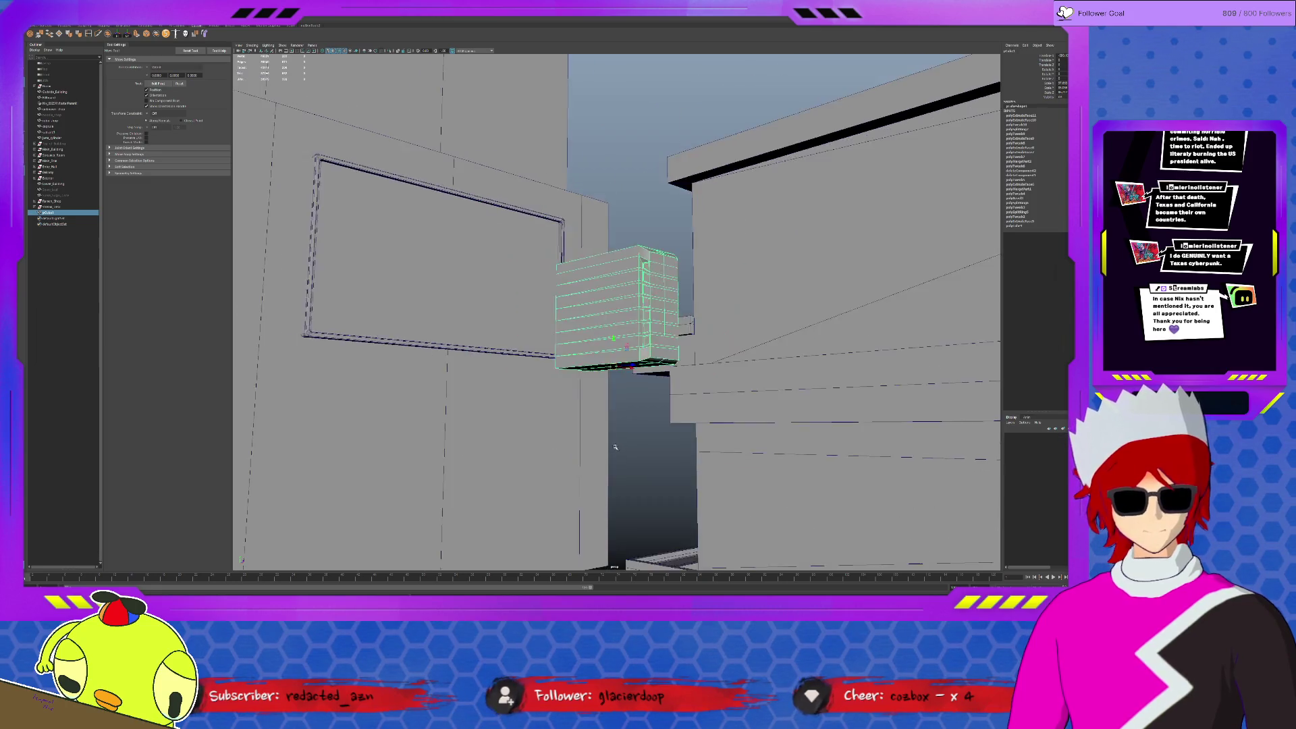
scroll(617, 446, "down", 5)
mouse_move(618, 445)
left_mouse_down("alt")
mouse_move(662, 365)
mouse_move(615, 296)
mouse_move(495, 219)
left_mouse_up("alt")
key("f")
key("e")
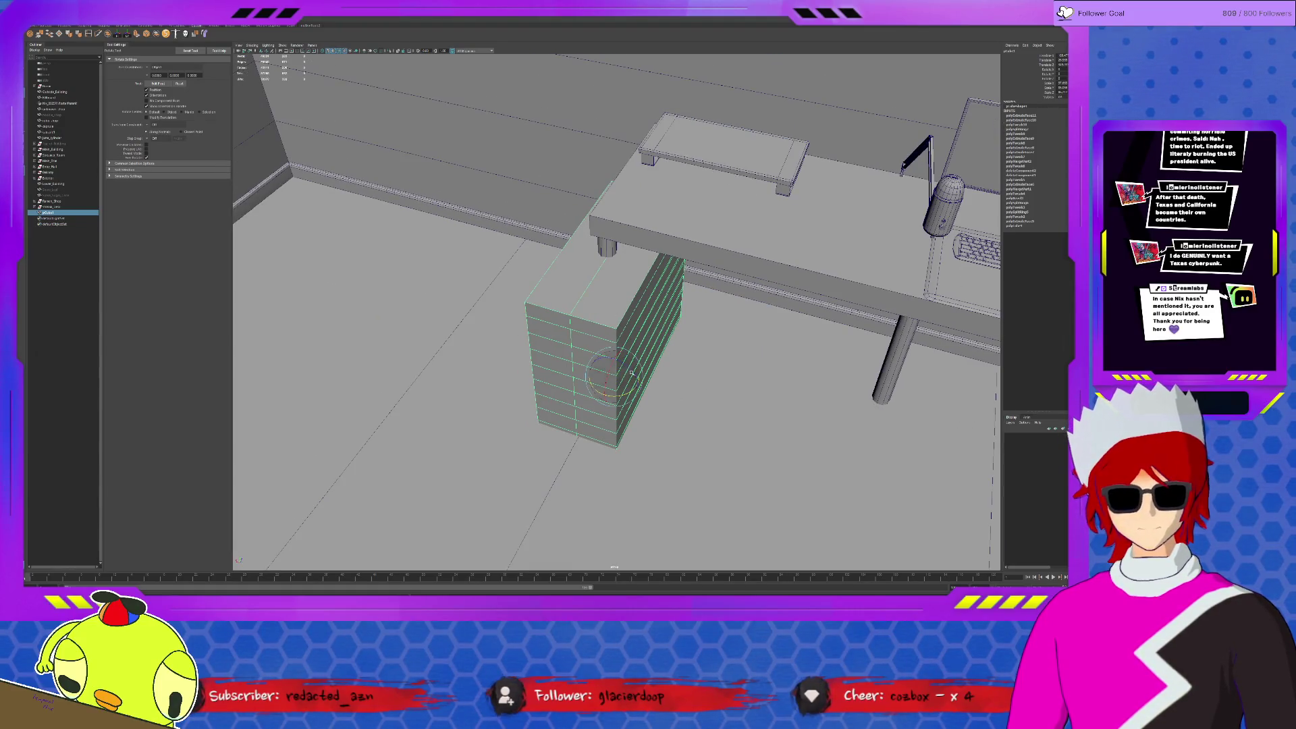
mouse_move(603, 394)
left_mouse_down()
mouse_move(681, 346)
mouse_move(619, 370)
mouse_move(647, 318)
mouse_move(671, 301)
mouse_move(694, 313)
mouse_move(618, 347)
mouse_move(614, 326)
left_mouse_up()
Scale and move the tower into place under the desk beside its legs.
key("w")
key("r")
key("w")
key("ctrl+1")
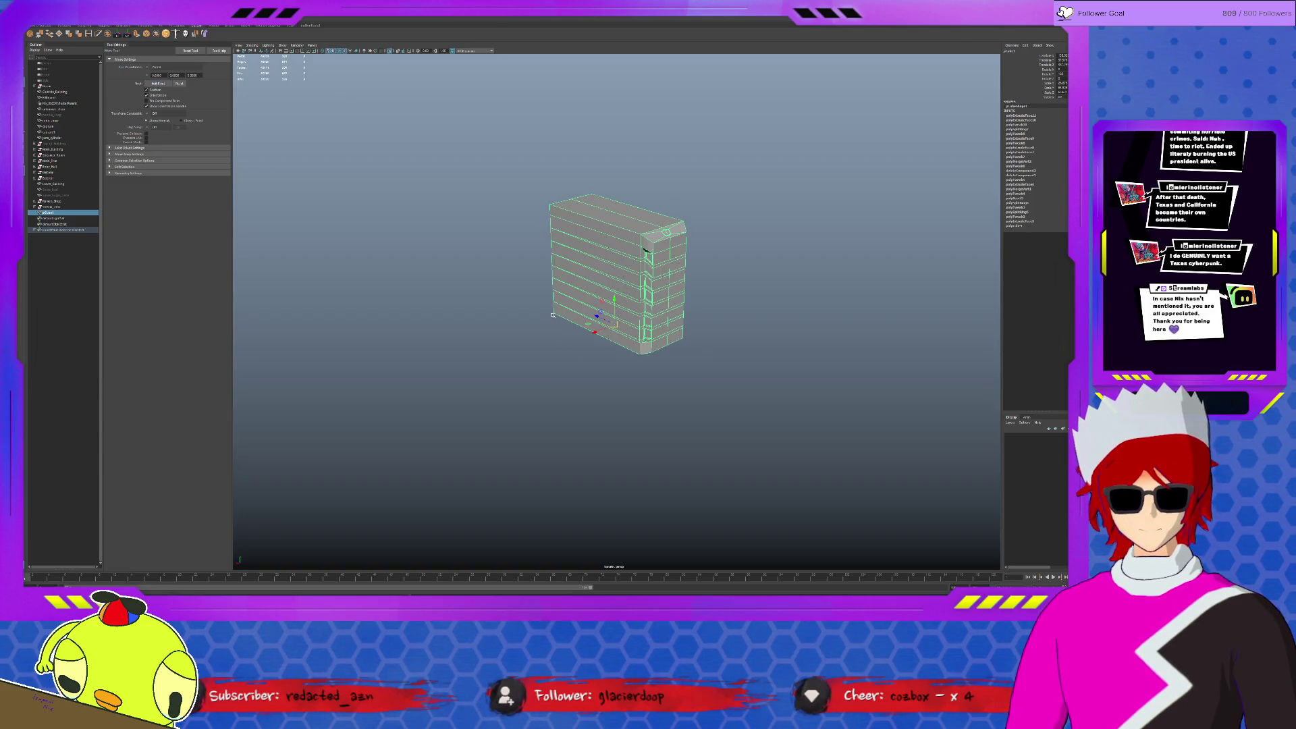
key("ctrl+1")
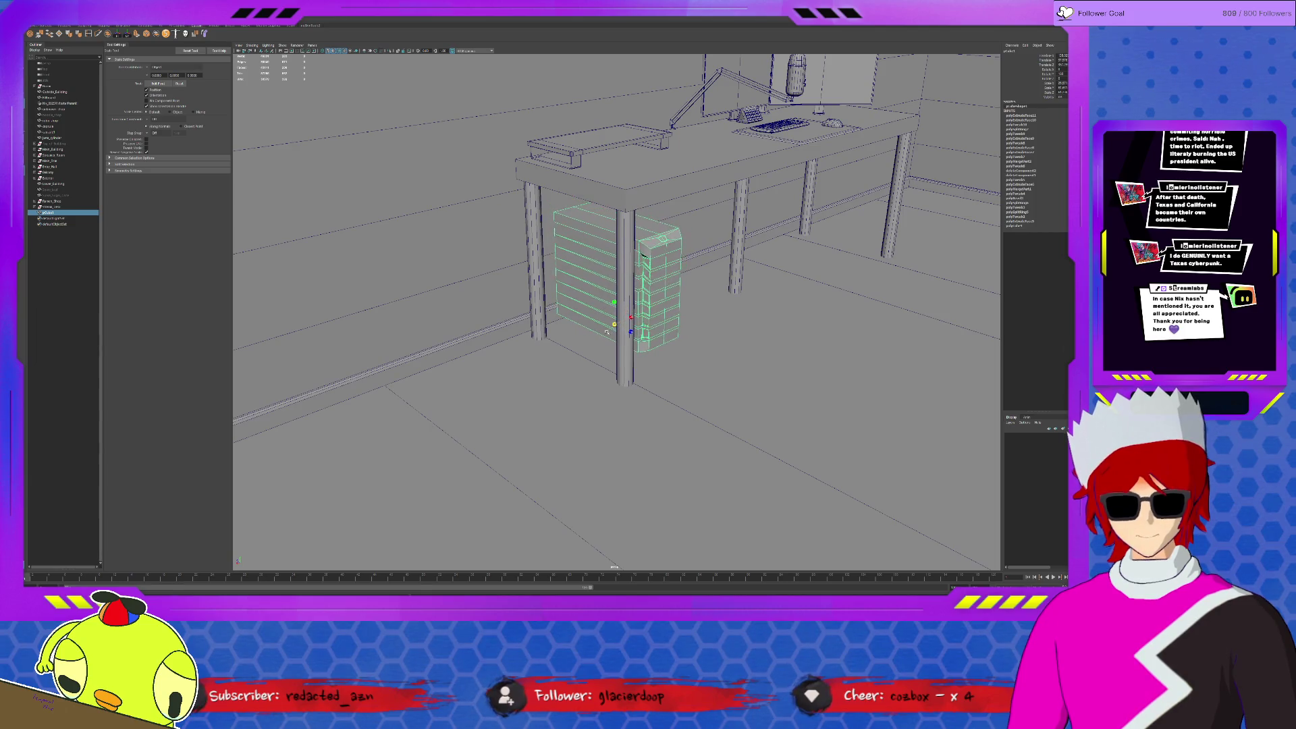
key("f")
scroll(645, 311, "down", 5)
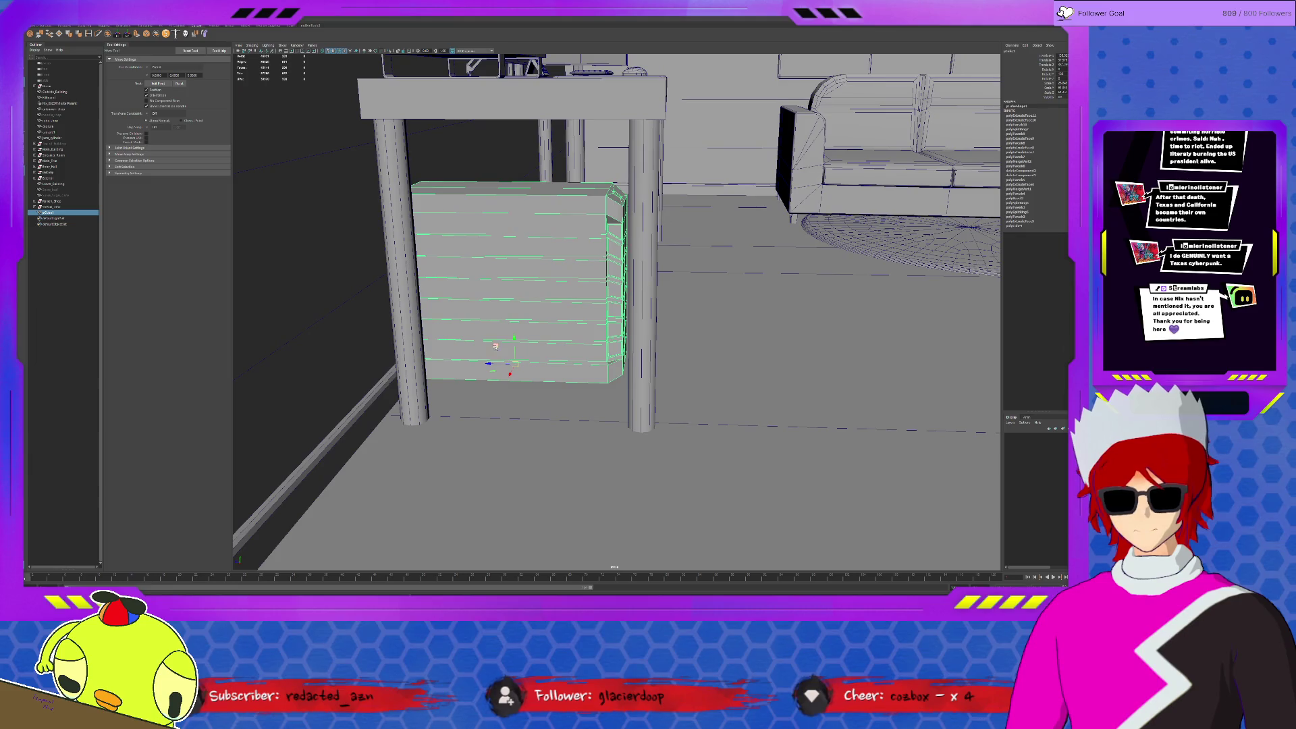
mouse_move(495, 346)
left_mouse_down()
mouse_move(538, 351)
mouse_move(563, 317)
mouse_move(580, 224)
left_mouse_up()
left_click_drag(620, 329, 611, 343, "alt")
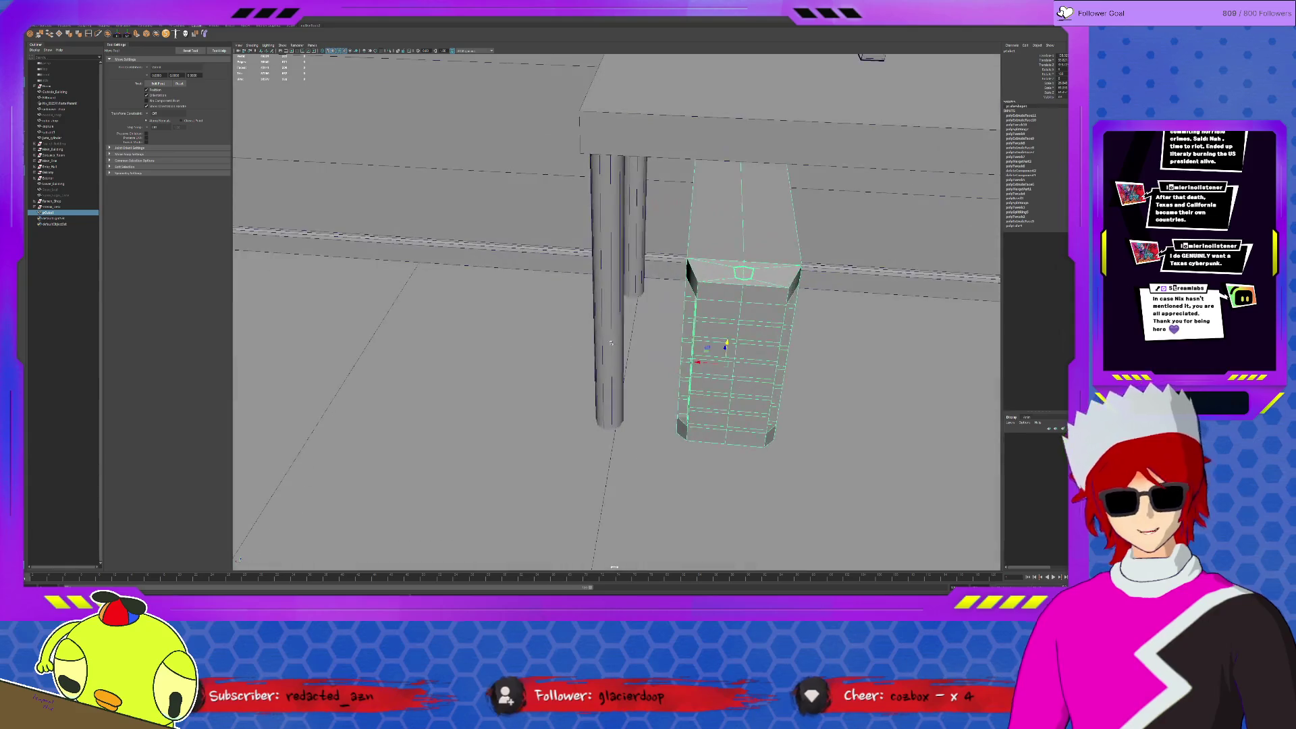
Slide the tower beside the desk leg and lower it onto the floor.
left_click_drag(698, 368, 682, 353)
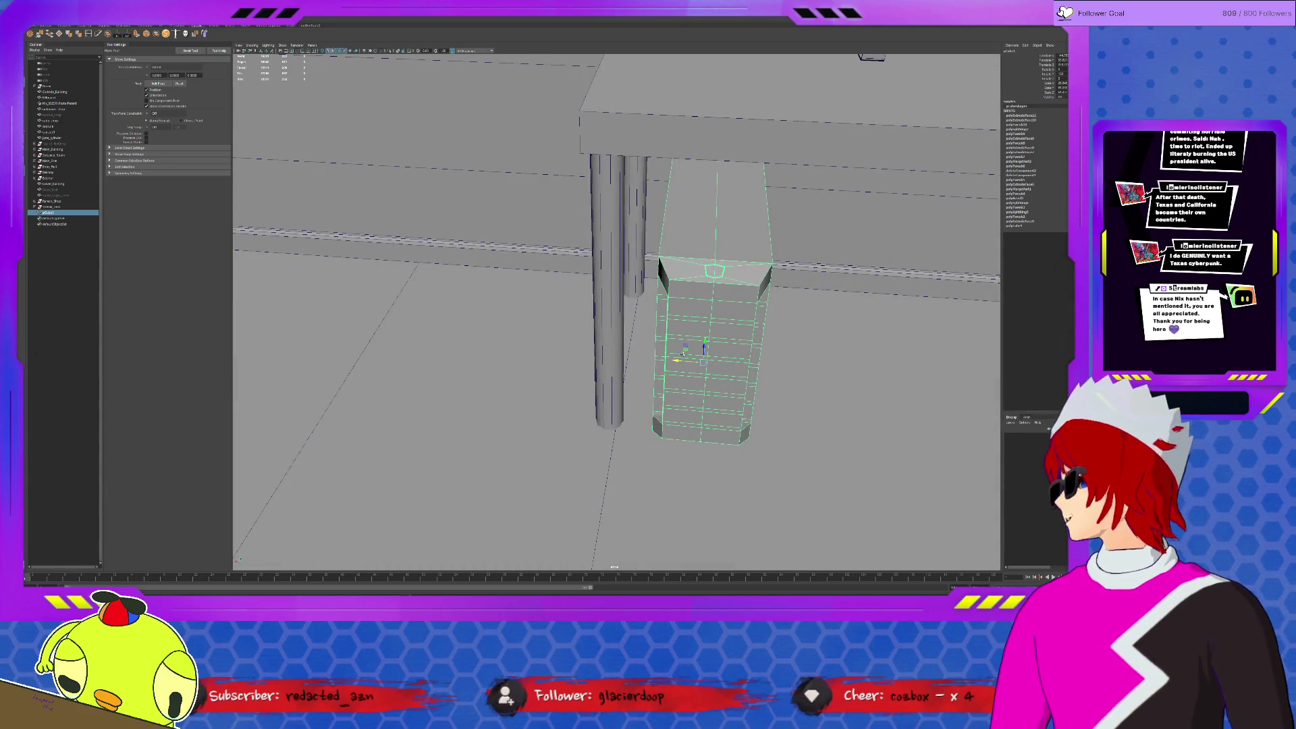
left_click_drag(706, 340, 660, 317, "alt")
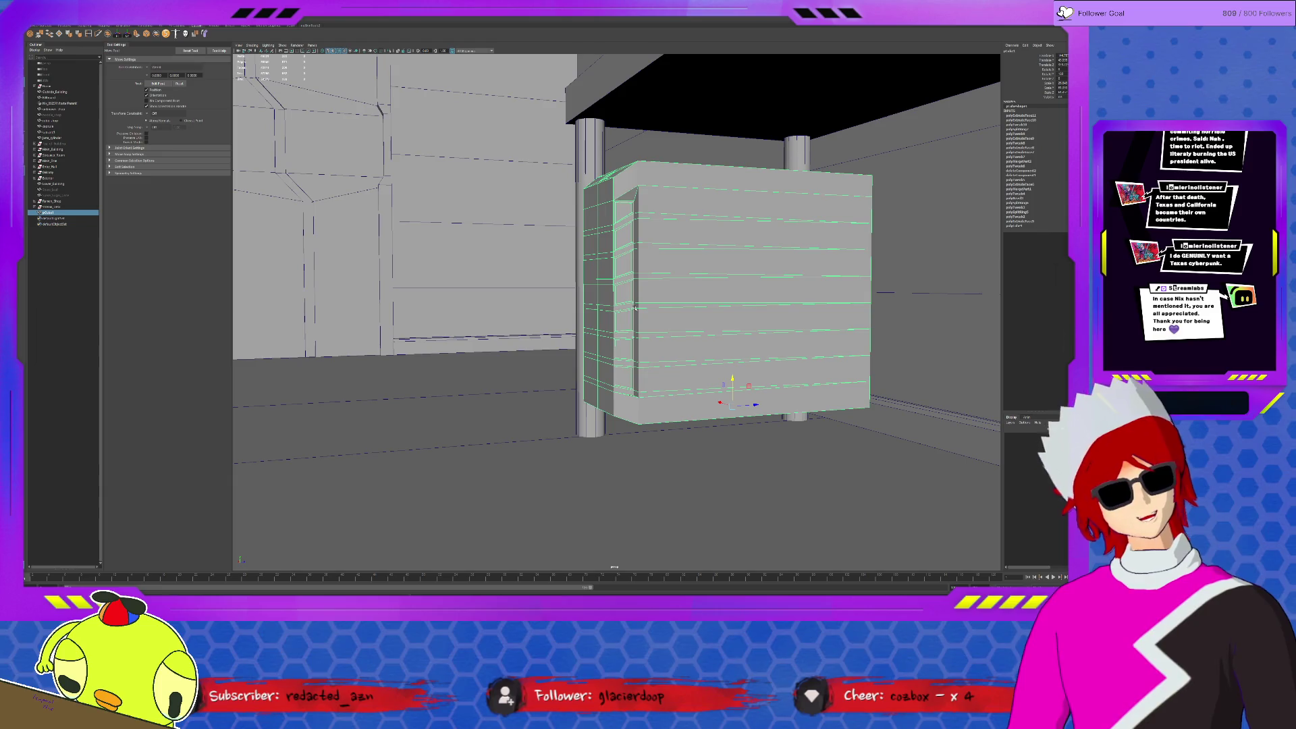
left_click_drag(730, 378, 733, 383)
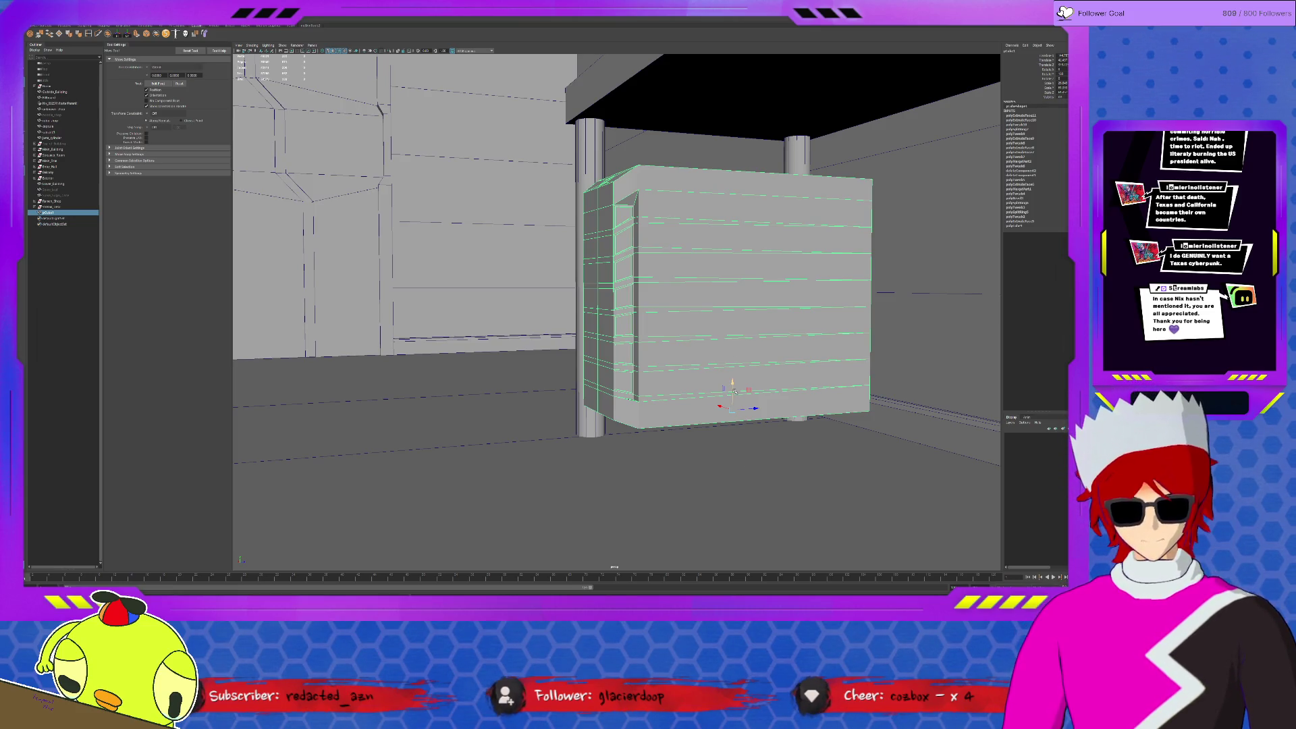
mouse_move(734, 385)
left_mouse_down()
mouse_move(648, 202)
mouse_move(566, 350)
left_mouse_up()
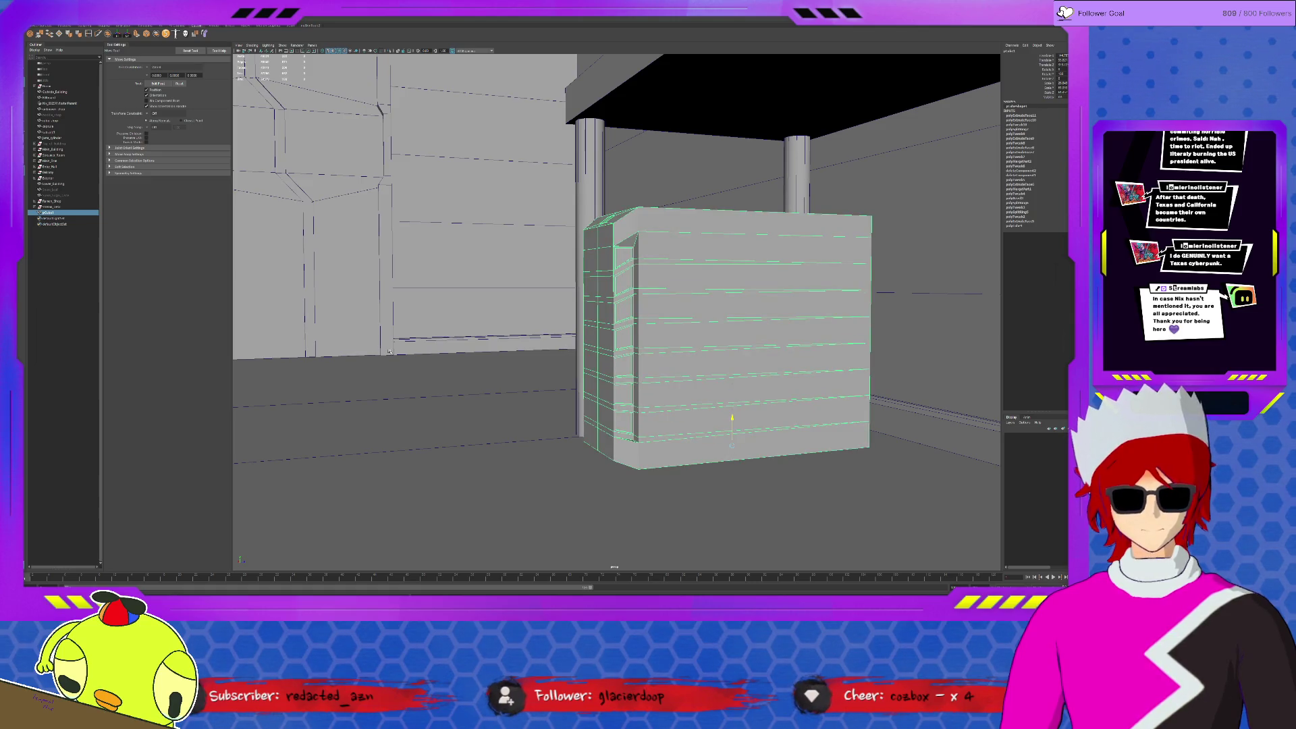
mouse_move(471, 371)
left_mouse_down("alt")
mouse_move(671, 426)
mouse_move(603, 449)
left_mouse_up("alt")
Duplicate the tower and place the copy under the desk's right end.
key("ctrl+d")
mouse_move(504, 402)
left_mouse_down()
mouse_move(848, 403)
mouse_move(830, 391)
mouse_move(853, 376)
mouse_move(692, 359)
mouse_move(703, 256)
left_mouse_up()
mouse_move(696, 139)
left_mouse_down("alt")
mouse_move(681, 418)
mouse_move(825, 390)
left_mouse_up("alt")
scroll(673, 388, "up", 3)
left_click(787, 358)
key("f")
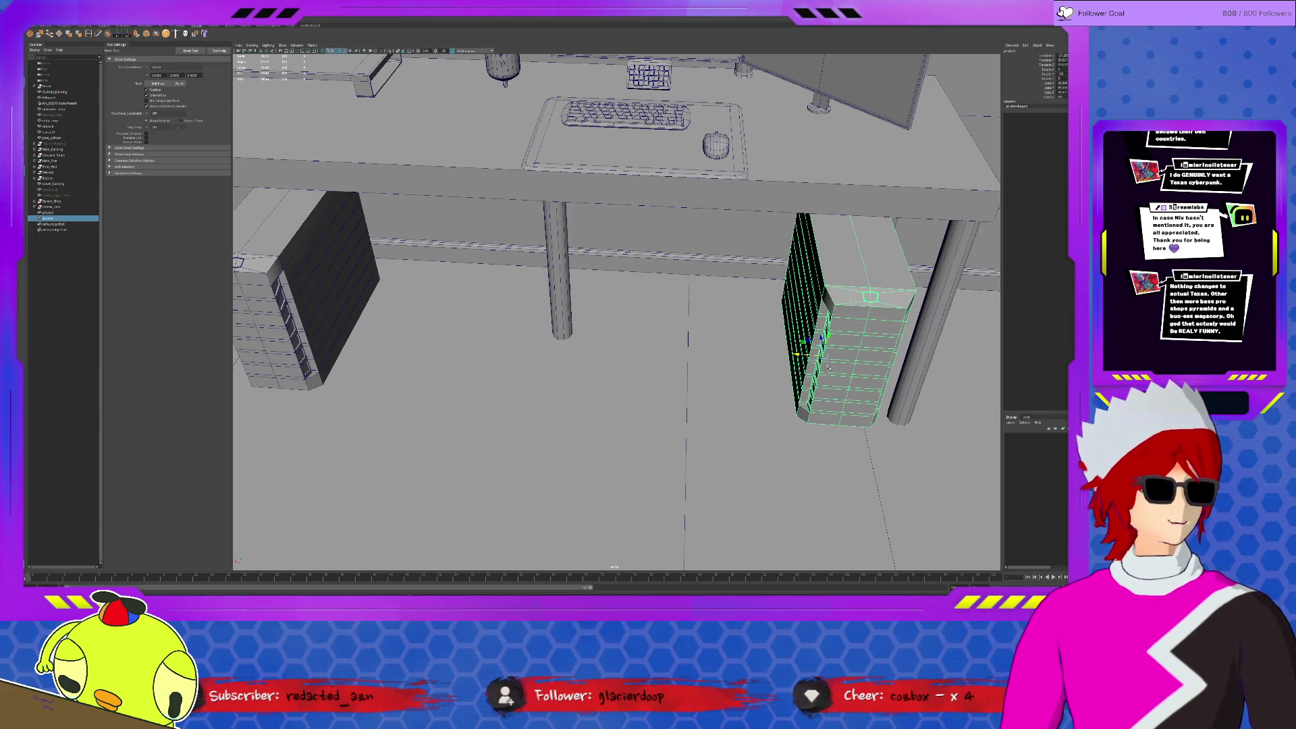
Select pCube1 in the Outliner and give it a new name.
scroll(717, 399, "down", 6)
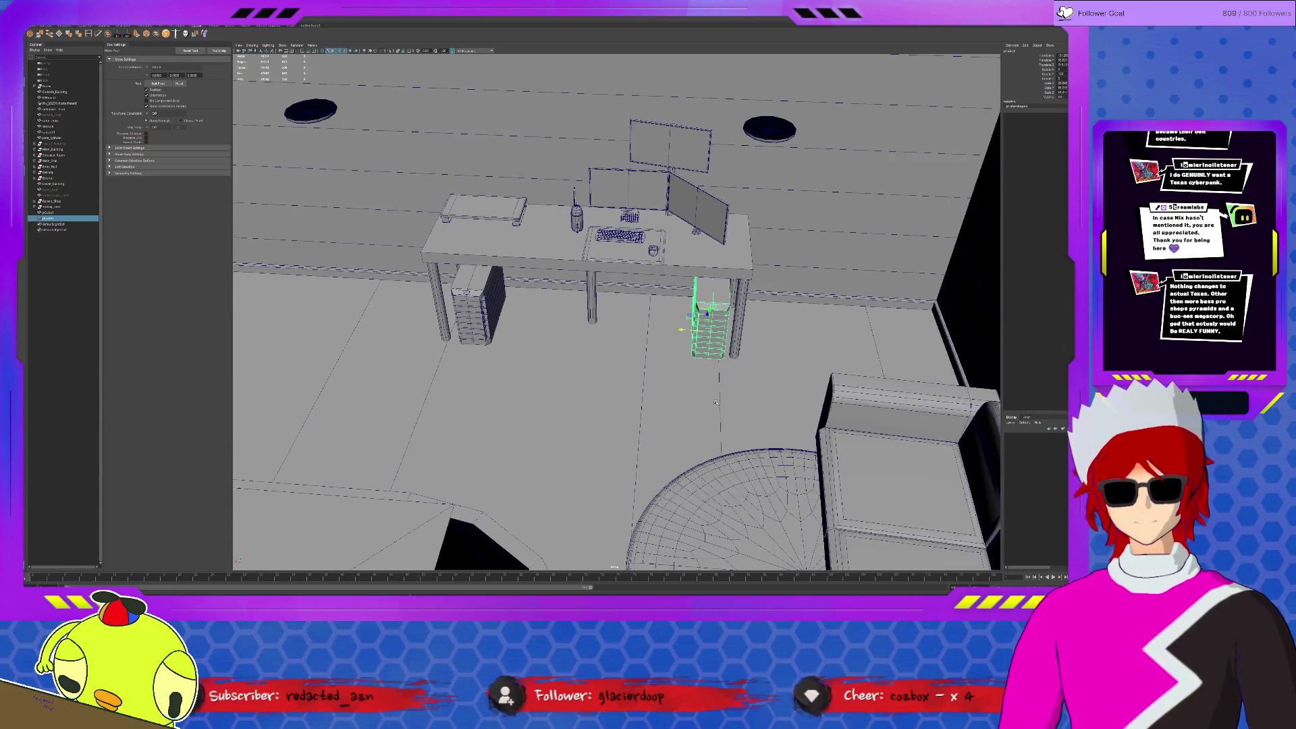
left_click_drag(799, 403, 844, 410, "alt")
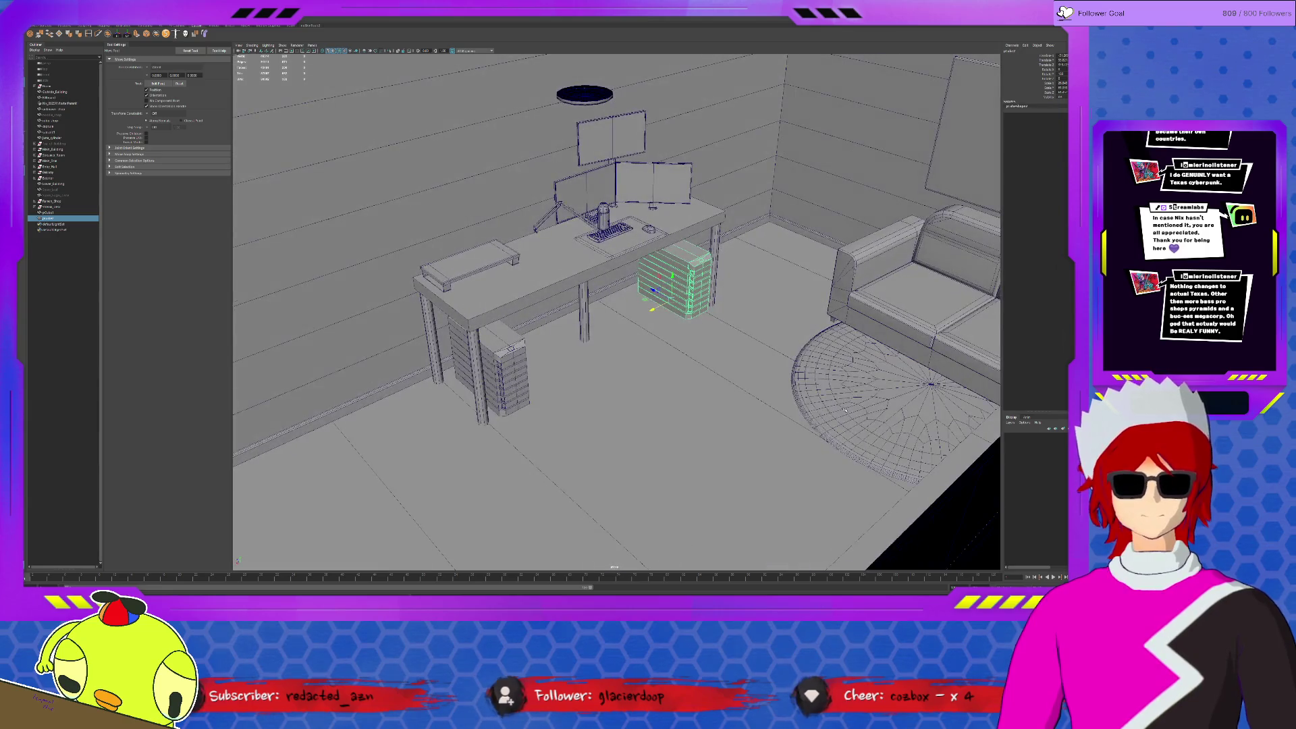
left_click(716, 362)
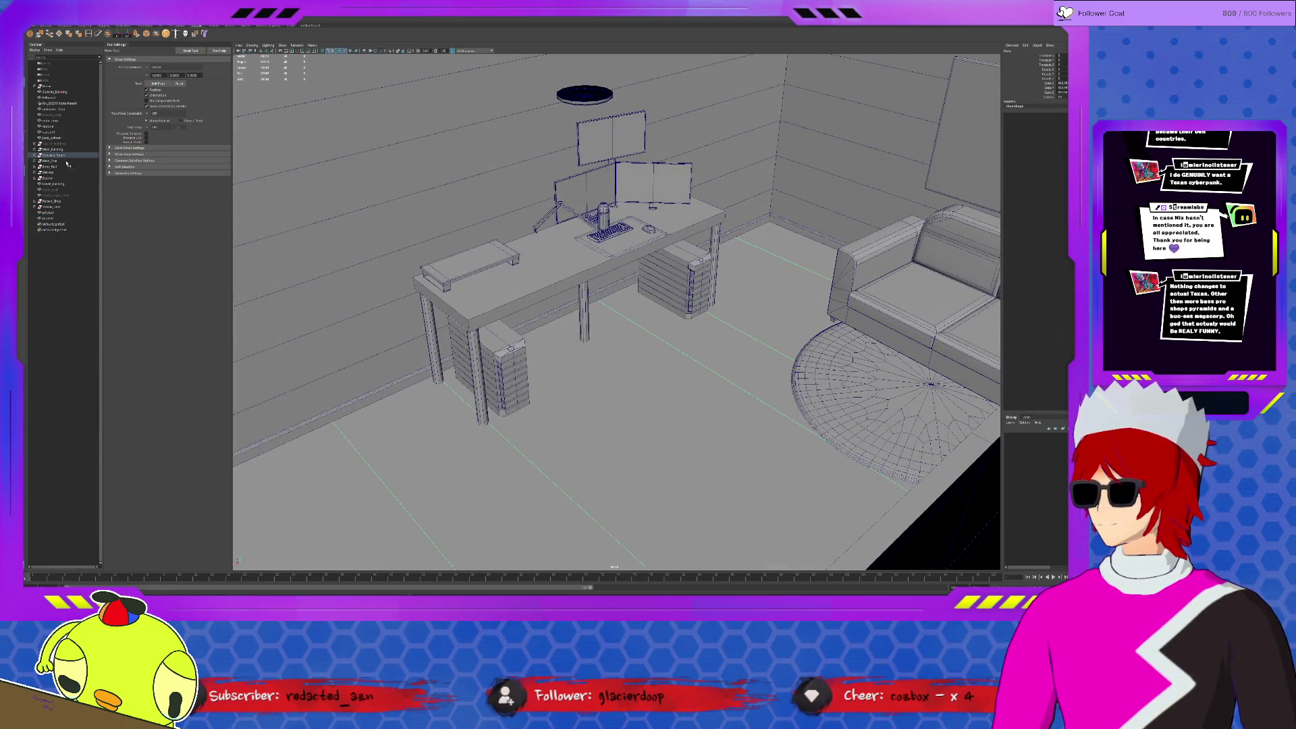
left_click(60, 212)
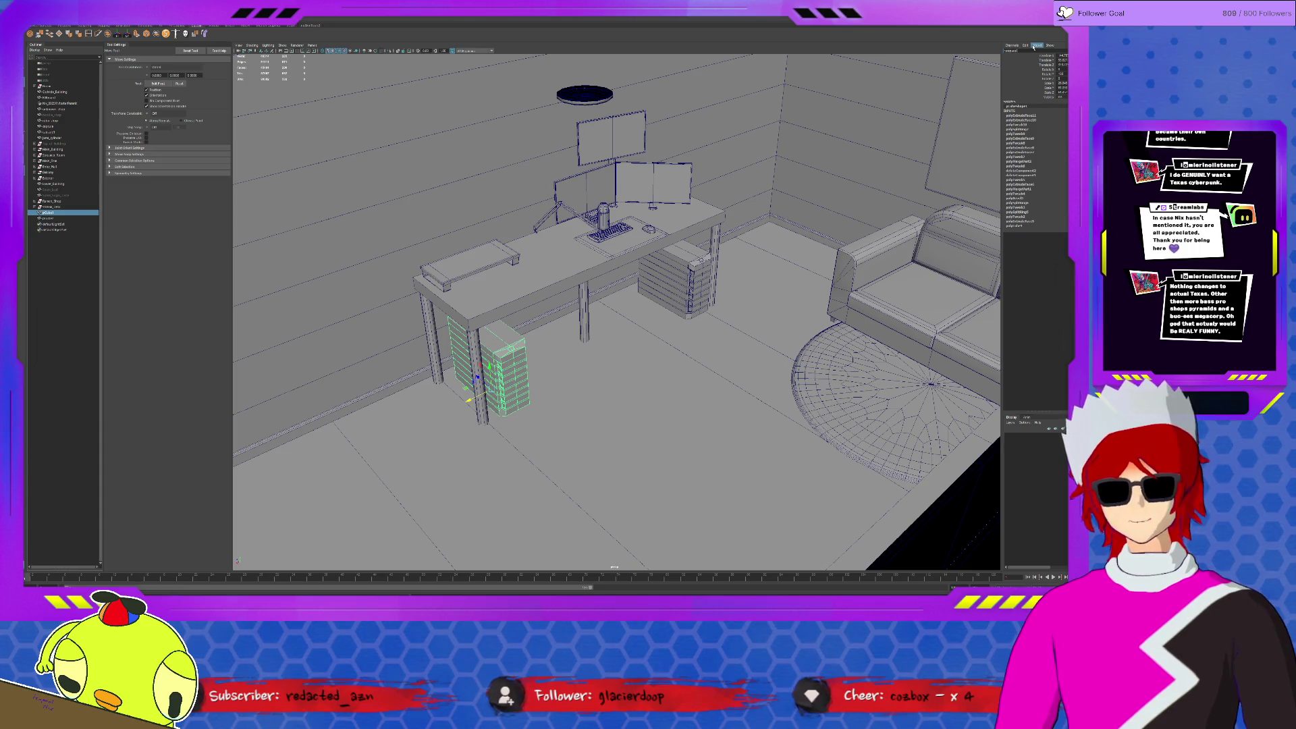
key("Return")
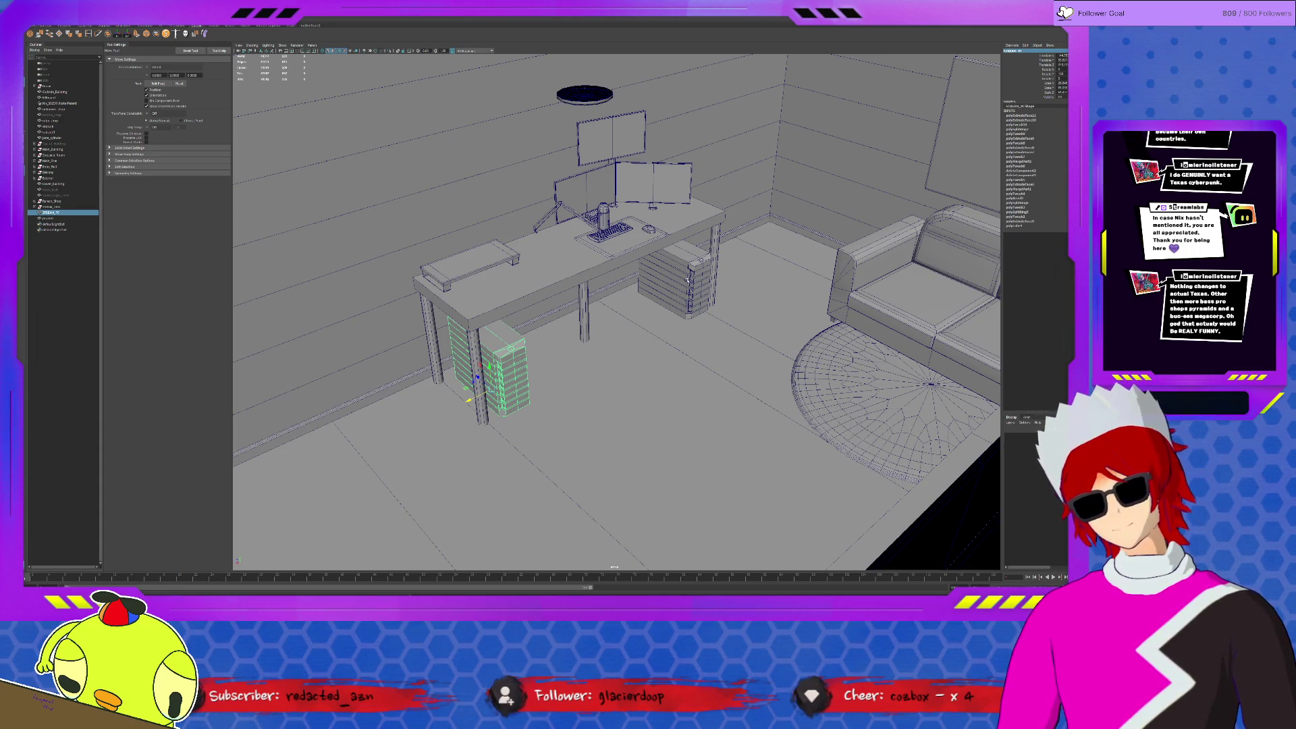
Rename the right PC tower and move STREAM_PC within the Outliner hierarchy.
left_click(687, 279)
left_click(1019, 50)
type("d")
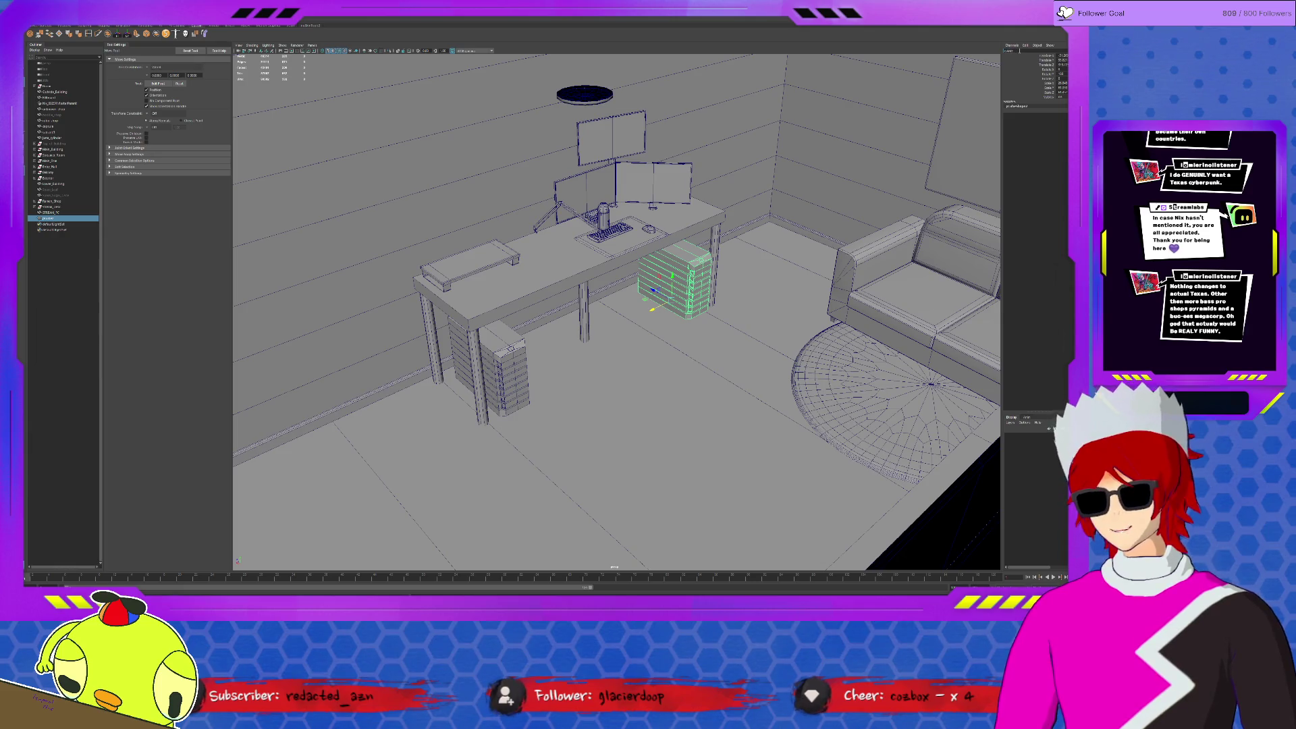
key("Return")
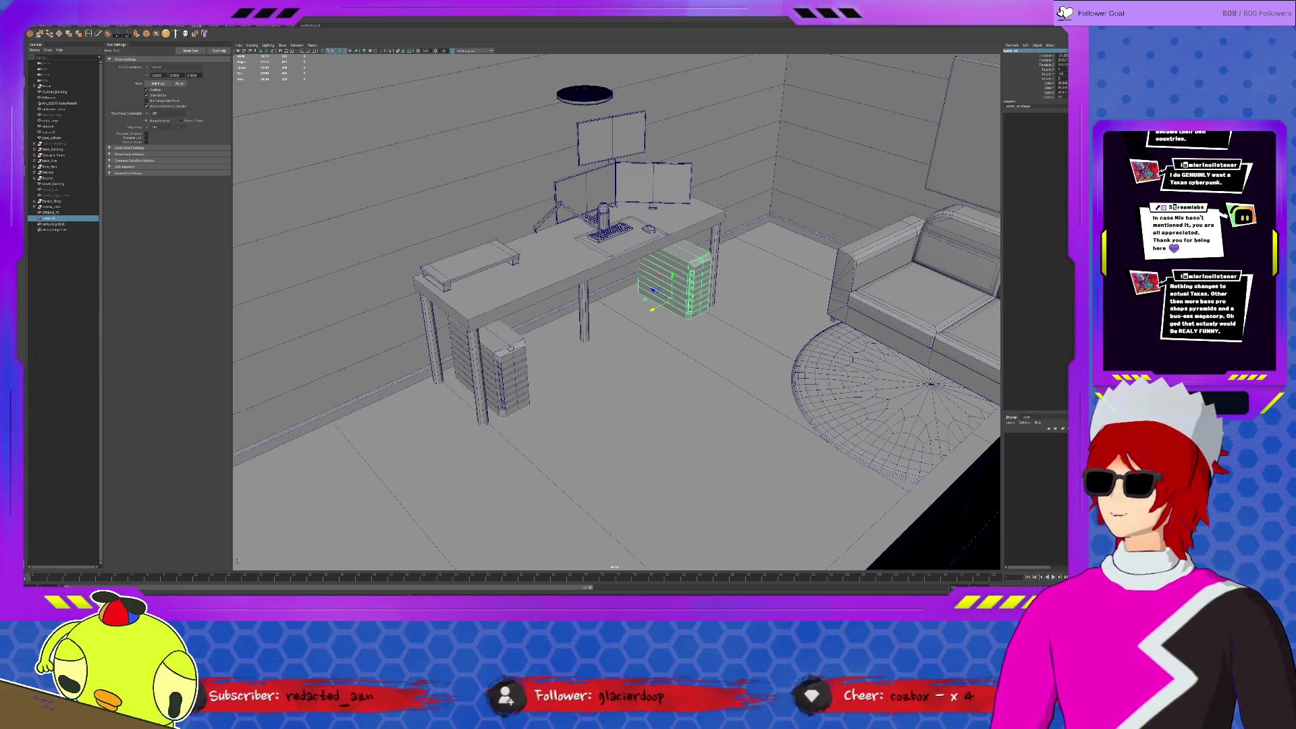
left_click(51, 213, "ctrl")
middle_click_drag(53, 215, 78, 159)
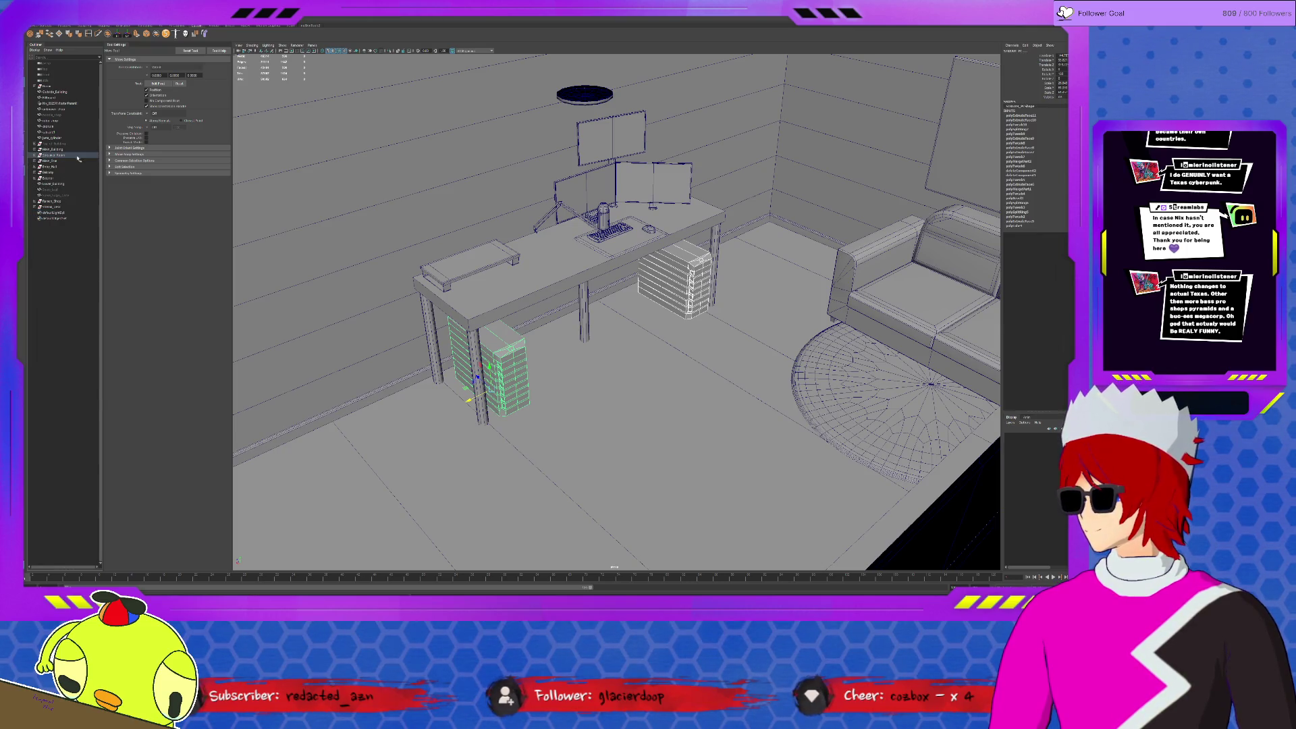